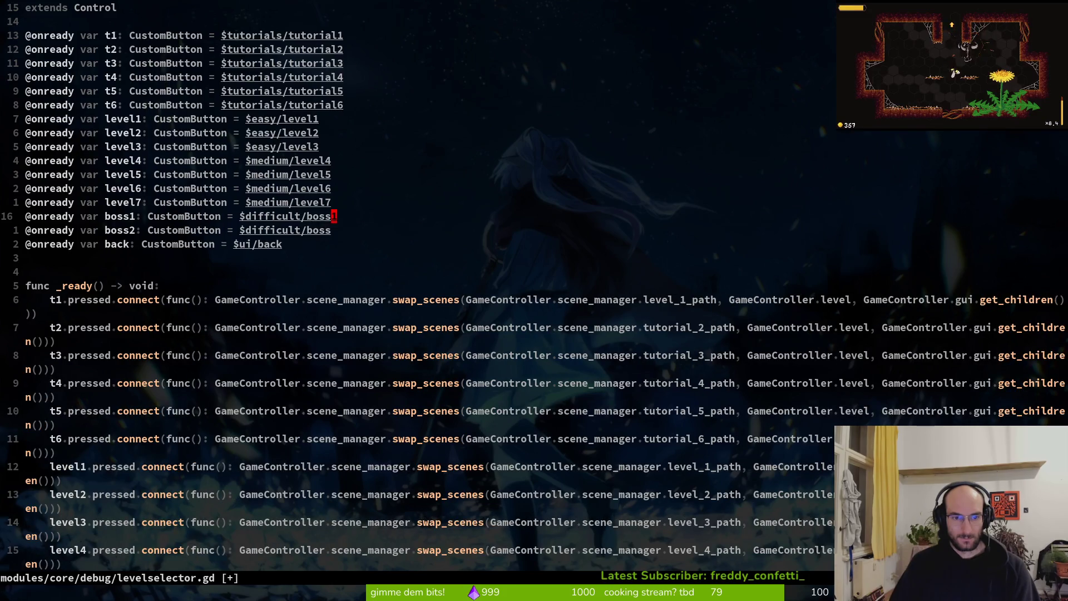
pyautogui.write('2')
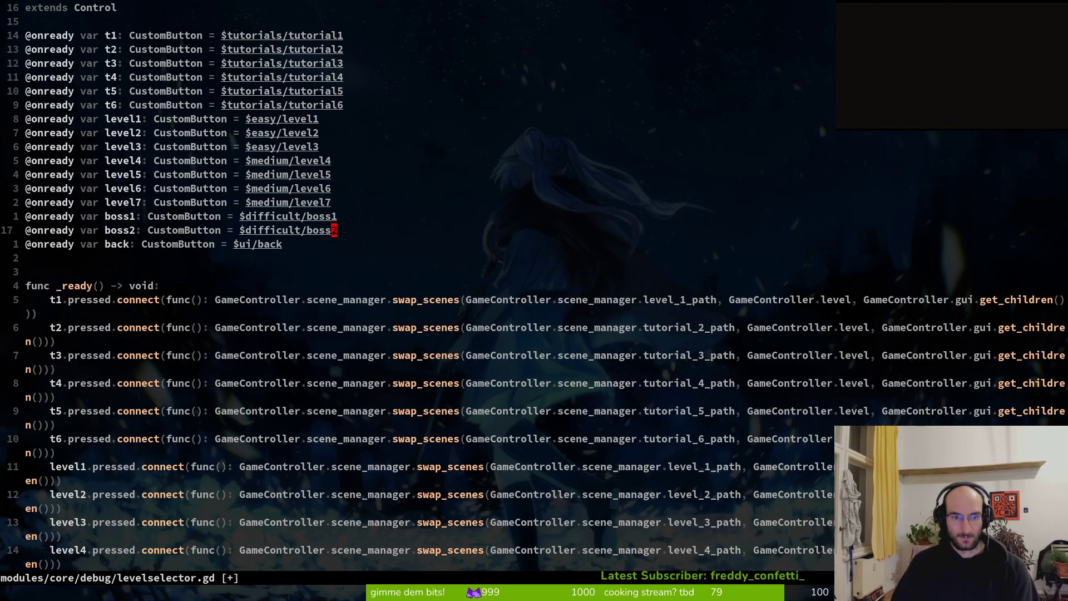
pyautogui.press('Escape')
pyautogui.hotkey('alt', 'Tab')
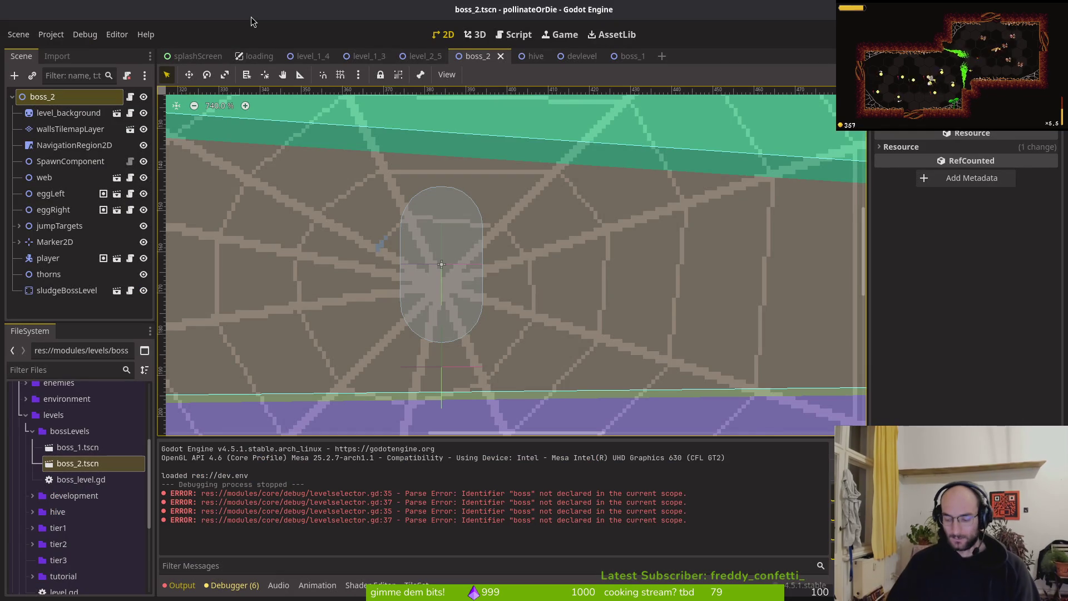
# Step: Open levelselector.tscn and copy the boss button under the difficult group
pyautogui.hotkey('shift', 'alt', 'o')
pyautogui.write('leveselets')
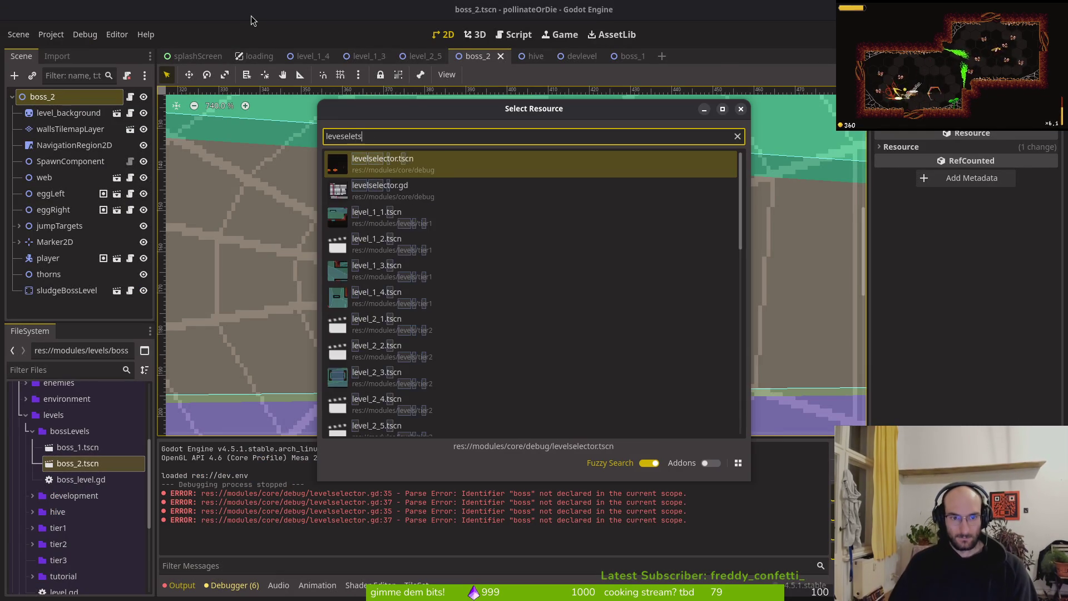
pyautogui.press('Return')
pyautogui.click(19, 275)
pyautogui.click(52, 289)
pyautogui.hotkey('ctrl', 'c')
# Step: Paste the copy as boss2 with text 'boss2', relabel the original 'boss1', and save
pyautogui.click(66, 276)
pyautogui.hotkey('ctrl', 'v')
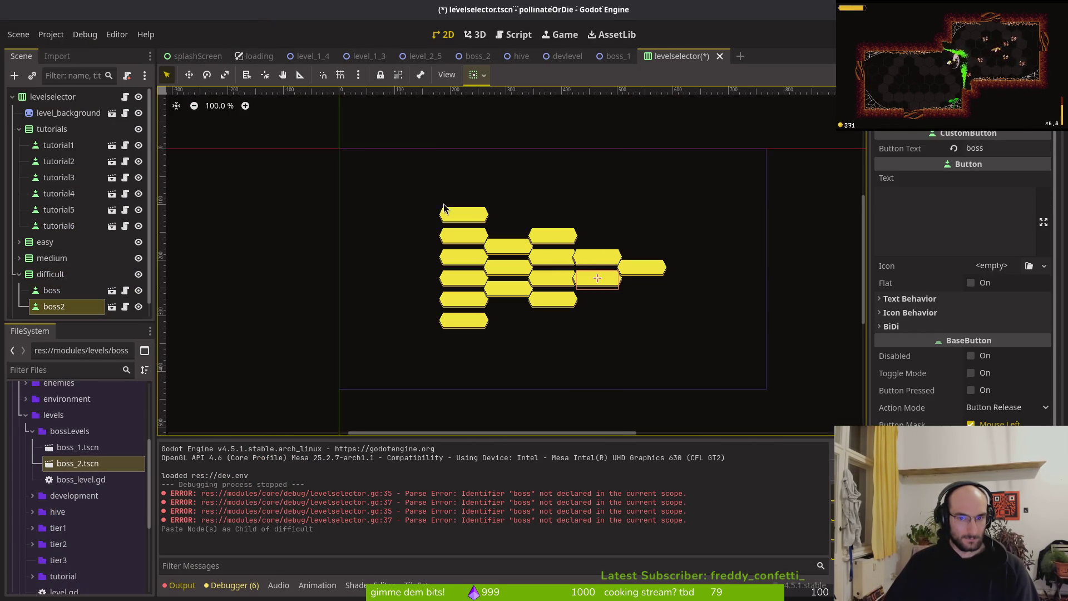
pyautogui.click(1005, 148)
pyautogui.write('2')
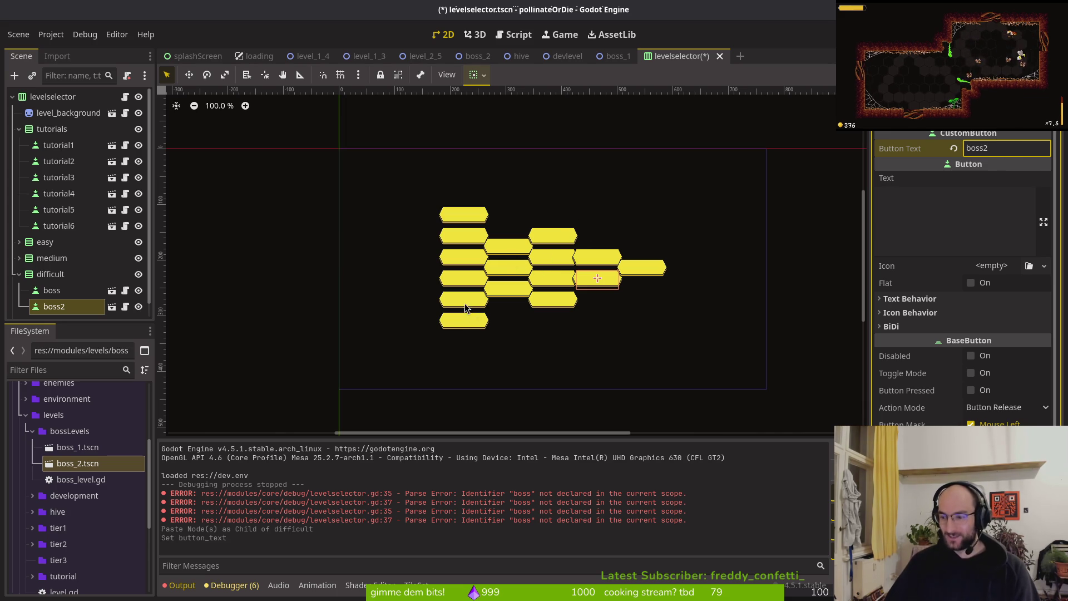
pyautogui.click(61, 295)
pyautogui.click(1012, 147)
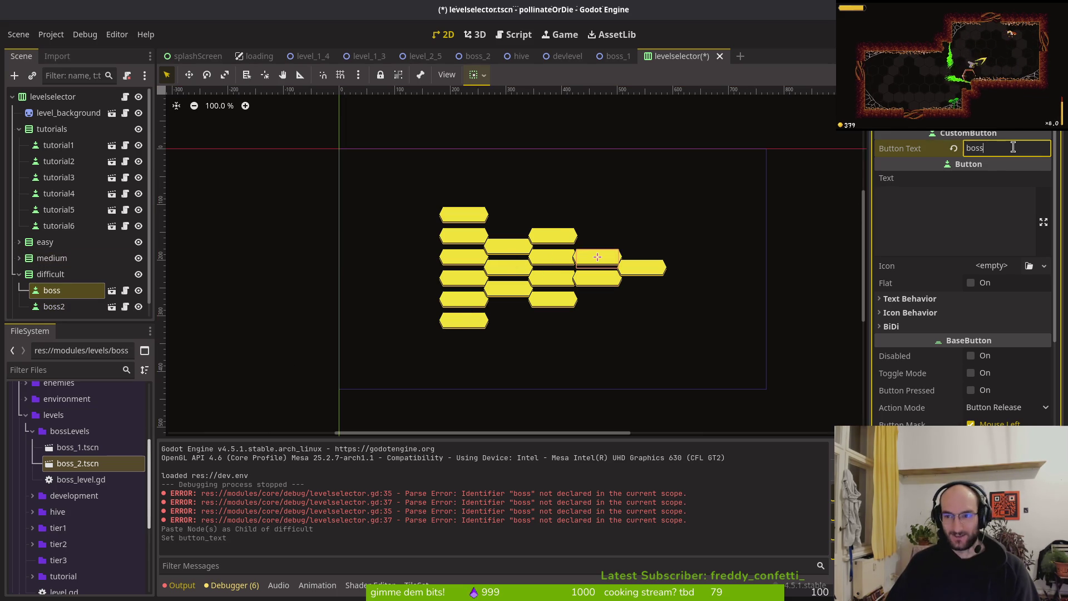
pyautogui.write('1')
pyautogui.hotkey('ctrl', 's')
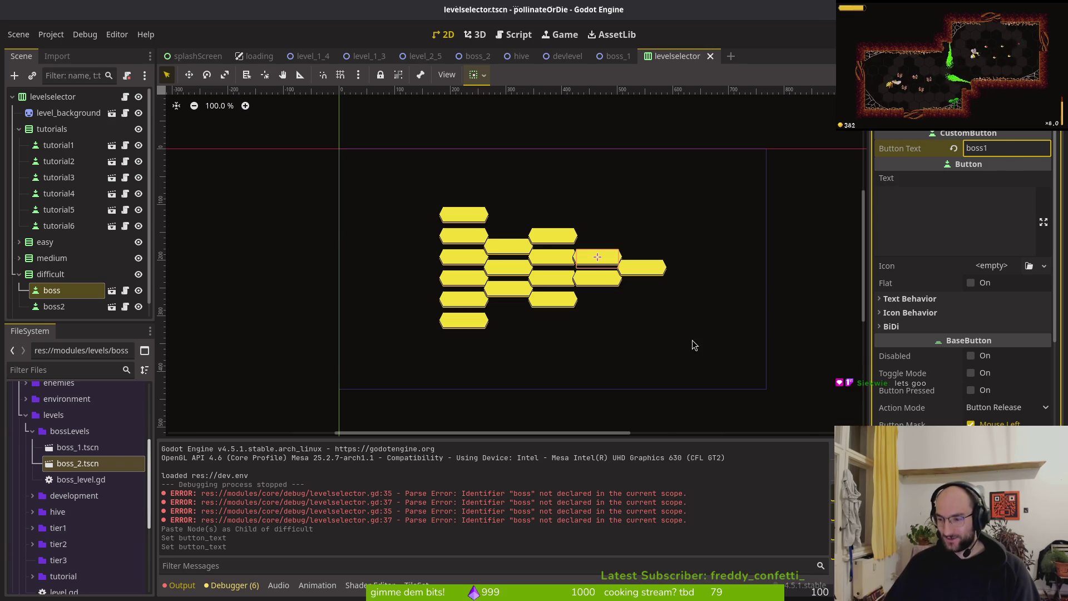
# Step: Collapse the difficult and tutorials groups and clear the node selection
pyautogui.click(50, 274)
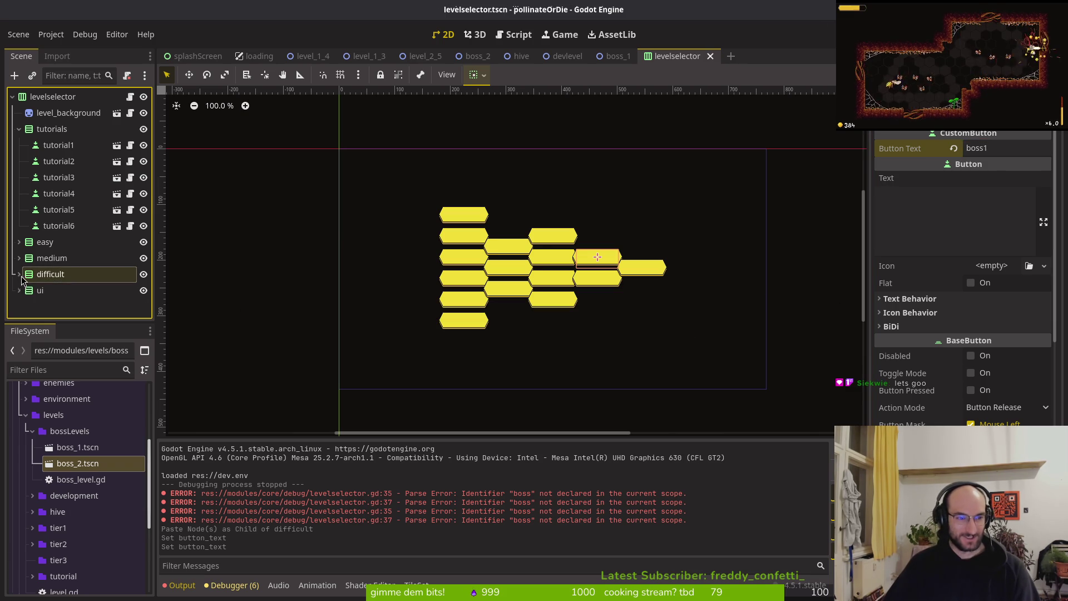
pyautogui.click(19, 273)
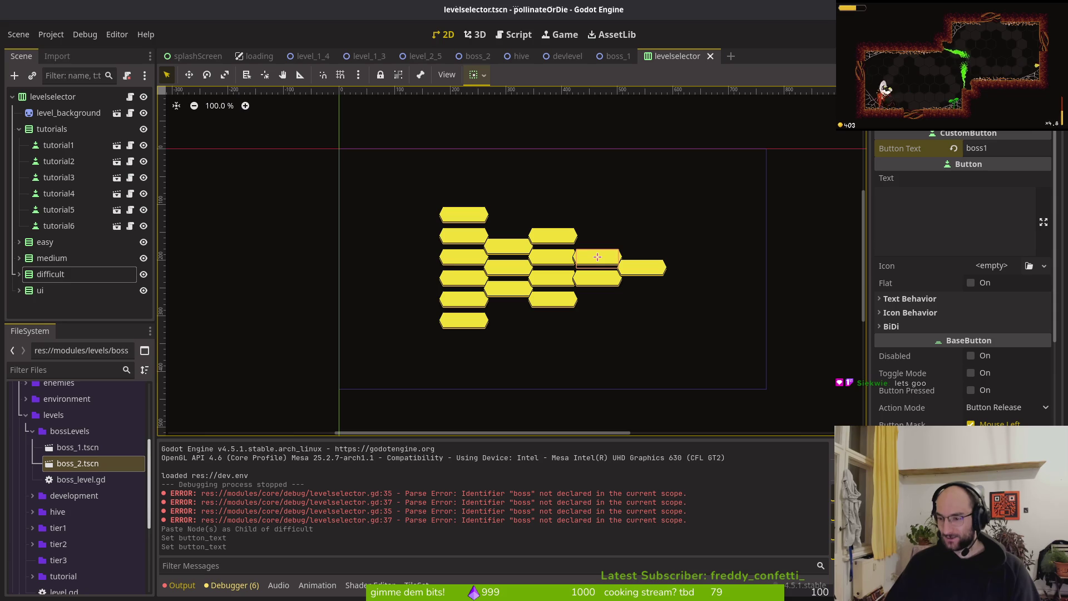
pyautogui.click(20, 133)
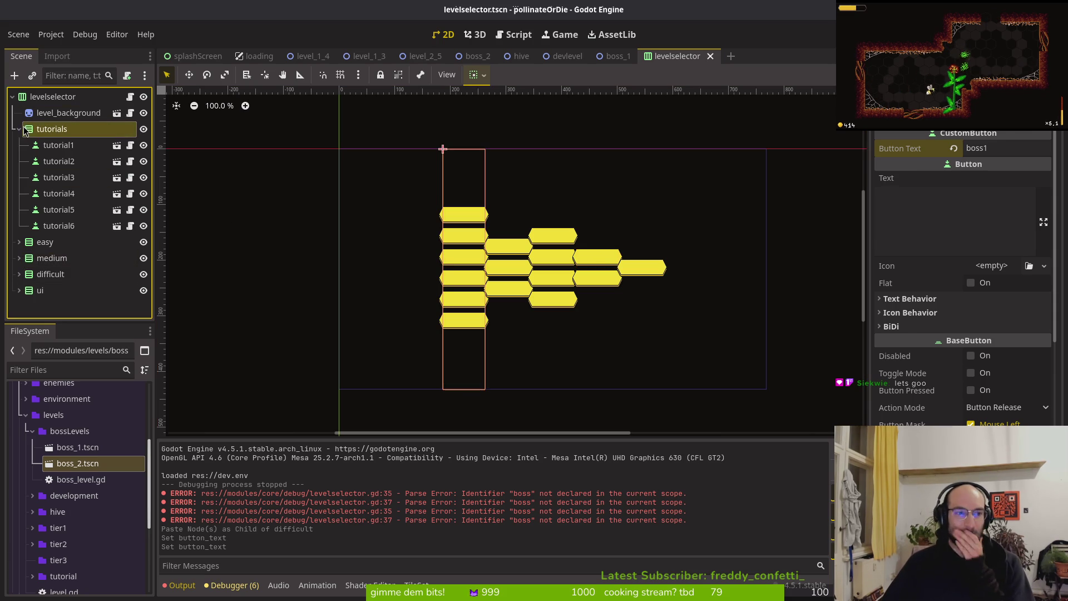
pyautogui.click(20, 130)
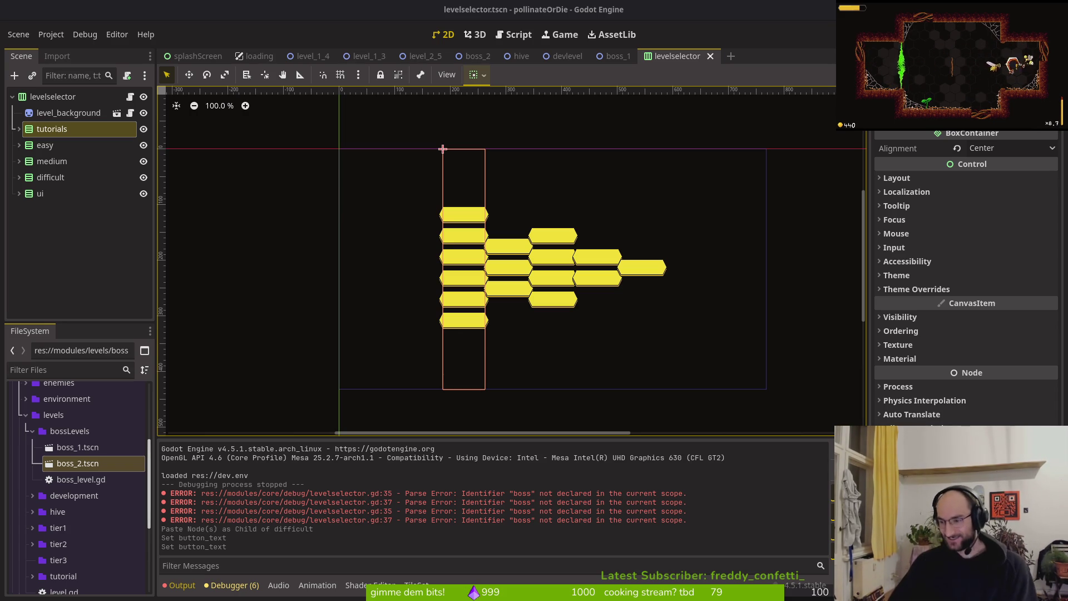
pyautogui.click(131, 245)
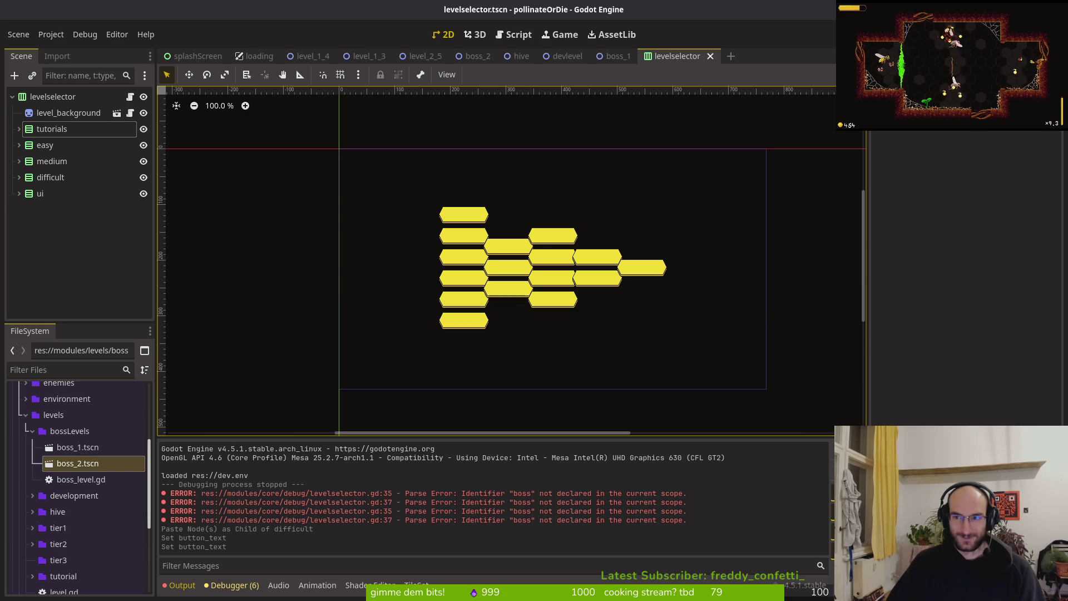
# Step: Run the game, load the save, open the level menu, then review the debugger's errors
pyautogui.press('F5')
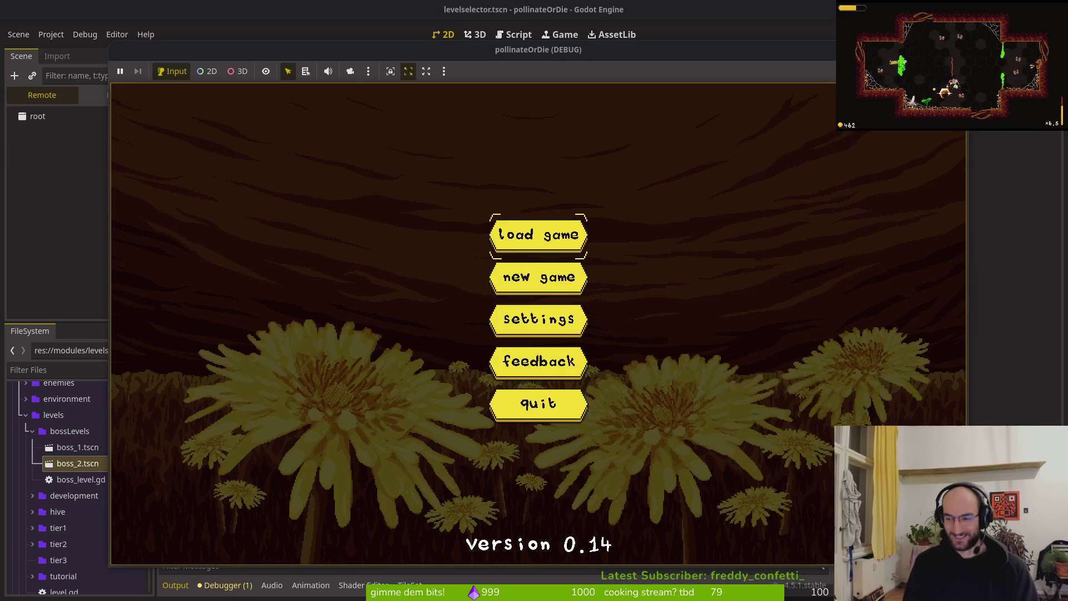
pyautogui.press('Return')
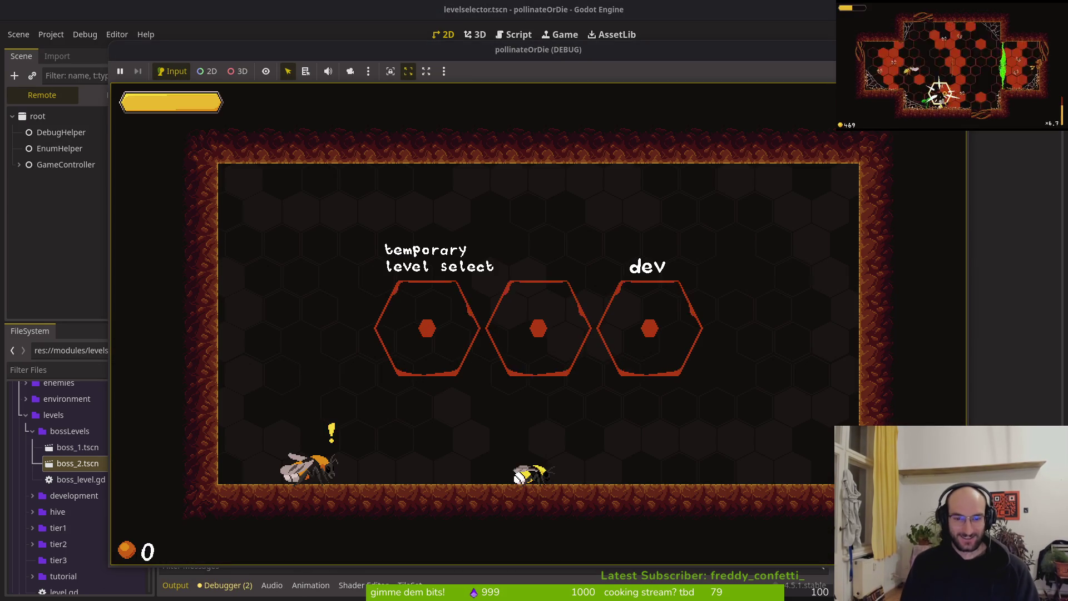
pyautogui.press('e')
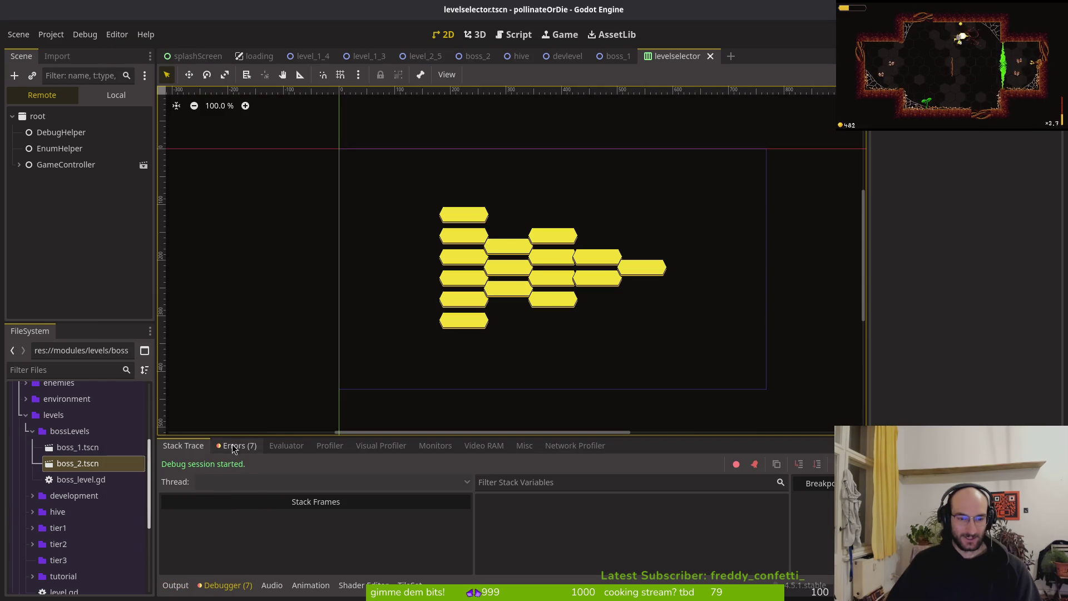
pyautogui.click(232, 448)
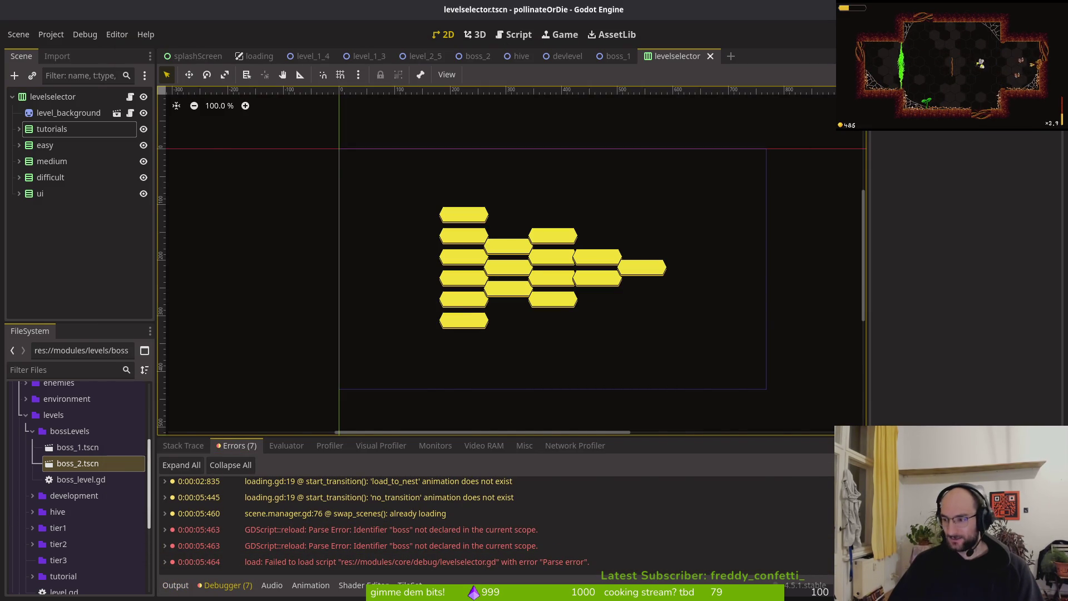
pyautogui.hotkey('alt', 'Tab')
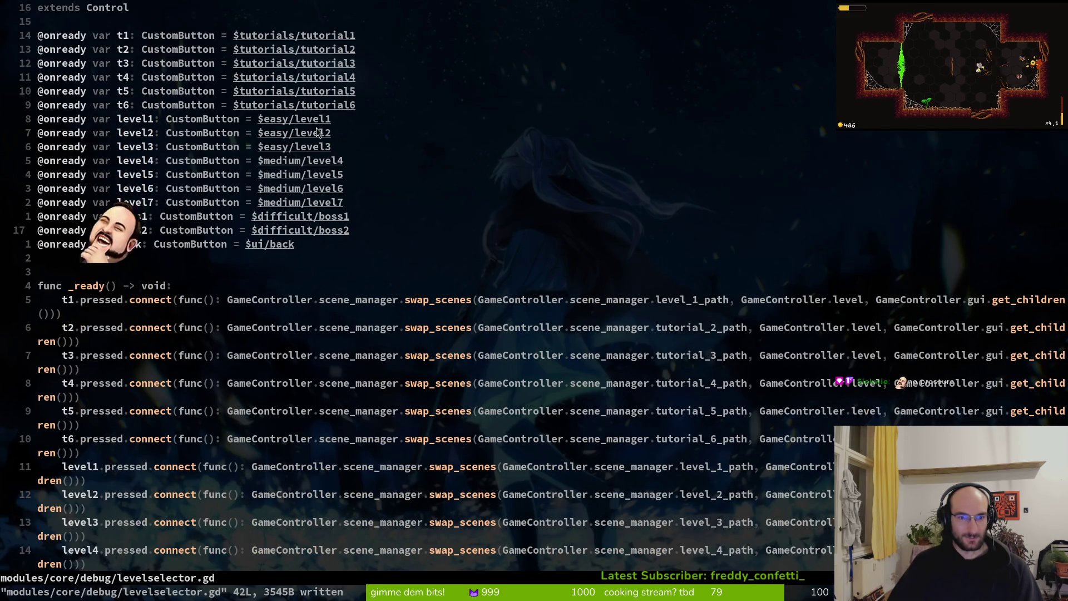
# Step: Fix the broken connect line to use boss1 and duplicate it below
pyautogui.scroll(-4, 512, 369)
pyautogui.scroll(-3, 512, 369)
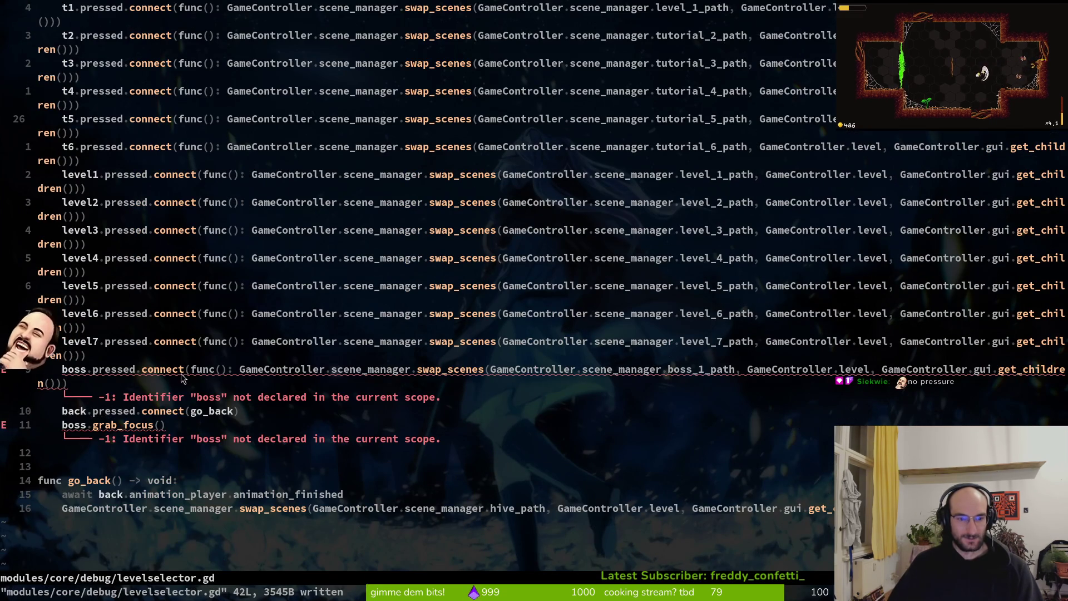
pyautogui.click(86, 371)
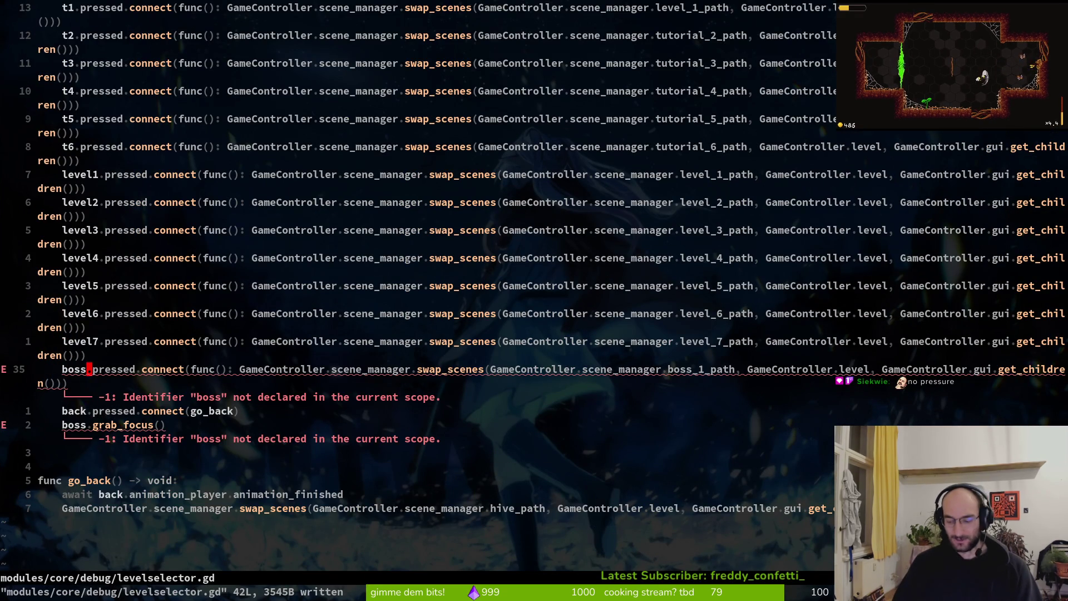
pyautogui.write('a')
pyautogui.write('1')
pyautogui.press('Escape')
pyautogui.hotkey('shift', 'v')
pyautogui.press('y')
pyautogui.press('p')
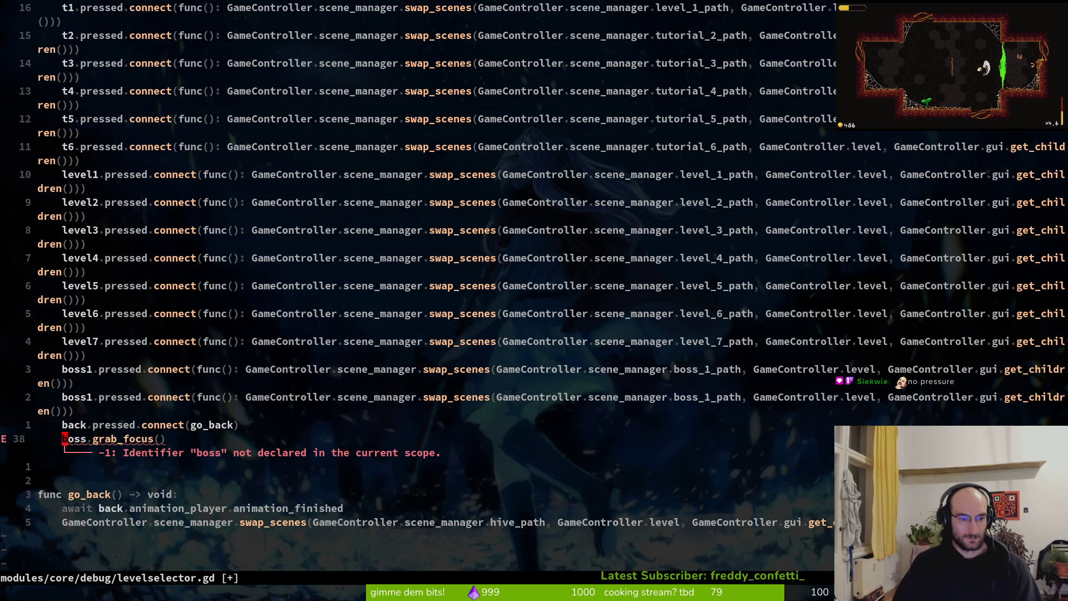
# Step: Change grab_focus to boss2, rename the duplicate line to boss2 with boss_2_path, and save
pyautogui.press('w')
pyautogui.write('r2')
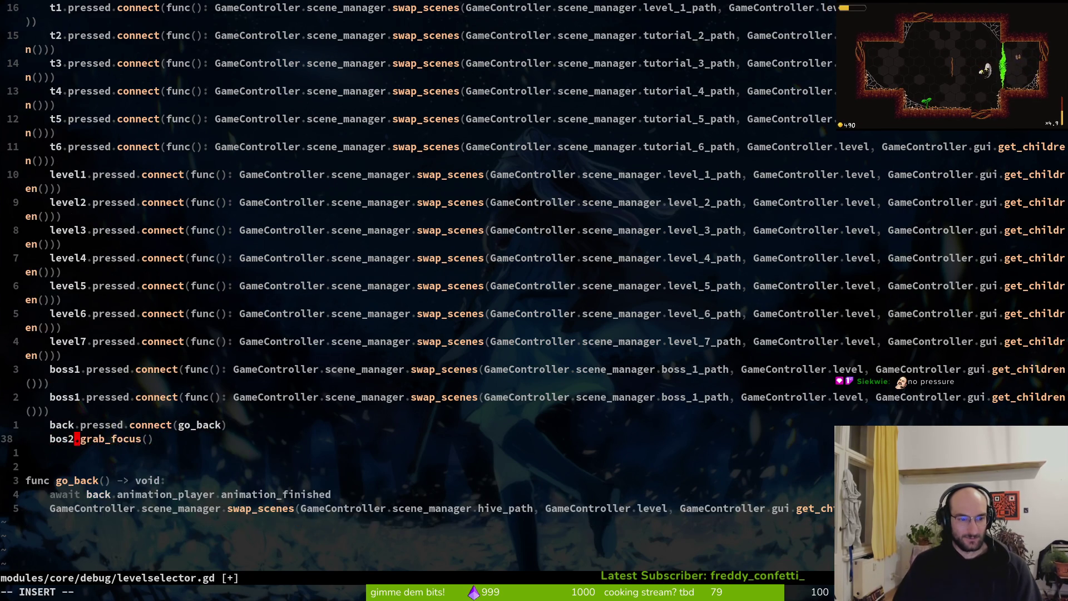
pyautogui.write('s')
pyautogui.press('Escape')
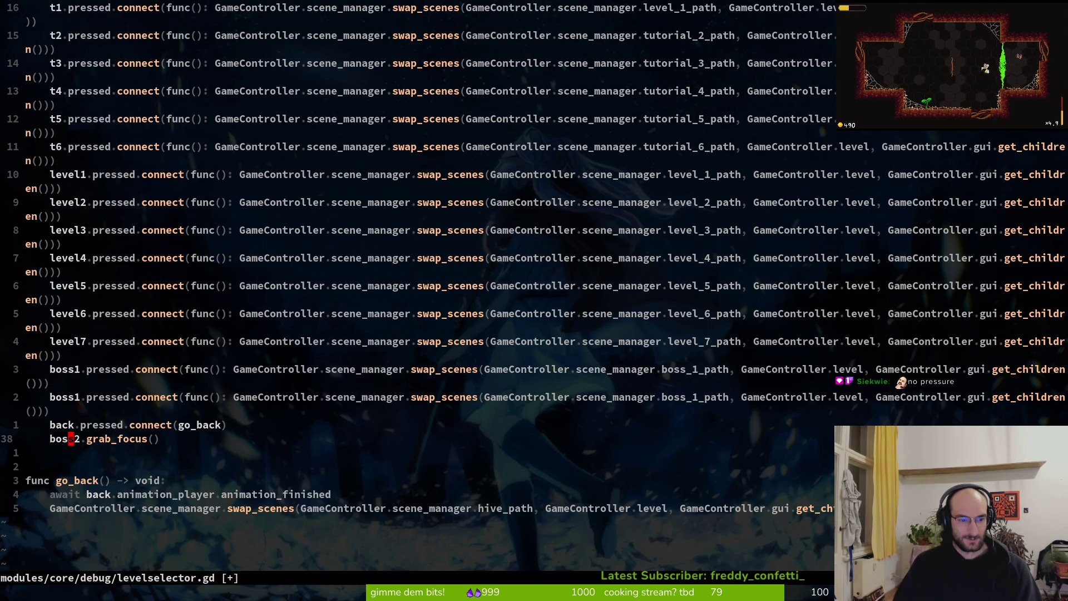
pyautogui.write(':w')
pyautogui.press('Return')
pyautogui.press('k')
pyautogui.press('k')
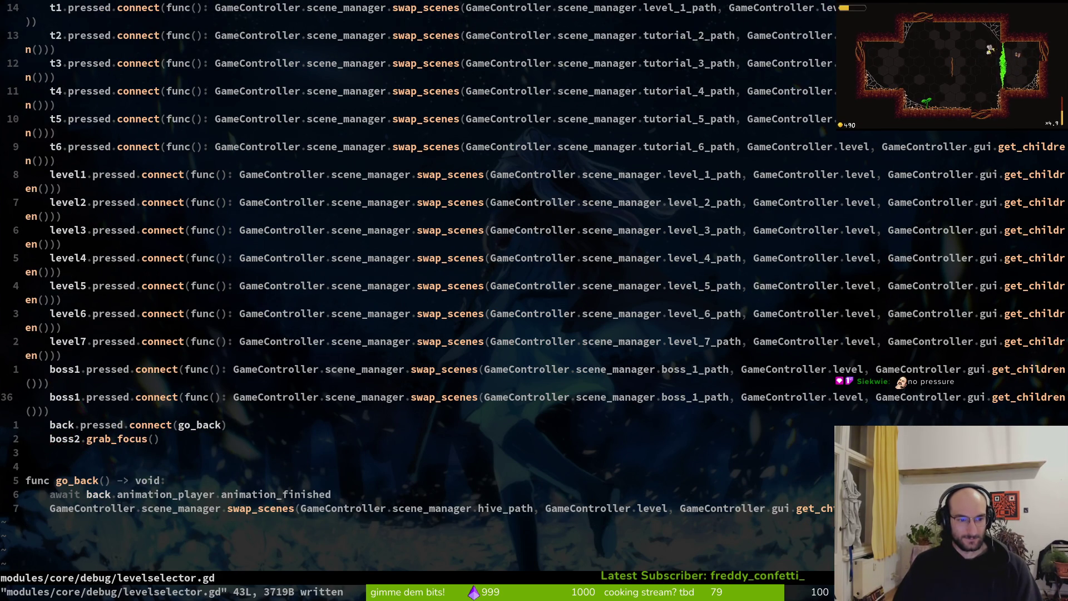
pyautogui.write('s2')
pyautogui.press('Escape')
pyautogui.write(':w')
pyautogui.press('Return')
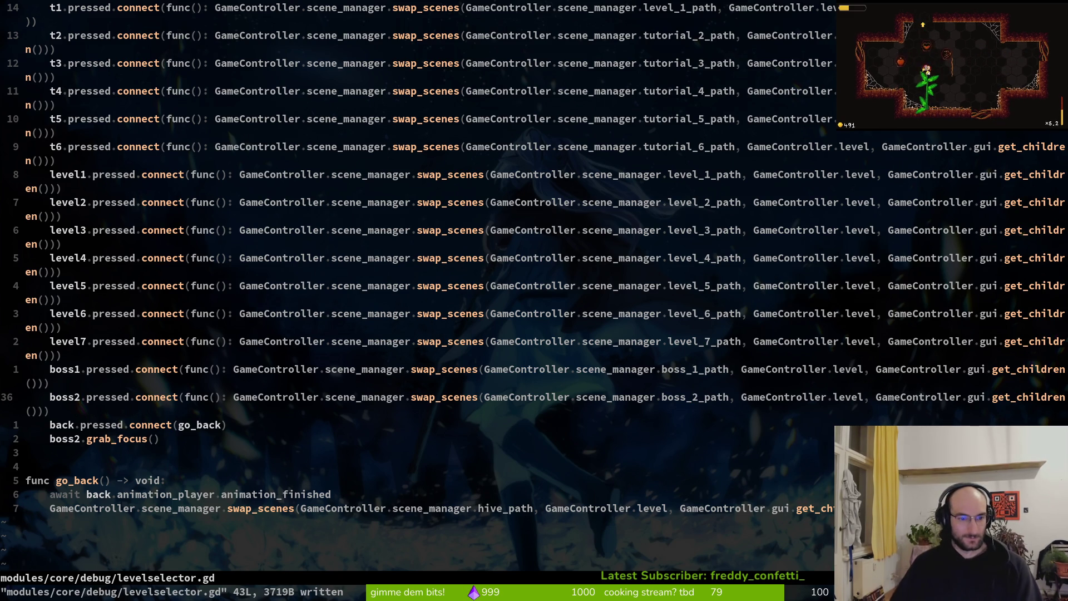
pyautogui.hotkey('alt', 'Tab')
# Step: Run the project and load the game until it halts on the null 'pressed' error
pyautogui.press('F5')
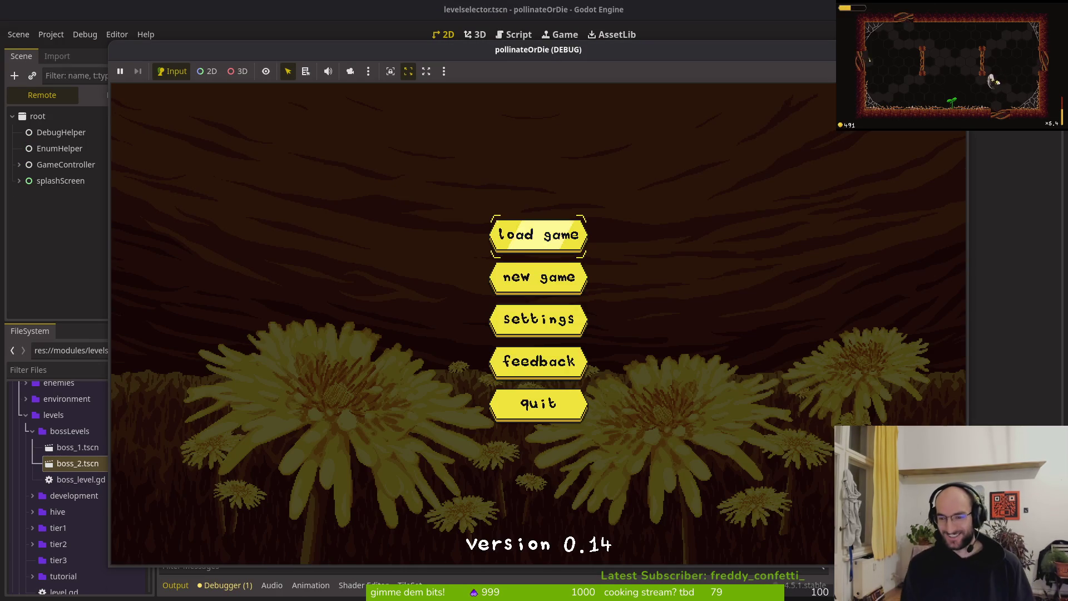
pyautogui.press('Return')
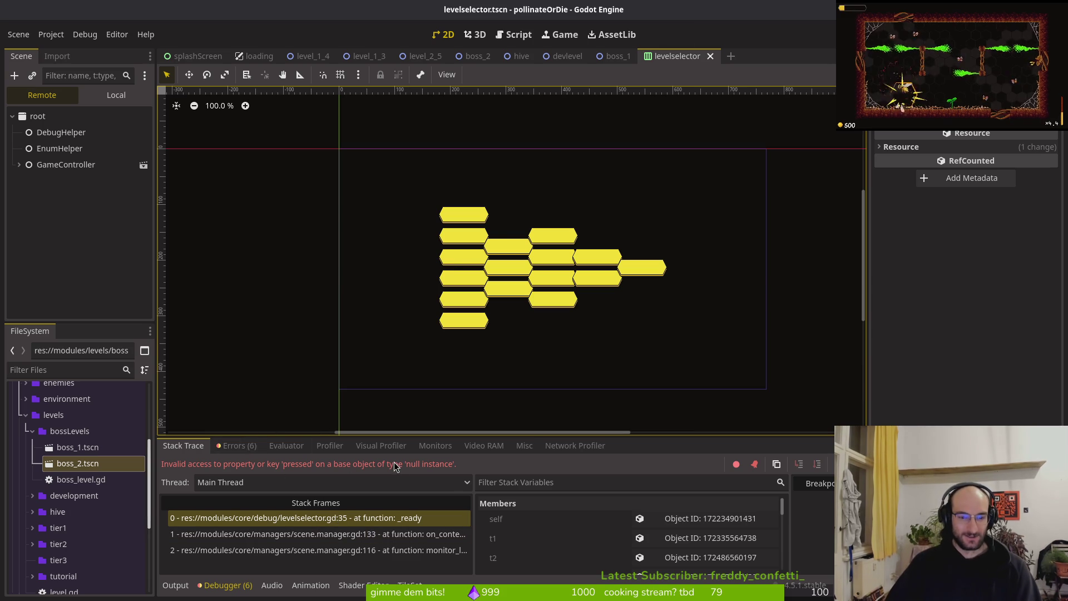
# Step: Rename the difficult group's boss node to boss1, save the scene, and run the game
pyautogui.click(233, 447)
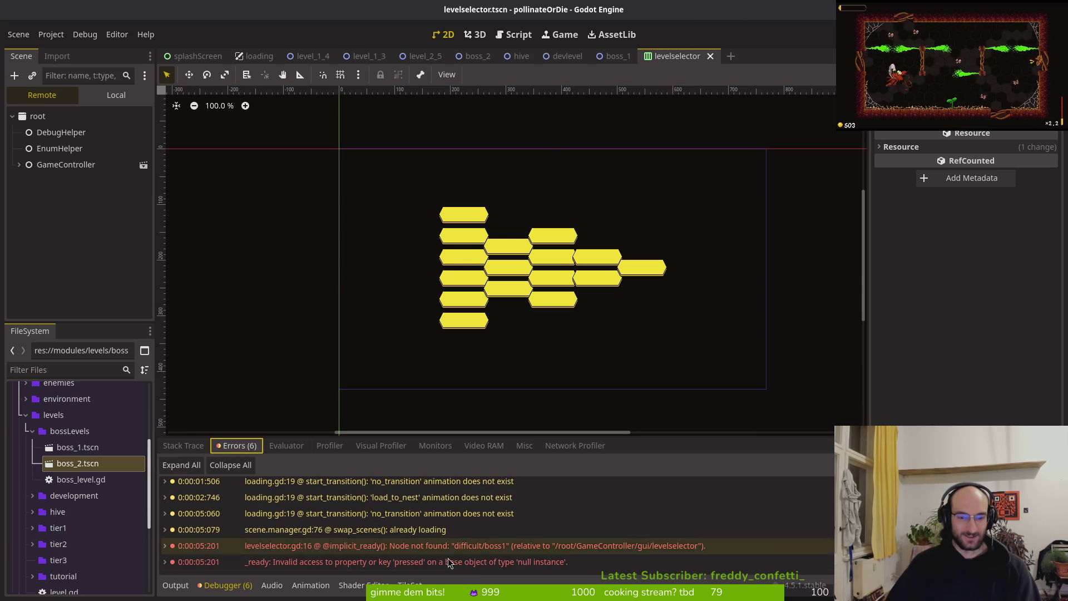
pyautogui.click(116, 95)
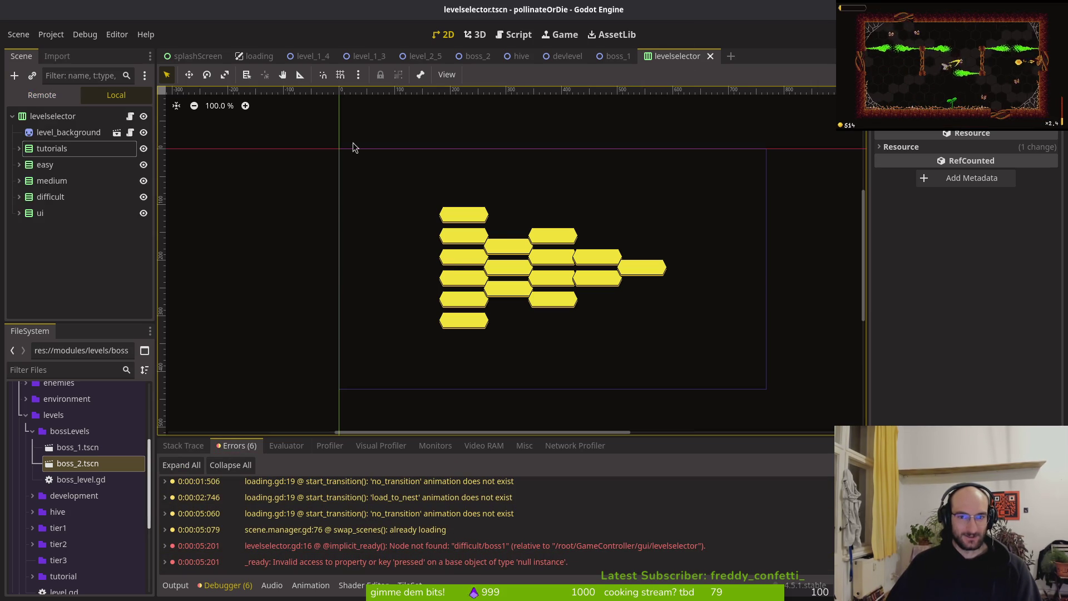
pyautogui.click(30, 201)
pyautogui.click(44, 214)
pyautogui.doubleClick(74, 212)
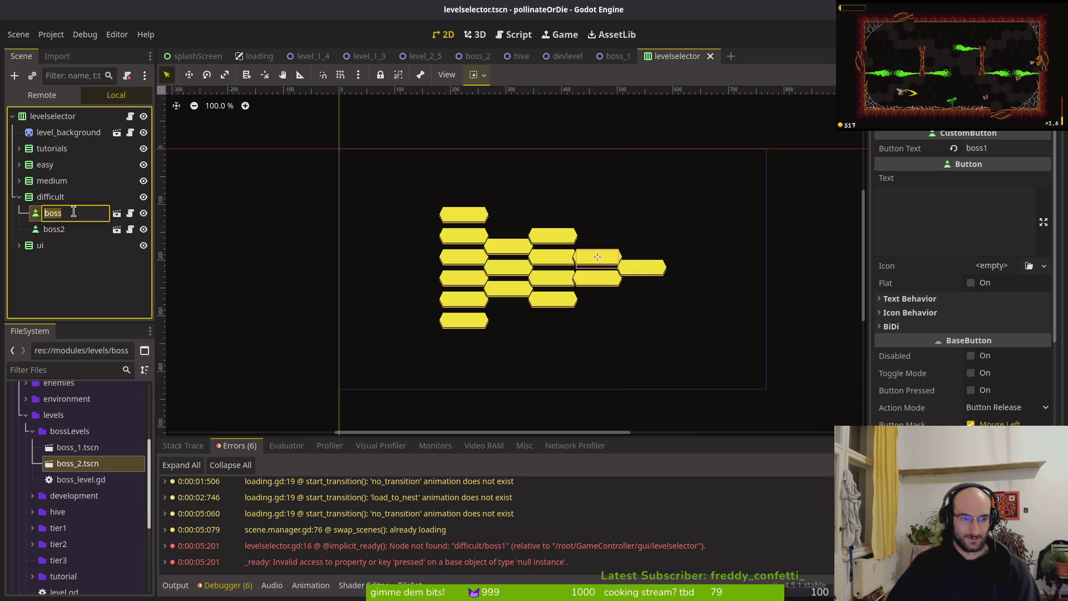
pyautogui.click(65, 213)
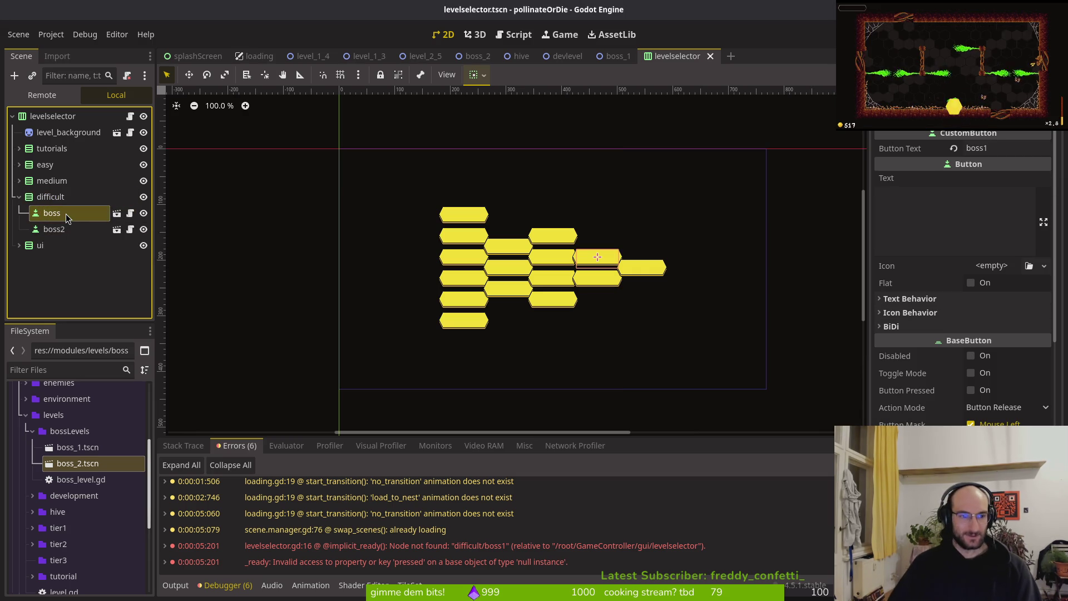
pyautogui.doubleClick(66, 213)
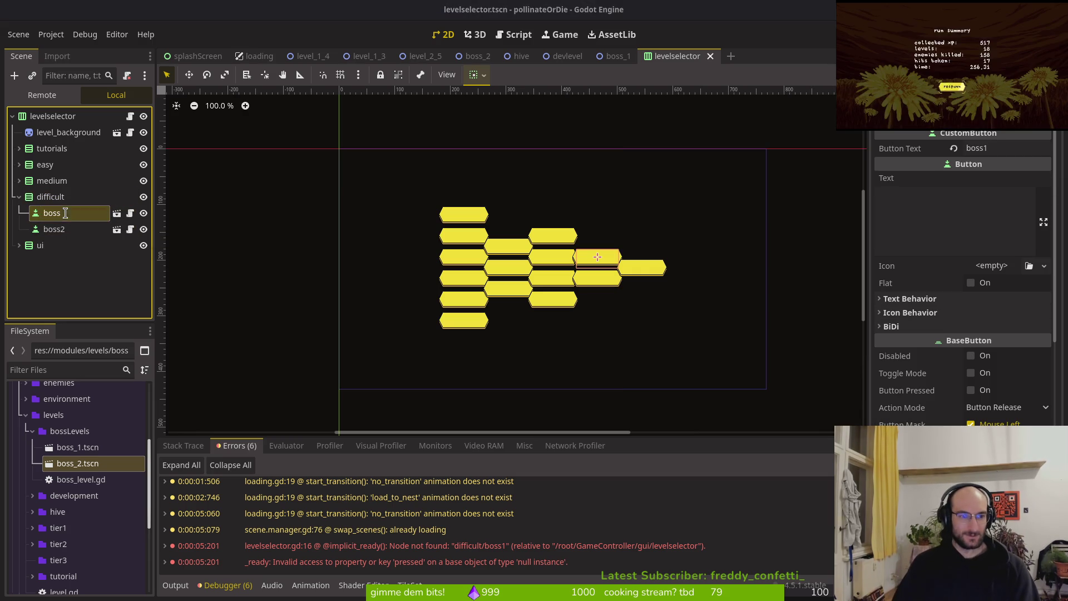
pyautogui.write('1')
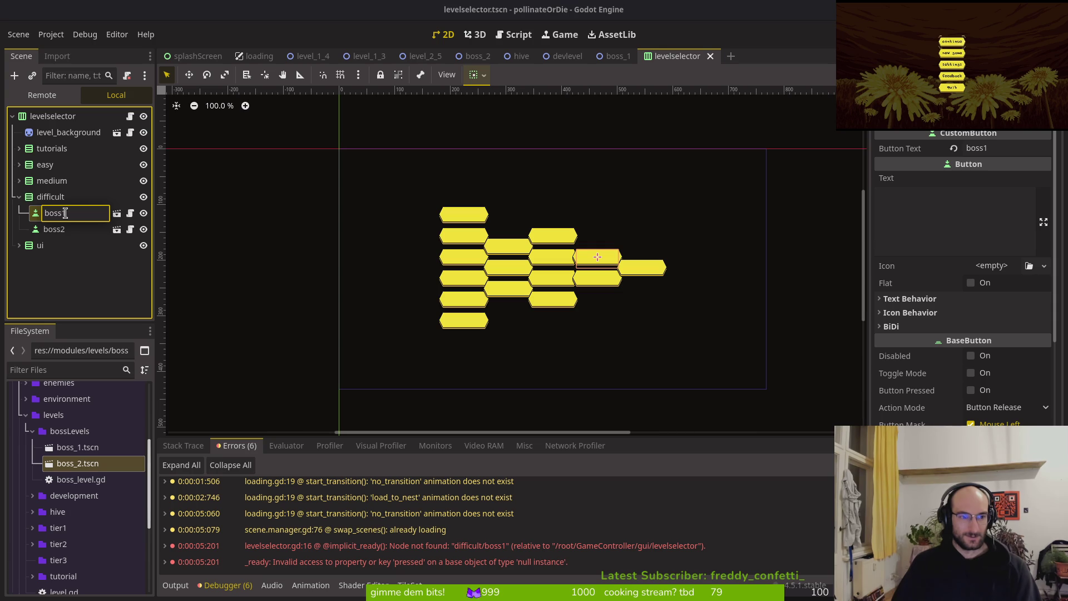
pyautogui.press('Return')
pyautogui.press('F5')
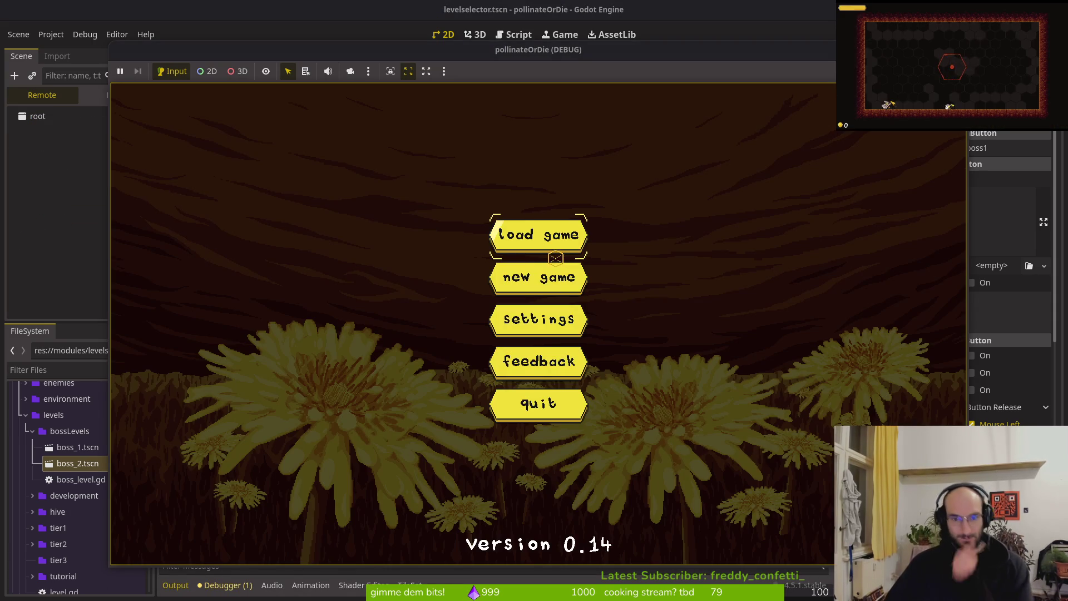
# Step: Load the saved game, fly into the level select hex, and open level 2
pyautogui.click(540, 238)
pyautogui.press('a')
pyautogui.press('w')
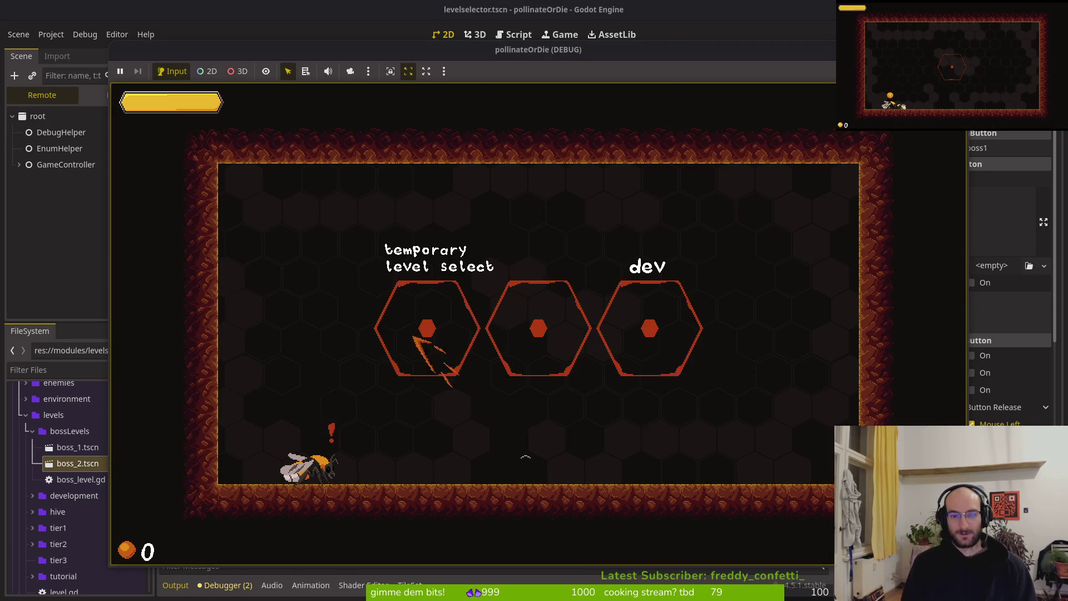
pyautogui.click(448, 319)
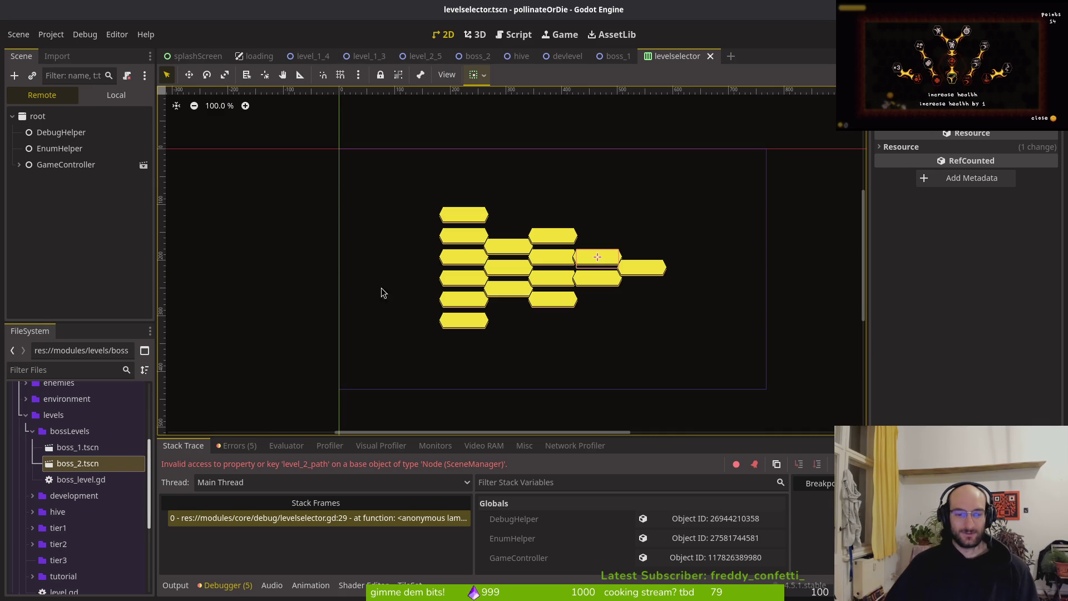
# Step: Relaunch after the crash, start the boss2 level from the level list, and refocus the editor
pyautogui.press('F5')
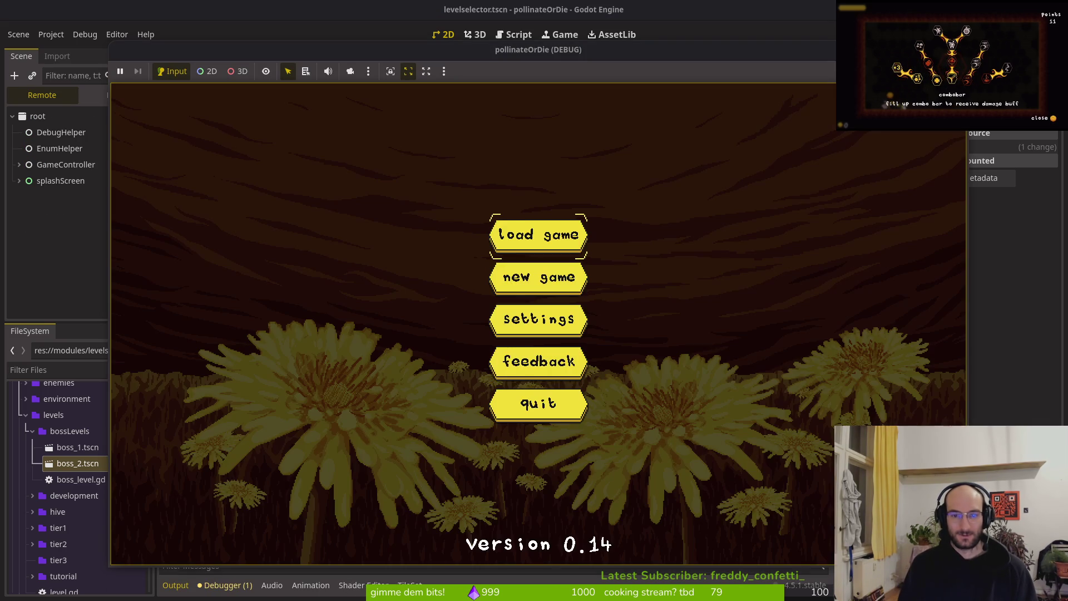
pyautogui.press('Return')
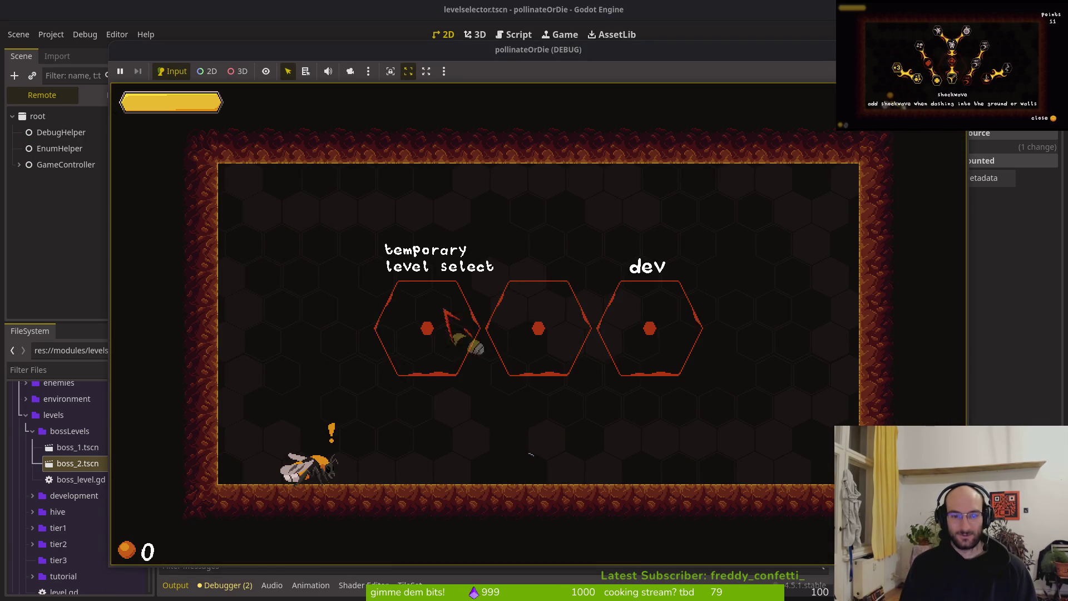
pyautogui.press('Return')
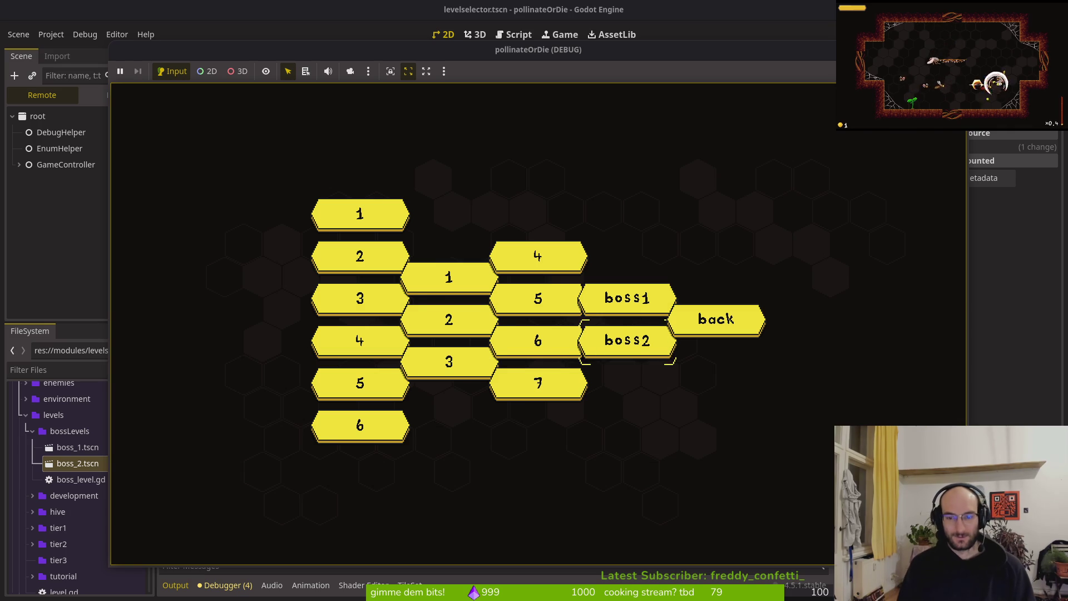
pyautogui.press('Return')
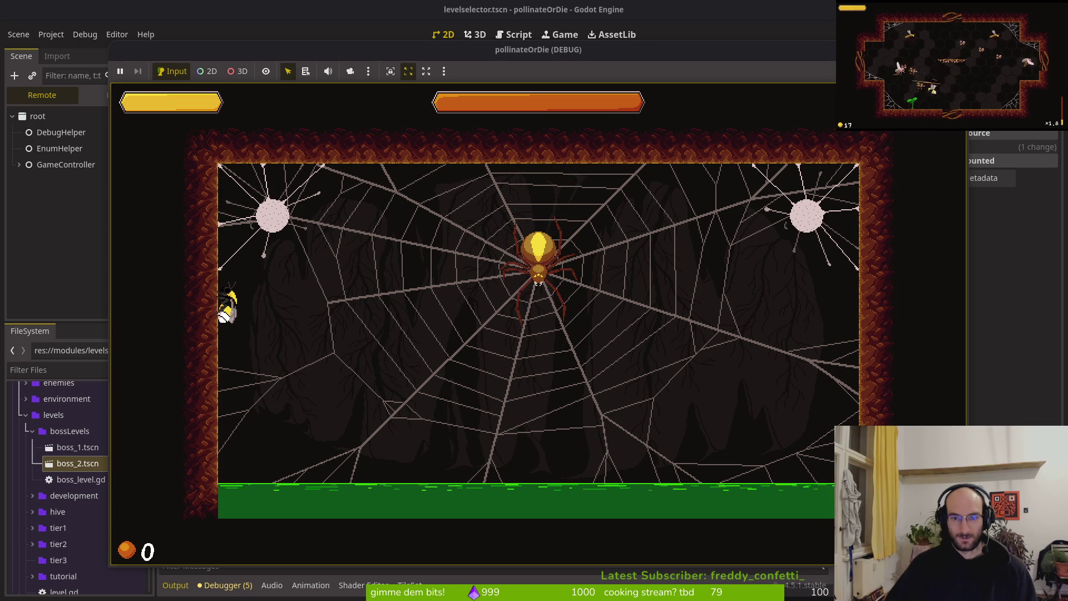
pyautogui.click(47, 226)
pyautogui.click(47, 225)
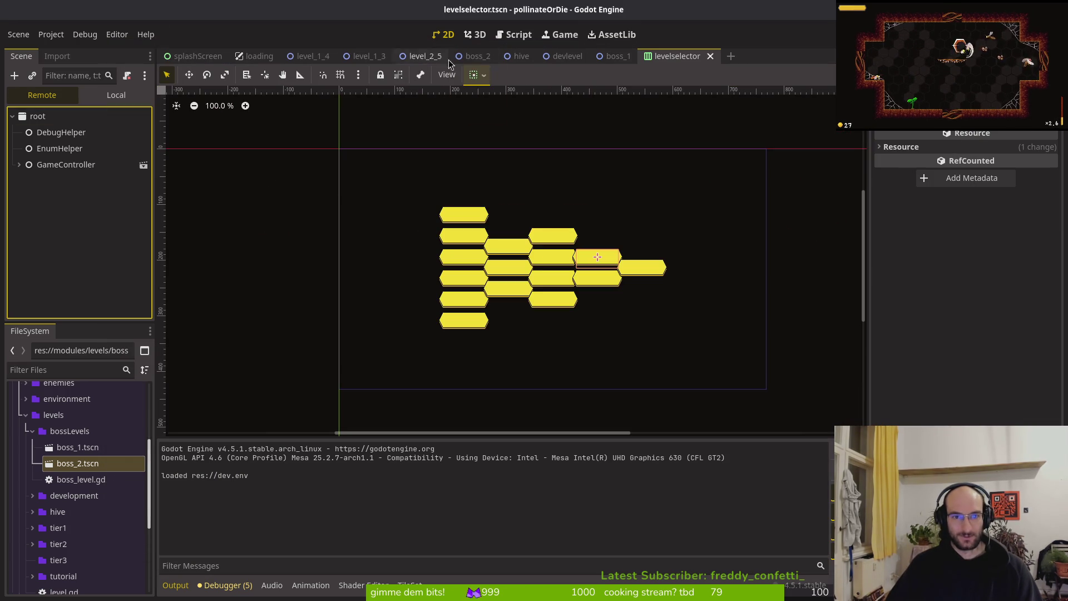
# Step: Nudge the boss_2 Marker2D down to (384, 165), save, and run the game
pyautogui.click(478, 56)
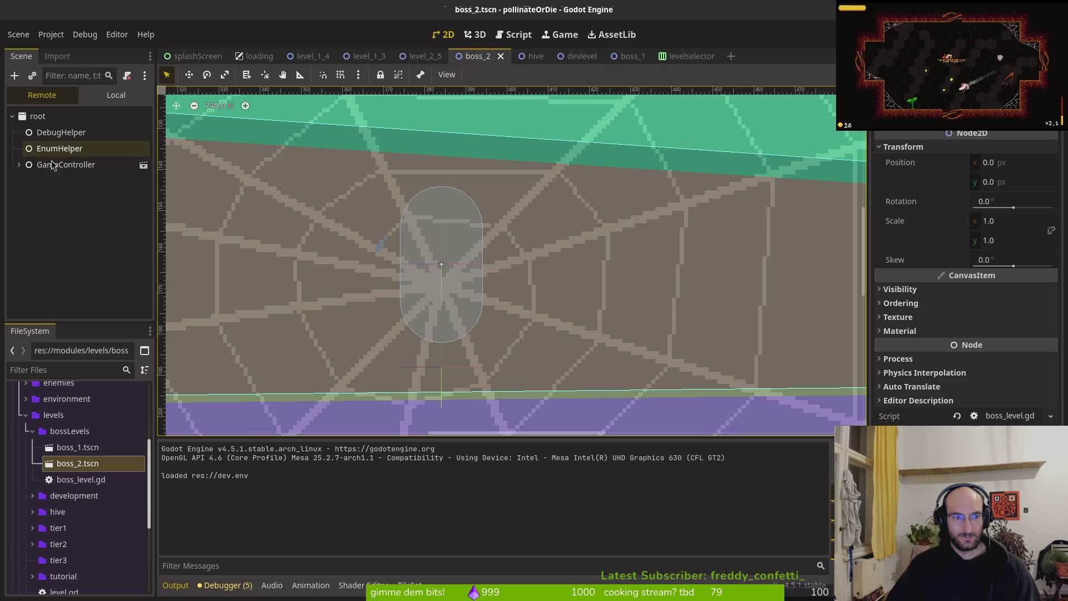
pyautogui.click(19, 165)
pyautogui.click(116, 95)
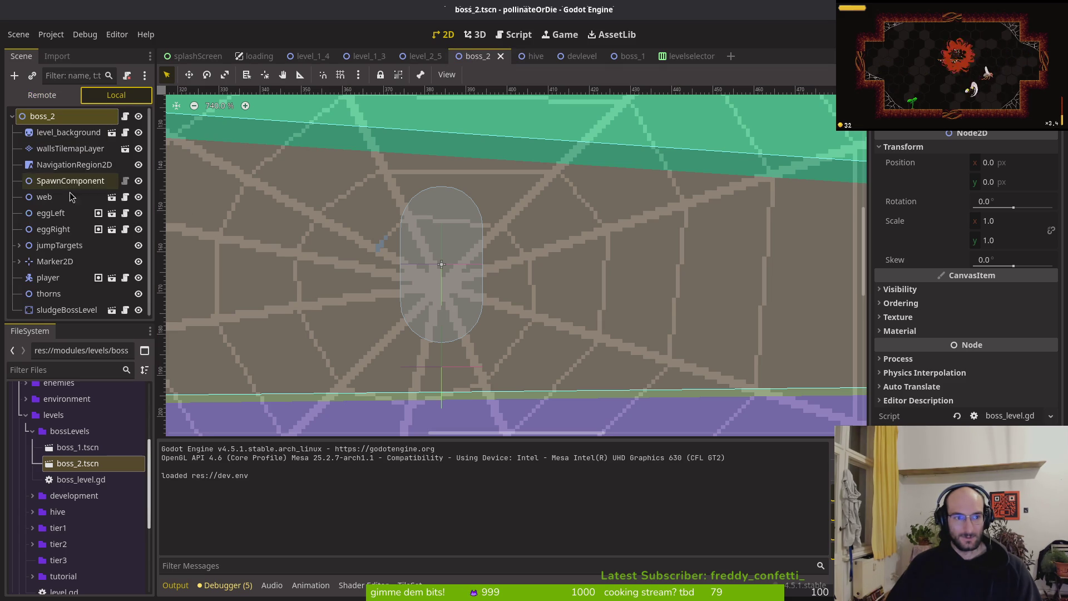
pyautogui.click(55, 261)
pyautogui.press('Down')
pyautogui.press('Down')
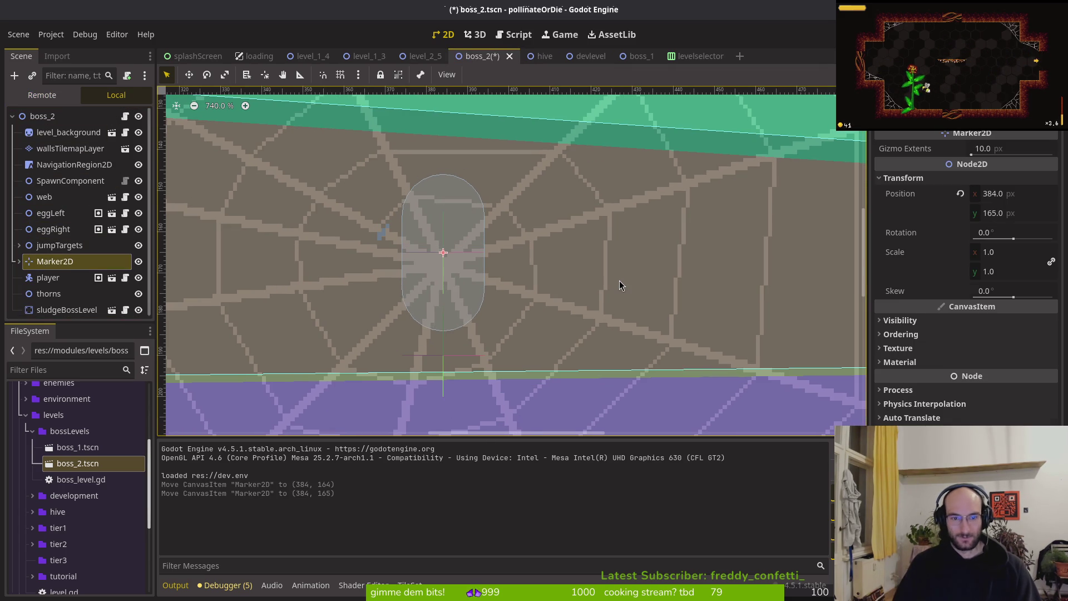
pyautogui.hotkey('ctrl', 's')
pyautogui.press('F5')
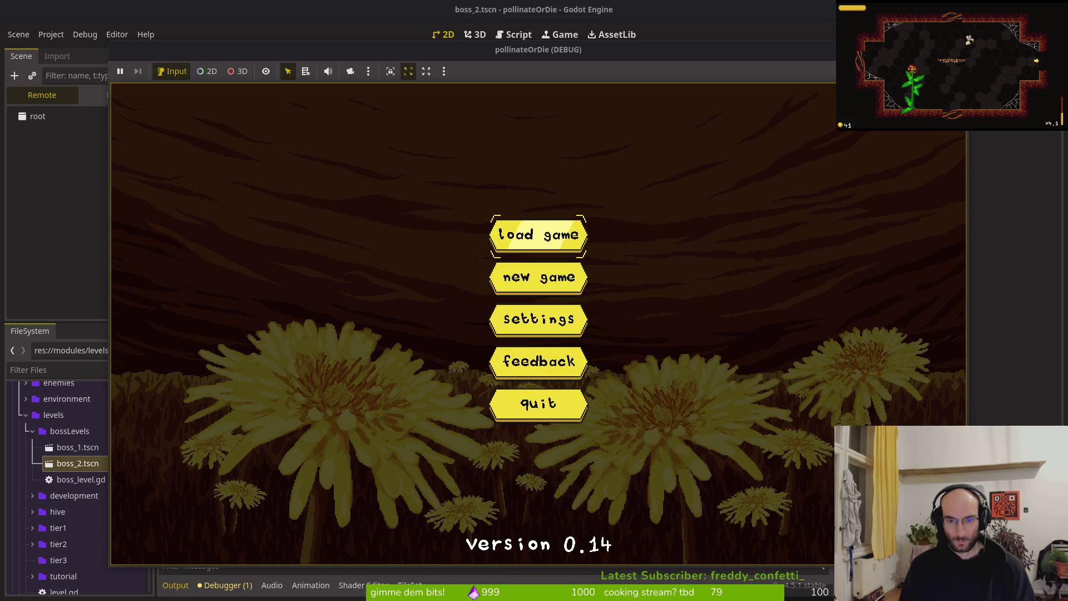
# Step: Enter the level-select room and start the boss2 level
pyautogui.press('Return')
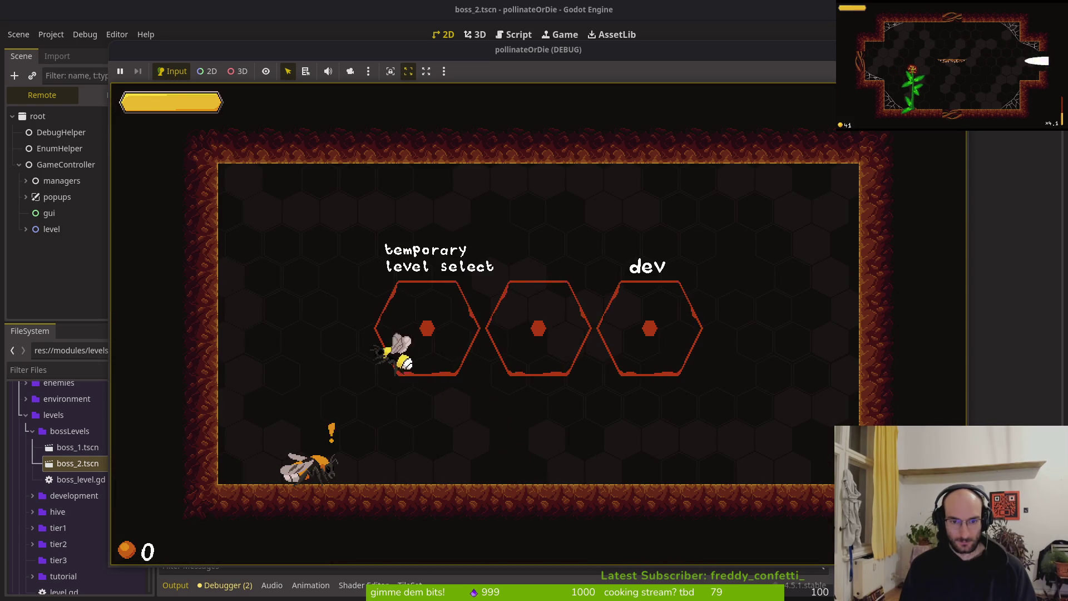
pyautogui.press('Right')
pyautogui.press('Return')
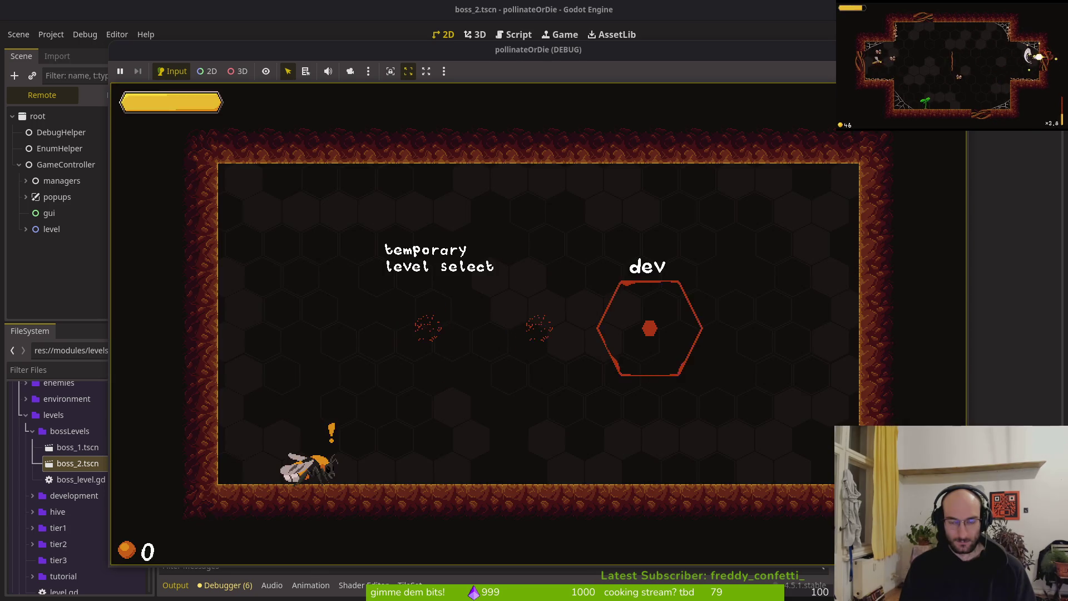
pyautogui.press('Return')
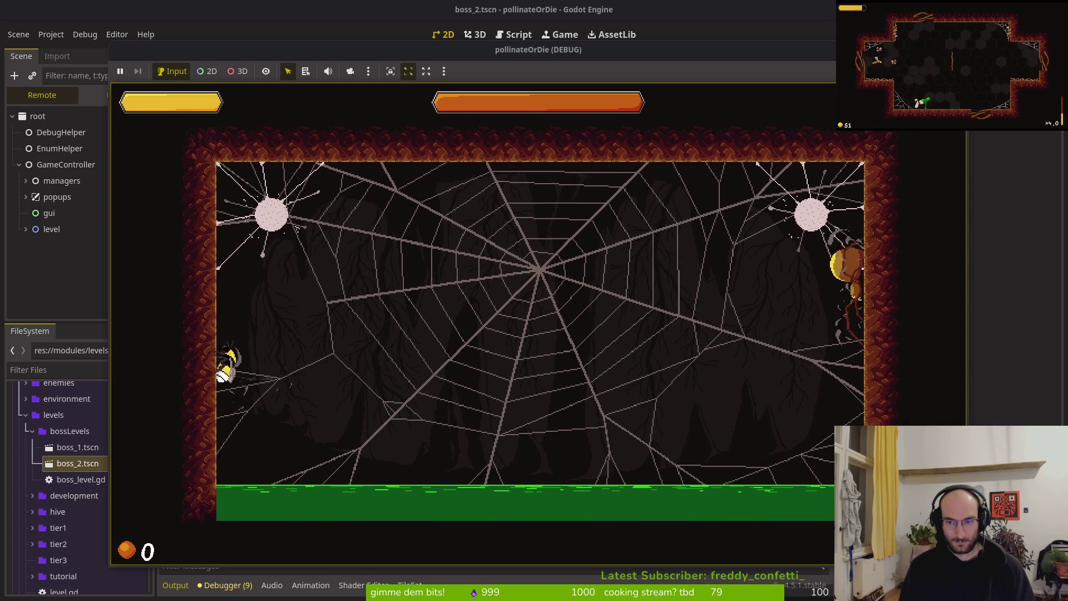
pyautogui.press('Up')
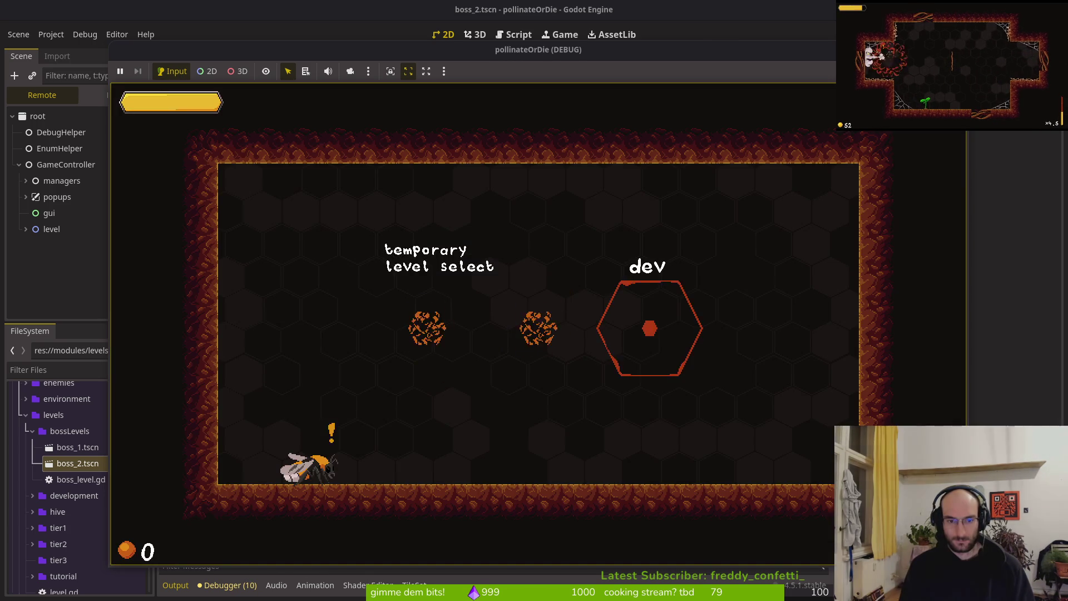
pyautogui.press('Return')
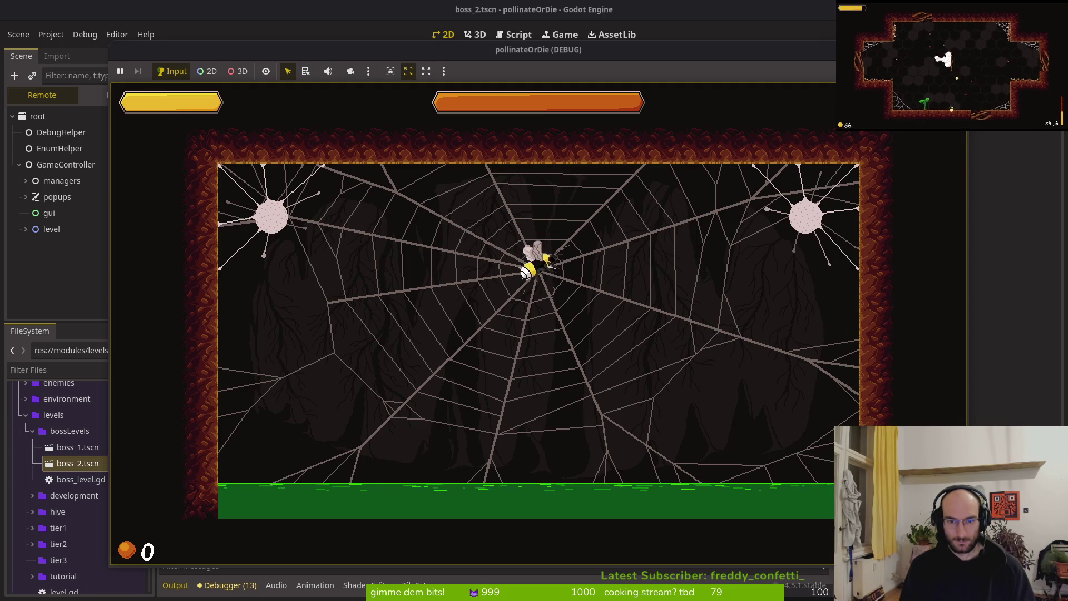
# Step: Fight the spider, flying the bee around the web and slashing right, then stop the game
pyautogui.press('Left')
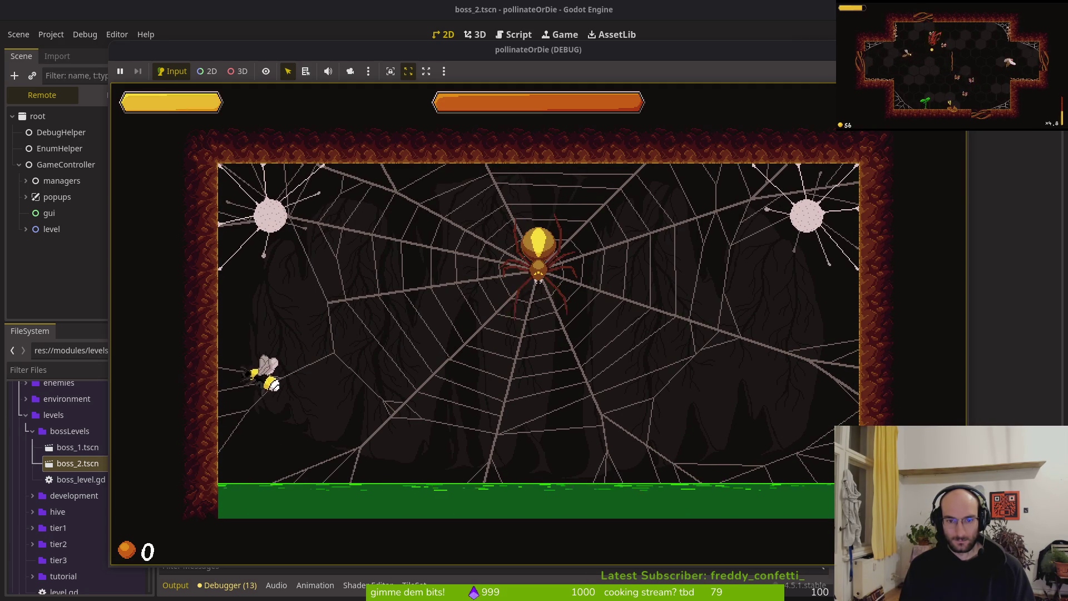
pyautogui.press('Up')
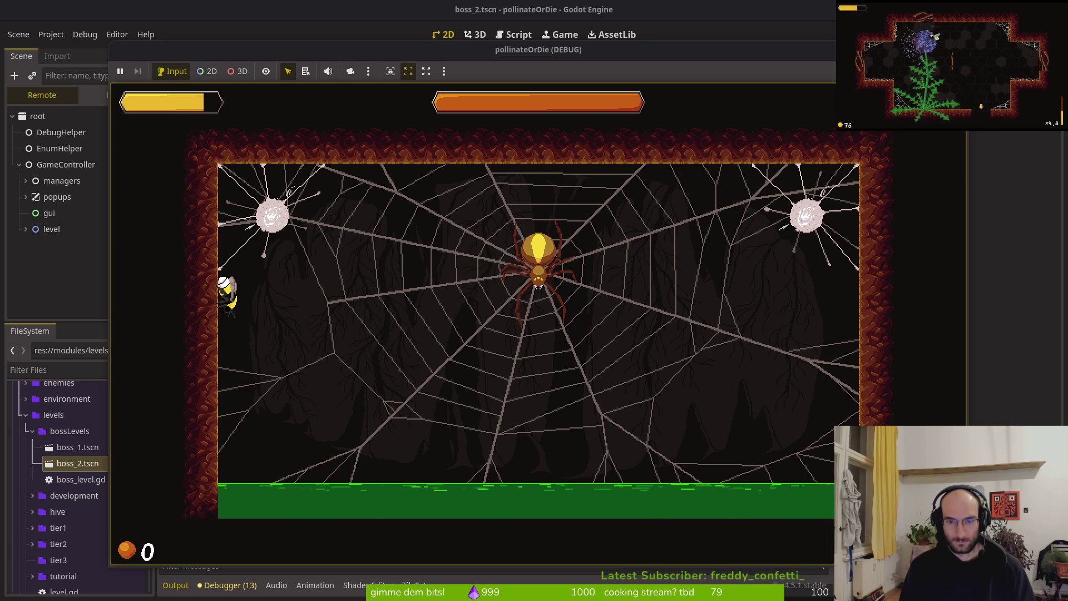
pyautogui.press('Down')
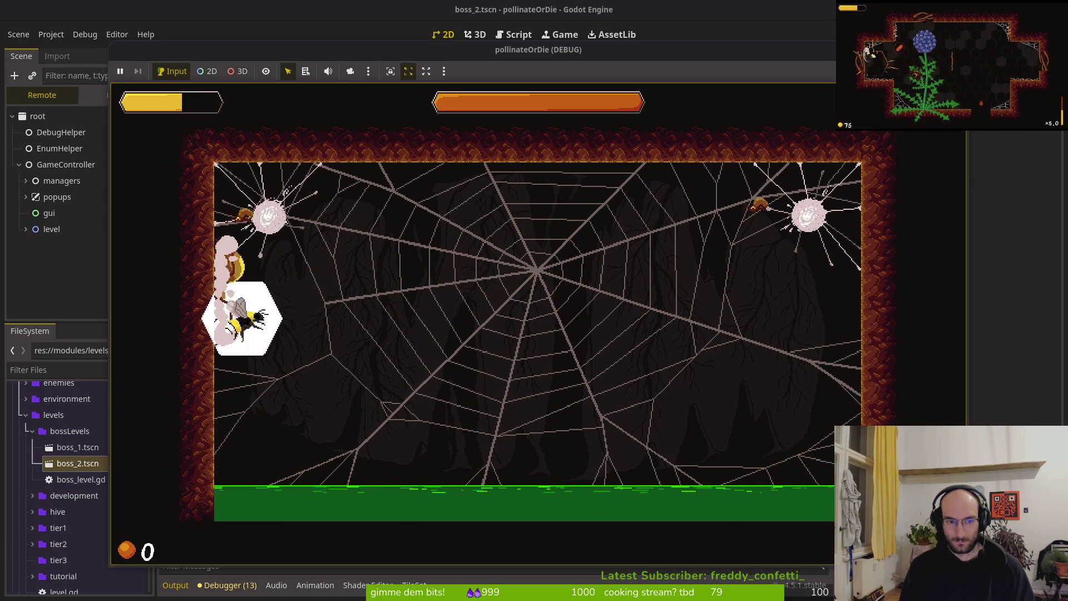
pyautogui.press('Right')
pyautogui.press('Right')
pyautogui.press('space')
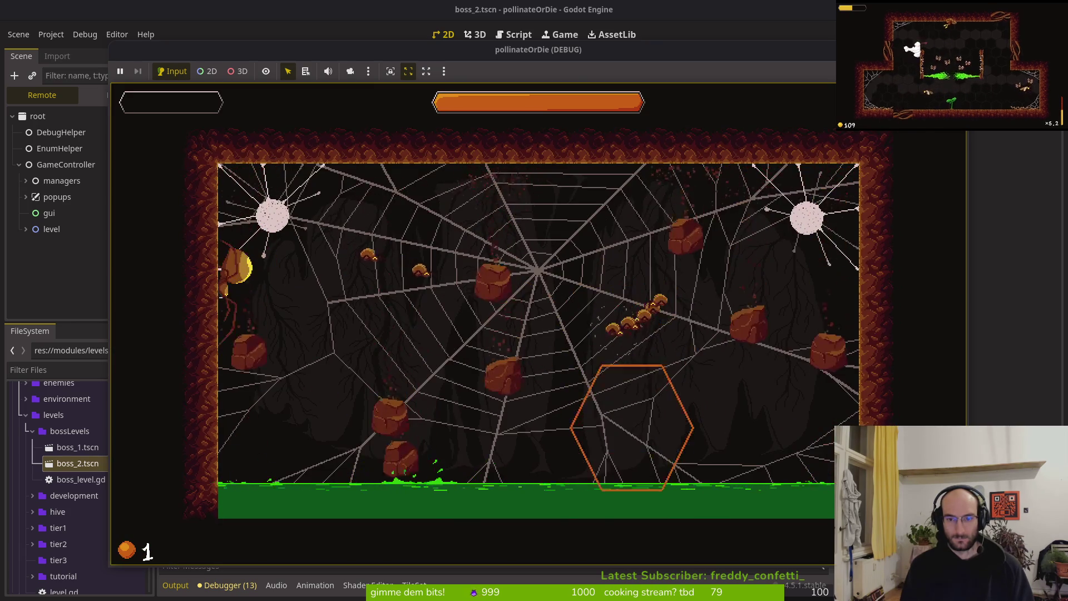
pyautogui.press('F8')
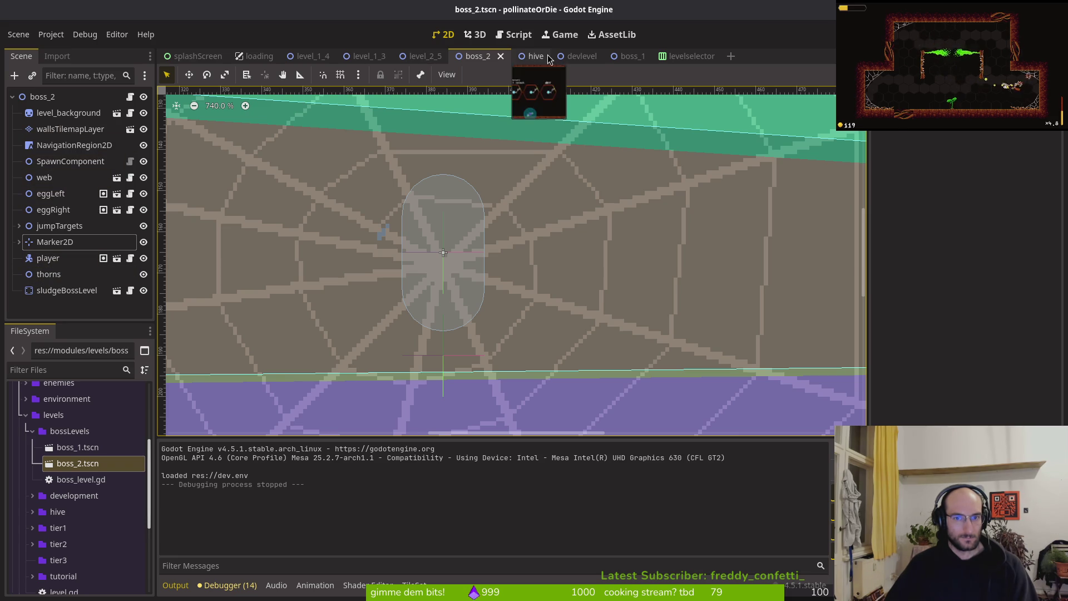
# Step: Look over the boss_1 scene, return to boss_2, and run the project again
pyautogui.click(623, 56)
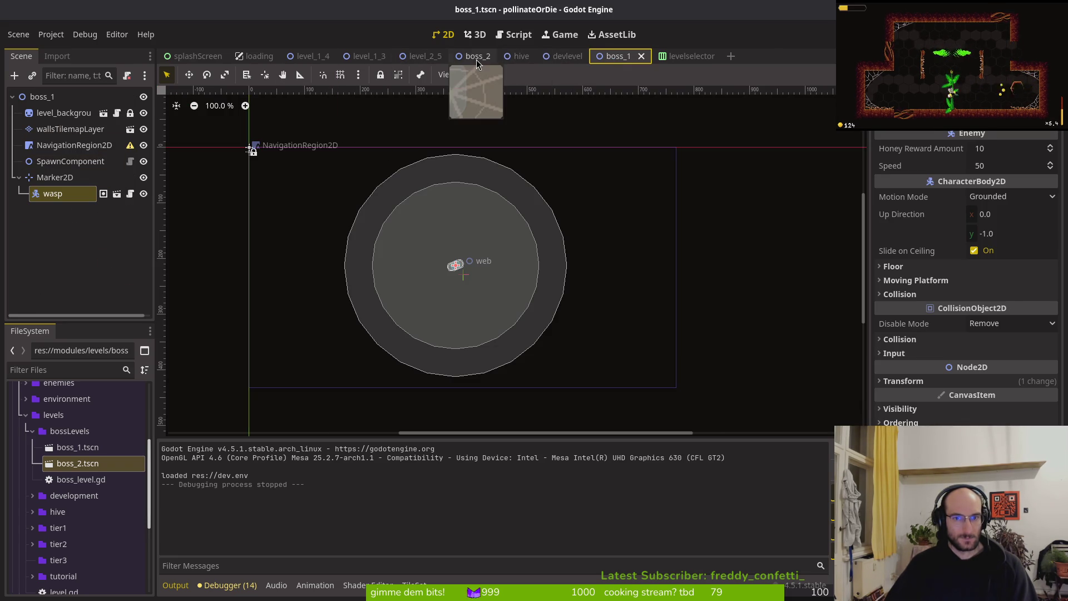
pyautogui.click(473, 55)
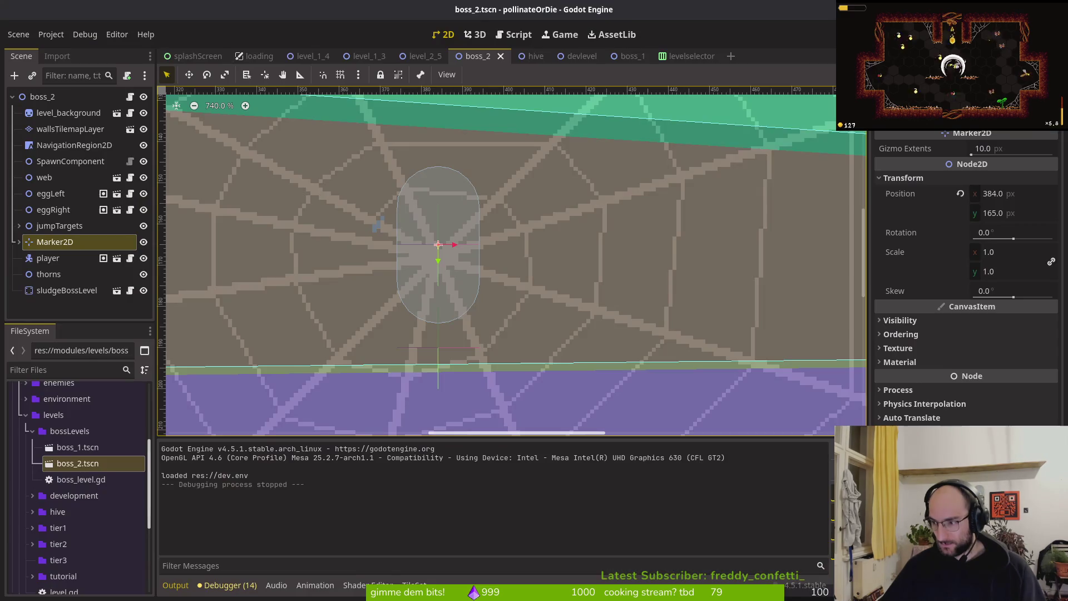
pyautogui.press('F5')
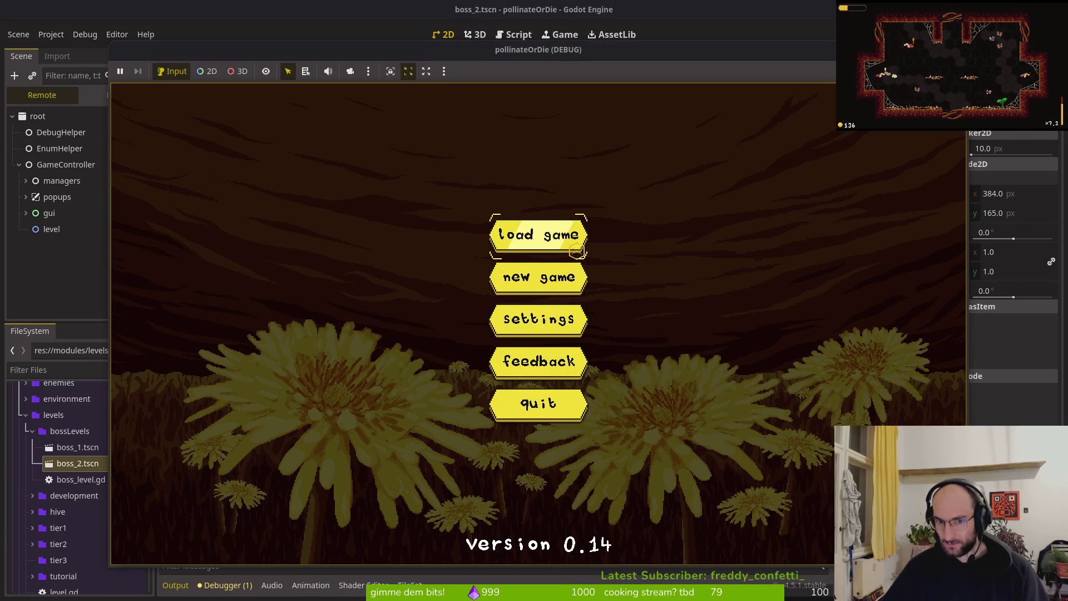
# Step: Load the game, start the boss 2 level from the level selector, and pause/resume the fight several times
pyautogui.click(550, 238)
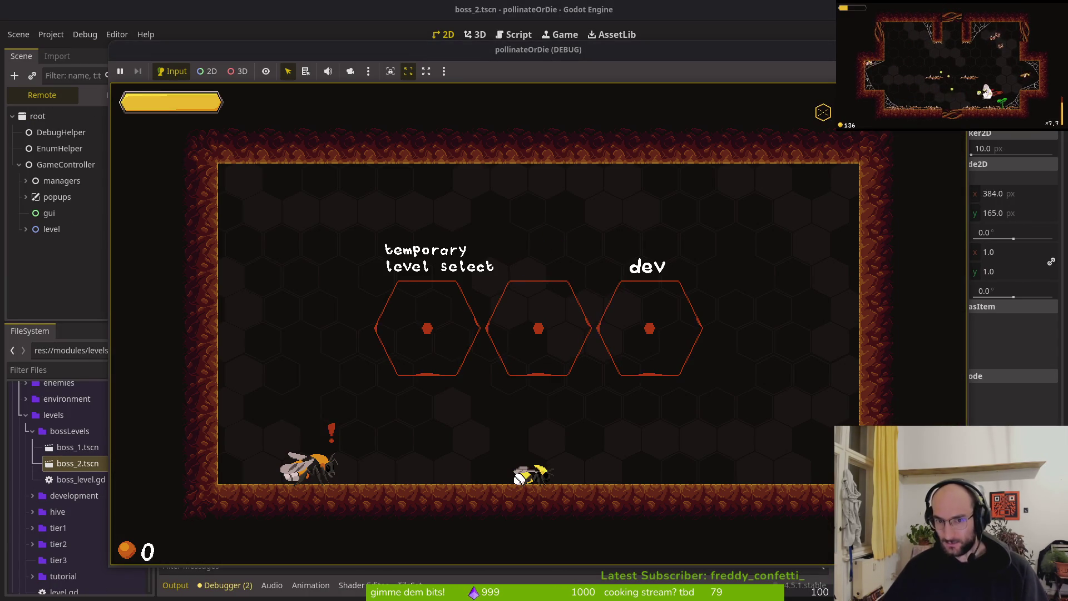
pyautogui.press('w')
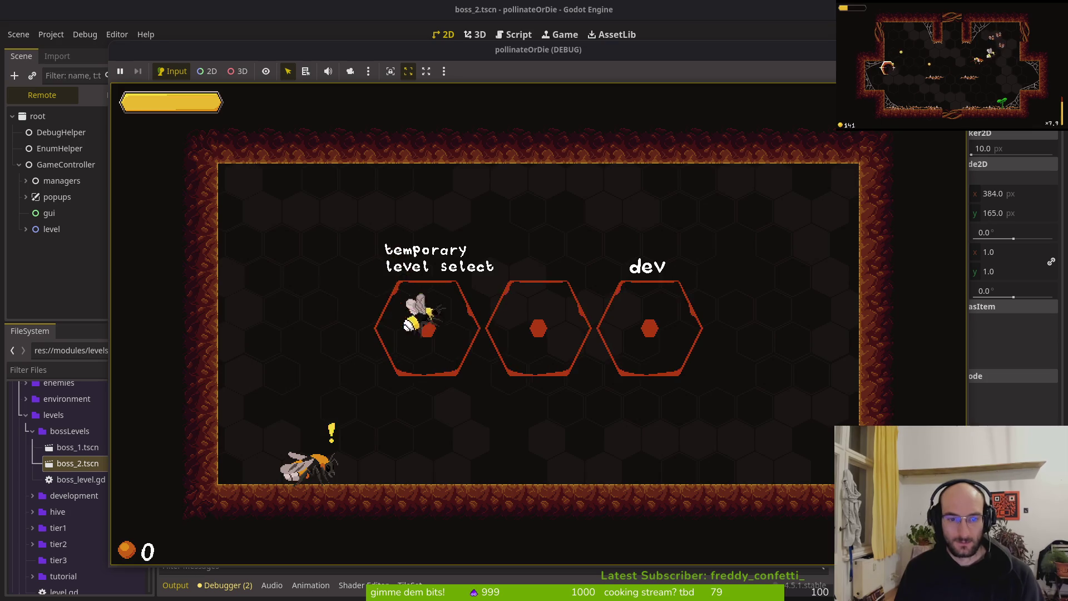
pyautogui.press('Return')
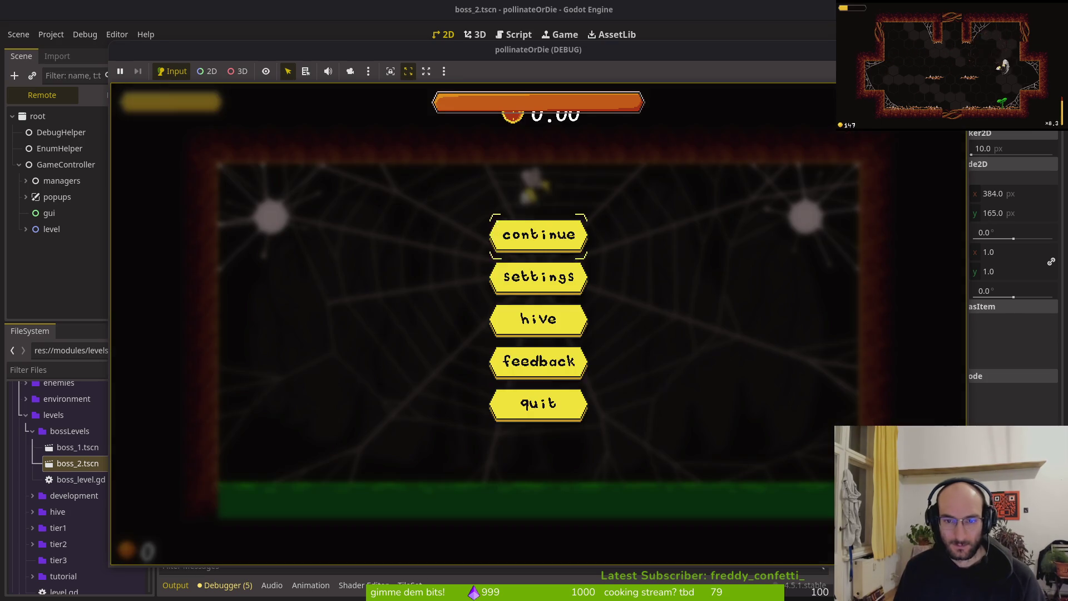
pyautogui.press('Return')
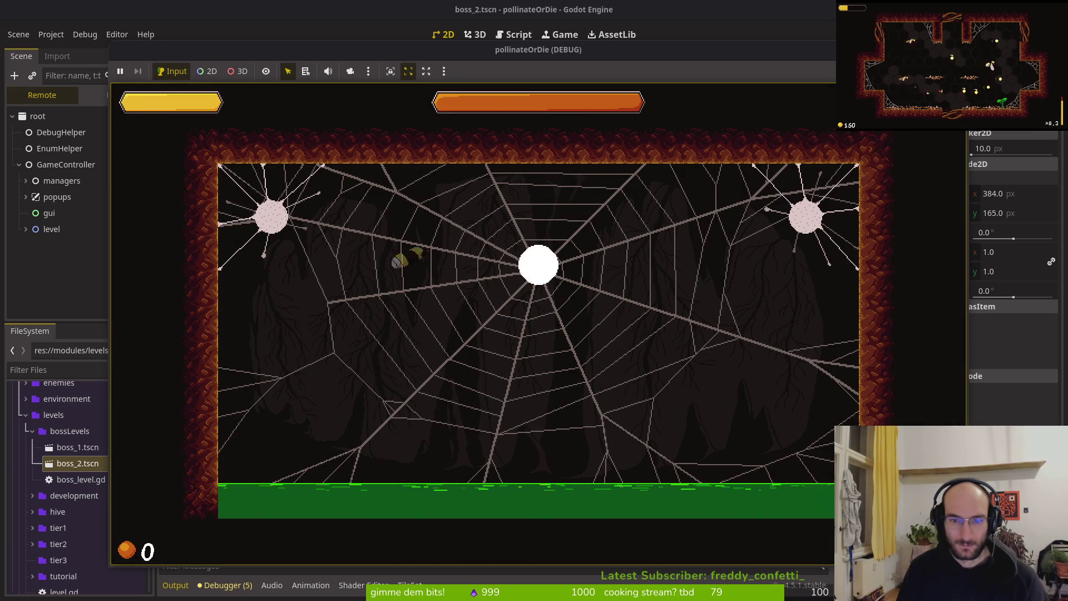
pyautogui.click(121, 73)
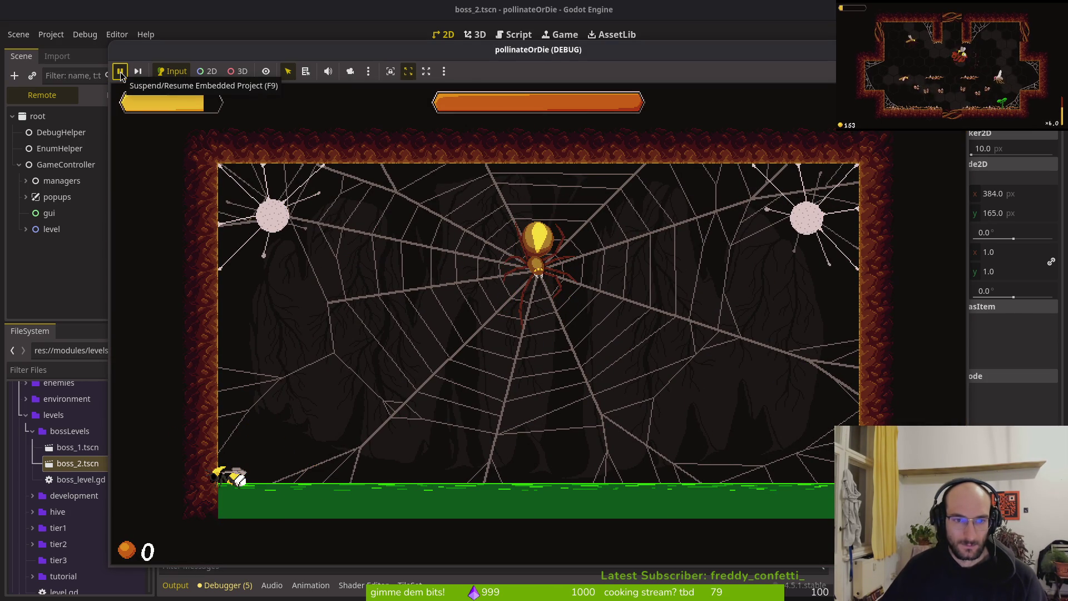
pyautogui.click(121, 74)
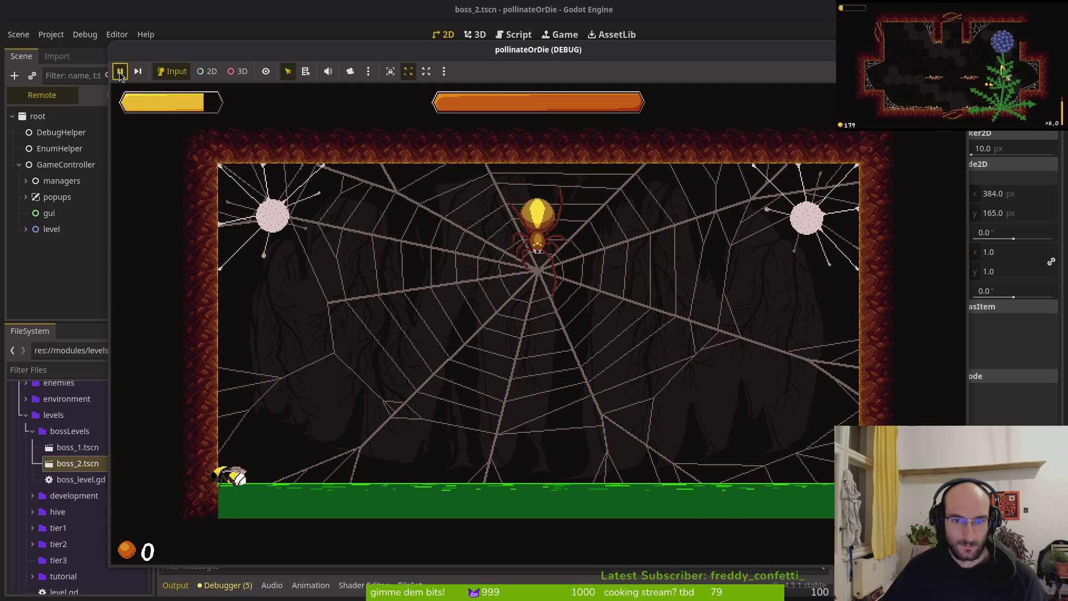
pyautogui.click(120, 75)
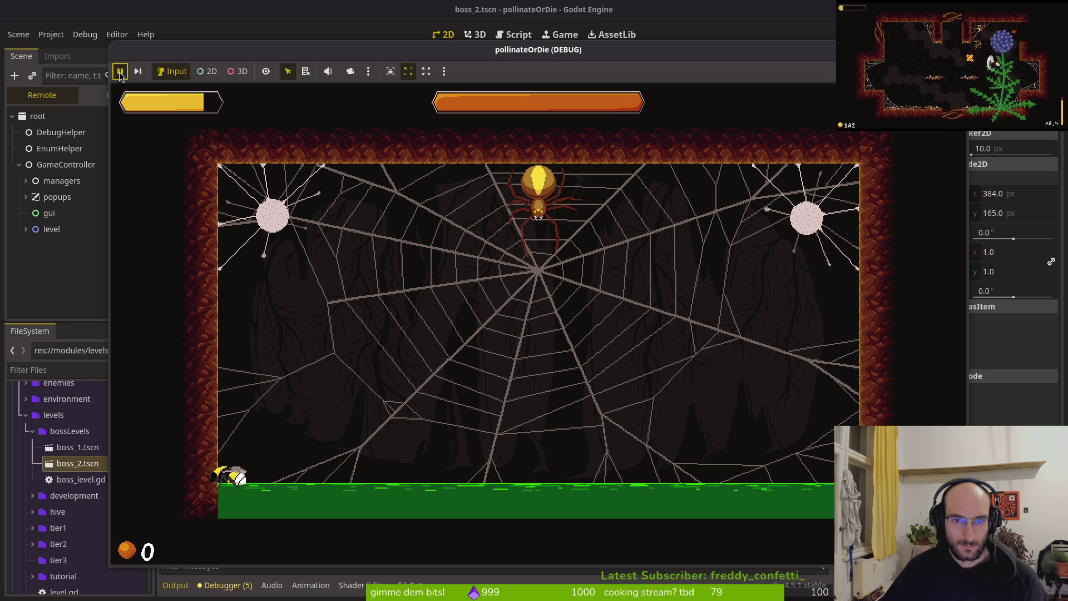
pyautogui.click(120, 75)
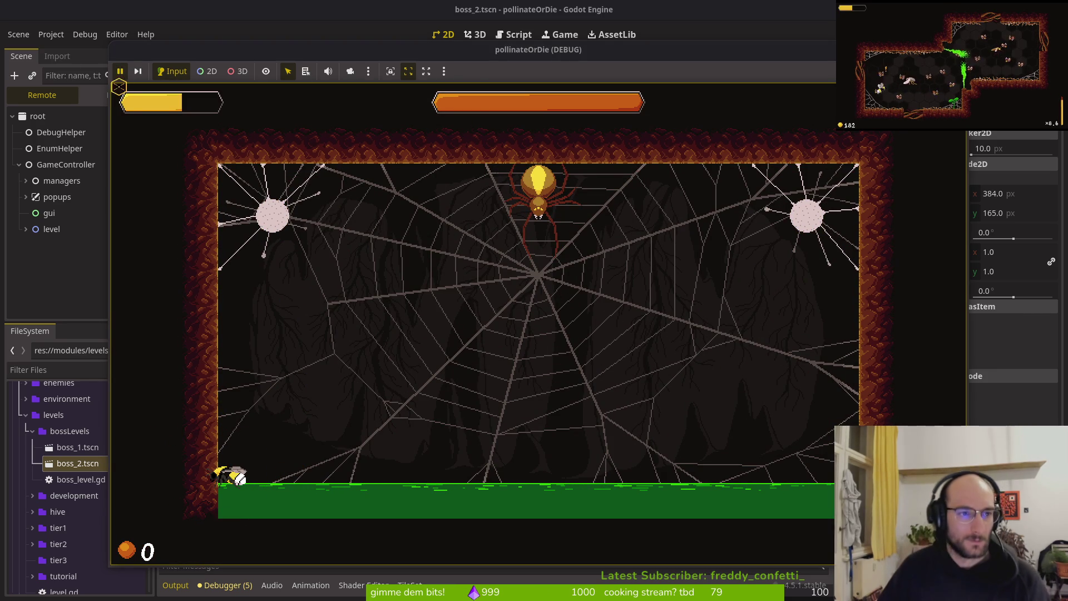
pyautogui.click(117, 77)
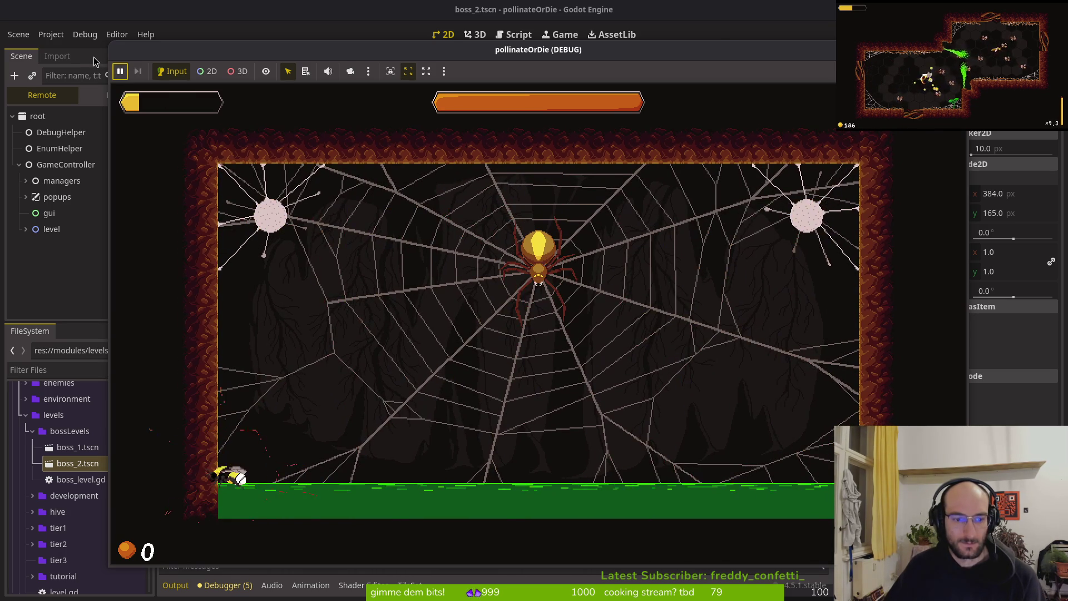
# Step: Climb the bee up the left wall, then stop the game and list the five debugger errors
pyautogui.press('w')
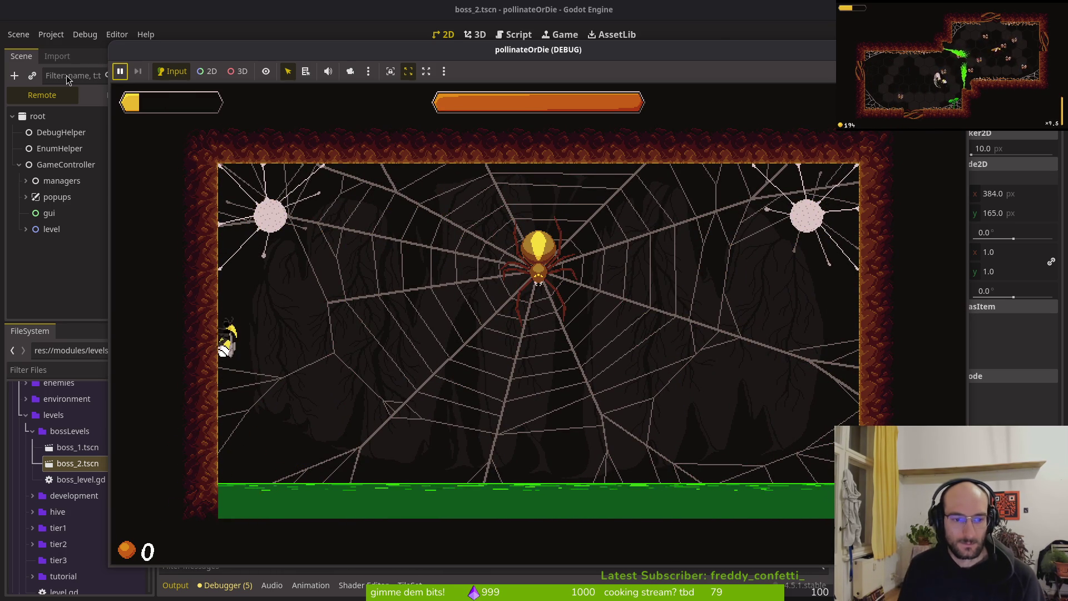
pyautogui.press('w')
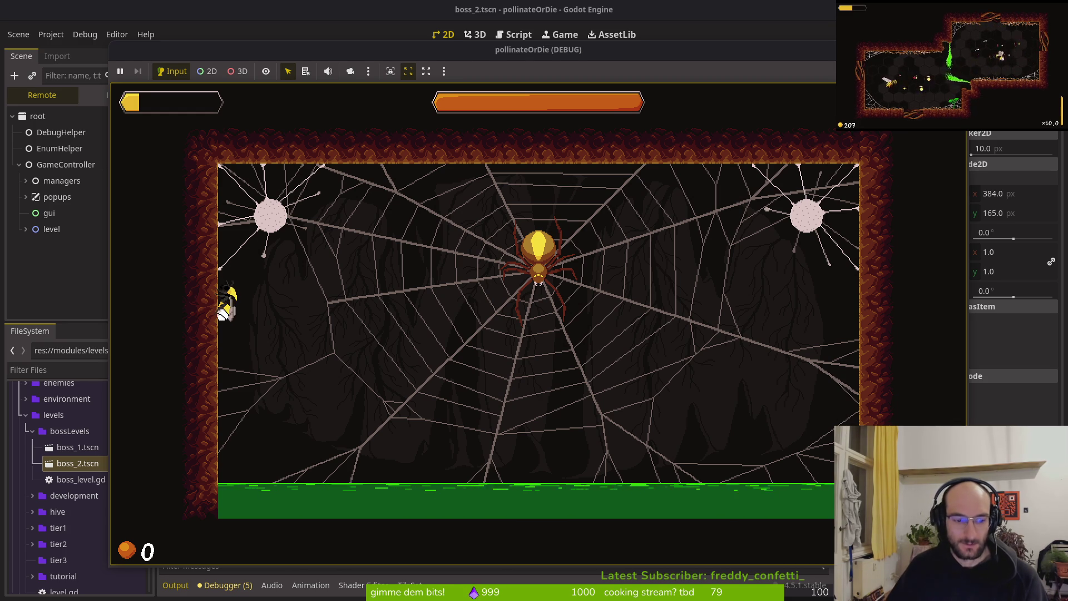
pyautogui.click(225, 584)
pyautogui.click(247, 448)
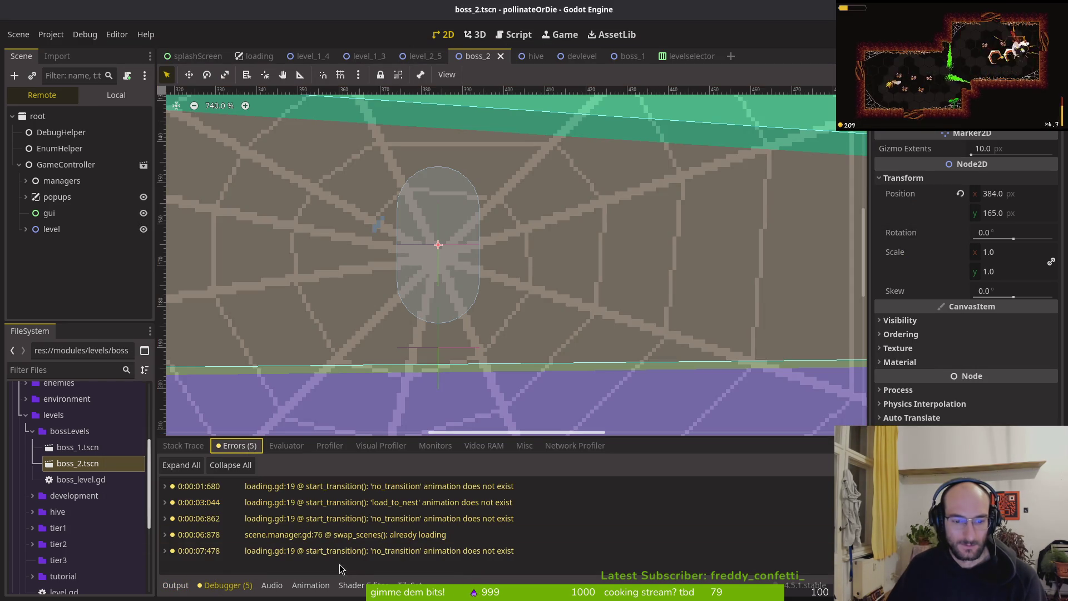
# Step: Show the output log, relaunch the game with F6, and fly the bee into the spider
pyautogui.click(175, 584)
pyautogui.press('F6')
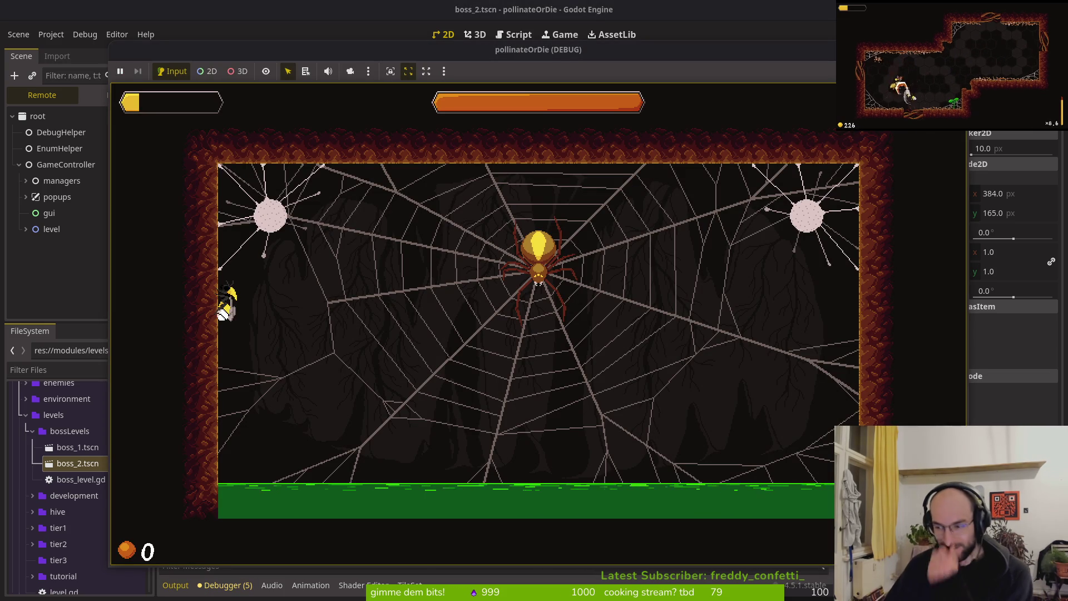
pyautogui.press('Right')
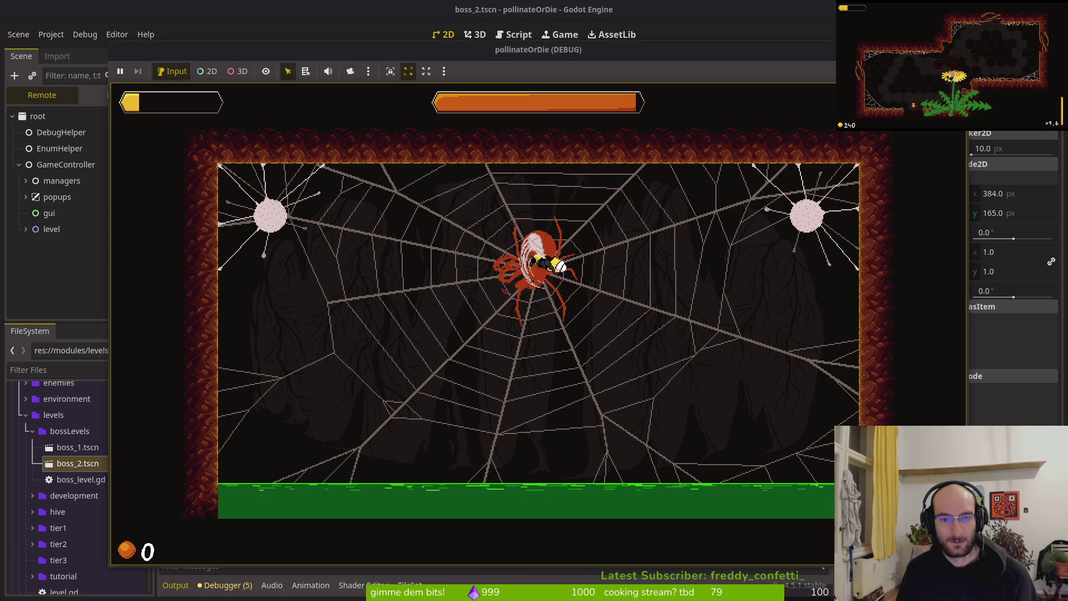
pyautogui.press('Right')
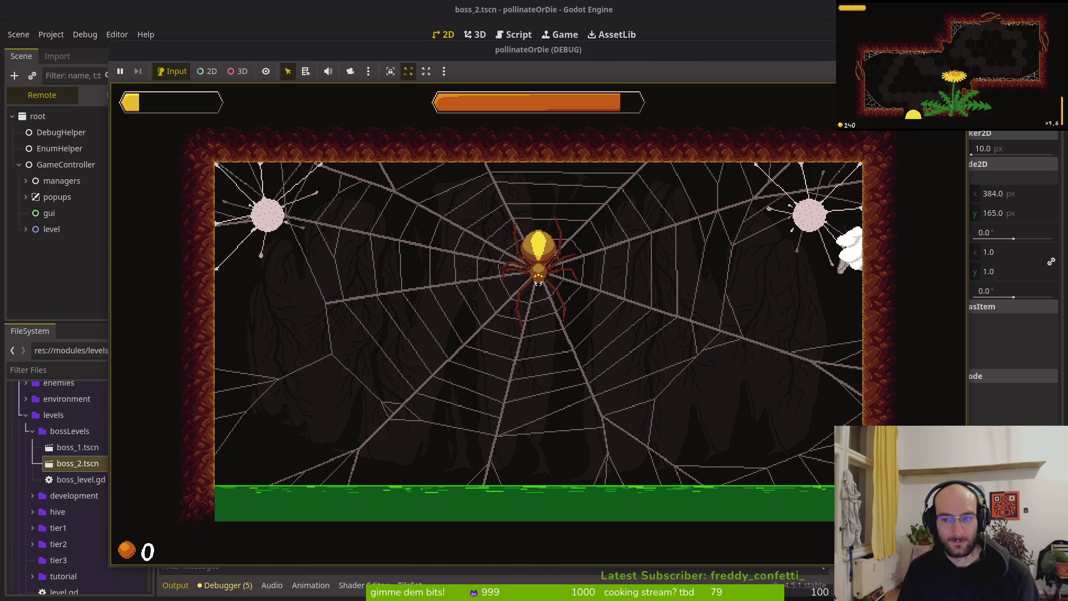
# Step: Enable state labels in the pause menu's debugging settings and resume play
pyautogui.press('Escape')
pyautogui.press('Down')
pyautogui.press('Return')
pyautogui.press('e')
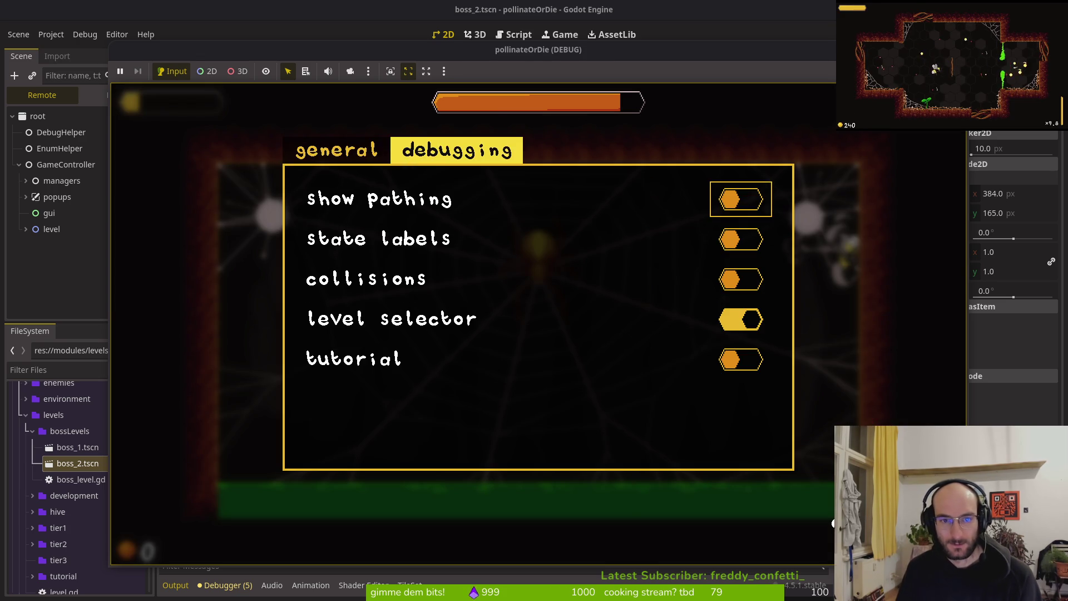
pyautogui.press('Up')
pyautogui.press('Escape')
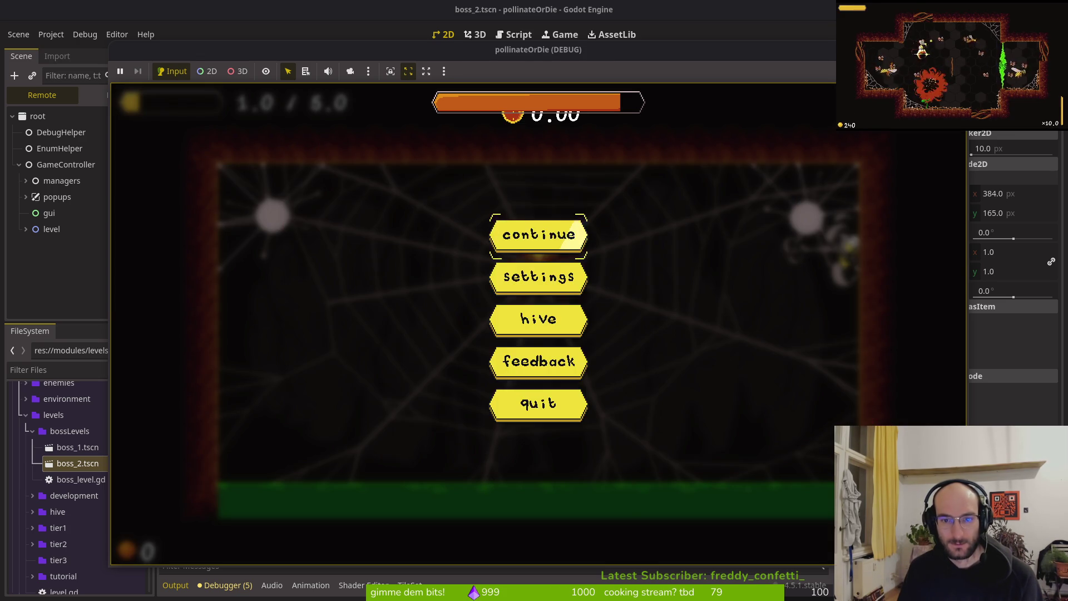
pyautogui.press('Escape')
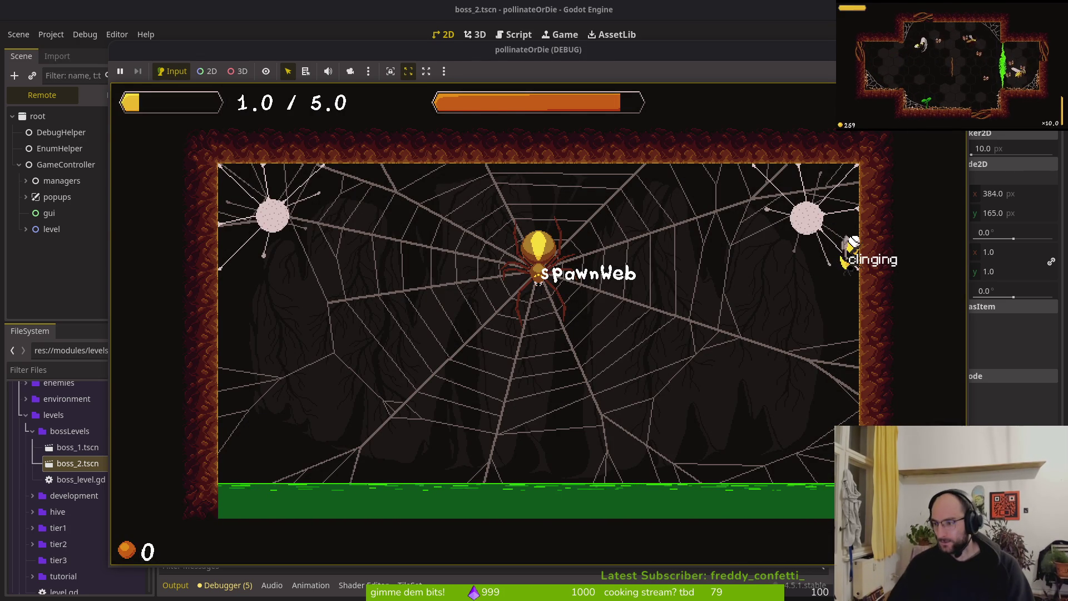
pyautogui.hotkey('alt', 'Tab')
pyautogui.press('space')
# Step: Open spawn_web.gd from the file finder and save it with its attack randomizer
pyautogui.press('f')
pyautogui.press('f')
pyautogui.write('spawn')
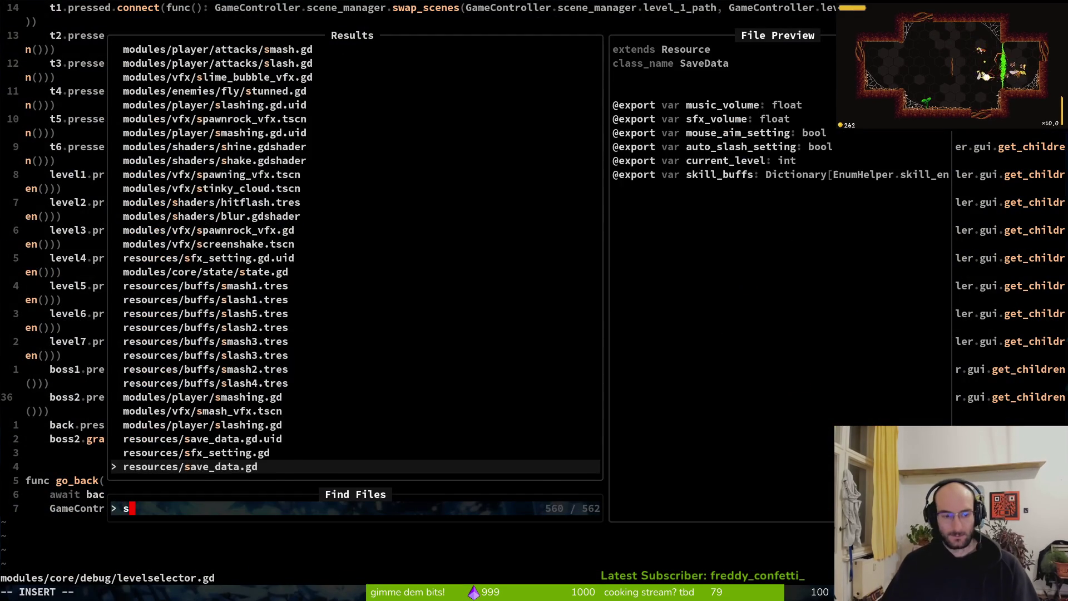
pyautogui.press('Return')
pyautogui.hotkey('ctrl', 'd')
pyautogui.hotkey('ctrl', 'd')
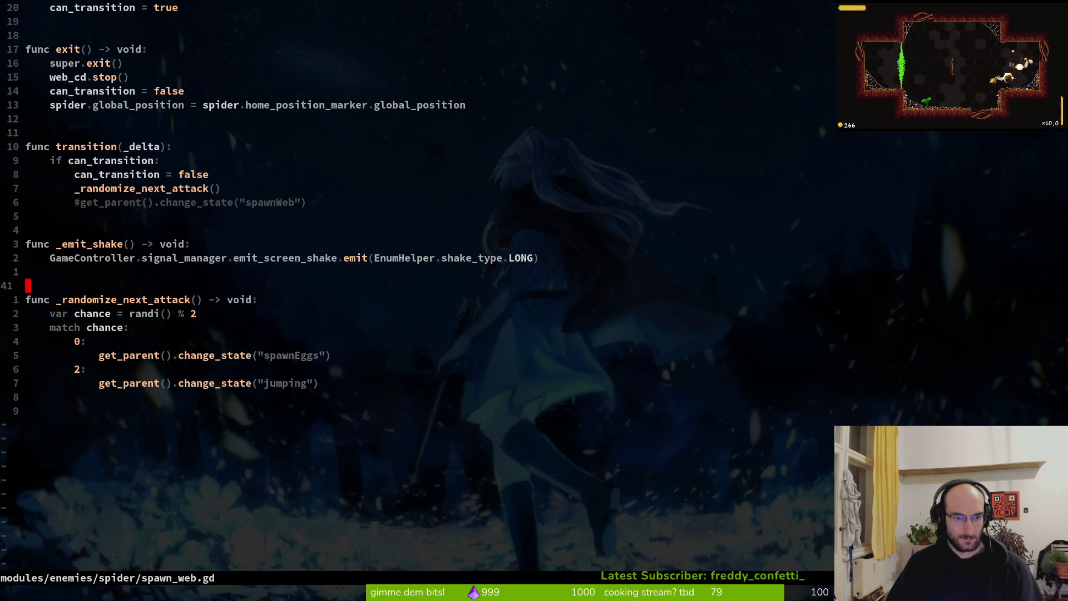
pyautogui.hotkey('ctrl', 's')
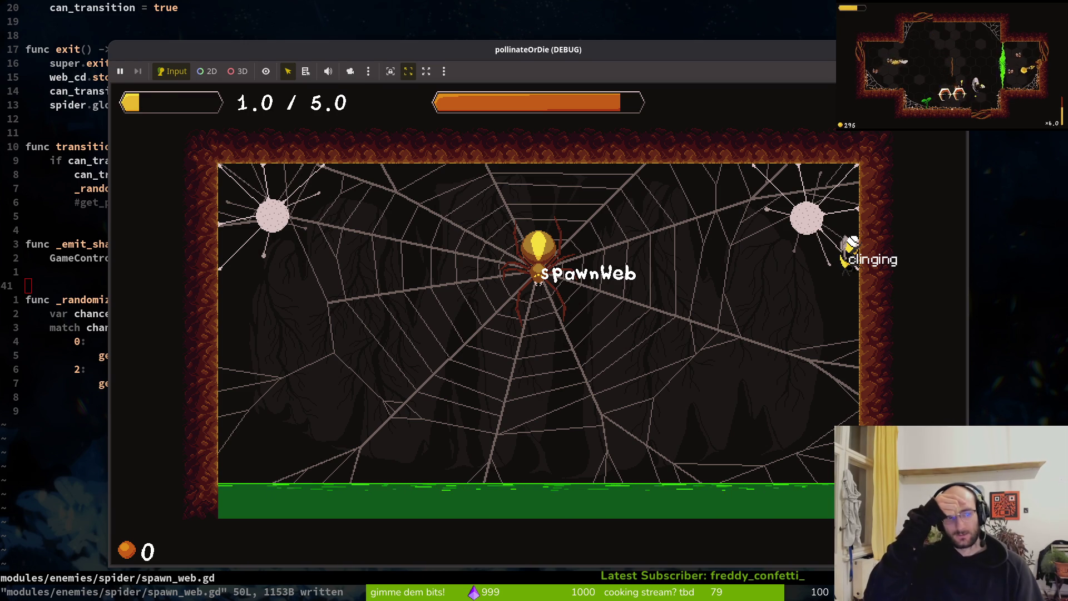
pyautogui.press('Escape')
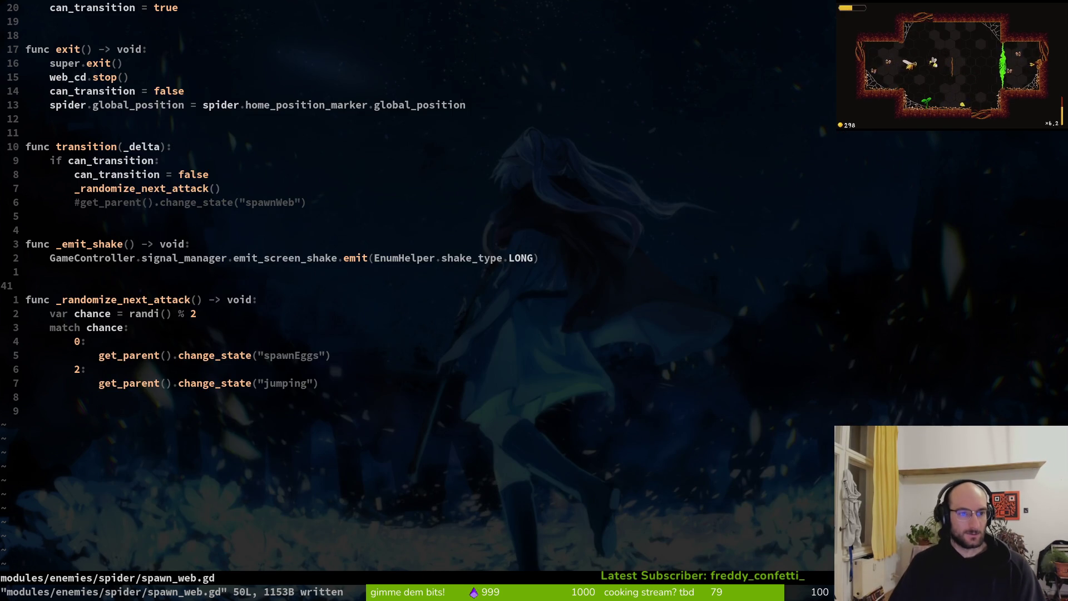
pyautogui.press('j')
pyautogui.press('j')
pyautogui.press('j')
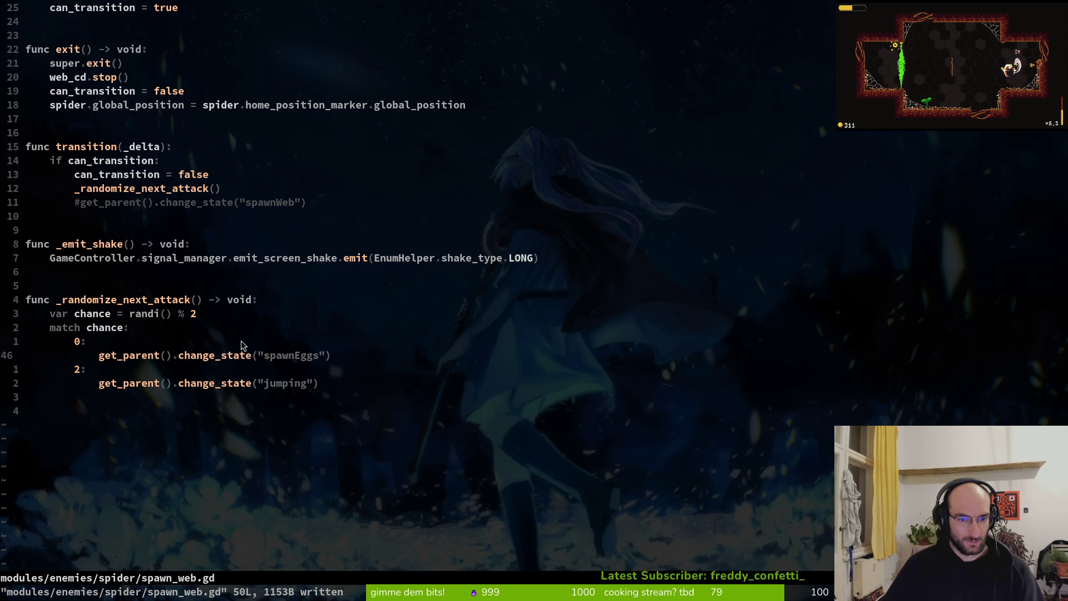
pyautogui.press('F5')
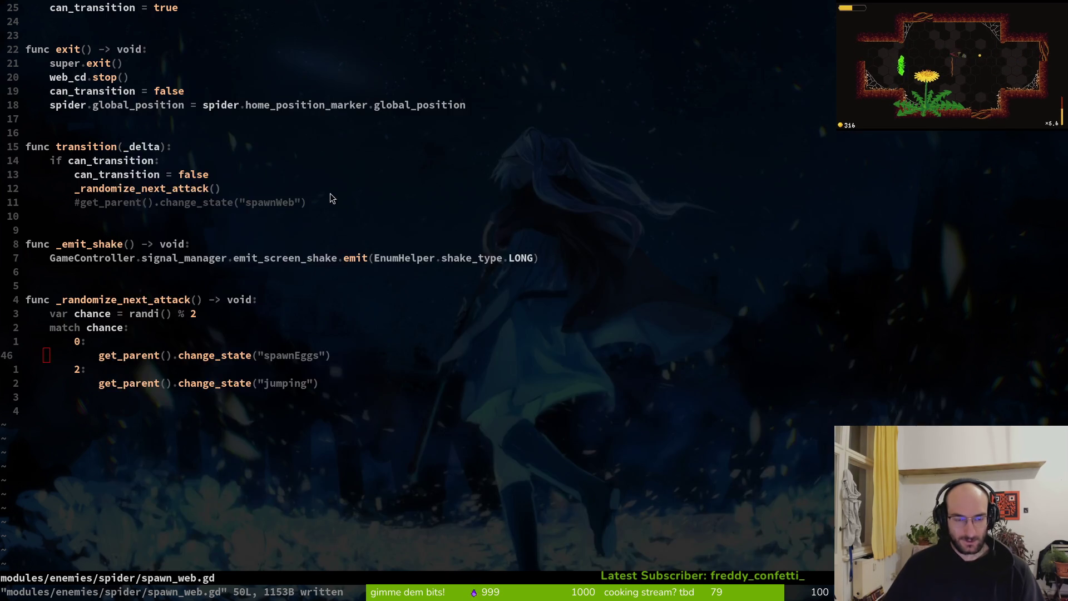
# Step: Open web.gd through the Telescope file finder
pyautogui.hotkey('alt', 'Tab')
pyautogui.press('space')
pyautogui.press('f')
pyautogui.press('f')
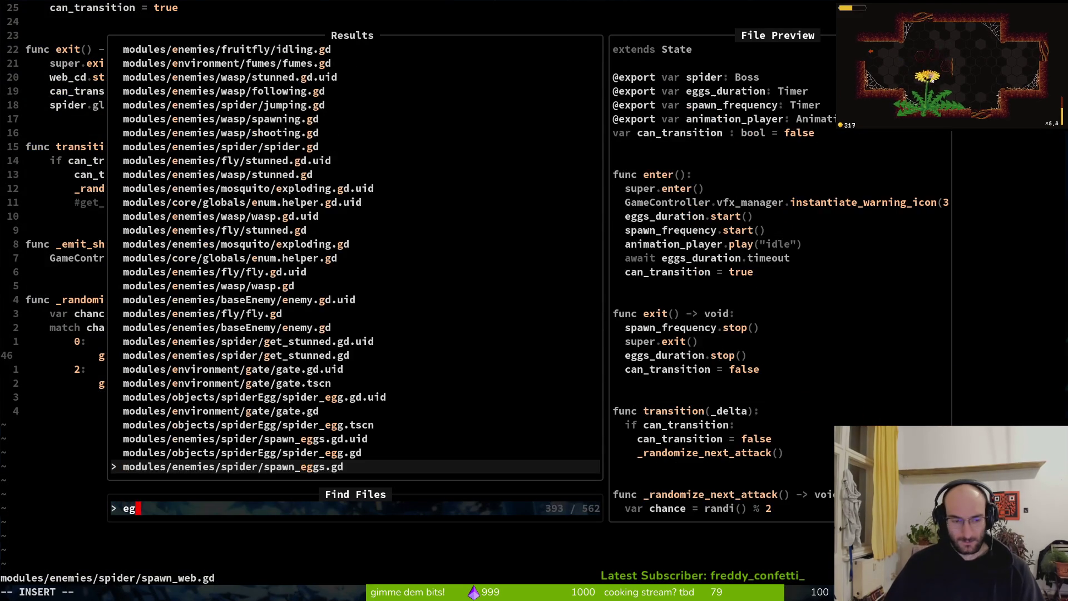
pyautogui.write('spiweb')
pyautogui.press('Return')
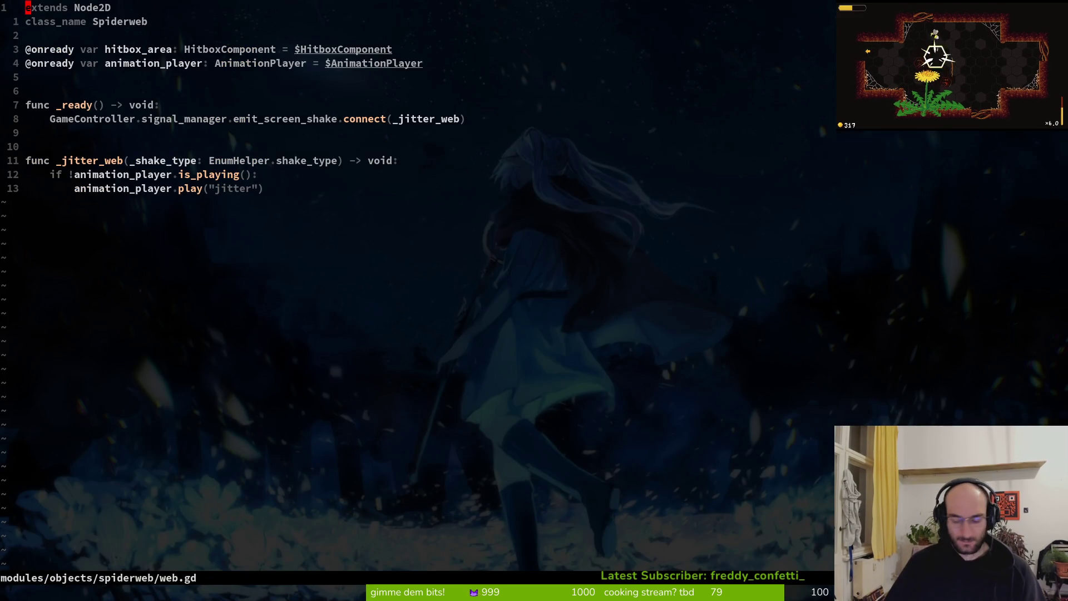
# Step: Open spider.gd and scroll from the rockslide_spawn_rate connection down to hatch_spider
pyautogui.press('space')
pyautogui.press('f')
pyautogui.press('f')
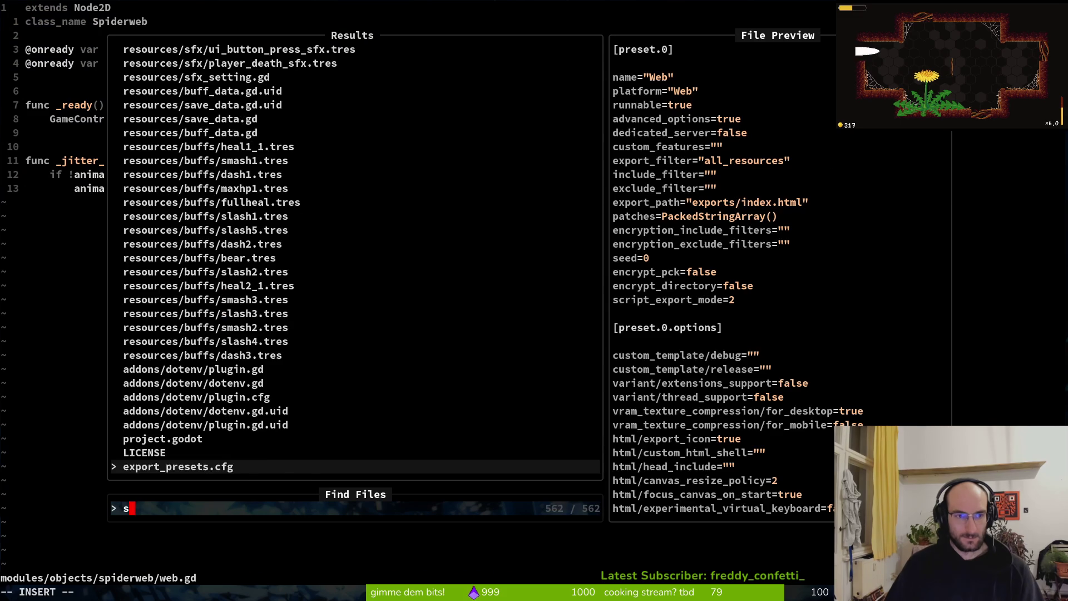
pyautogui.write('spiderspi')
pyautogui.press('Return')
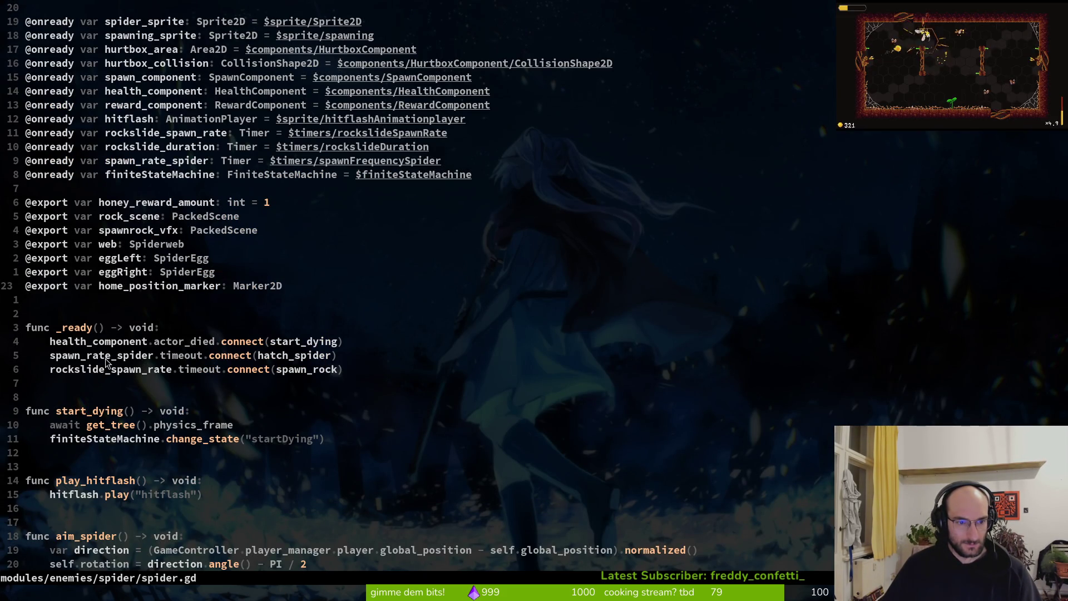
pyautogui.click(187, 374)
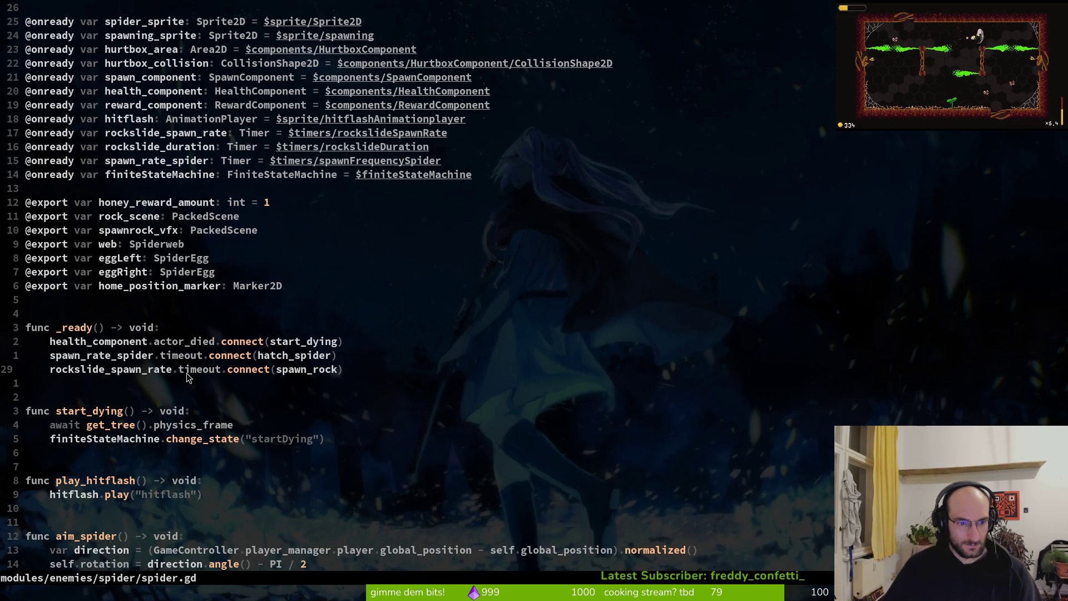
pyautogui.scroll(-3, 233, 437)
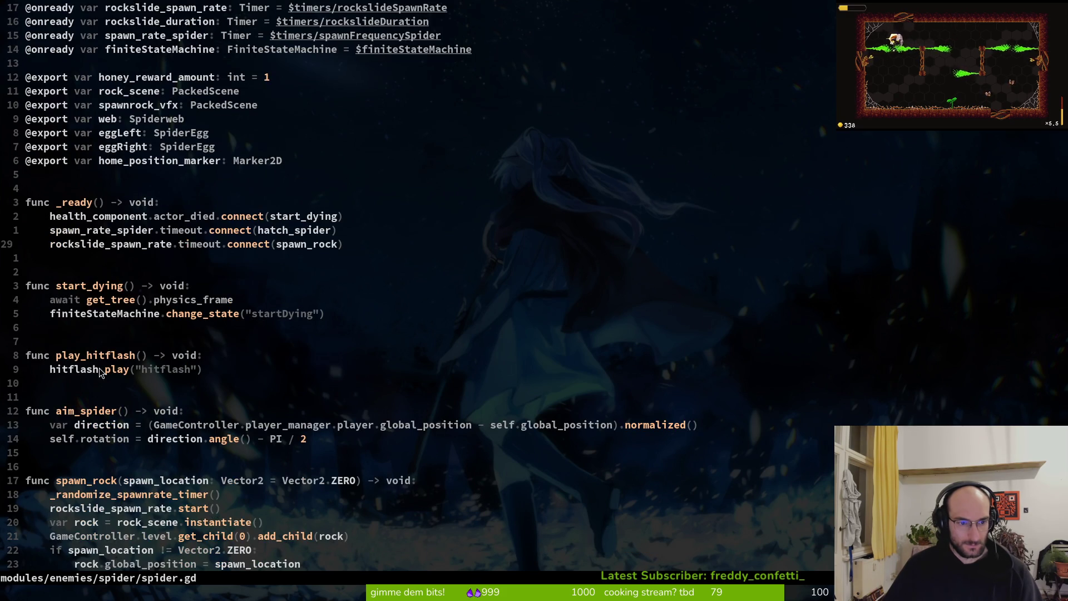
pyautogui.scroll(-5, 217, 365)
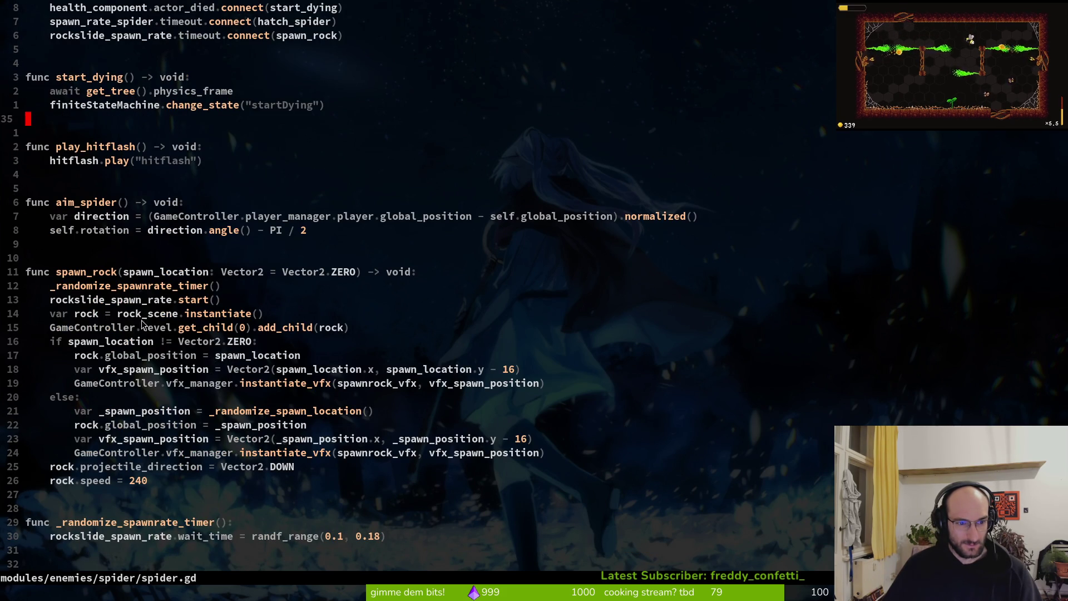
pyautogui.scroll(-8, 144, 338)
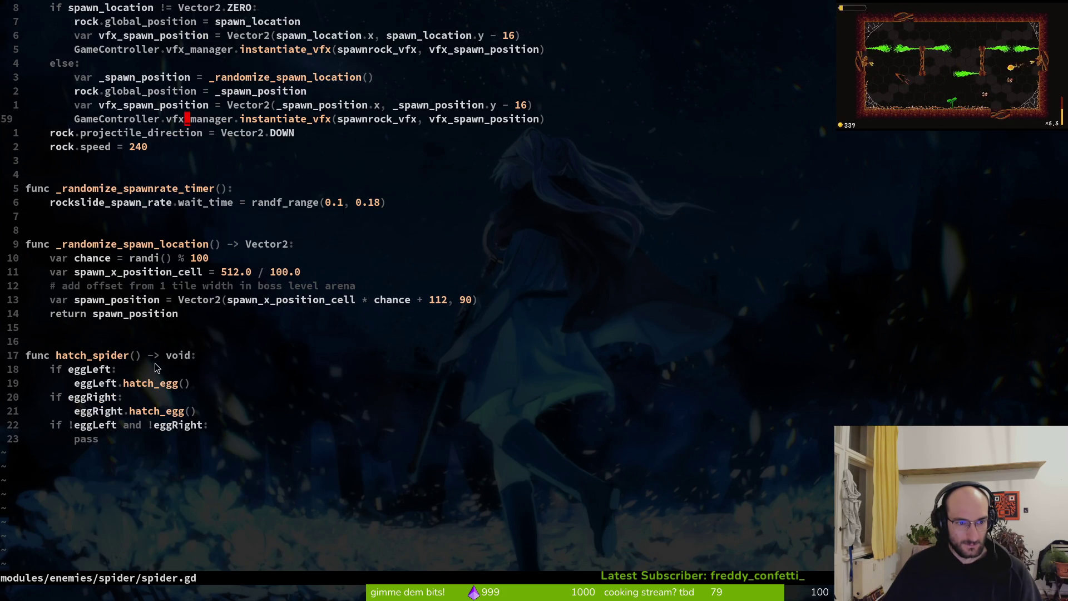
pyautogui.hotkey('alt', 'Tab')
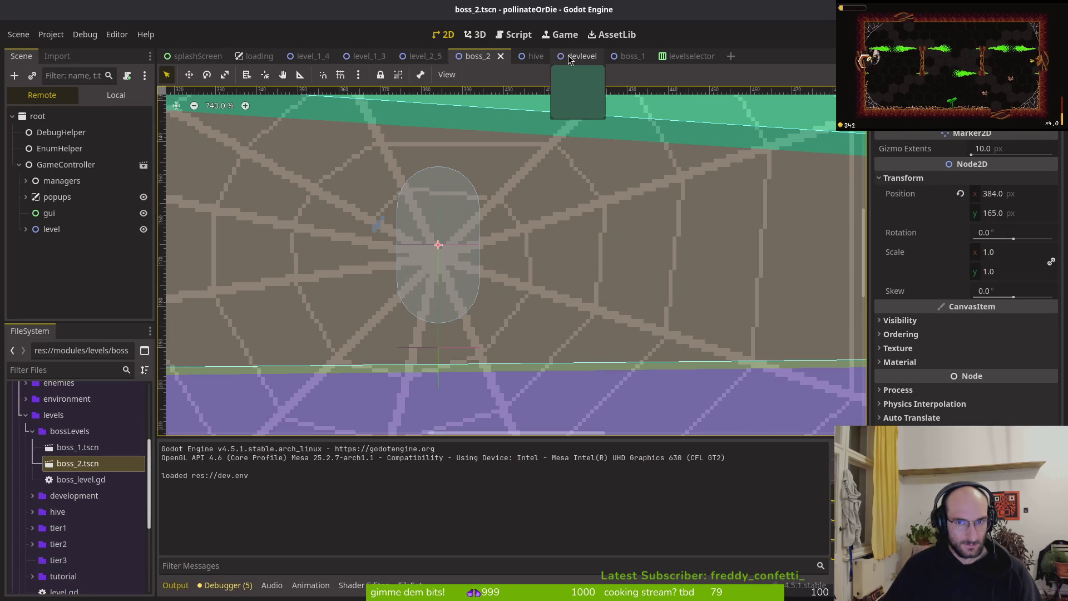
# Step: Quick-open spider.tscn and expand its timers group in the local scene tree
pyautogui.hotkey('ctrl', 'shift', 'o')
pyautogui.write('spider')
pyautogui.press('Return')
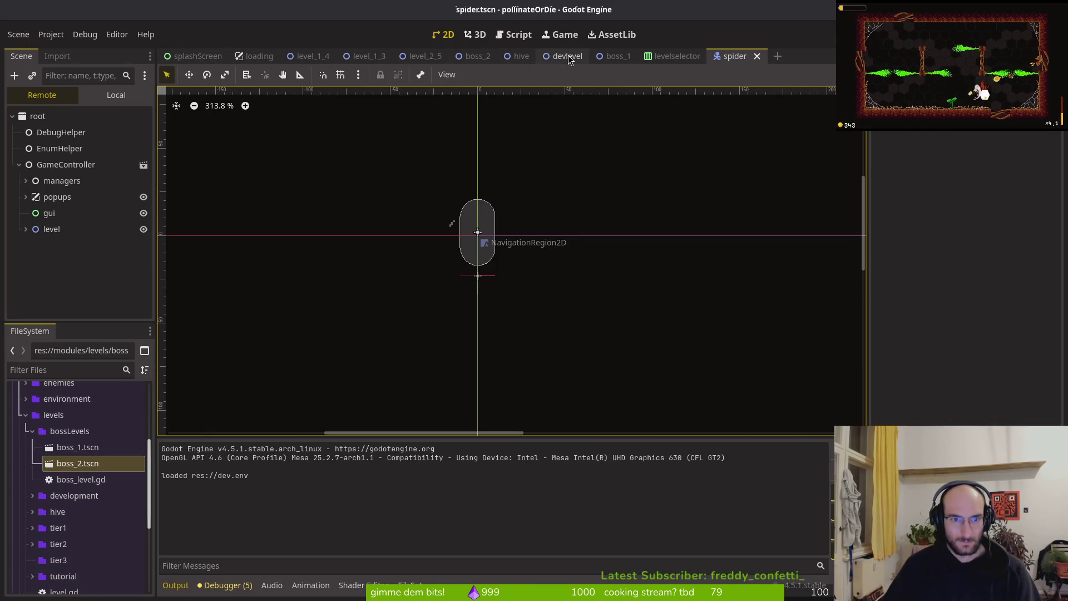
pyautogui.click(116, 96)
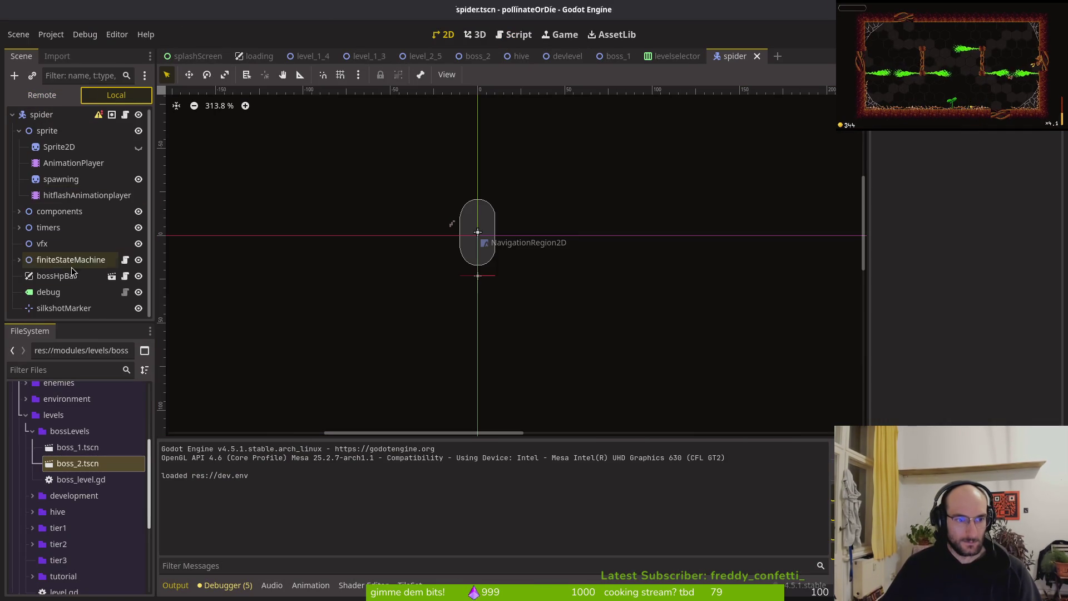
pyautogui.click(19, 227)
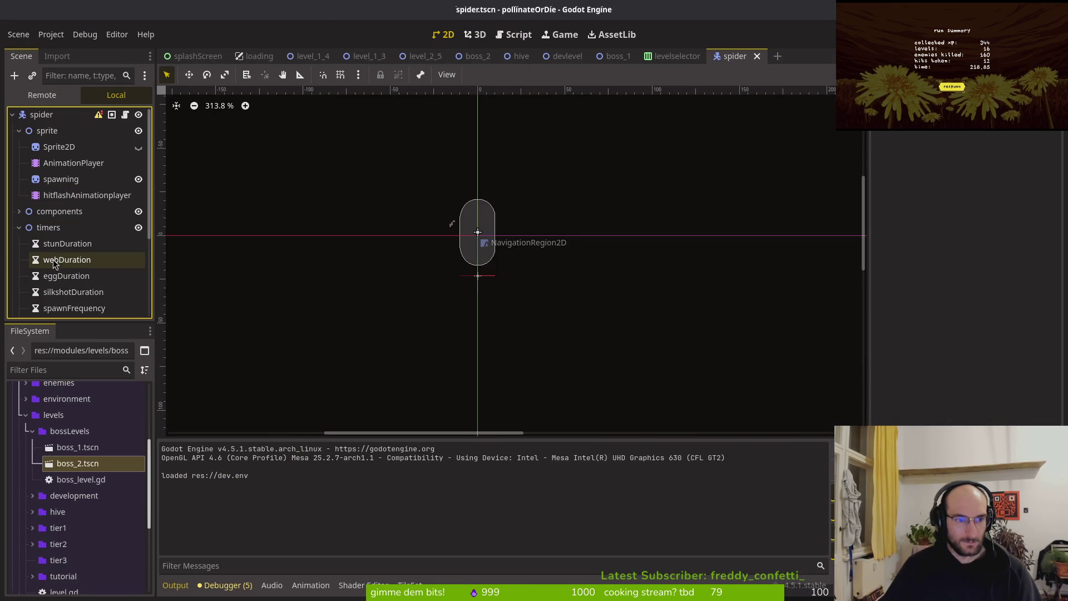
# Step: Read the wait times of eggDuration, stunDuration, silkshotDuration, spawnFrequency and spawnFrequencySpider
pyautogui.click(65, 277)
pyautogui.scroll(-3, 88, 280)
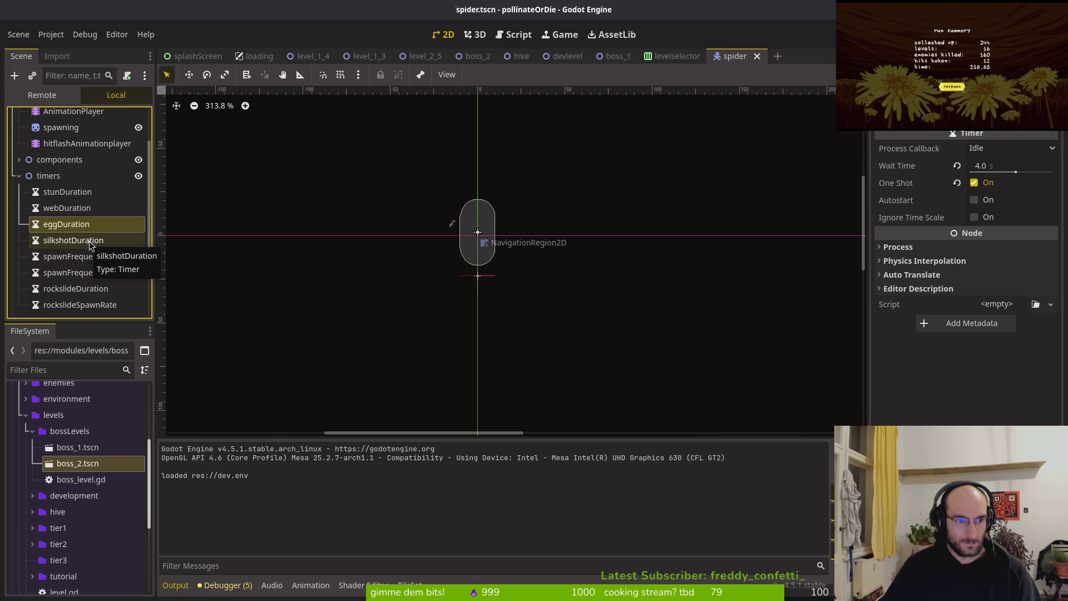
pyautogui.scroll(-3, 89, 240)
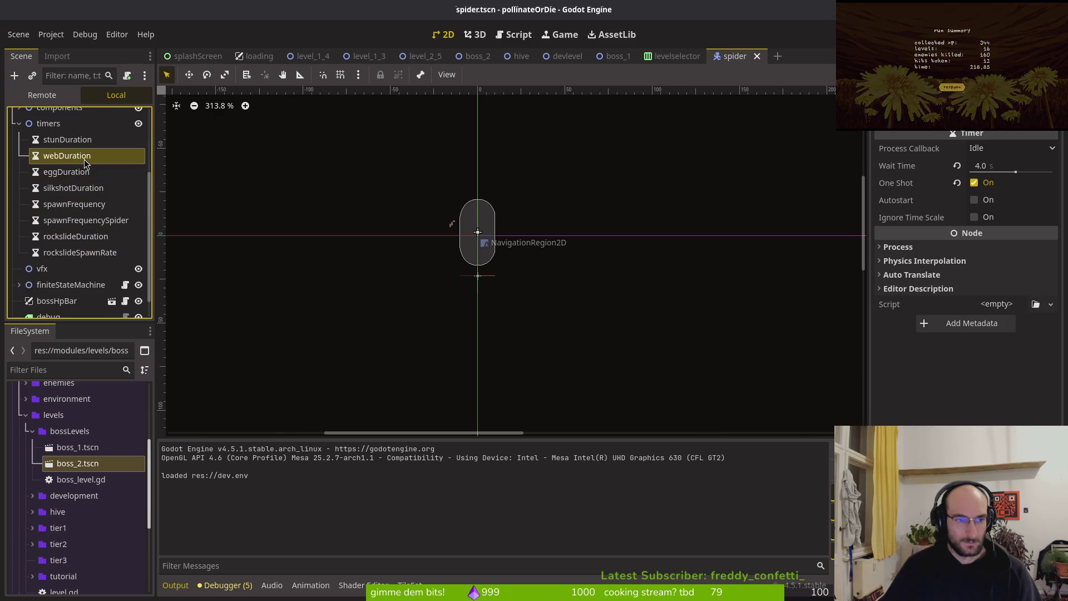
pyautogui.click(88, 144)
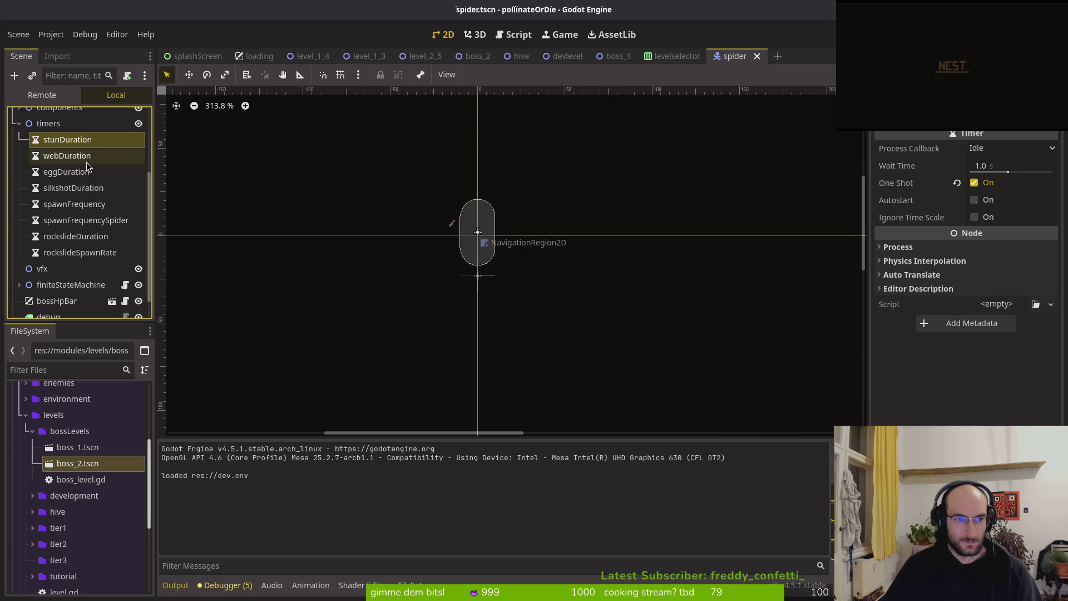
pyautogui.click(84, 189)
pyautogui.click(86, 205)
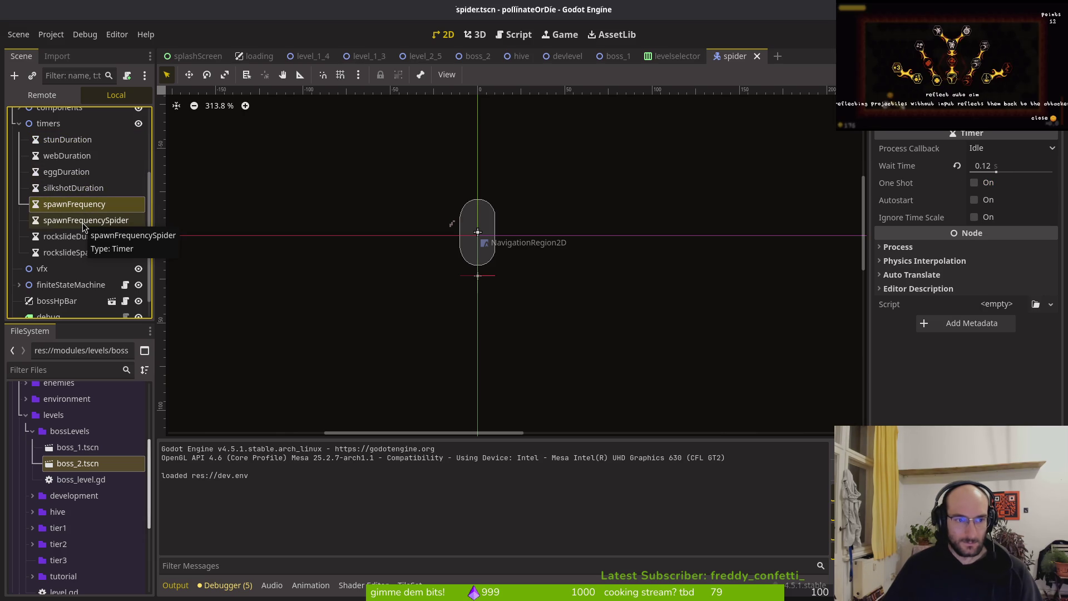
pyautogui.click(82, 222)
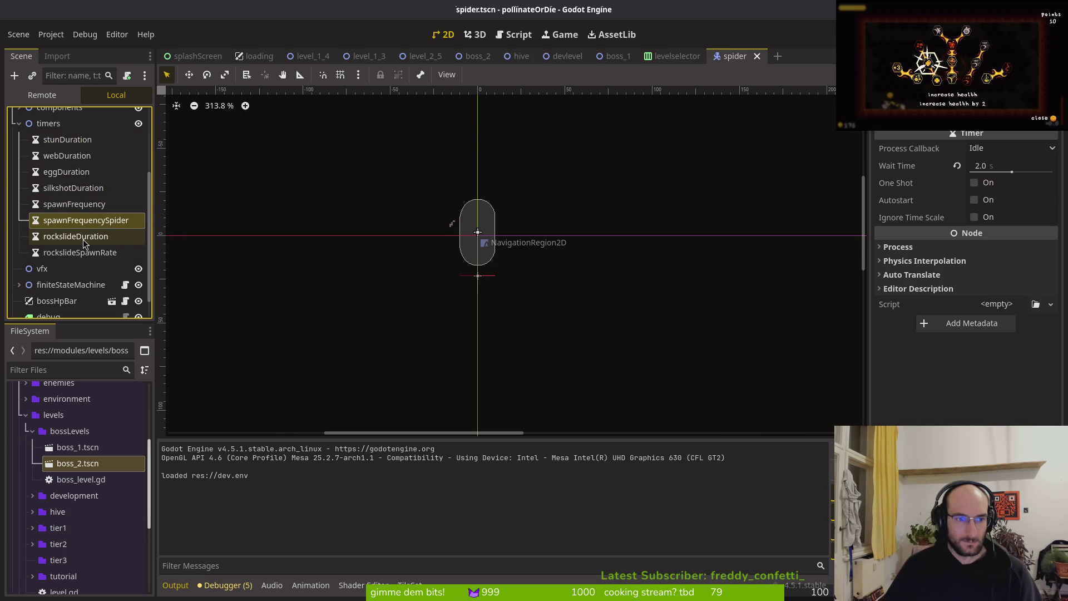
# Step: Compare spawnFrequency's 0.12 s wait with spawnFrequencySpider's 2.0 s, and check the rockslide timers
pyautogui.click(83, 204)
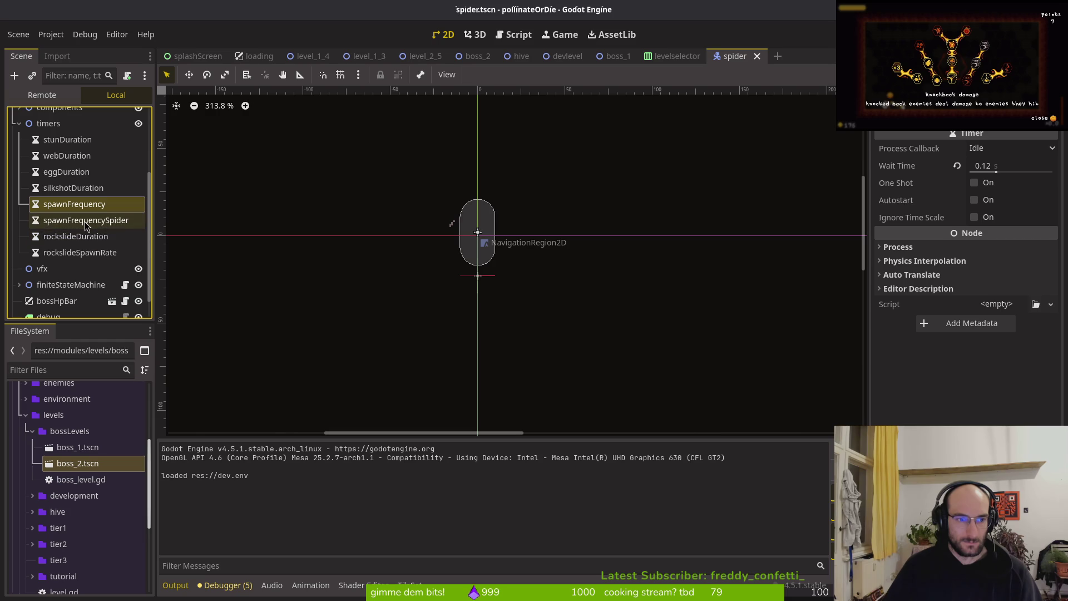
pyautogui.click(85, 222)
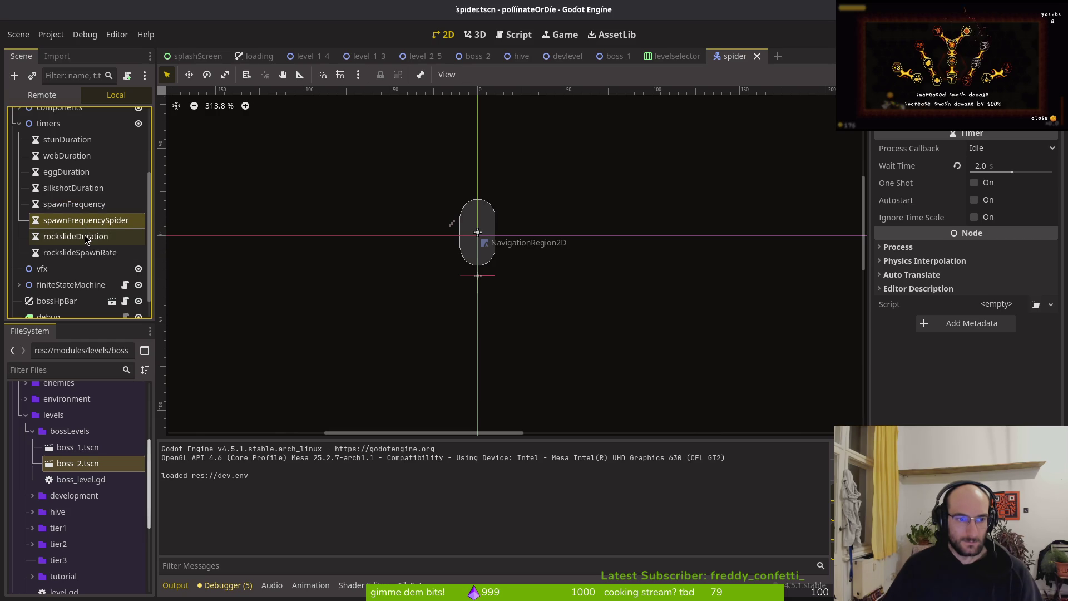
pyautogui.click(84, 205)
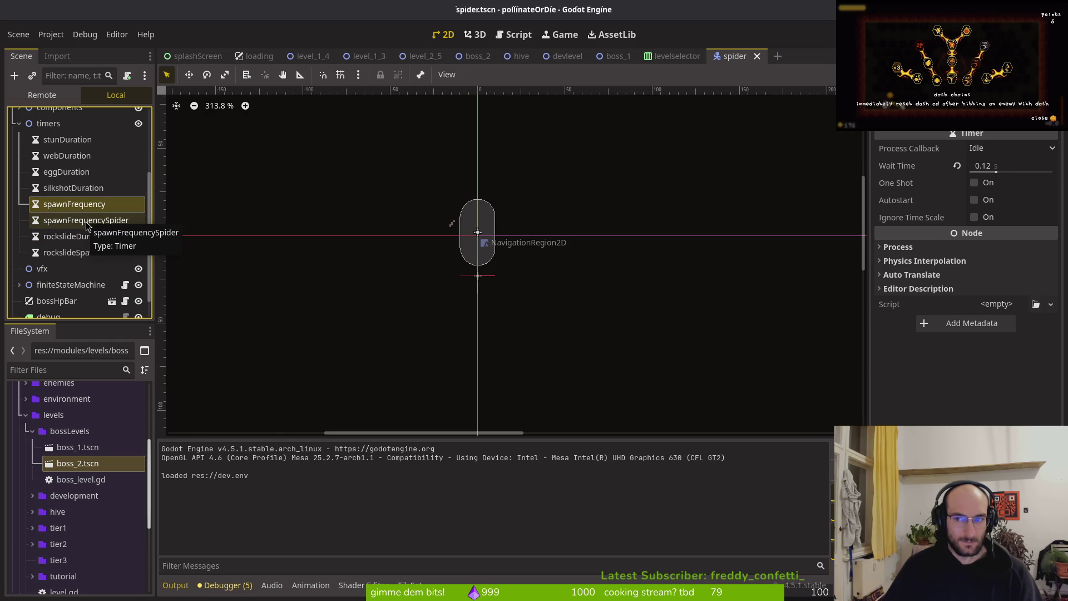
pyautogui.click(86, 222)
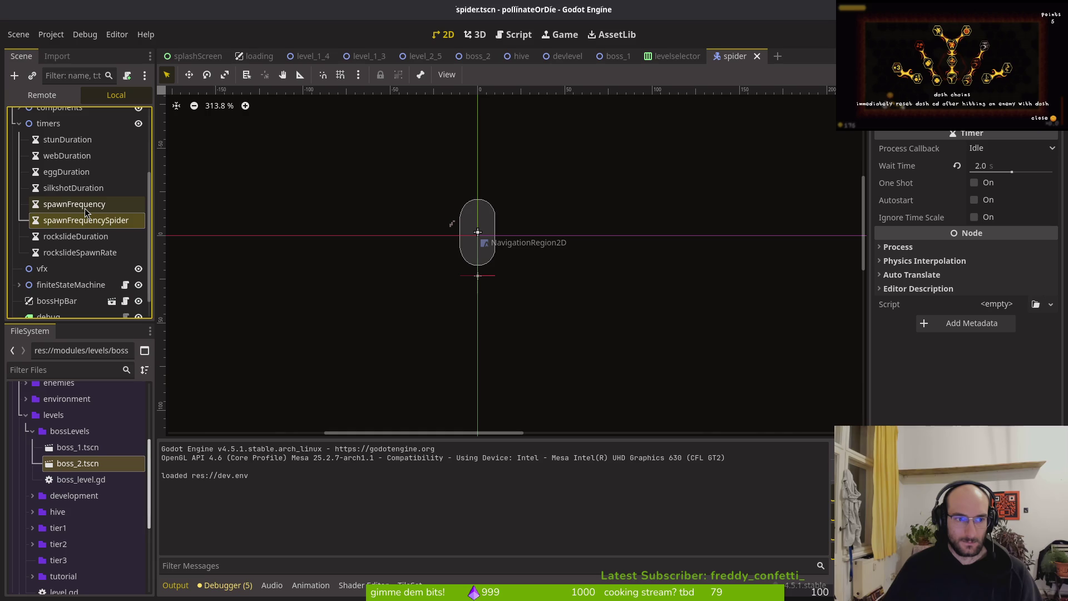
pyautogui.click(85, 208)
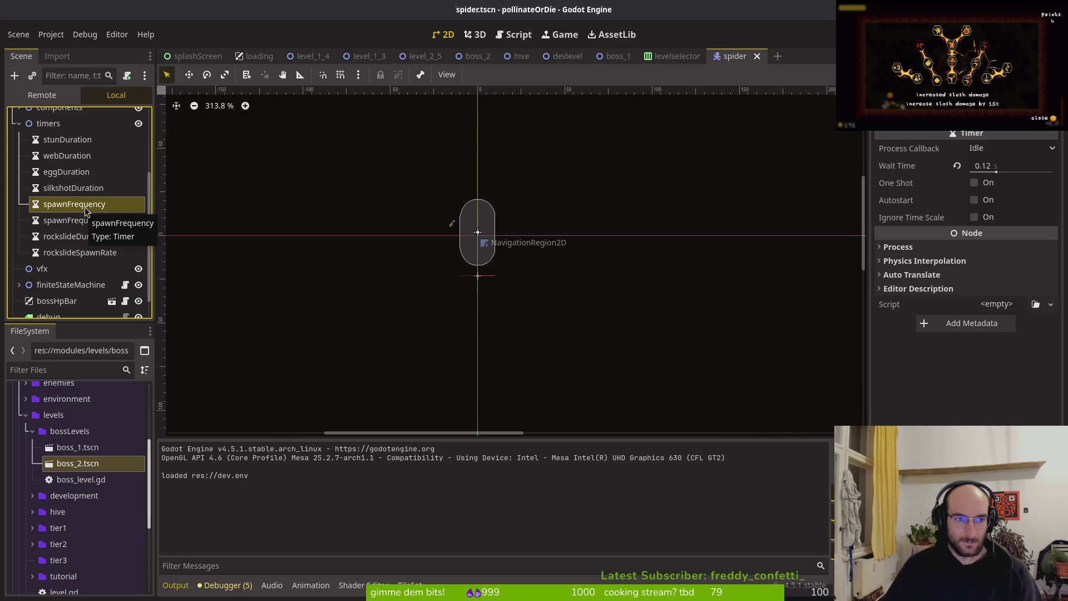
pyautogui.click(83, 236)
pyautogui.click(88, 255)
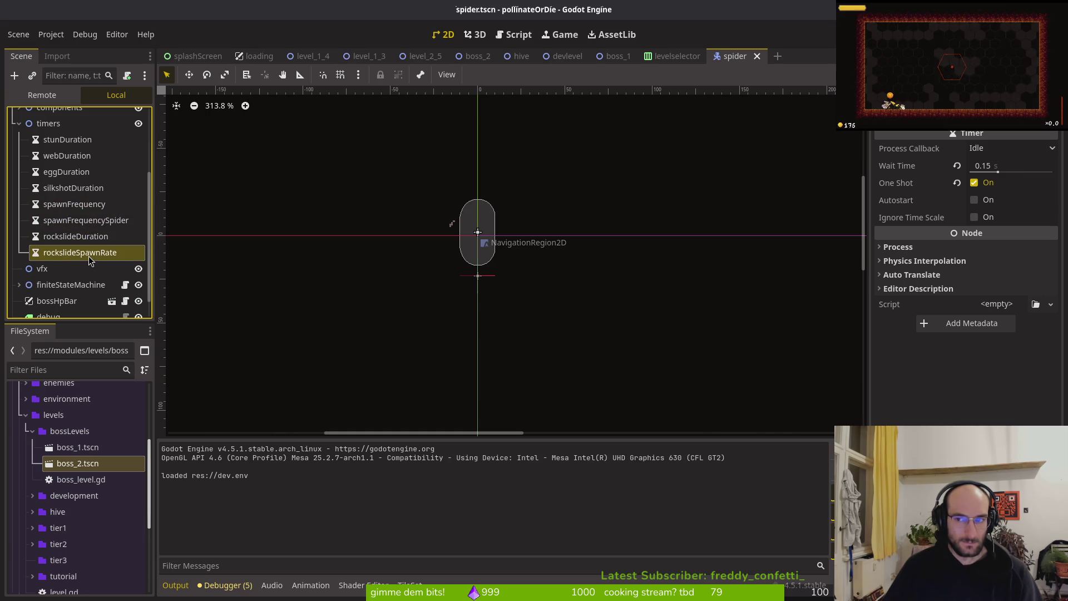
pyautogui.click(92, 208)
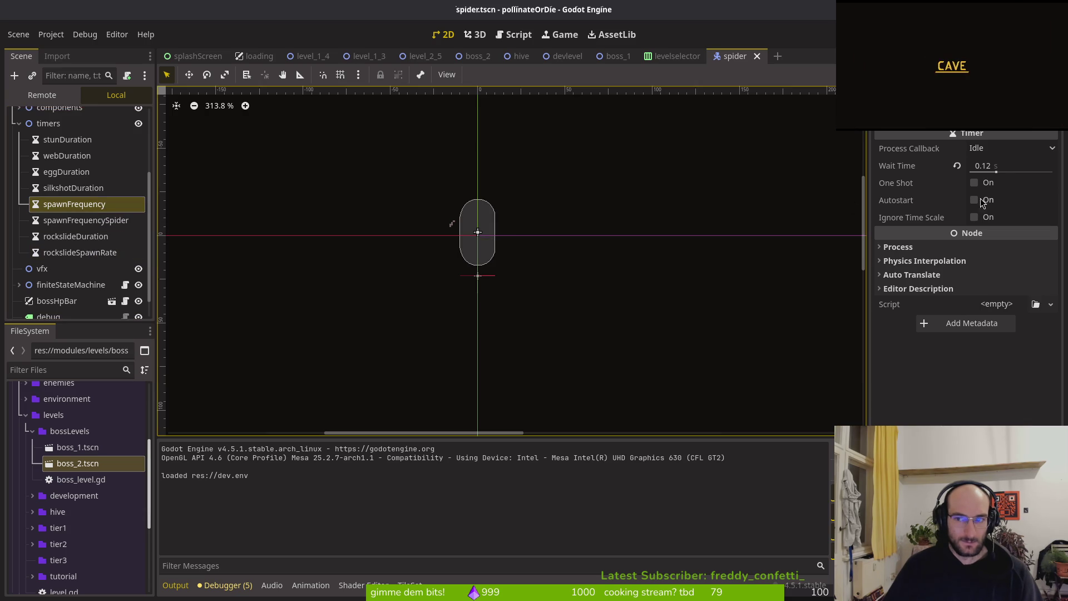
pyautogui.hotkey('alt', 'Tab')
pyautogui.press('space')
pyautogui.write('psspawn')
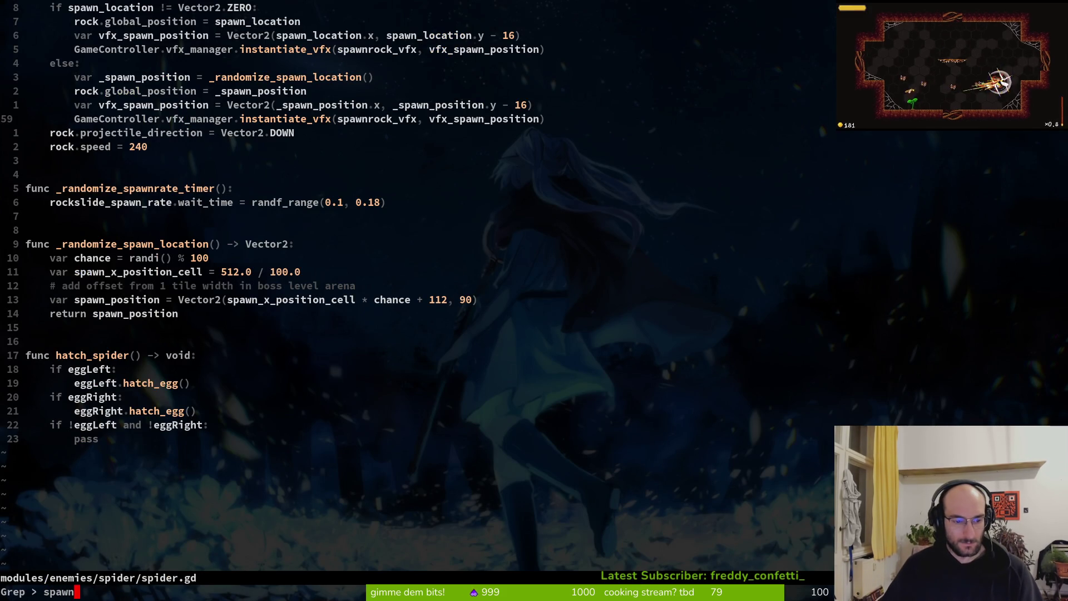
pyautogui.write('Frequ')
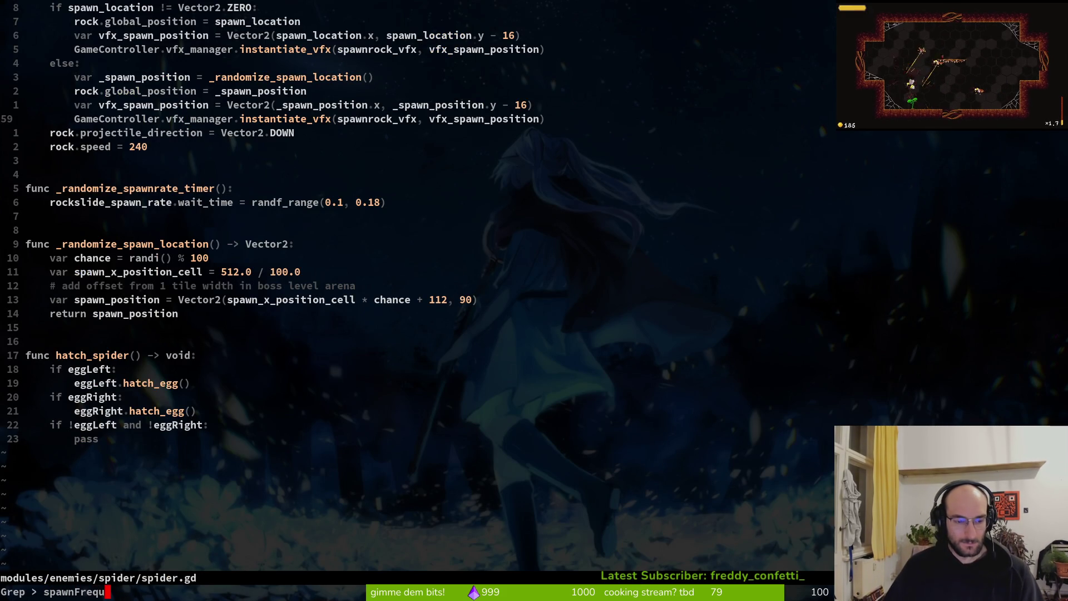
pyautogui.write('ency')
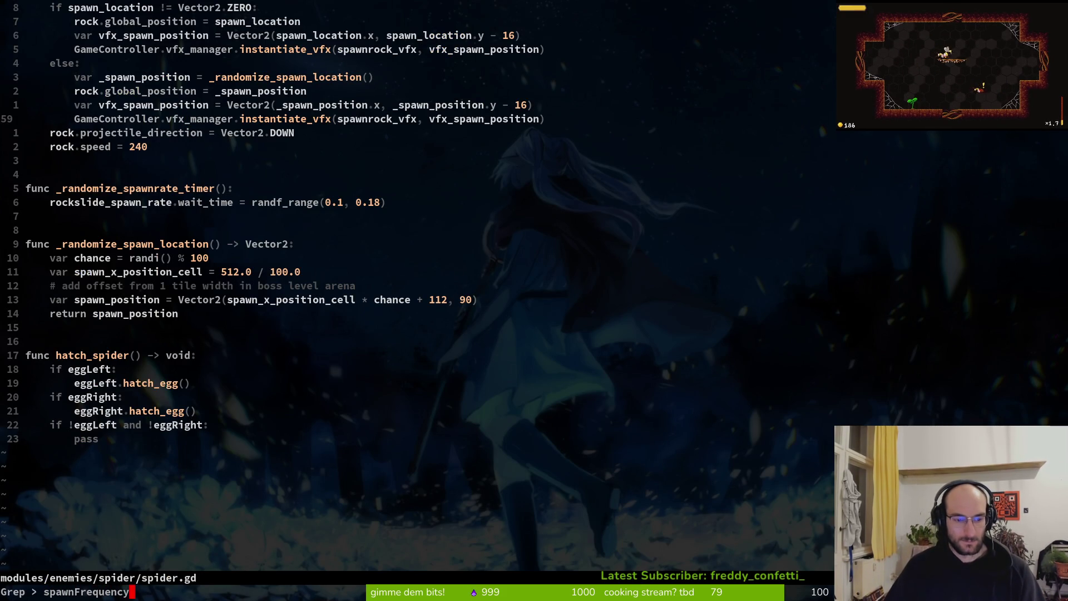
# Step: Grep for spawnFrequency, open spider.gd at line 14, and copy the spawn_rate_spider name
pyautogui.press('Return')
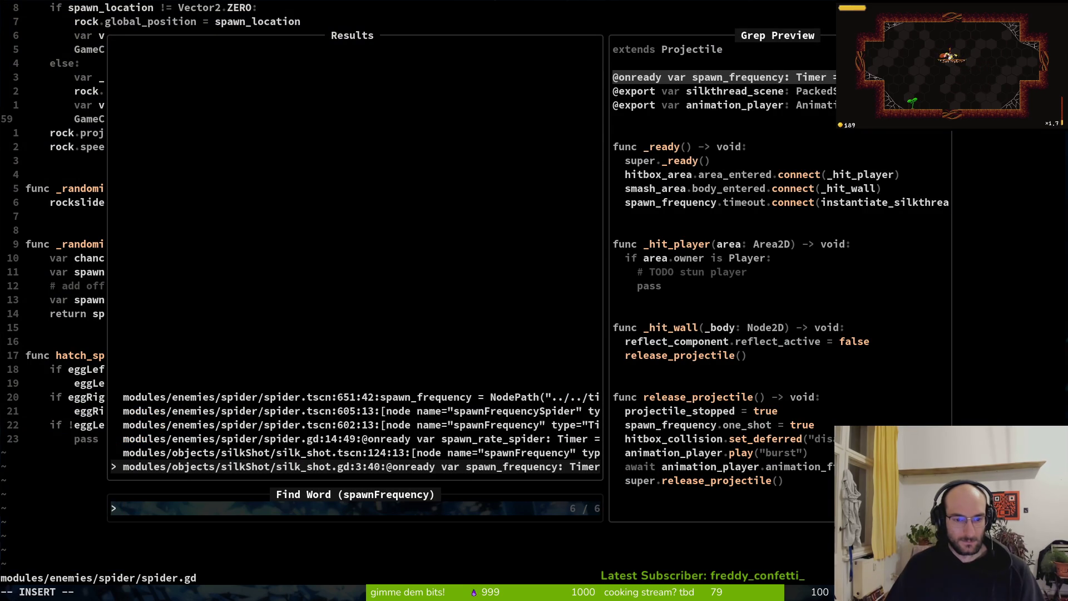
pyautogui.press('Up')
pyautogui.press('Up')
pyautogui.press('Return')
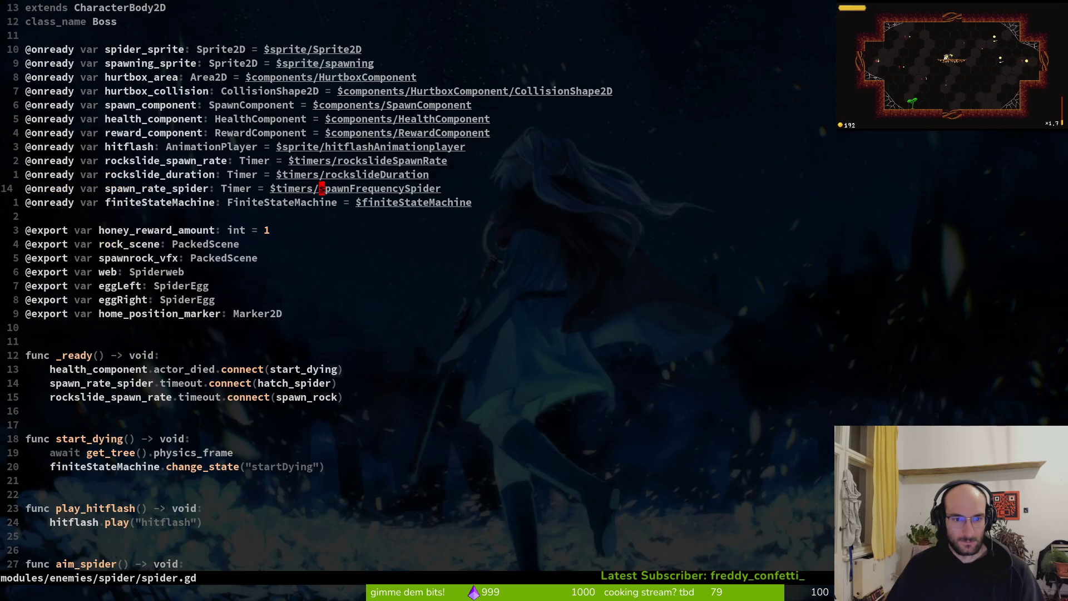
pyautogui.hotkey('shift', 'v')
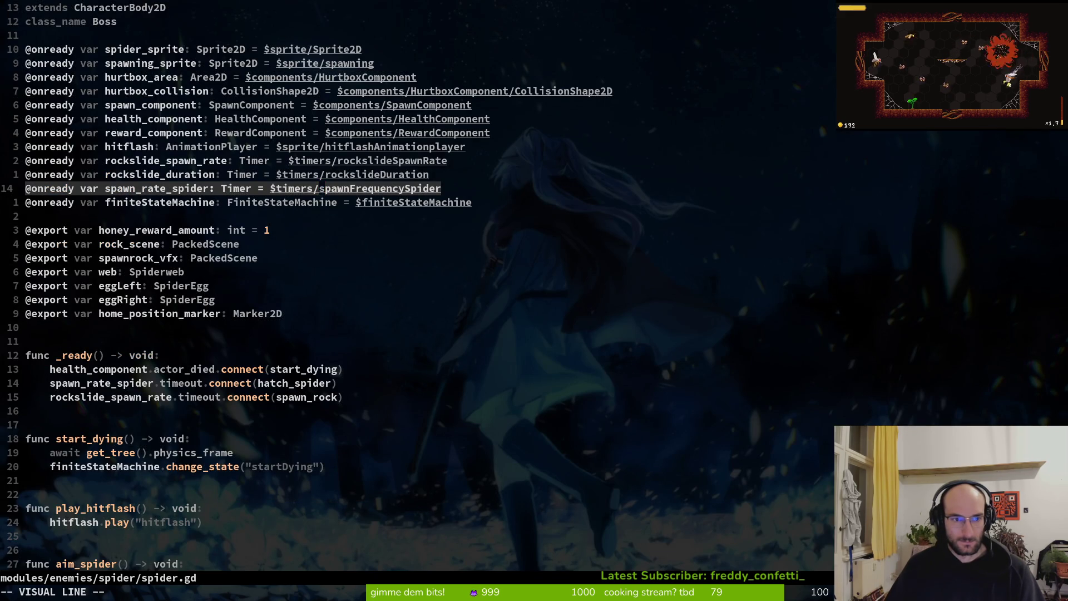
pyautogui.press('Escape')
pyautogui.press('b')
pyautogui.press('b')
pyautogui.press('b')
pyautogui.press('b')
pyautogui.press('v')
pyautogui.press('e')
pyautogui.press('y')
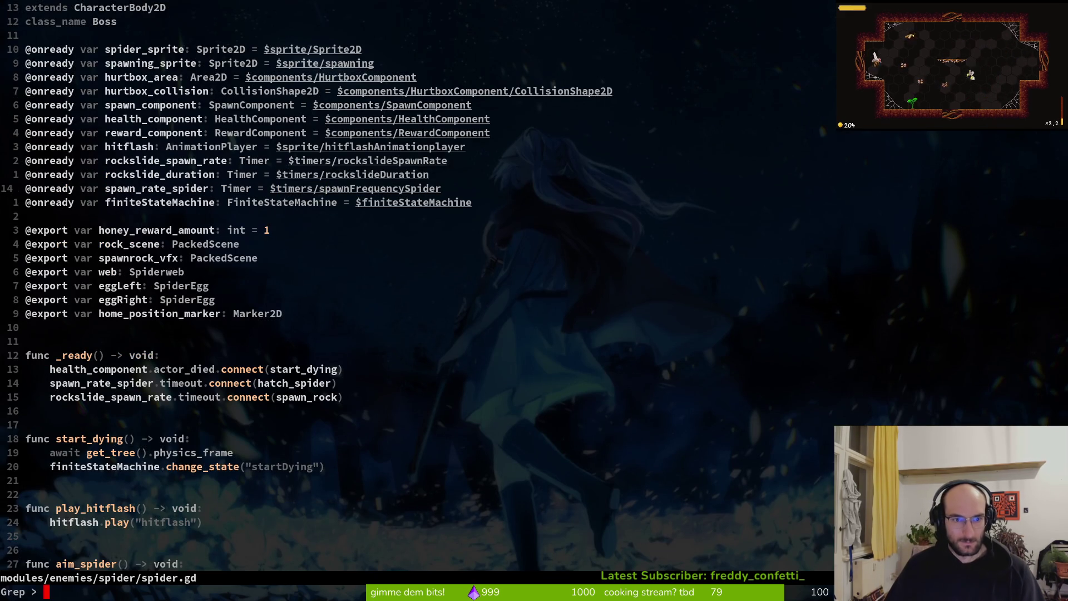
# Step: Run a project-wide word search for spawn_rate_spider
pyautogui.press('space')
pyautogui.press('f')
pyautogui.press('w')
pyautogui.press('Escape')
pyautogui.press('space')
pyautogui.write('gffspawn_rate_spider')
pyautogui.press('Escape')
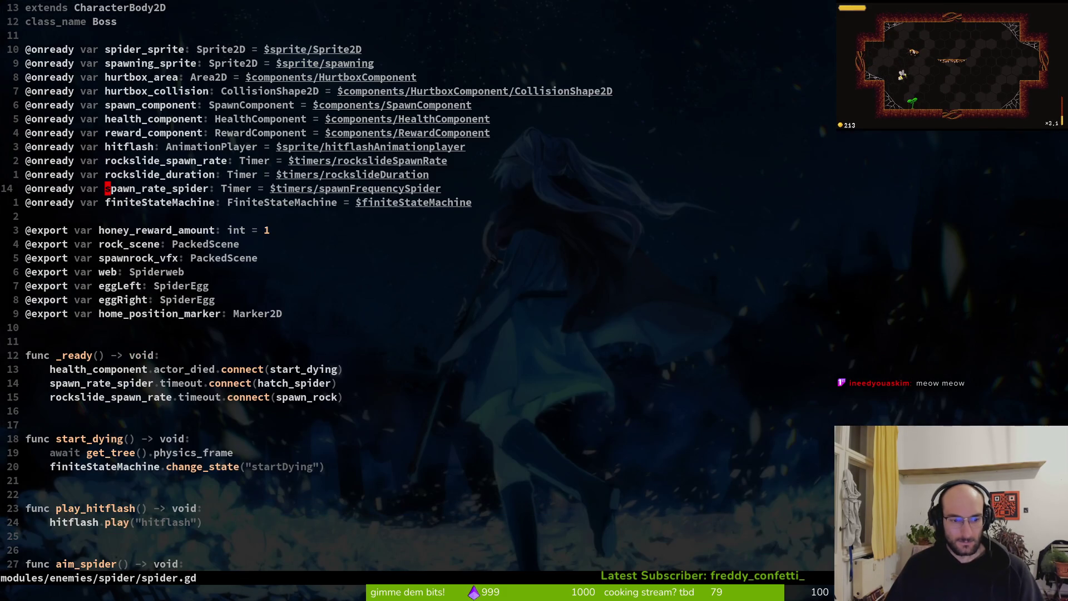
pyautogui.press('space')
pyautogui.press('f')
pyautogui.press('w')
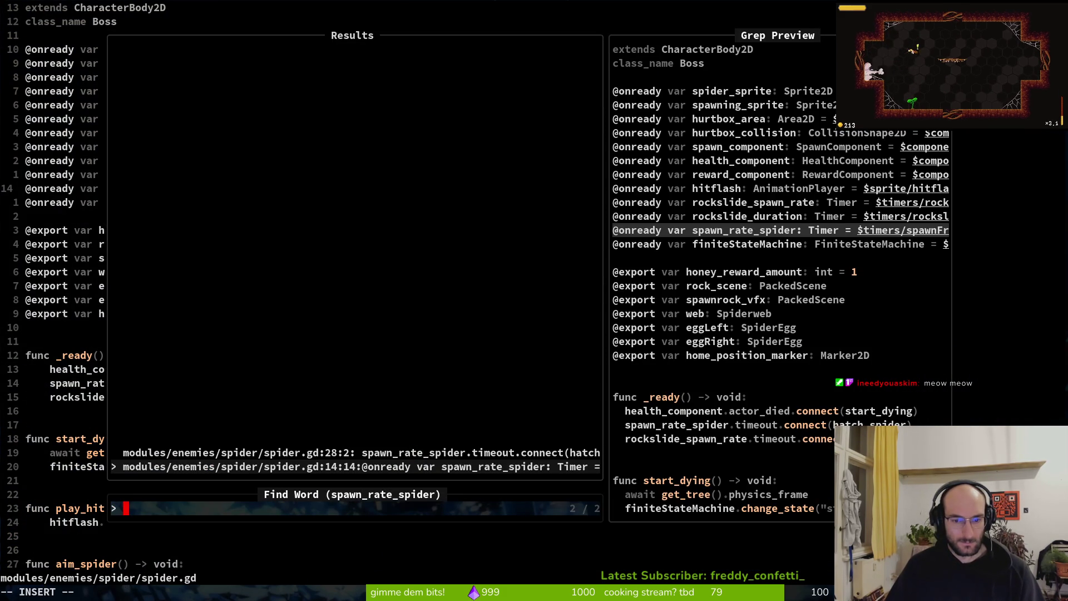
# Step: Compare the spawn_rate_spider results and open its timeout connection on line 28
pyautogui.press('Up')
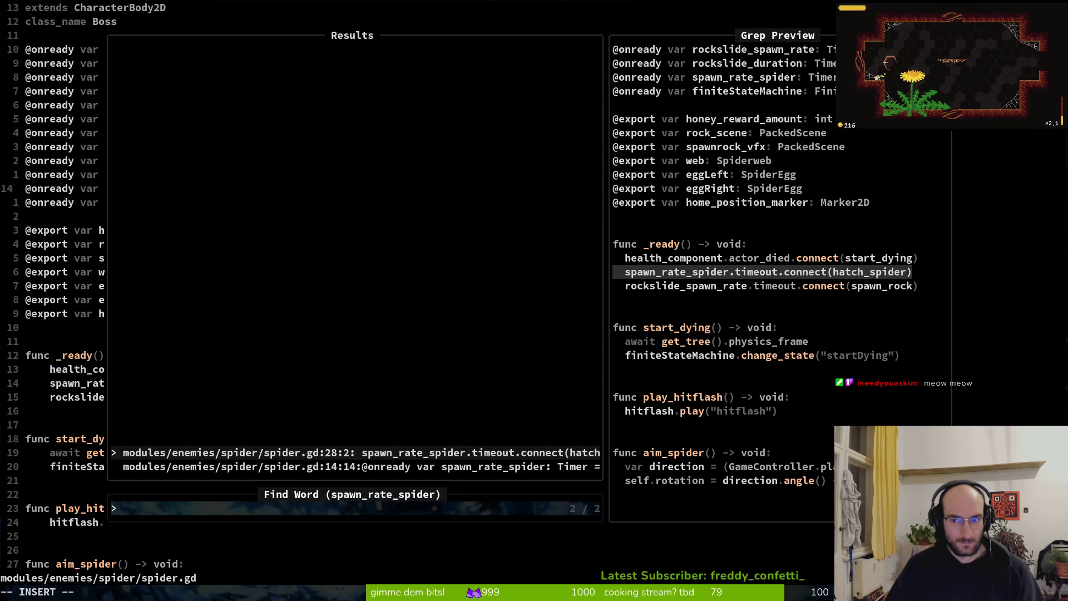
pyautogui.press('Down')
pyautogui.press('Up')
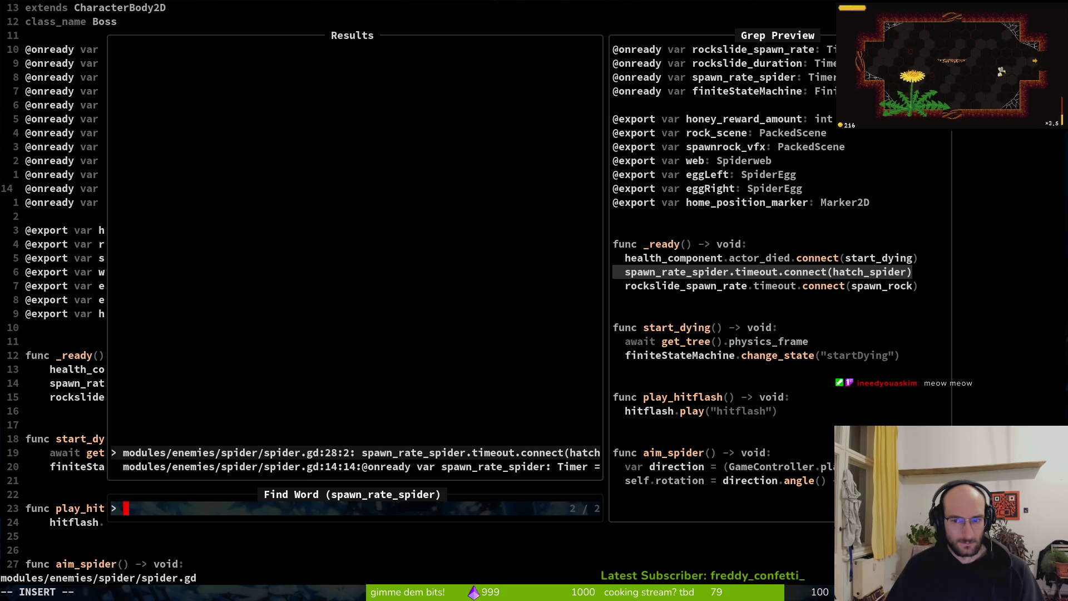
pyautogui.press('Down')
pyautogui.press('Up')
pyautogui.press('Down')
pyautogui.press('Up')
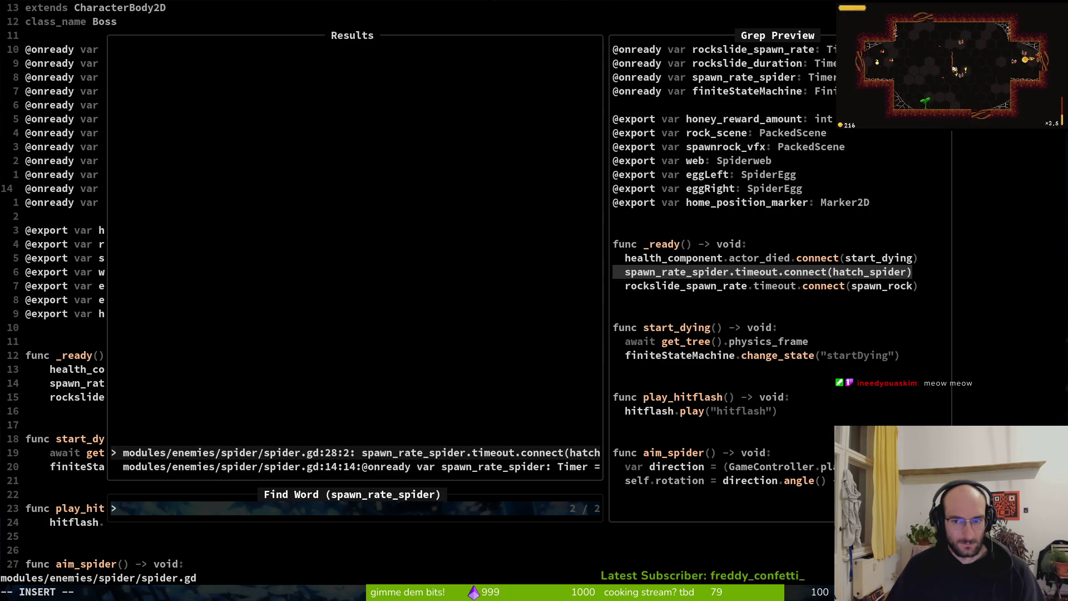
pyautogui.press('Return')
# Step: Search the project for hatch_spider and jump to its function definition
pyautogui.press('w')
pyautogui.press('w')
pyautogui.press('w')
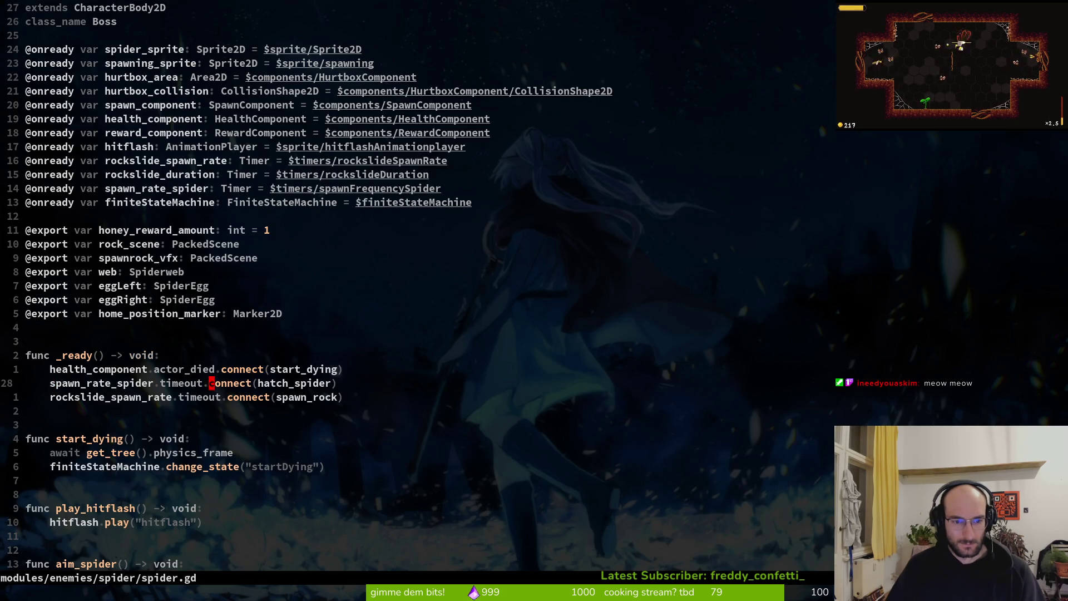
pyautogui.press('v')
pyautogui.press('e')
pyautogui.press('space')
pyautogui.press('s')
pyautogui.press('w')
pyautogui.press('Return')
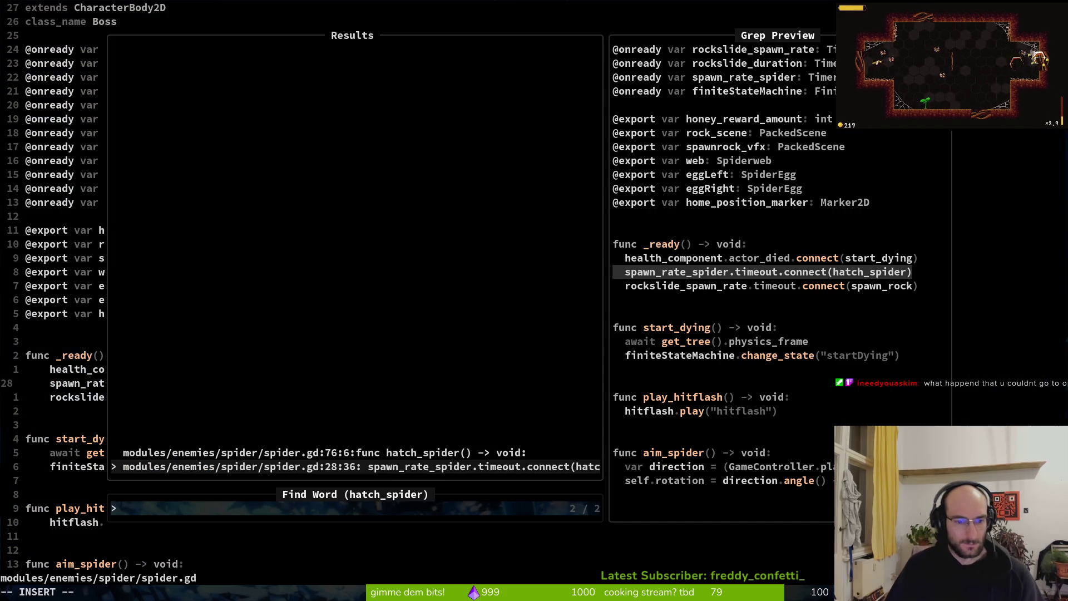
pyautogui.press('Up')
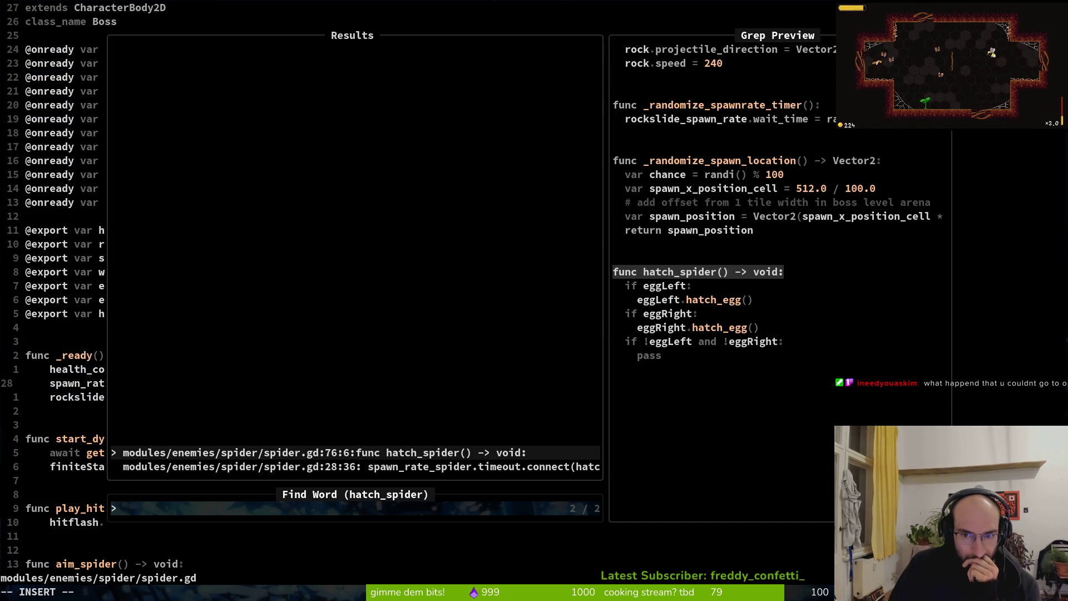
pyautogui.press('Return')
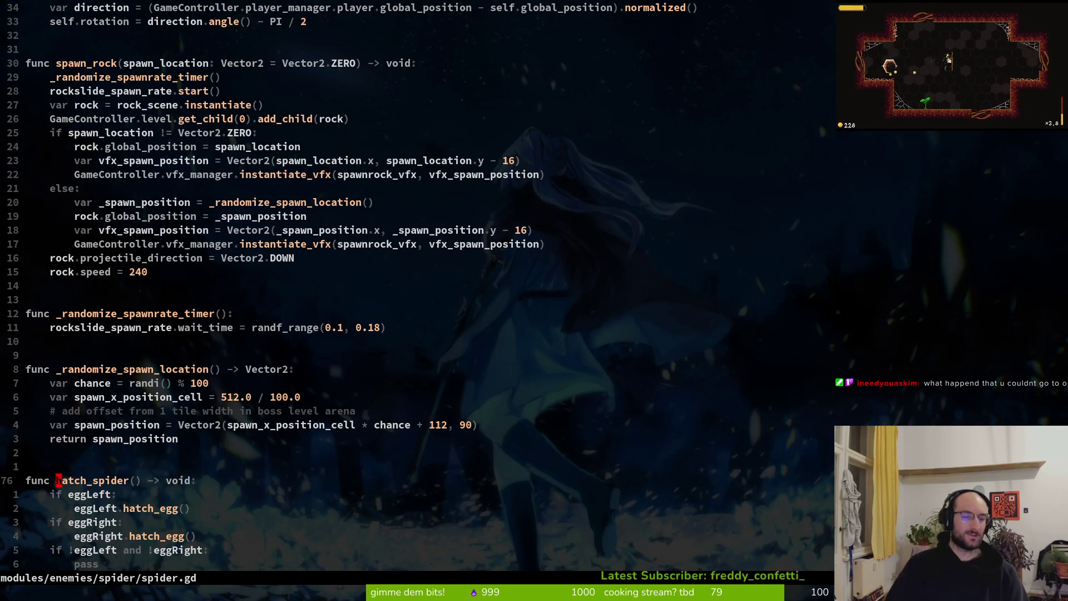
pyautogui.press('2')
pyautogui.press('2')
pyautogui.press('k')
pyautogui.press('4')
pyautogui.press('0')
pyautogui.press('k')
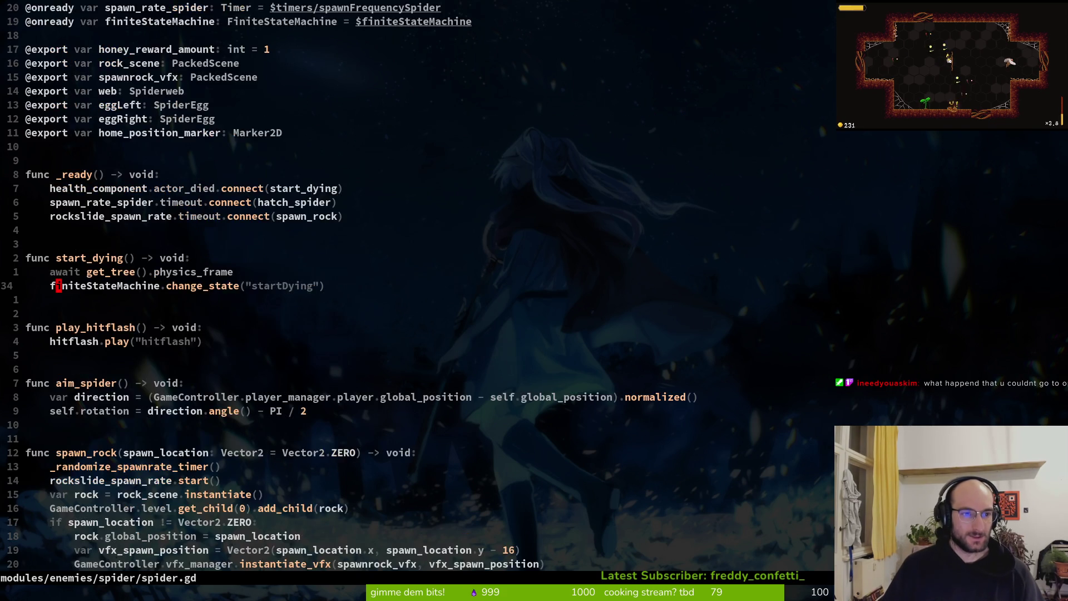
pyautogui.press('w')
pyautogui.press('w')
pyautogui.hotkey('alt', 'Tab')
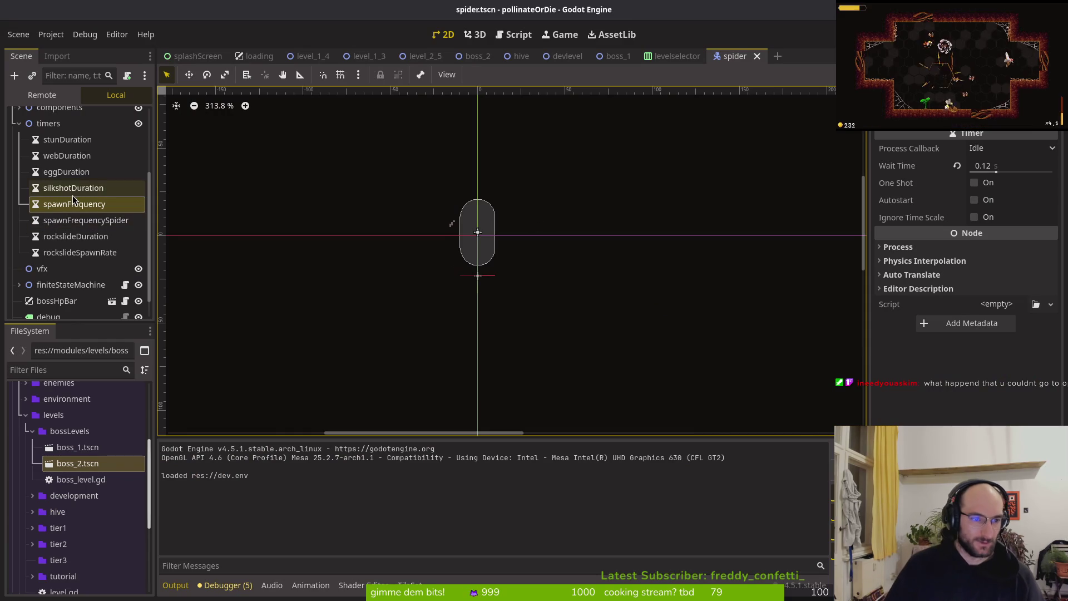
# Step: Check spawnFrequencySpider's wait time against spawnFrequency's in the Inspector
pyautogui.click(88, 221)
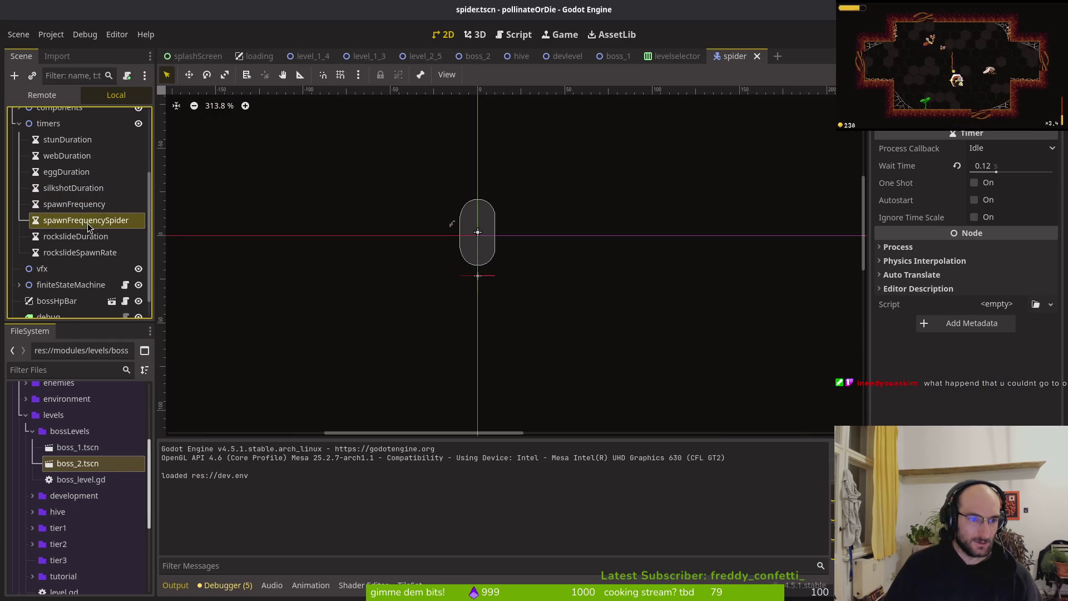
pyautogui.click(106, 206)
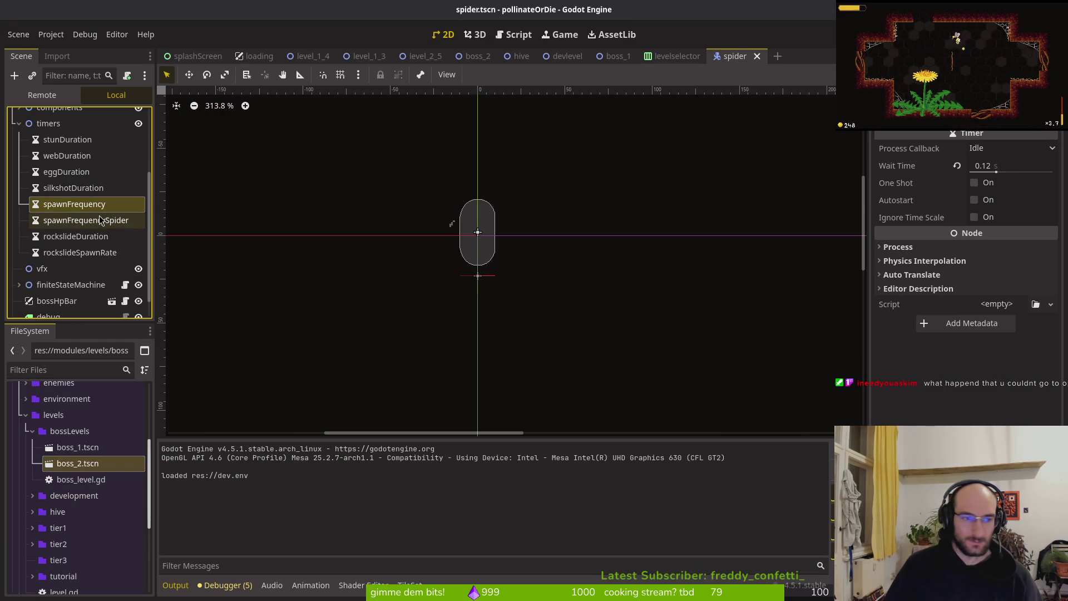
pyautogui.hotkey('alt', 'Tab')
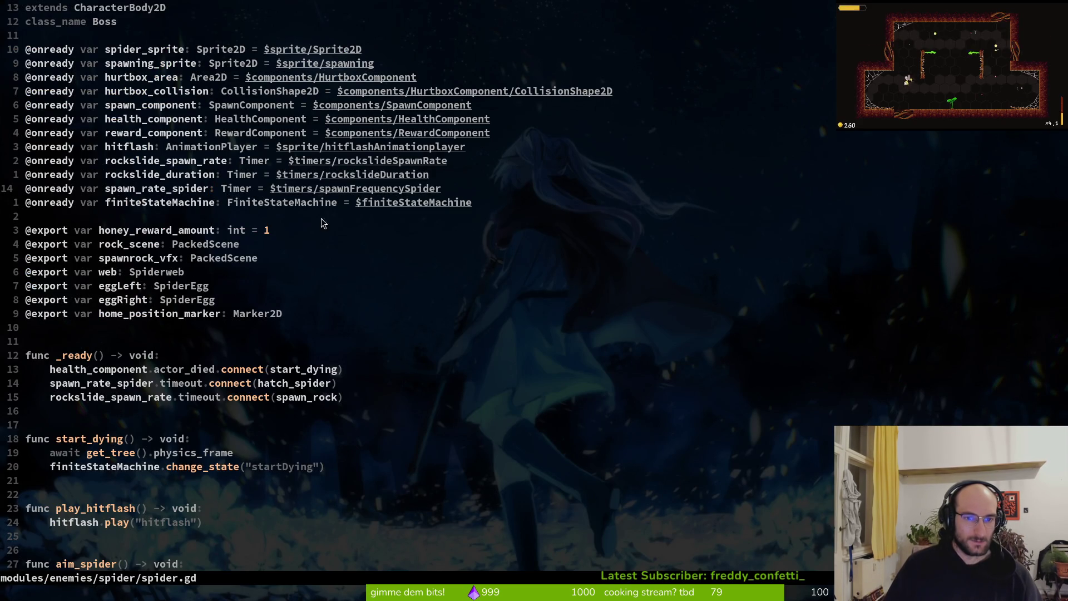
# Step: Open spawn_eggs.gd and go to the spawn_frequency.start() line in enter()
pyautogui.press('space')
pyautogui.press('f')
pyautogui.press('f')
pyautogui.write('spaweg')
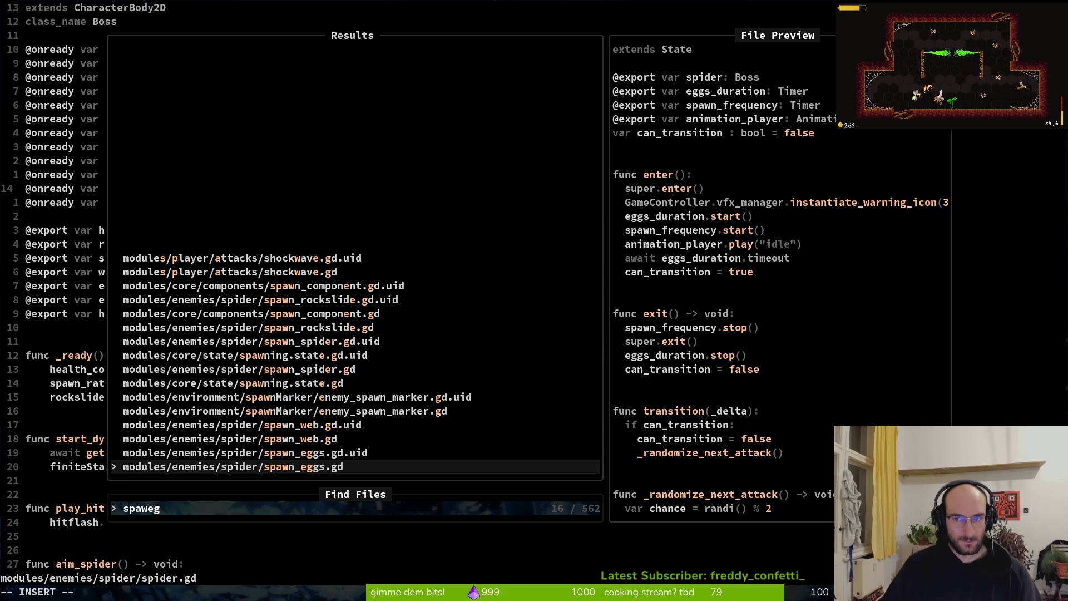
pyautogui.press('Return')
pyautogui.click(126, 67)
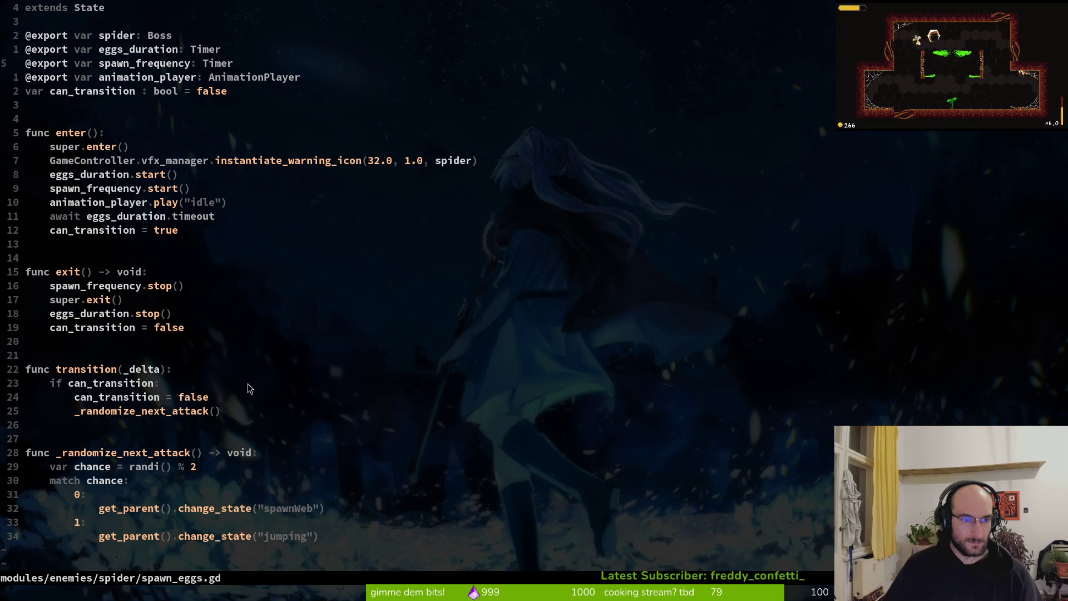
pyautogui.hotkey('ctrl', 'o')
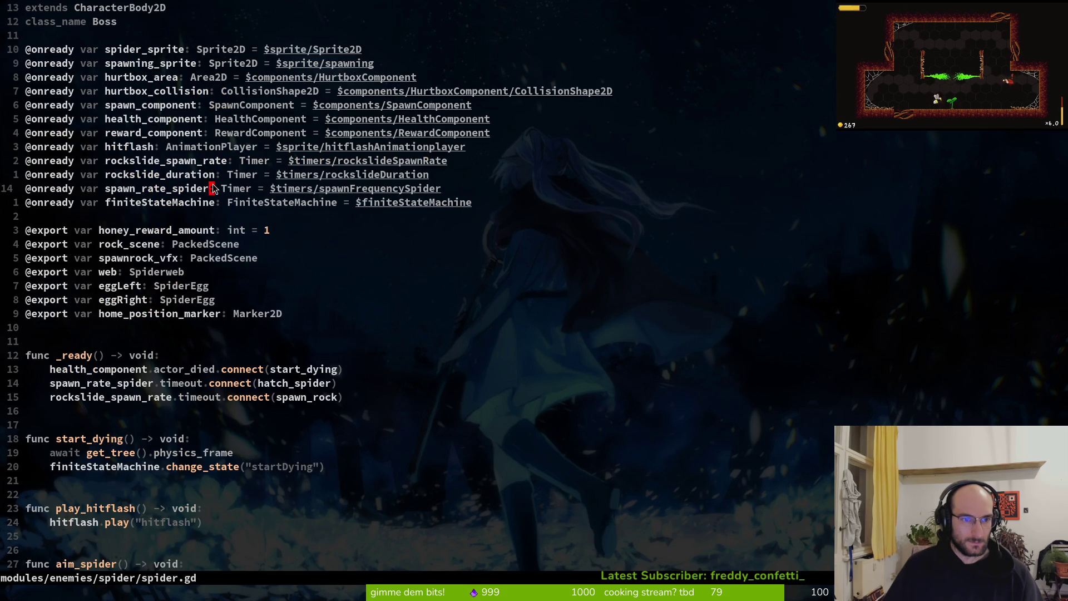
pyautogui.hotkey('ctrl', 'o')
pyautogui.click(71, 190)
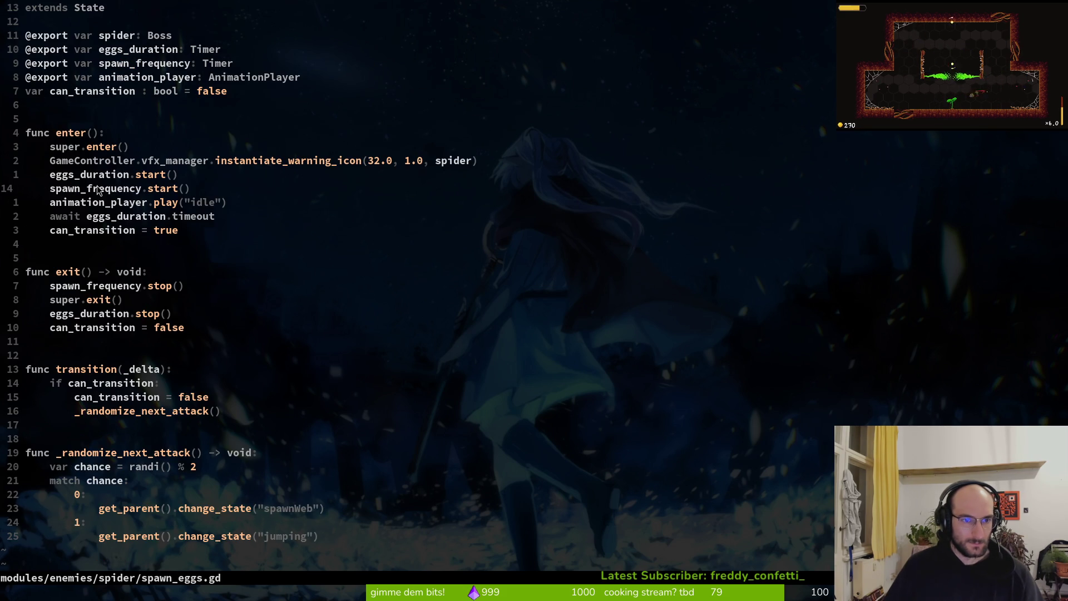
# Step: Select spawn_frequency and grep the whole project for it
pyautogui.press('v')
pyautogui.press('i')
pyautogui.press('w')
pyautogui.press('y')
pyautogui.press('space')
pyautogui.write('fgspawn_frequency')
pyautogui.press('Return')
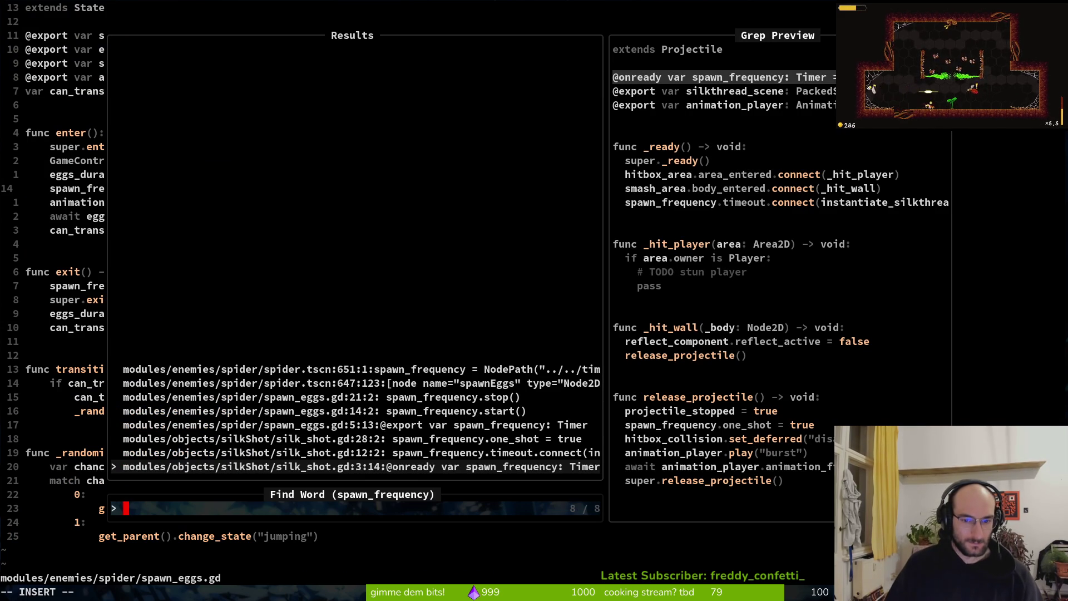
# Step: Browse the silk_shot.gd matches, then open spawn_eggs.gd at the spawn_frequency export line
pyautogui.press('Up')
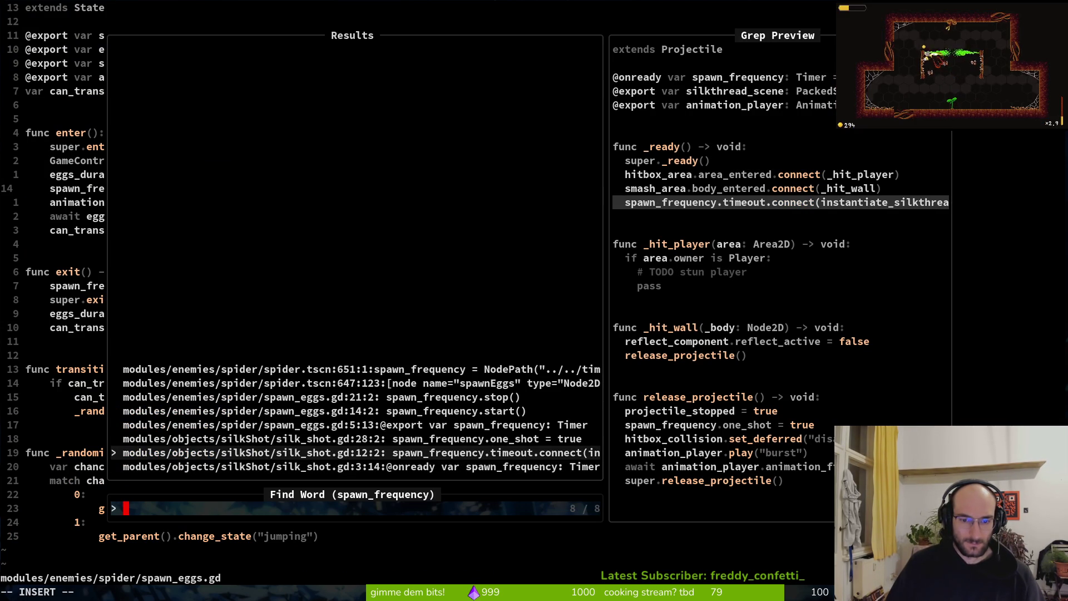
pyautogui.press('Up')
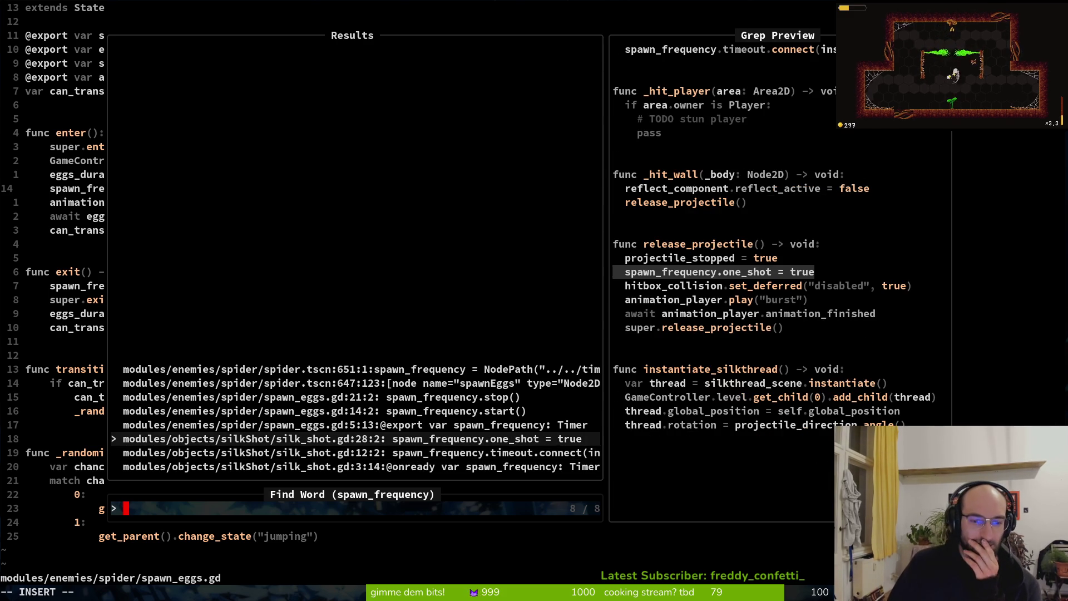
pyautogui.press('Up')
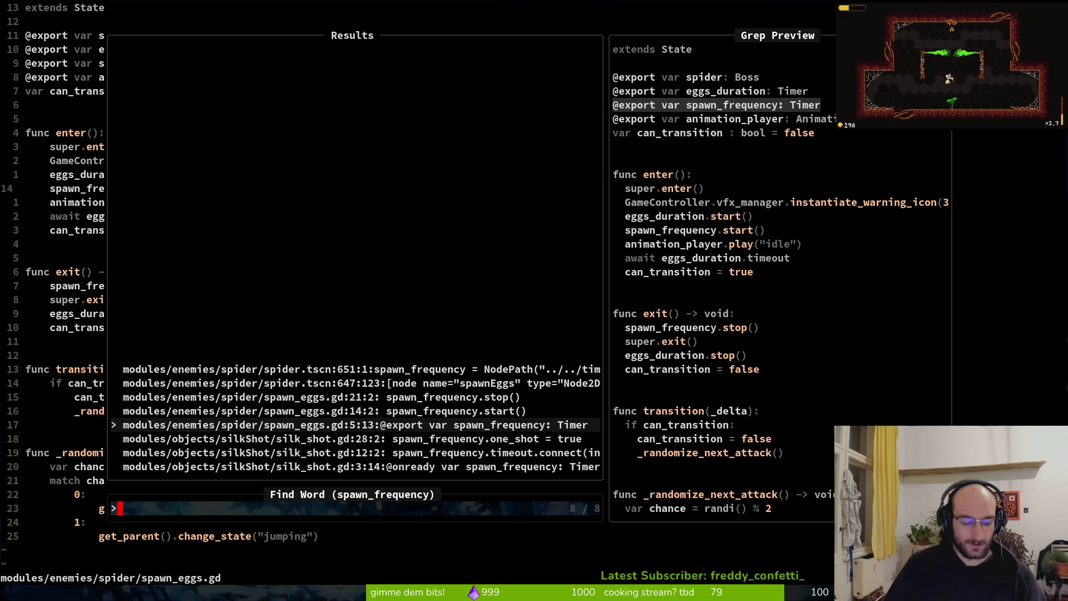
pyautogui.press('Return')
pyautogui.hotkey('alt', 'Tab')
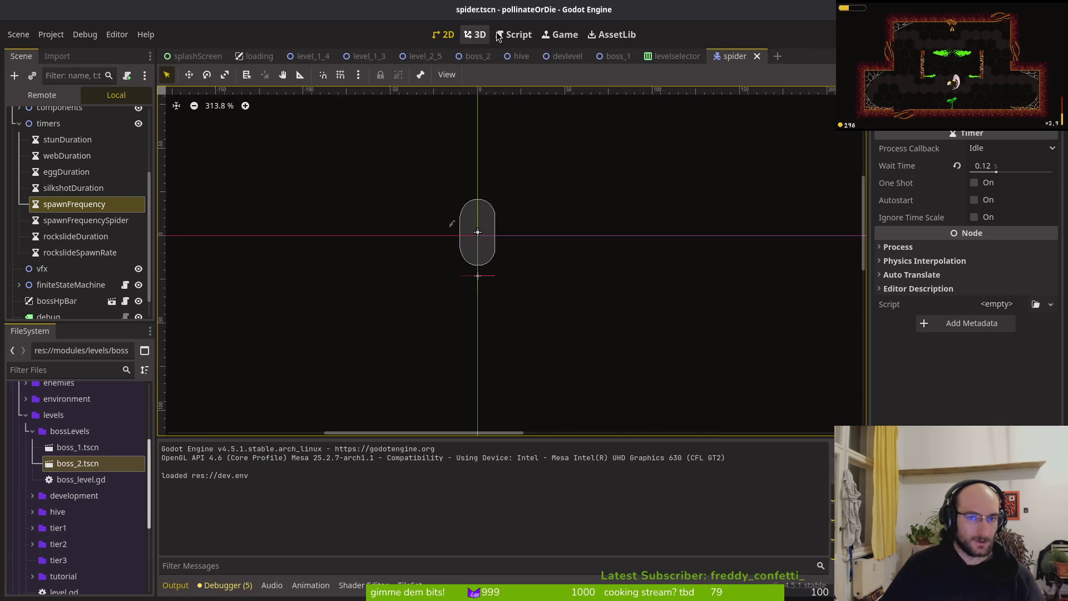
# Step: Open silk_shot.tscn and inspect its own spawnFrequency timer settings
pyautogui.hotkey('shift', 'alt', 'o')
pyautogui.write('silkshotts')
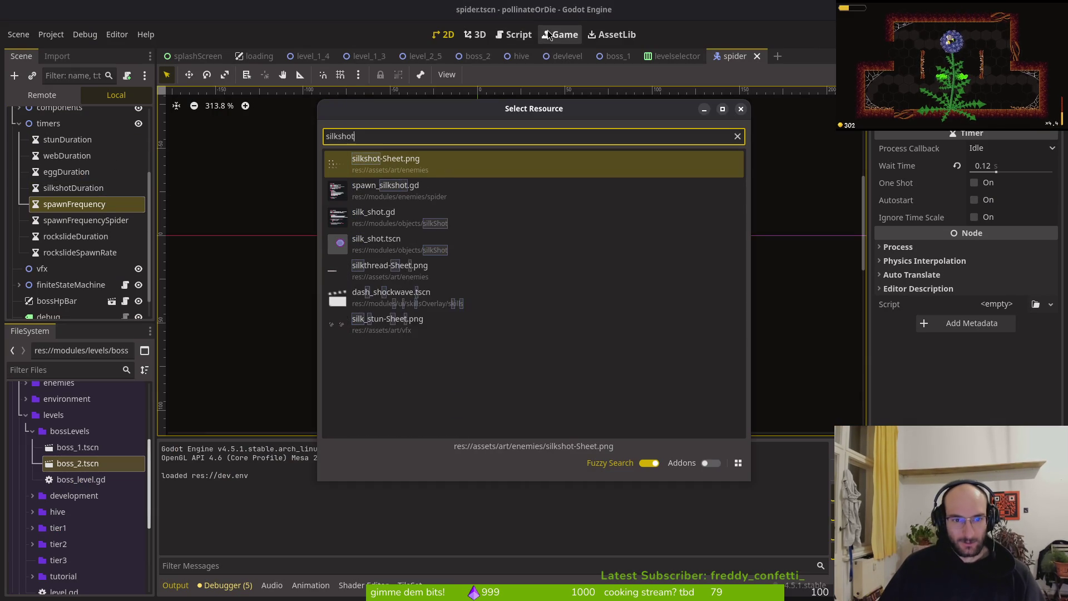
pyautogui.press('Down')
pyautogui.press('Down')
pyautogui.press('Return')
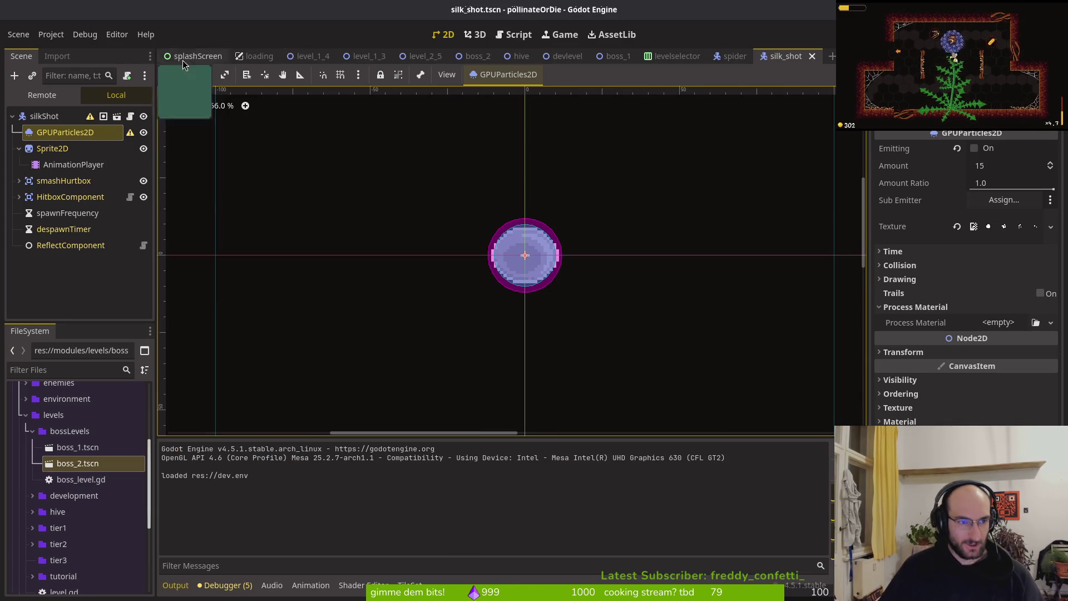
pyautogui.click(64, 118)
pyautogui.click(25, 416)
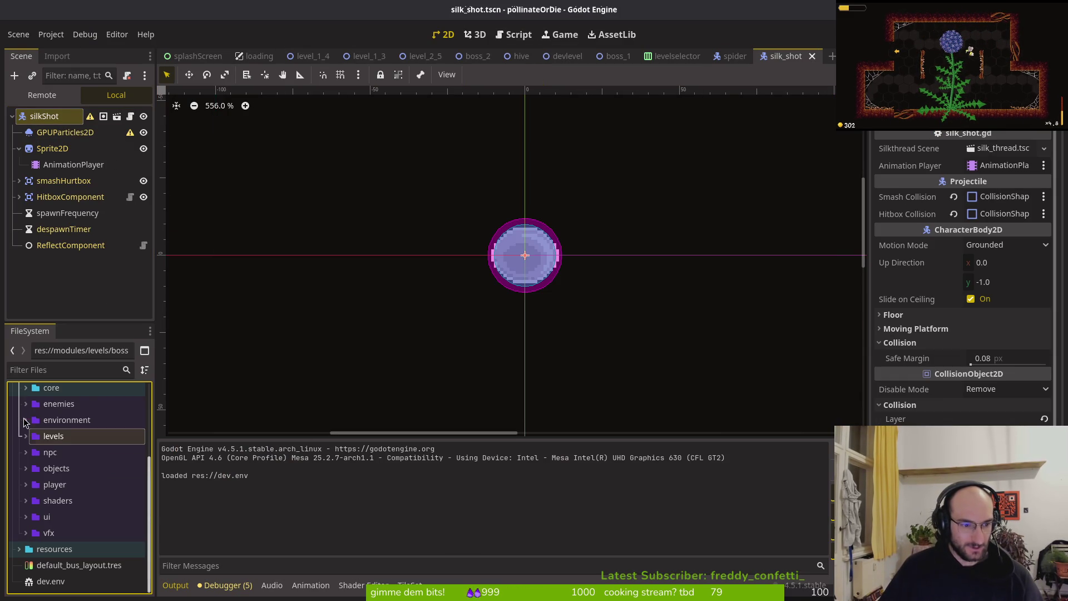
pyautogui.rightClick(787, 57)
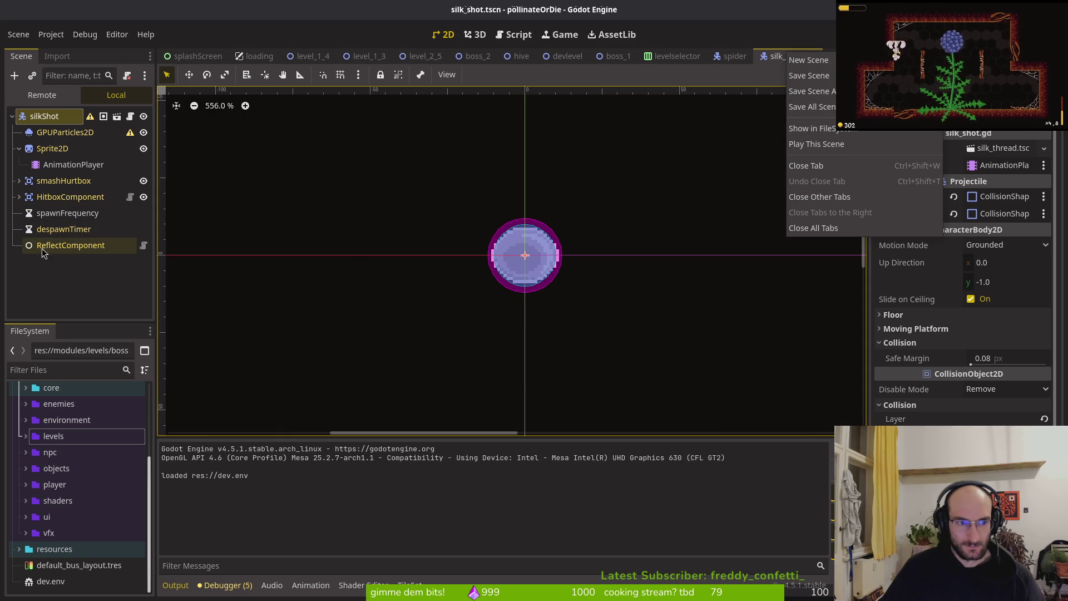
pyautogui.click(62, 214)
pyautogui.click(62, 213)
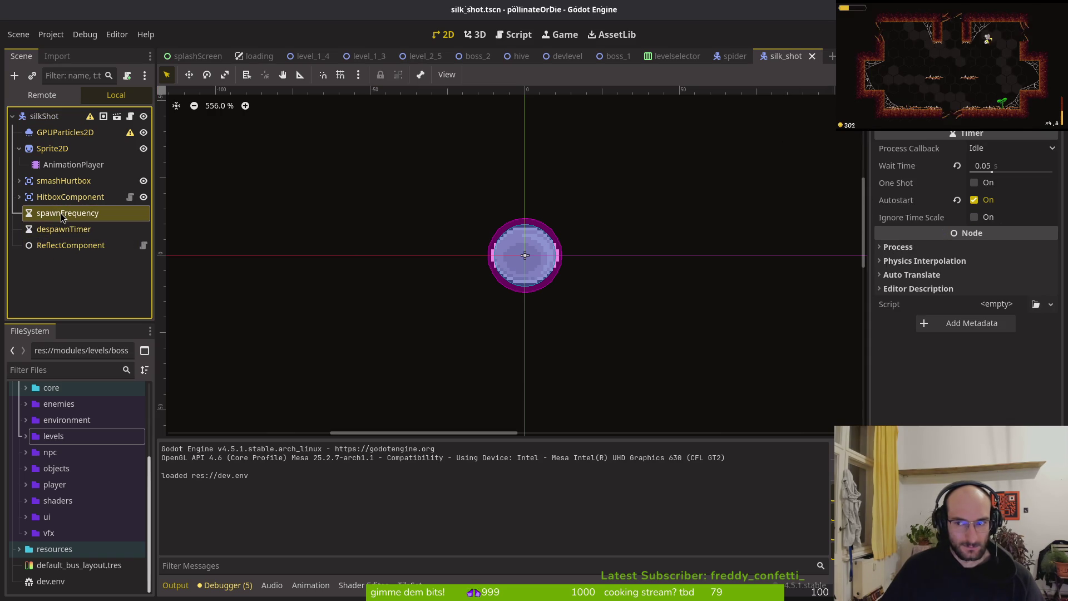
pyautogui.press('Down')
pyautogui.click(64, 215)
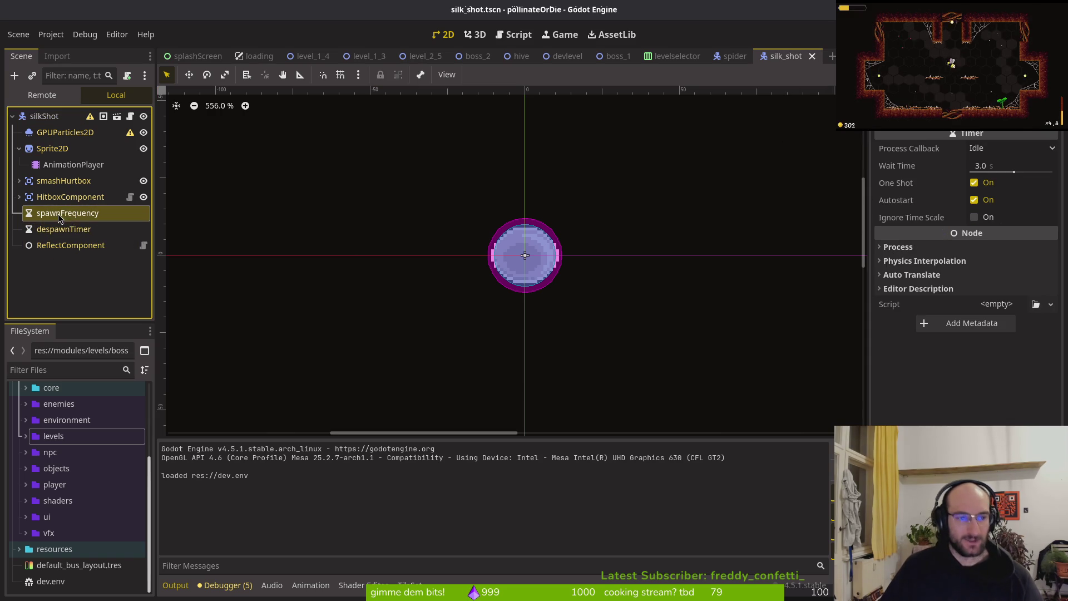
# Step: Delete the spider scene's leftover spawnFrequency timer and save the spider scene
pyautogui.click(719, 54)
pyautogui.click(89, 219)
pyautogui.click(92, 207)
pyautogui.press('Delete')
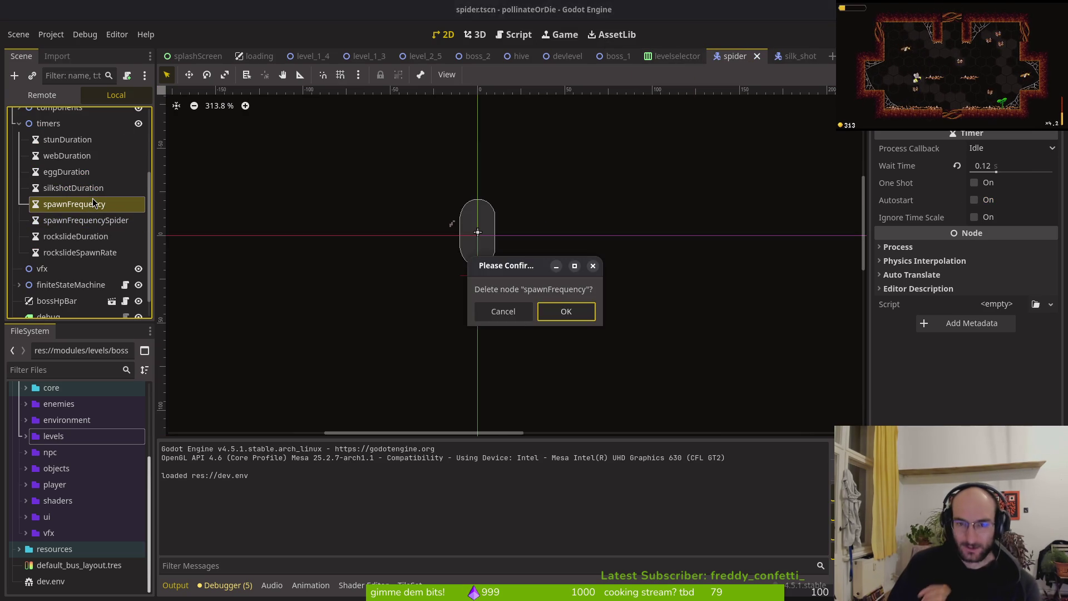
pyautogui.press('Return')
pyautogui.hotkey('ctrl', 's')
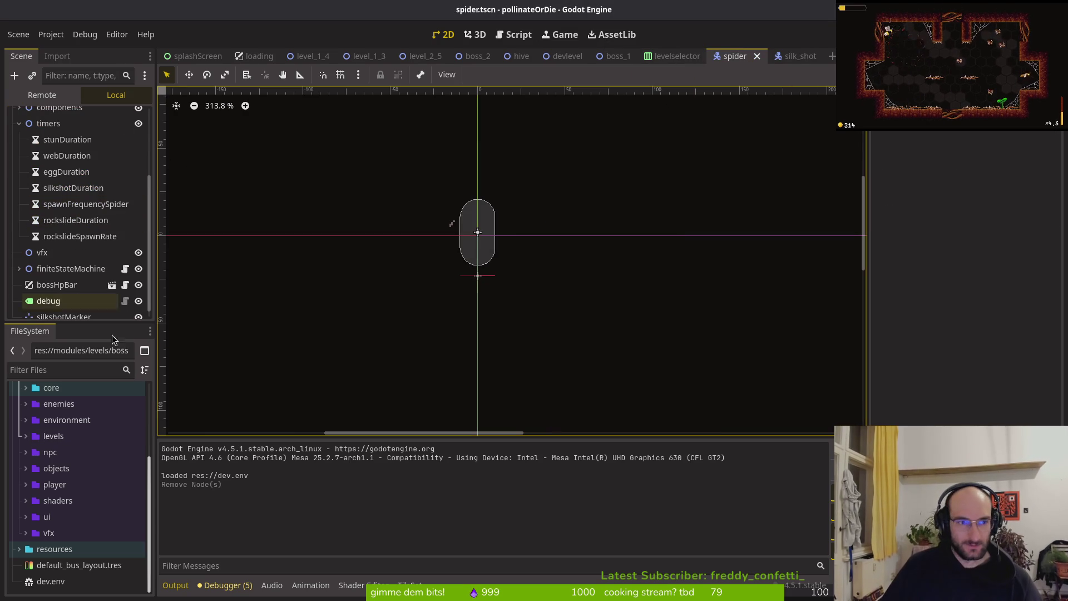
pyautogui.scroll(-1, 88, 295)
pyautogui.click(18, 260)
pyautogui.scroll(-3, 34, 234)
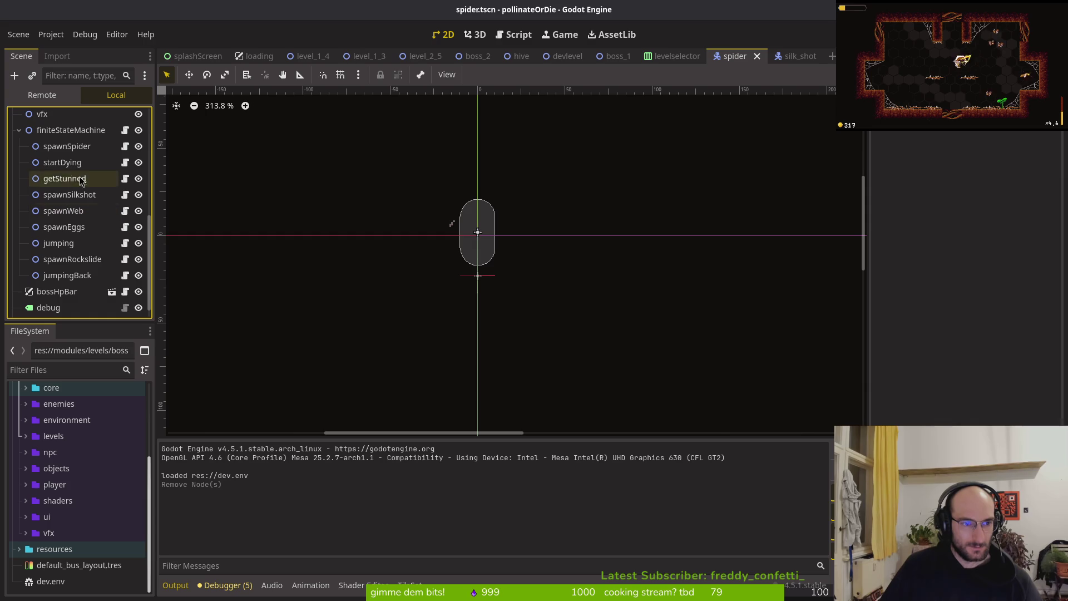
# Step: Look over the spawnWeb, spawnEggs, spawnRockslide and jumpingBack states, then select the jumping state
pyautogui.click(64, 146)
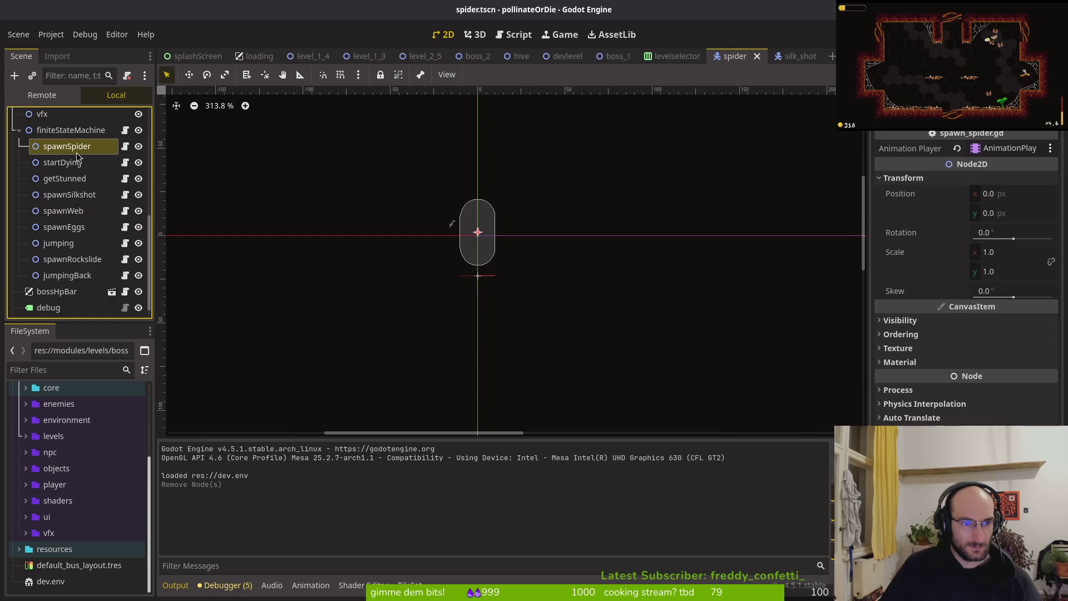
pyautogui.click(63, 211)
pyautogui.click(73, 226)
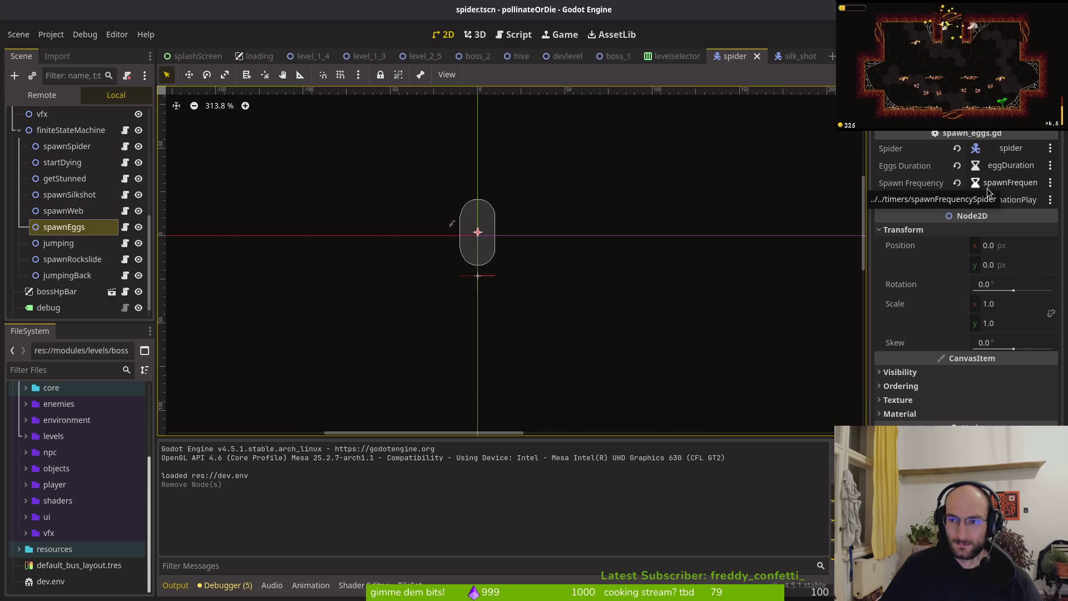
pyautogui.scroll(5, 82, 198)
pyautogui.scroll(-5, 82, 199)
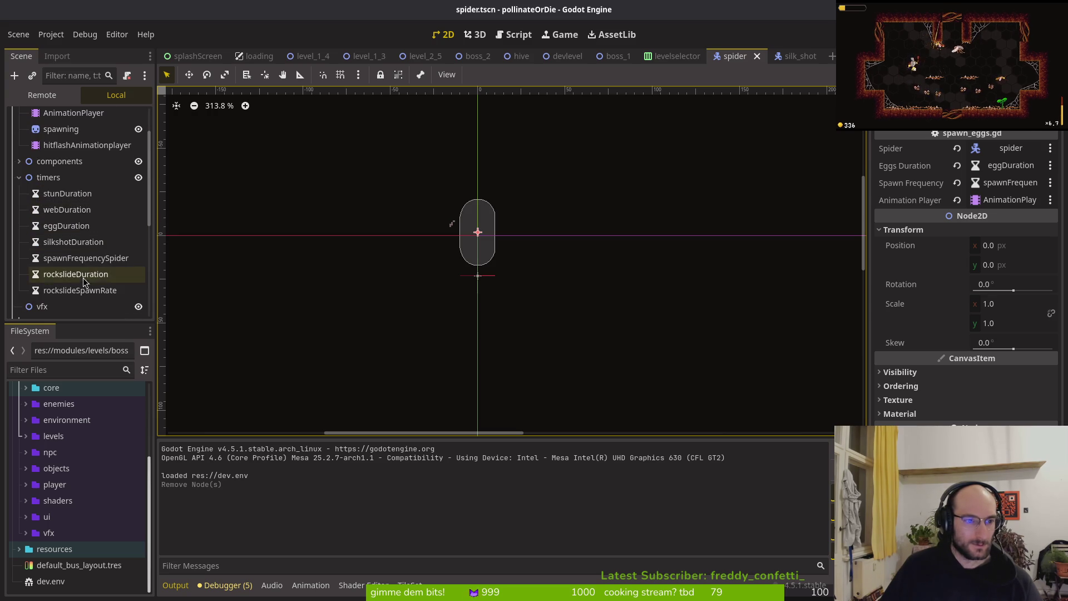
pyautogui.scroll(-3, 82, 265)
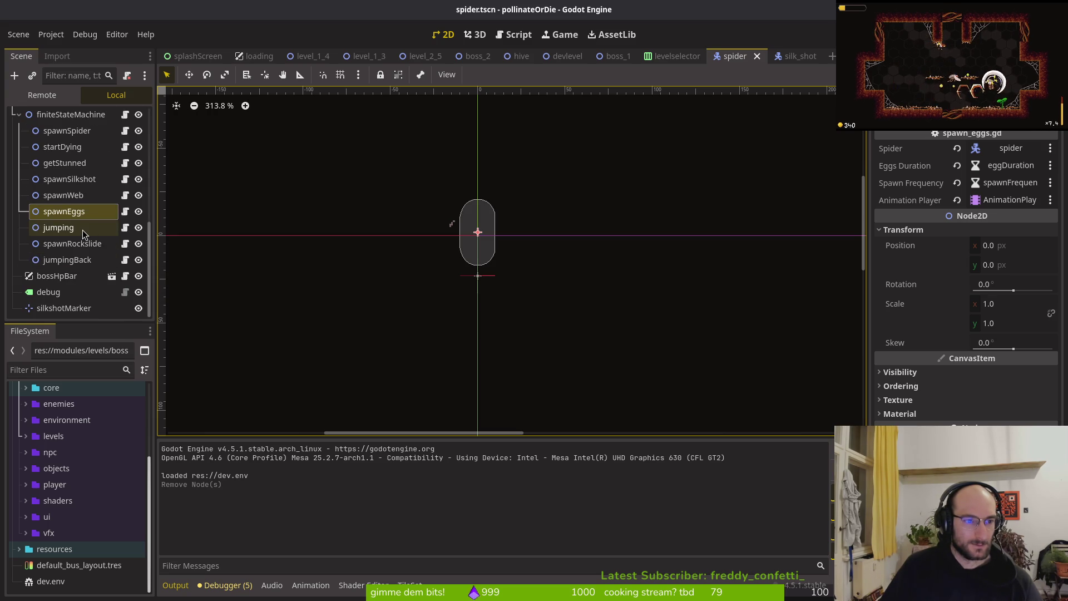
pyautogui.click(74, 243)
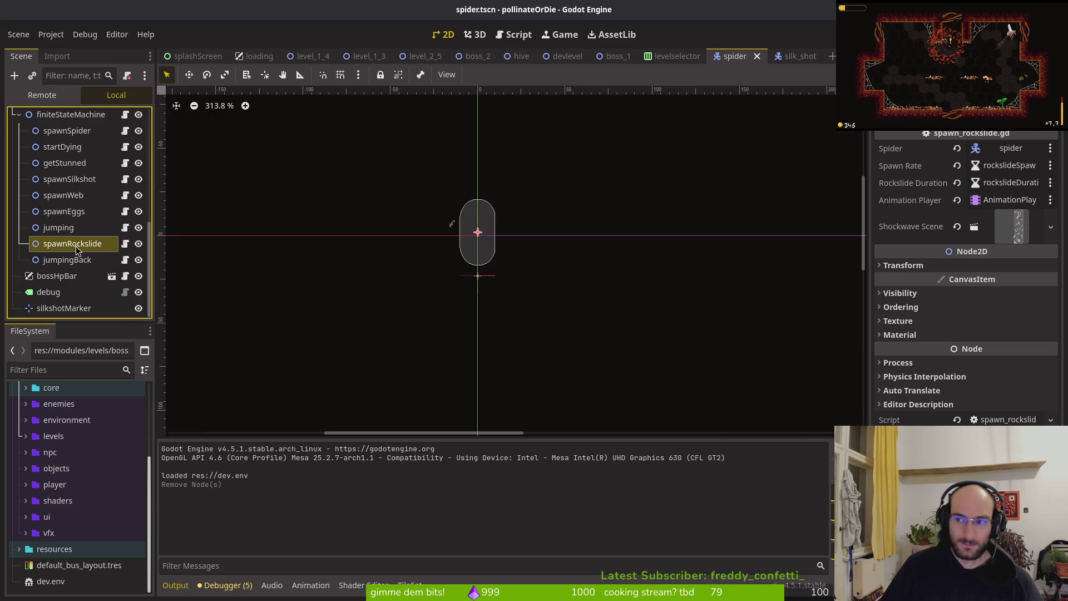
pyautogui.click(91, 257)
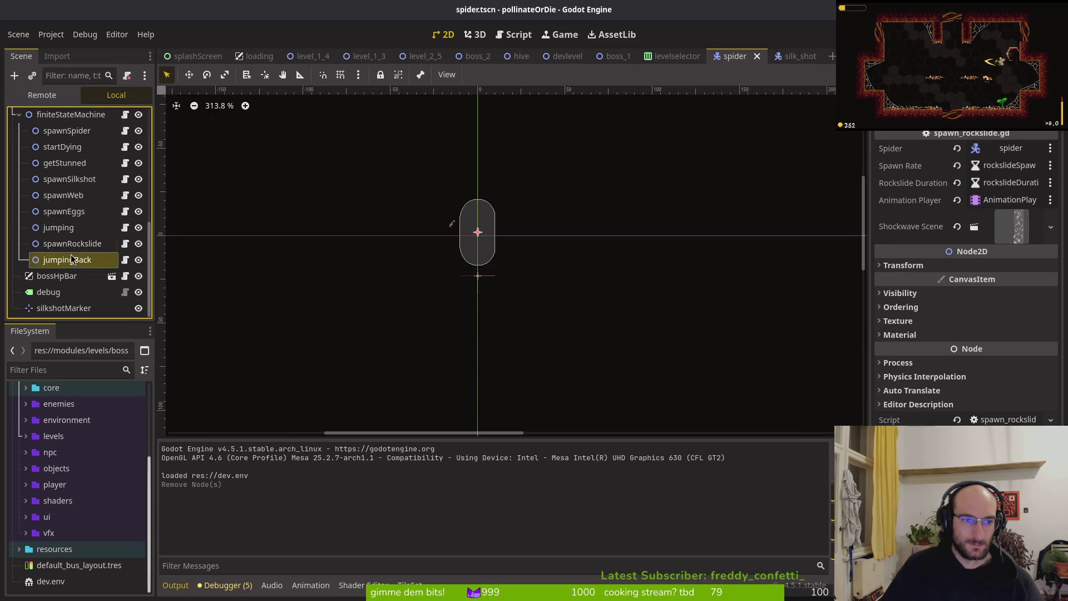
pyautogui.click(67, 228)
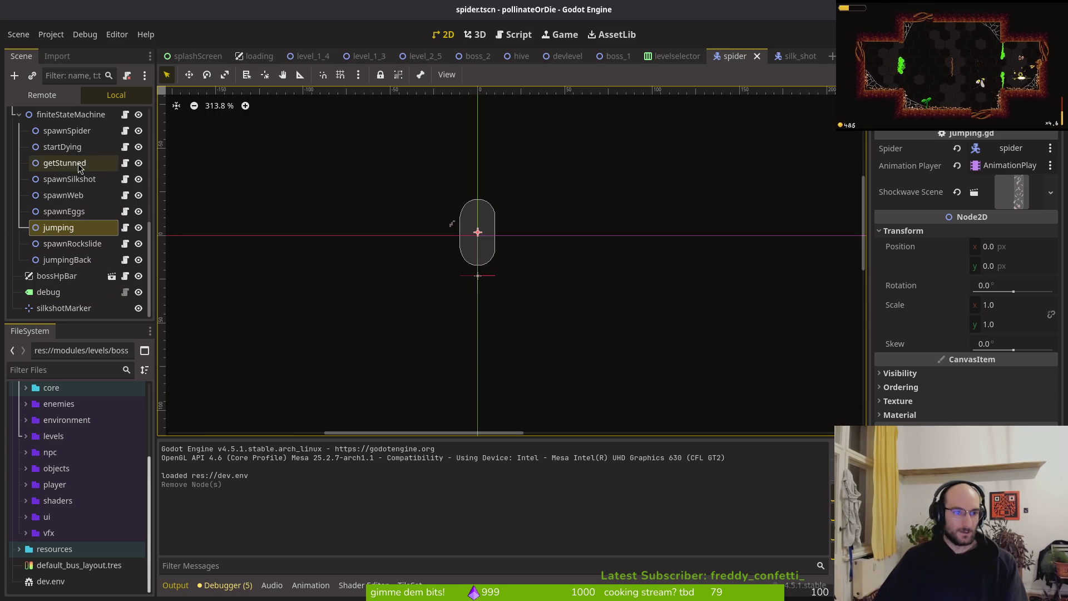
# Step: Delete the spawnSilkshot state from finiteStateMachine and save the spider scene
pyautogui.click(19, 114)
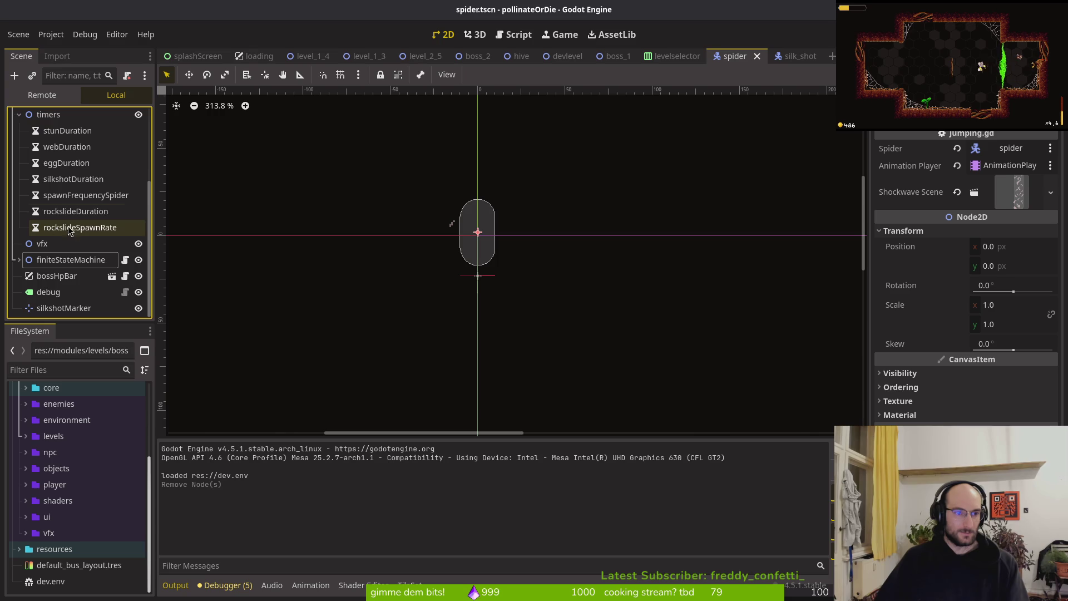
pyautogui.click(18, 260)
pyautogui.scroll(-3, 66, 250)
pyautogui.click(65, 220)
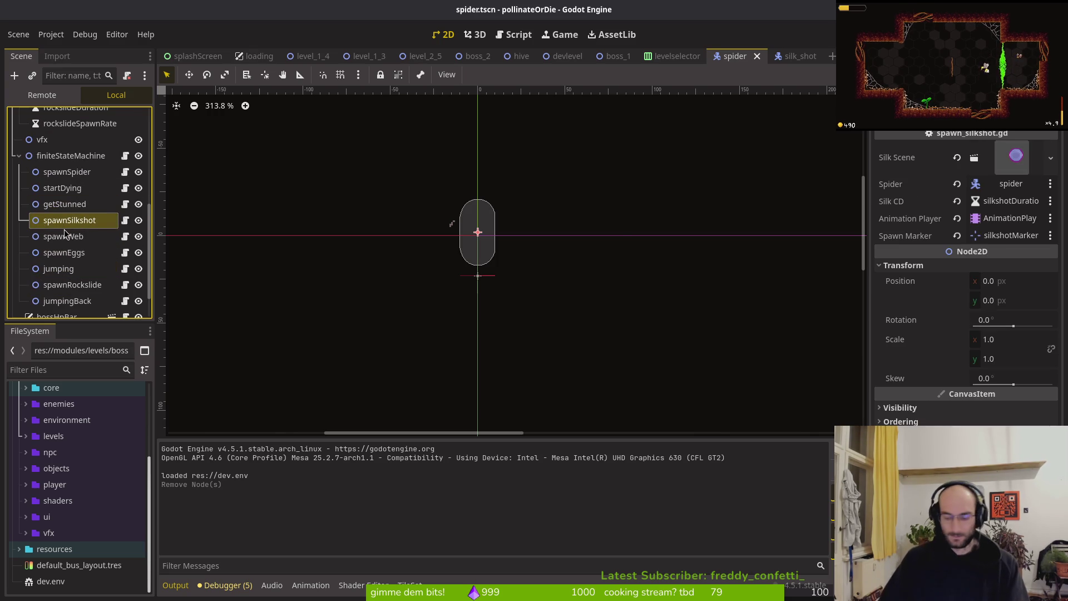
pyautogui.press('Delete')
pyautogui.press('Return')
pyautogui.scroll(10, 106, 233)
pyautogui.hotkey('ctrl', 's')
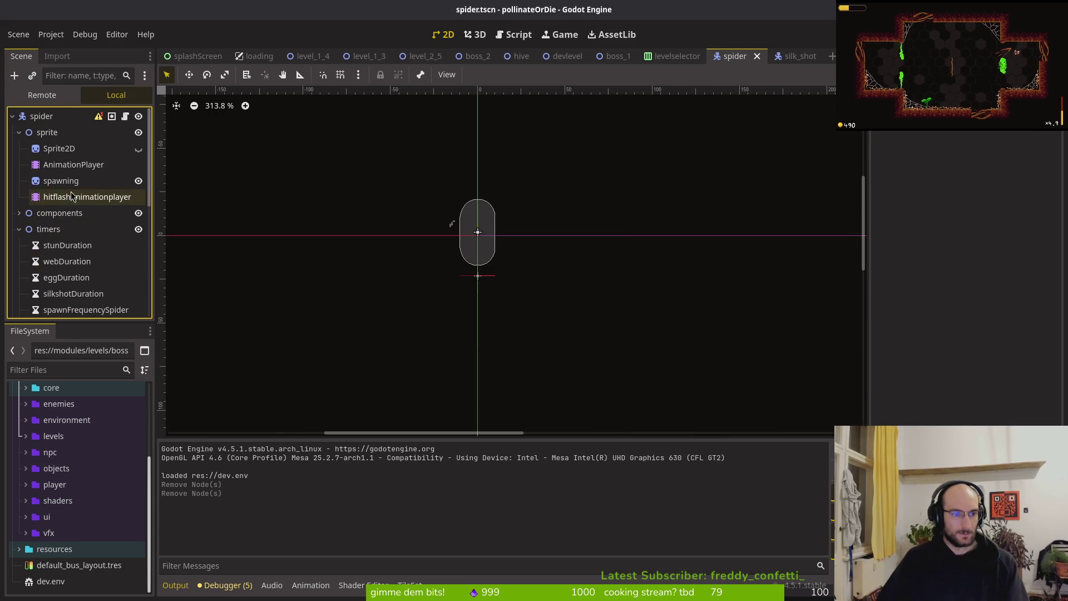
# Step: Delete the silkshotMarker node and save the spider scene
pyautogui.click(18, 228)
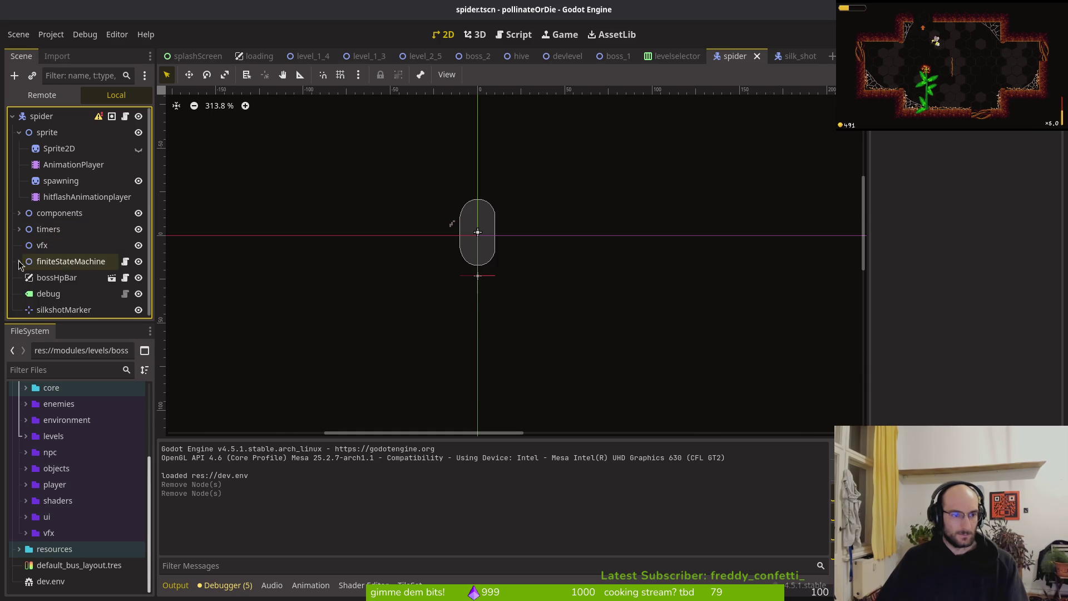
pyautogui.click(28, 309)
pyautogui.press('Delete')
pyautogui.press('Return')
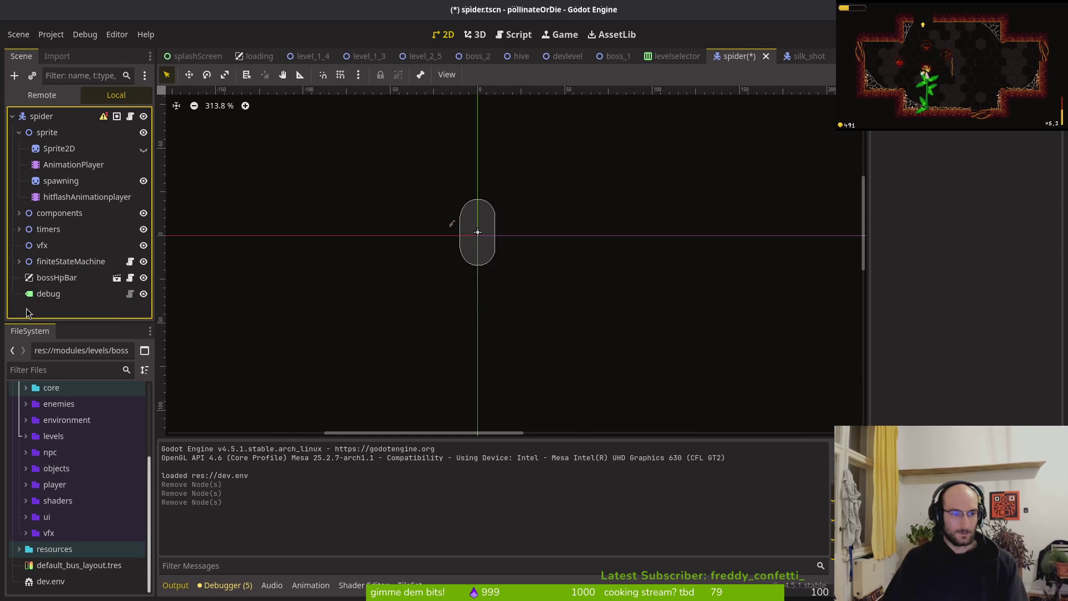
pyautogui.hotkey('ctrl', 's')
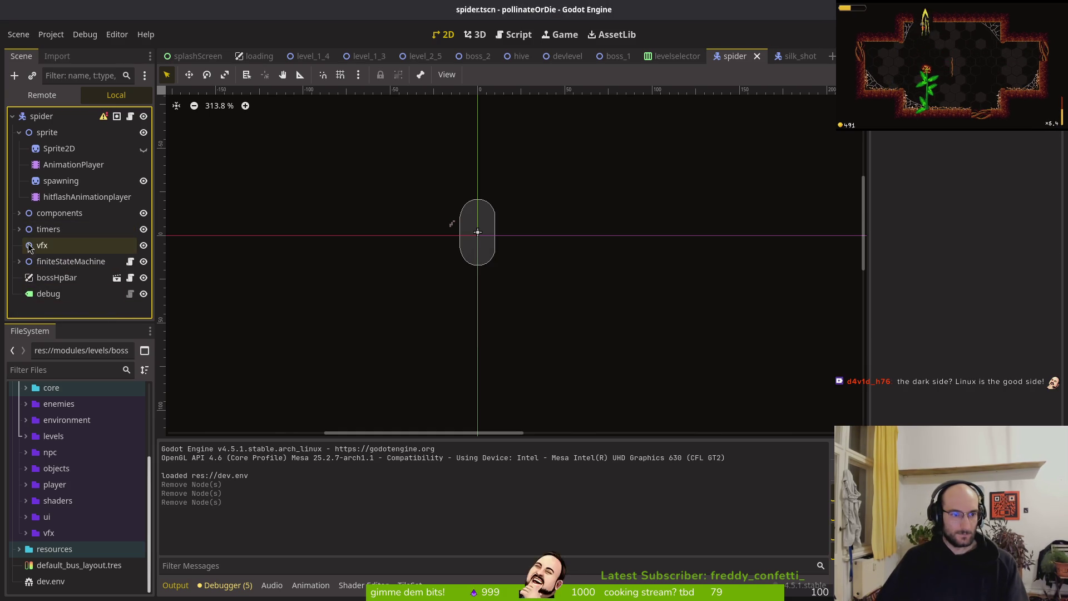
# Step: Delete the silkshotDuration timer from the timers group
pyautogui.click(19, 228)
pyautogui.click(77, 298)
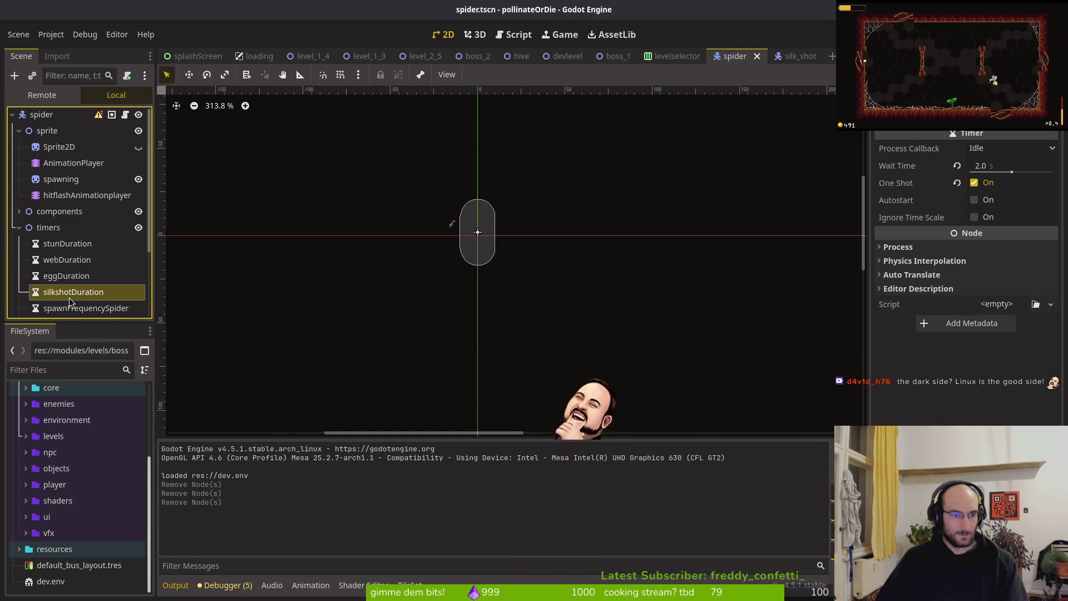
pyautogui.press('Delete')
pyautogui.press('Return')
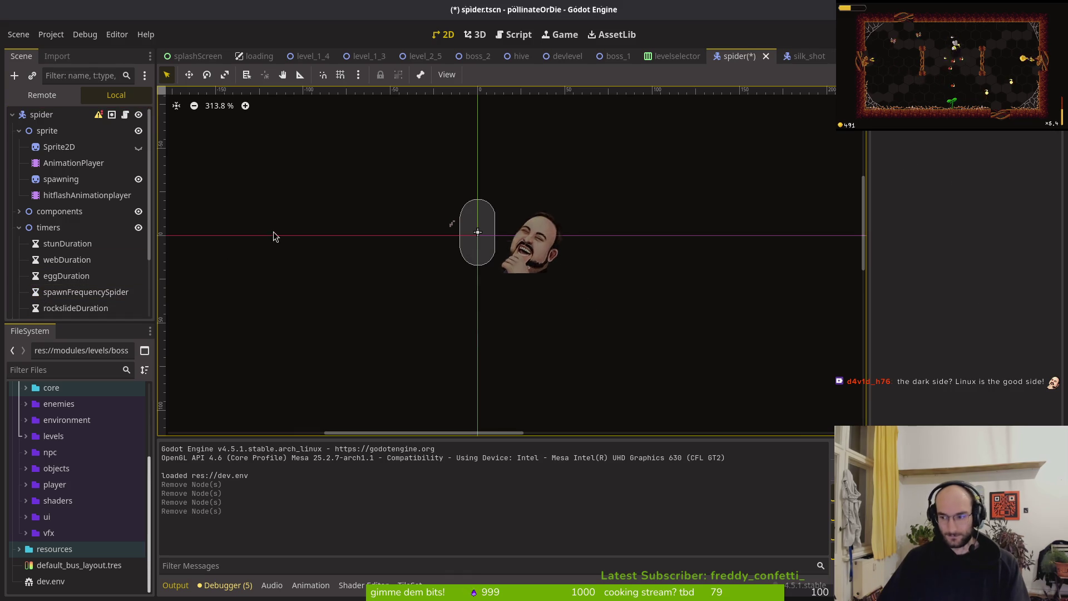
pyautogui.scroll(-1, 103, 267)
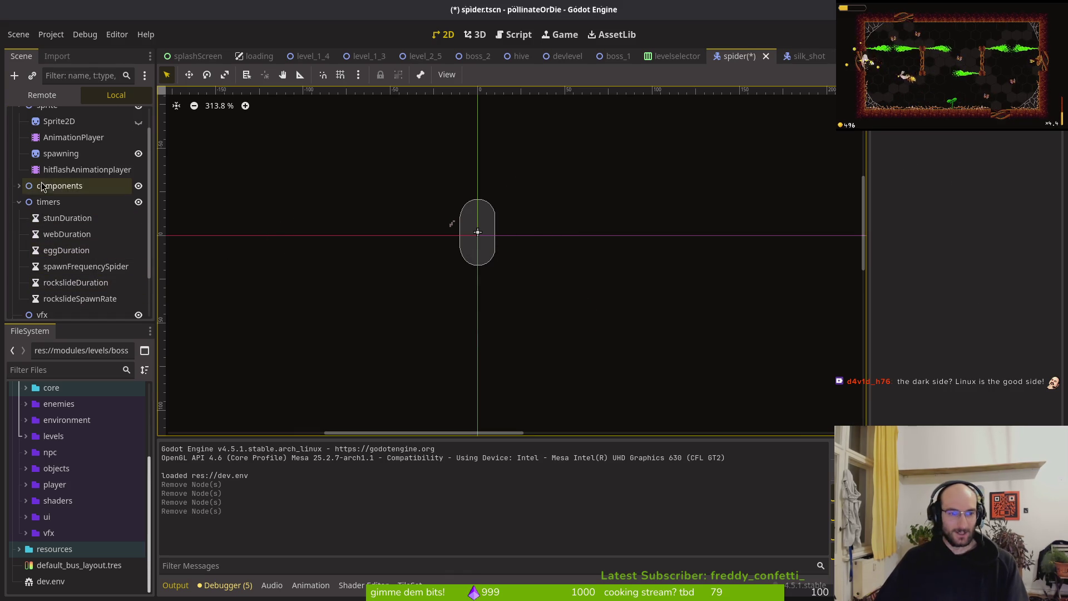
pyautogui.click(20, 208)
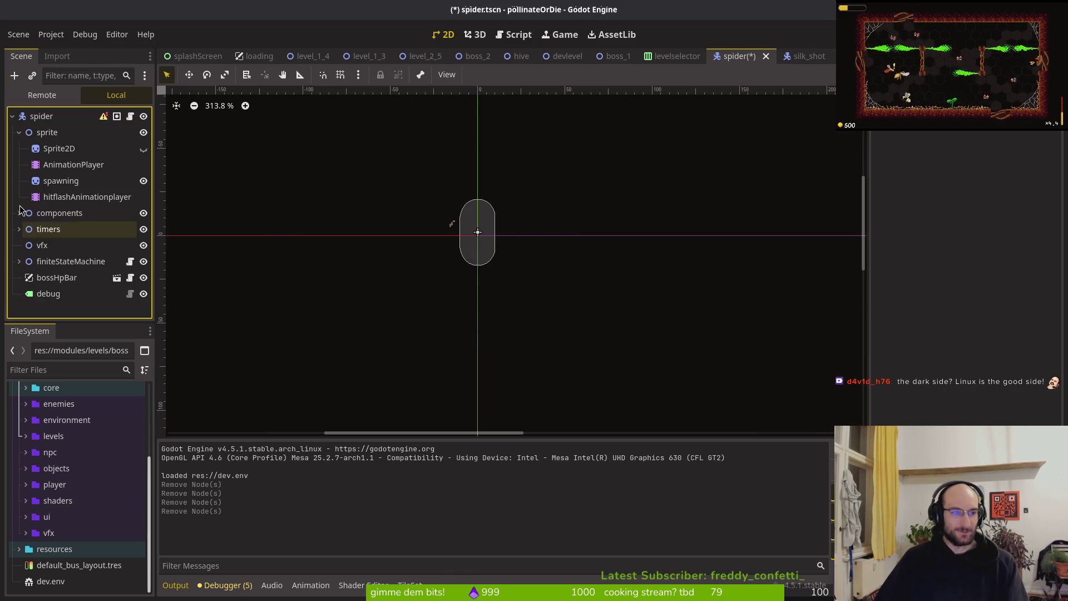
pyautogui.click(20, 133)
pyautogui.click(19, 134)
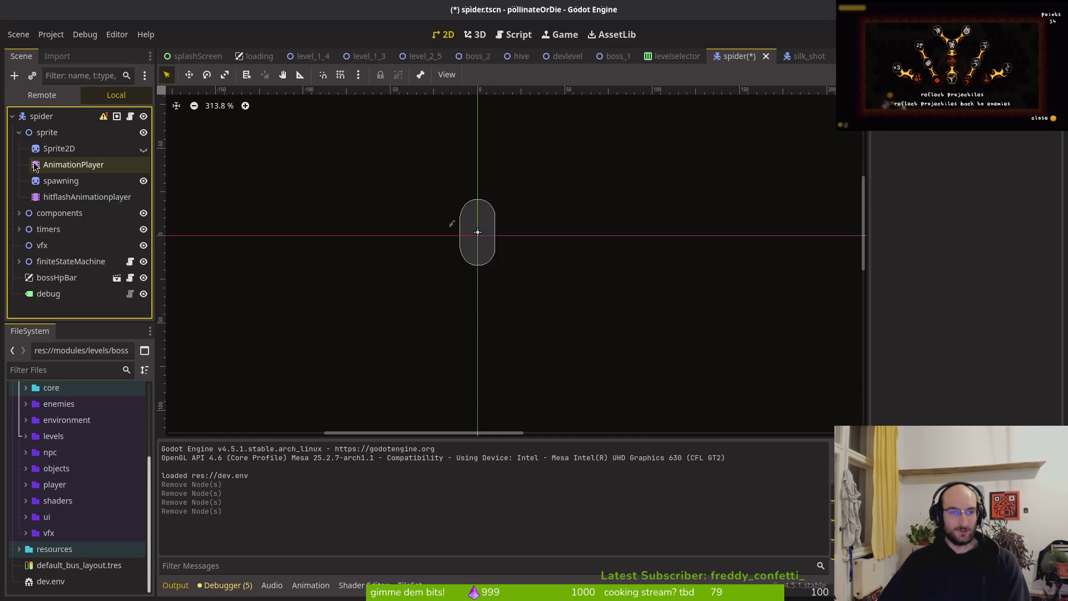
pyautogui.click(20, 133)
# Step: Locate silk_shot.tscn in the FileSystem dock and select the silkShot folder
pyautogui.hotkey('ctrl', 's')
pyautogui.click(796, 58)
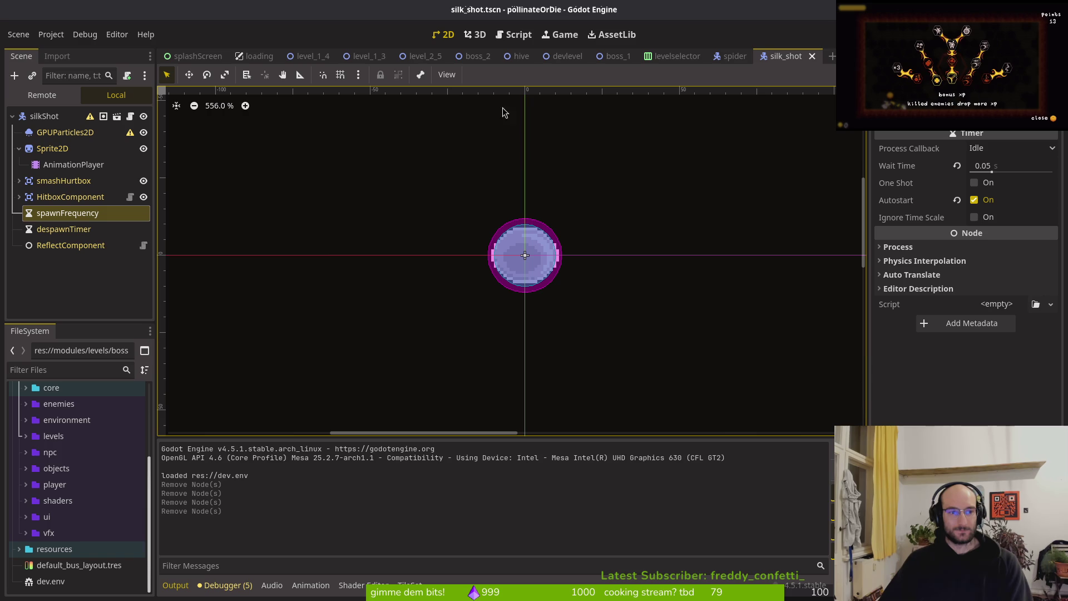
pyautogui.rightClick(772, 62)
pyautogui.click(807, 117)
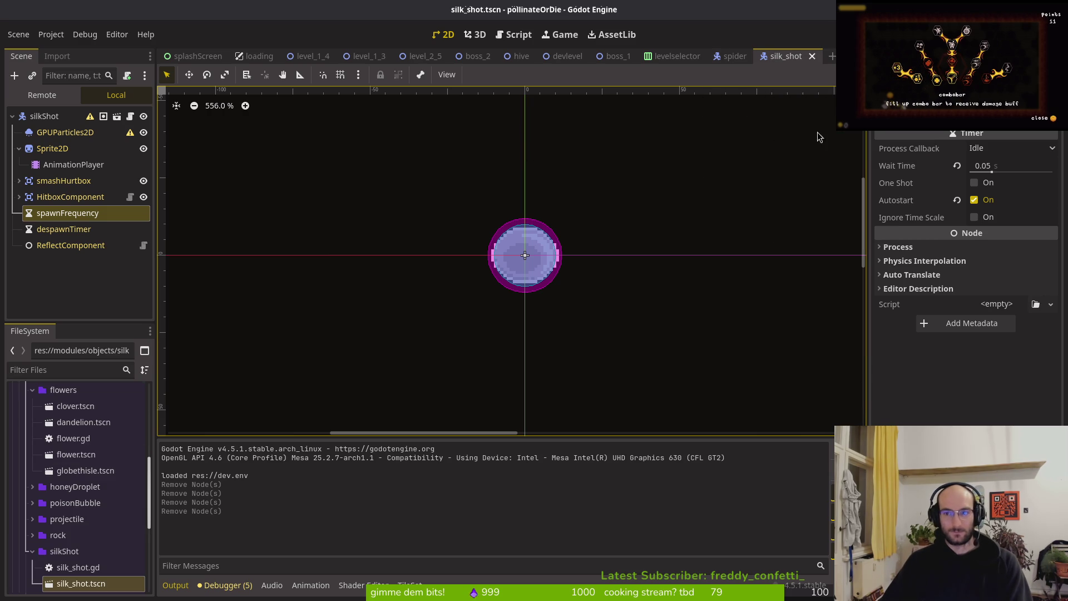
pyautogui.click(64, 551)
pyautogui.press('Delete')
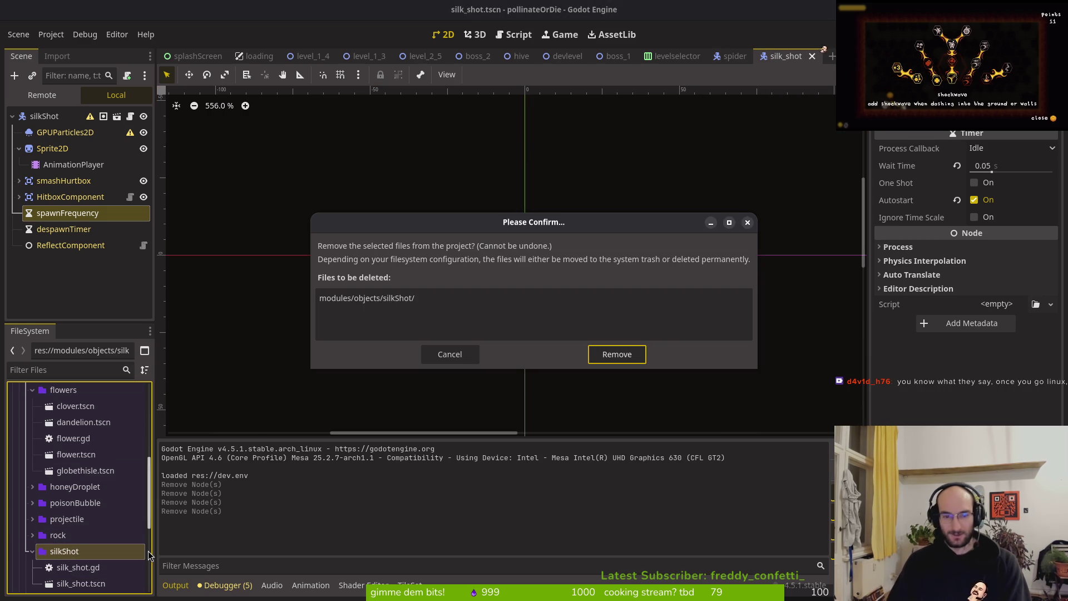
pyautogui.click(639, 354)
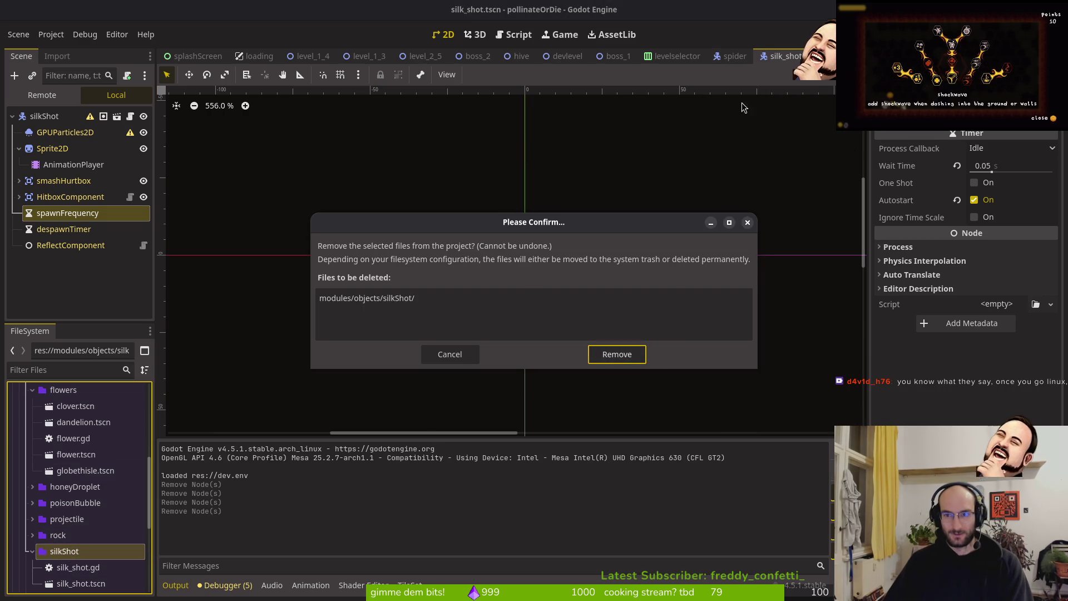
# Step: Delete the getStunned state node and the silkShot folder
pyautogui.press('Delete')
pyautogui.press('Return')
pyautogui.moveTo(66, 556); pyautogui.dragTo(94, 572)
pyautogui.press('Delete')
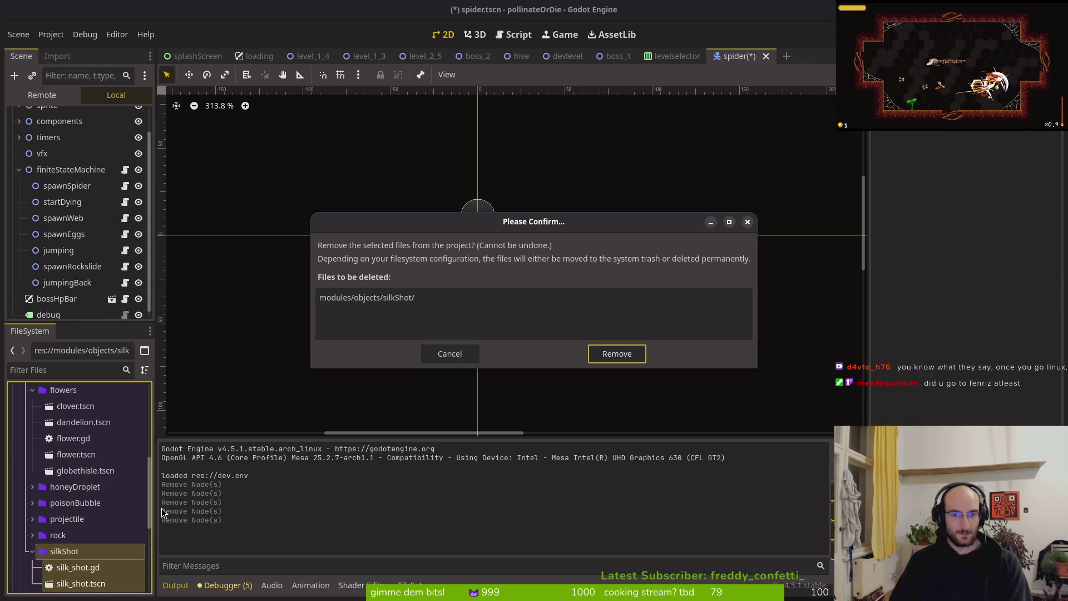
pyautogui.press('Return')
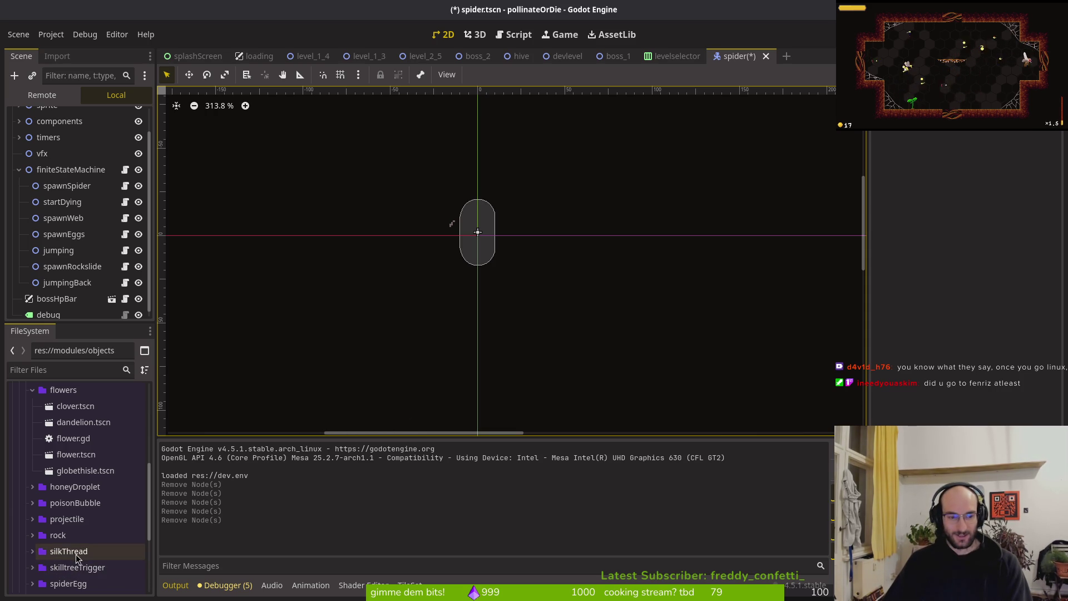
# Step: Delete the silkThread folder and save the spider scene
pyautogui.click(79, 557)
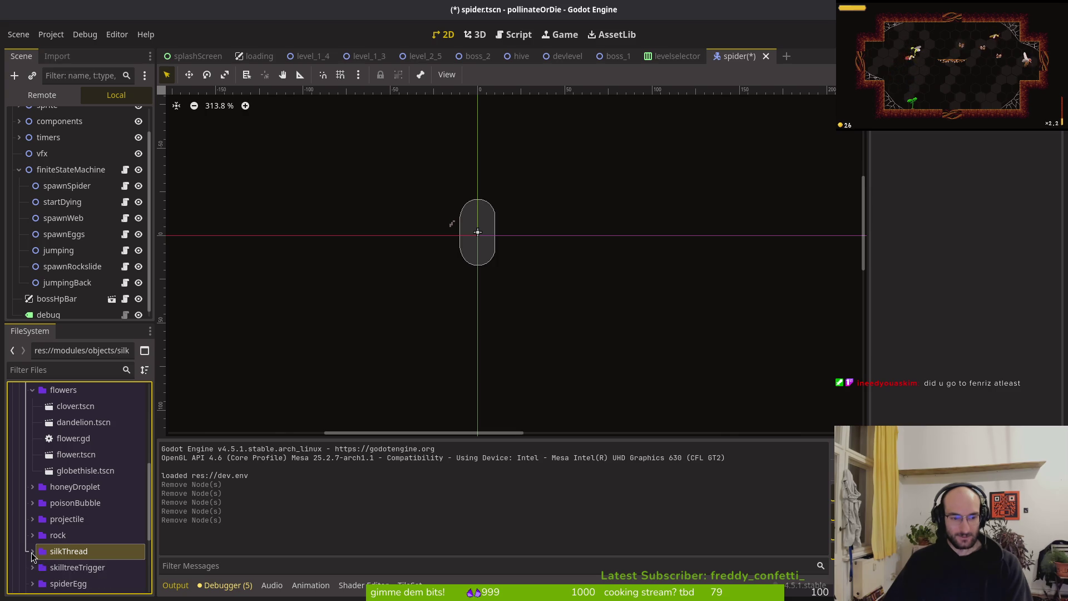
pyautogui.press('Delete')
pyautogui.press('Return')
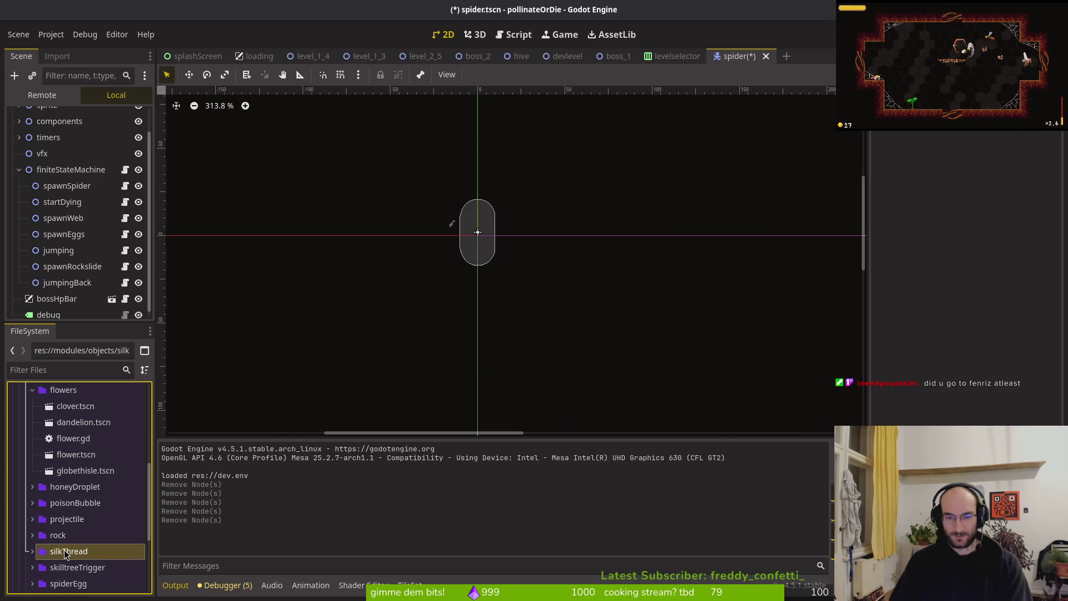
pyautogui.hotkey('ctrl', 's')
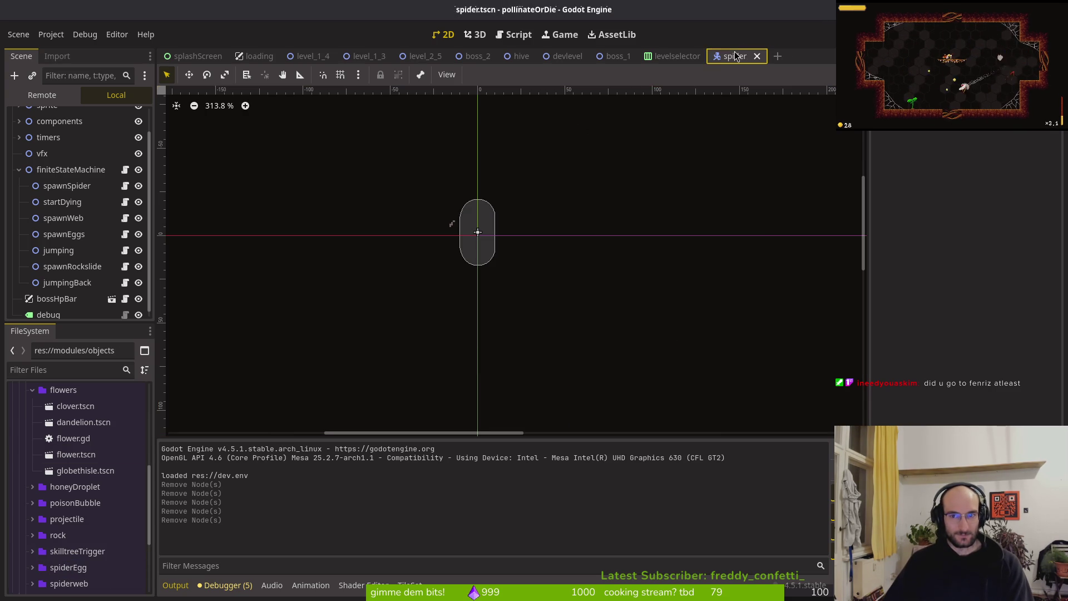
pyautogui.click(683, 56)
# Step: Close the hive, devlevel, loading and splashScreen tabs and move levelselector after spider
pyautogui.click(747, 57)
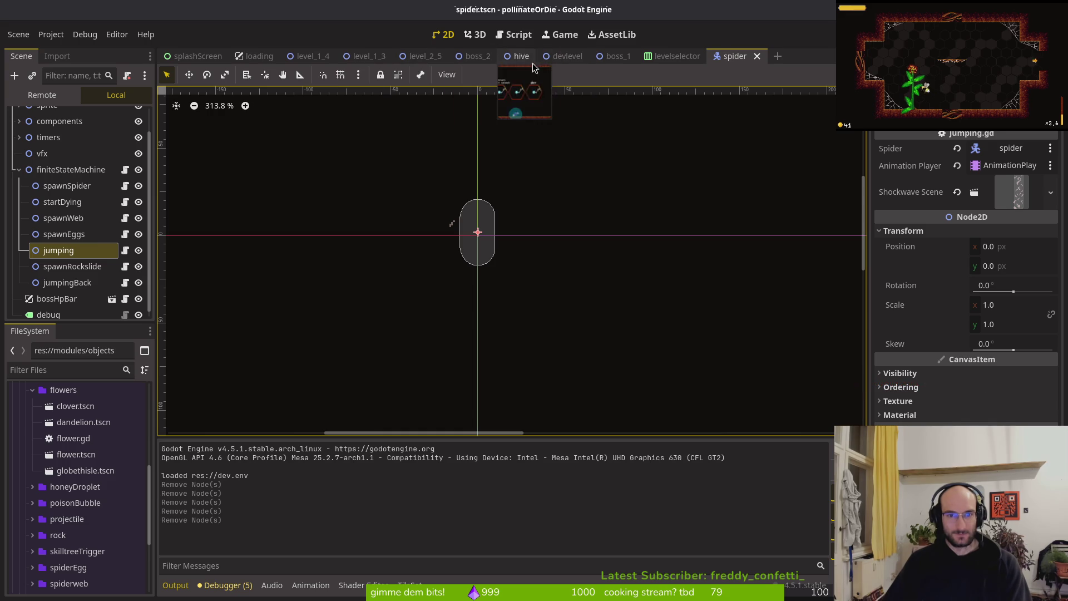
pyautogui.click(521, 65)
pyautogui.middleClick(526, 63)
pyautogui.middleClick(527, 63)
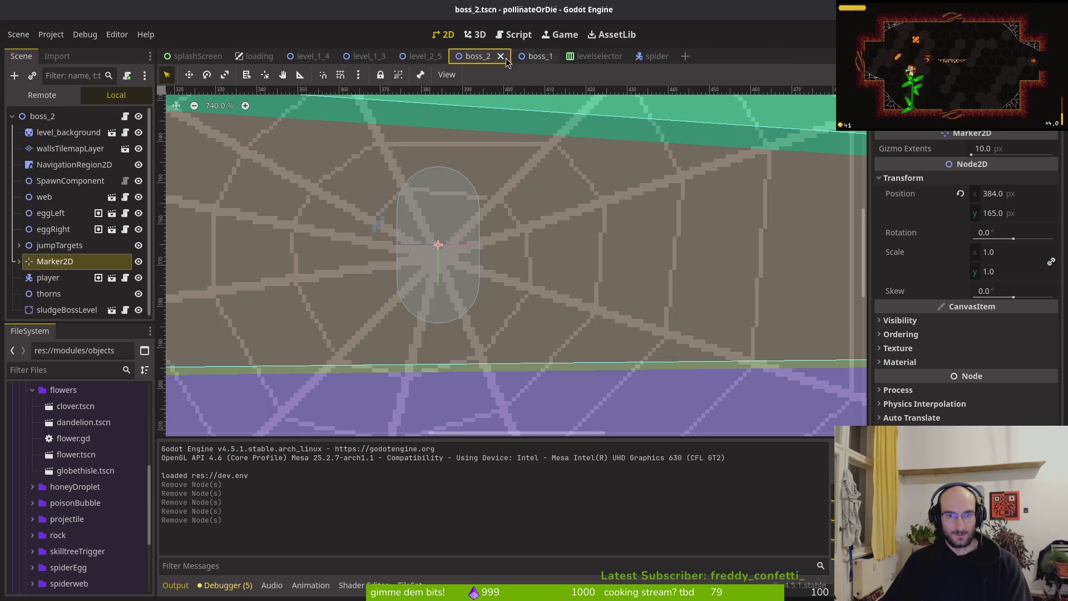
pyautogui.middleClick(264, 61)
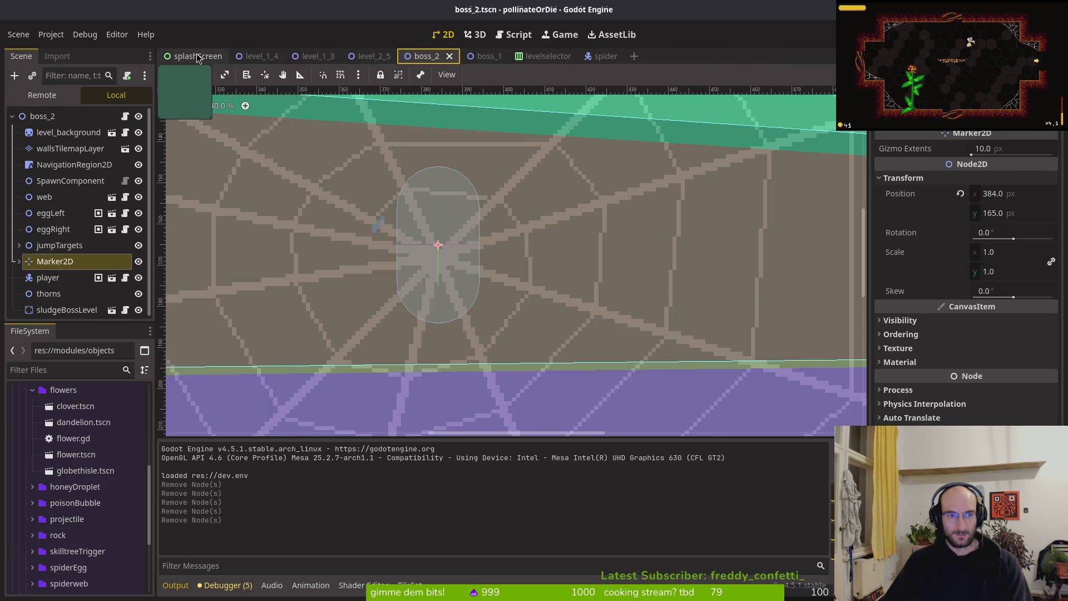
pyautogui.middleClick(197, 58)
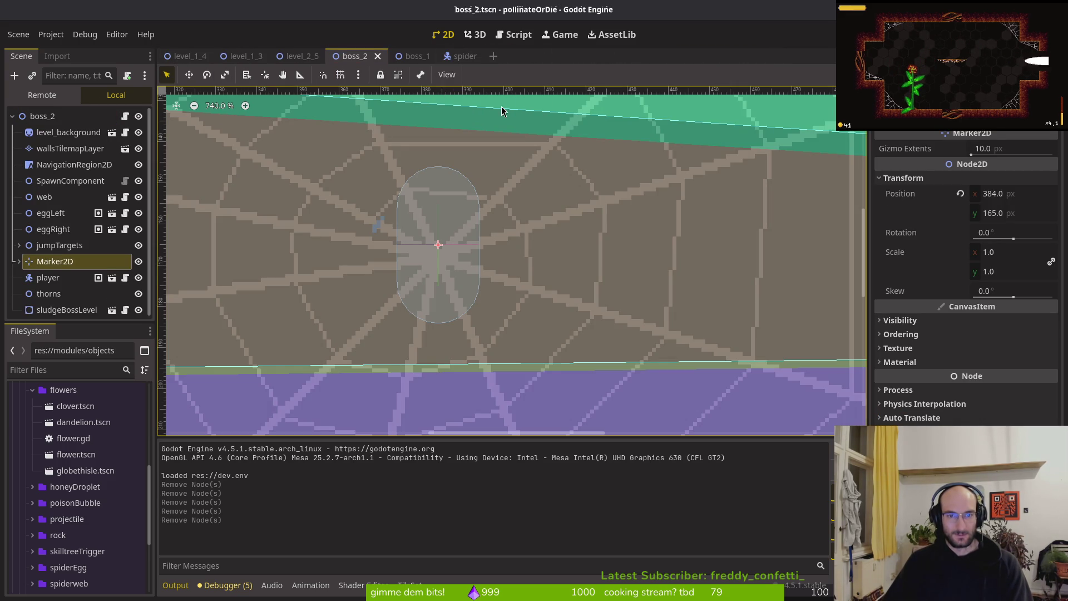
pyautogui.moveTo(472, 55); pyautogui.dragTo(534, 56)
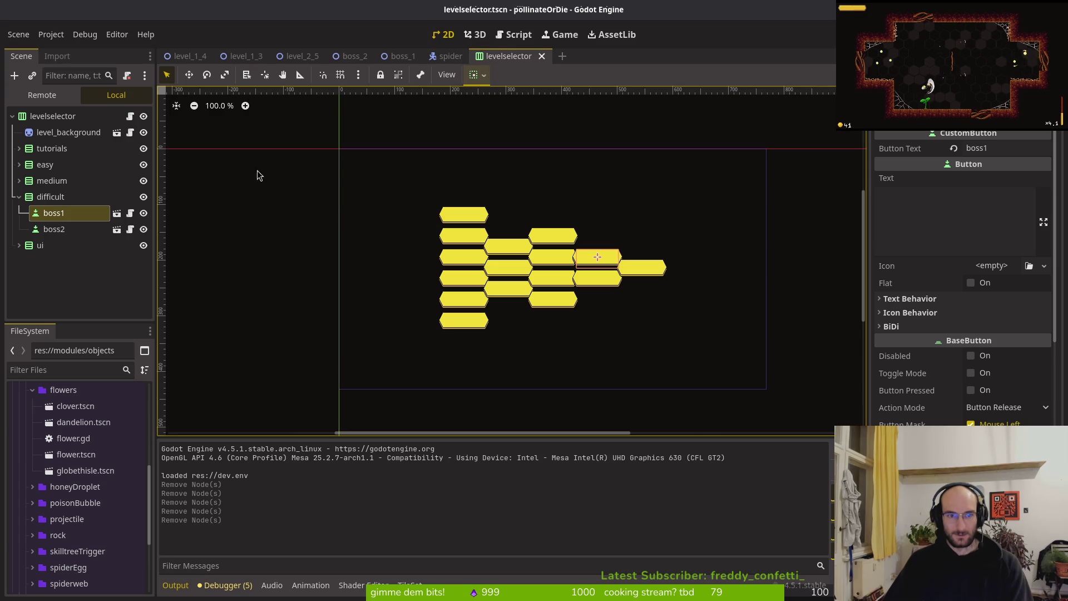
# Step: Clear the top focus neighbours of boss2 and boss1, then save the level selector
pyautogui.click(46, 231)
pyautogui.scroll(-5, 940, 368)
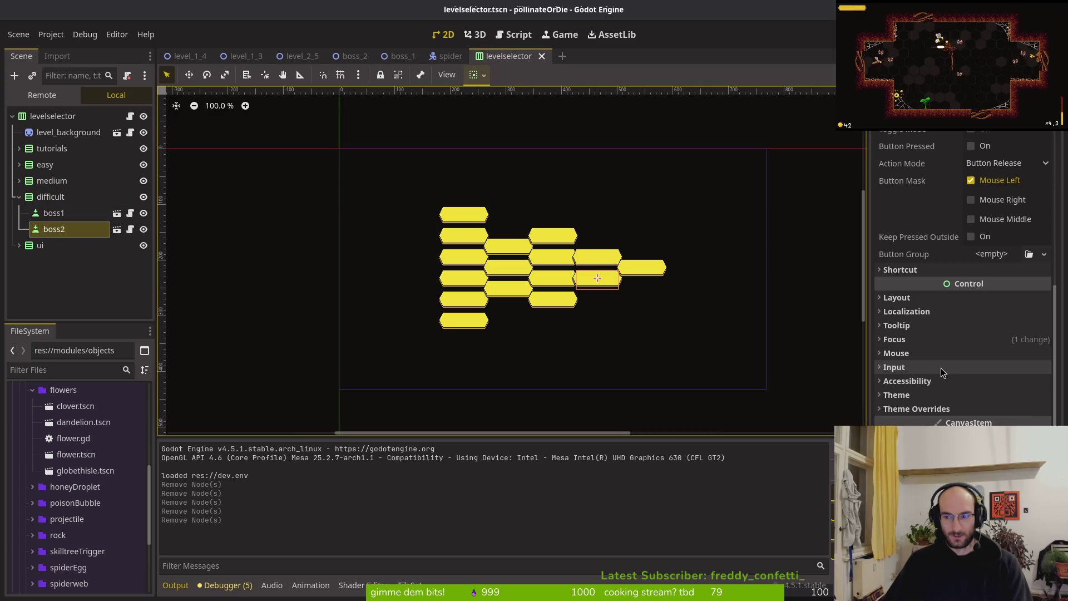
pyautogui.click(929, 339)
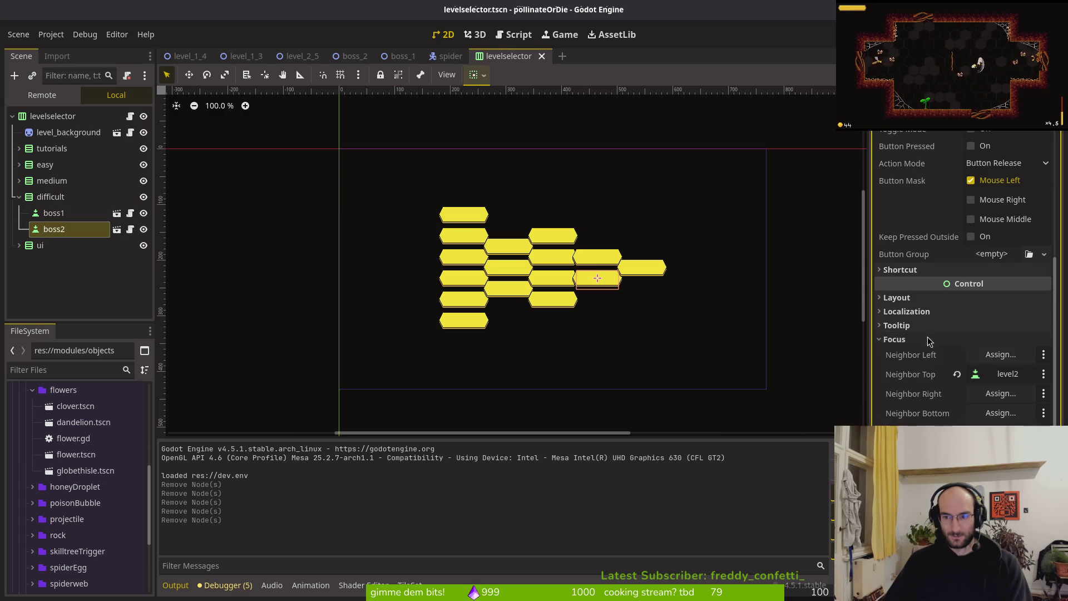
pyautogui.click(956, 374)
pyautogui.click(54, 213)
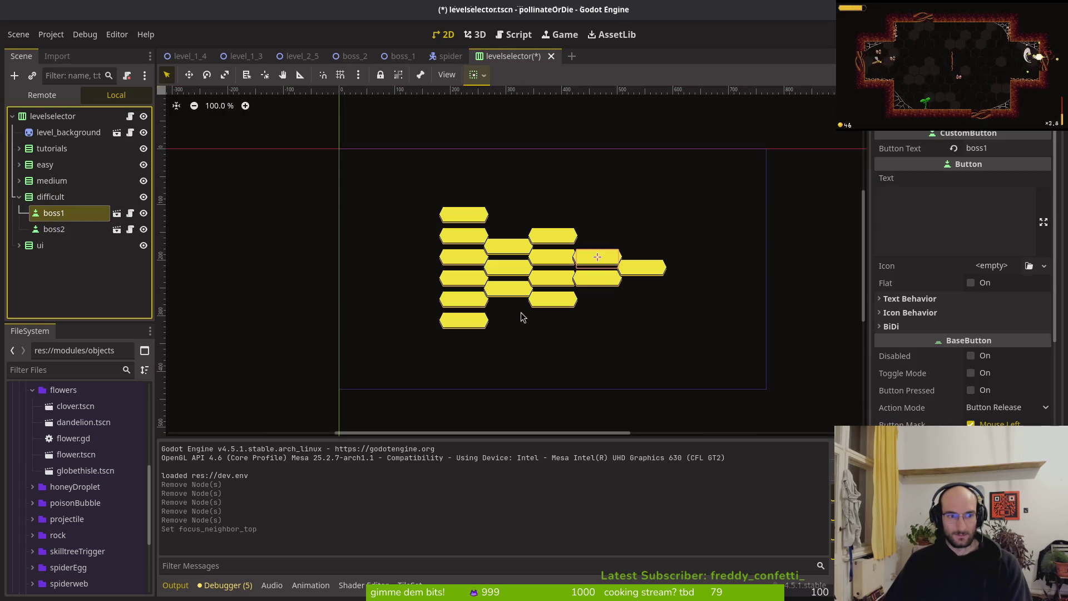
pyautogui.scroll(-10, 979, 376)
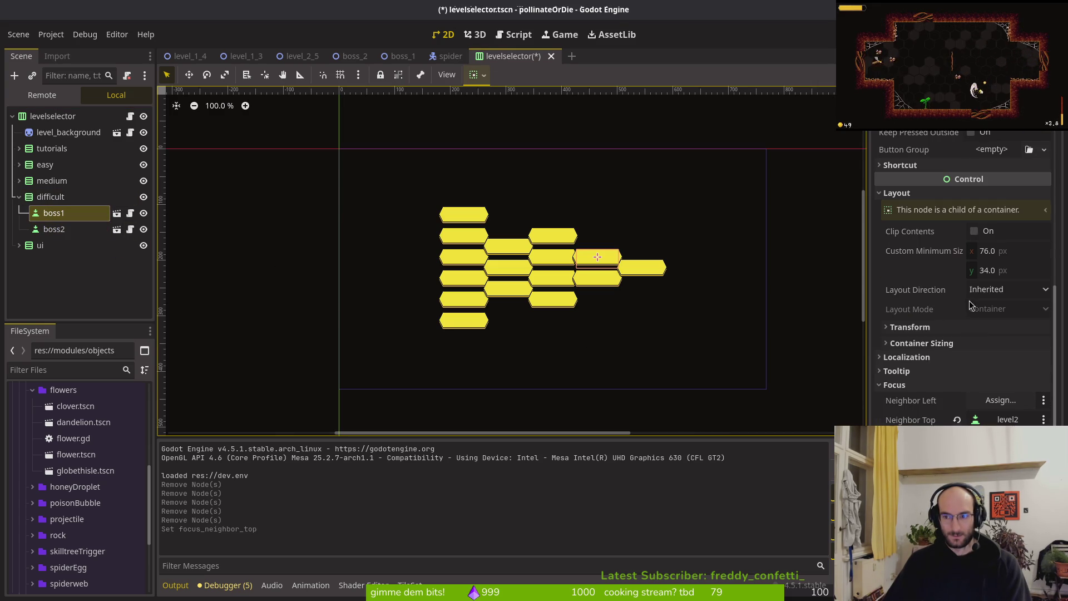
pyautogui.click(956, 419)
pyautogui.hotkey('ctrl', 's')
# Step: Review the medium group's level7, level6, level5 and level4 buttons
pyautogui.click(19, 197)
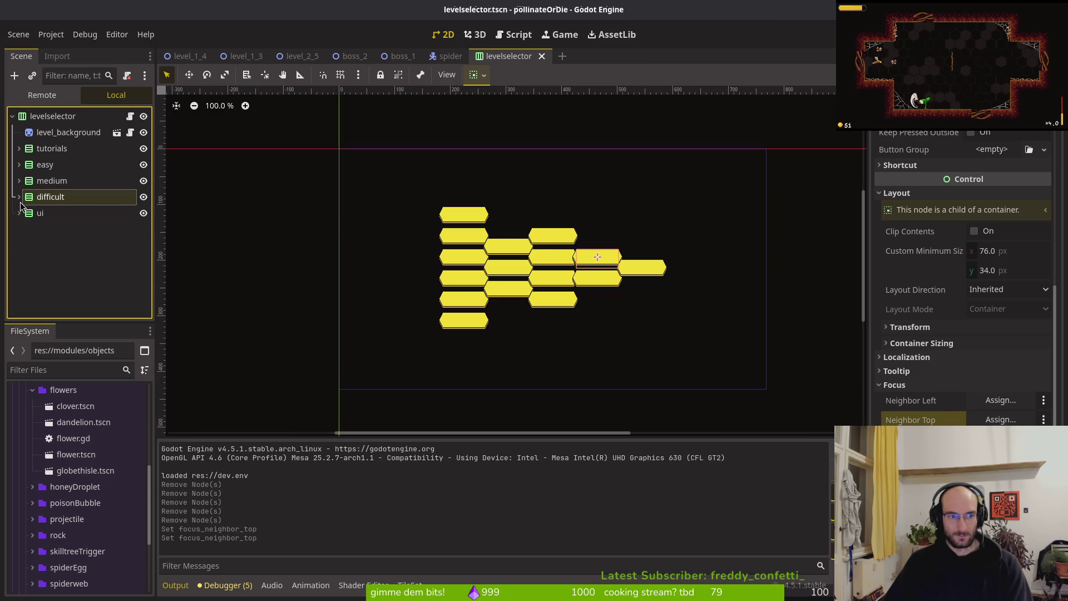
pyautogui.click(19, 181)
pyautogui.click(47, 246)
pyautogui.click(47, 246)
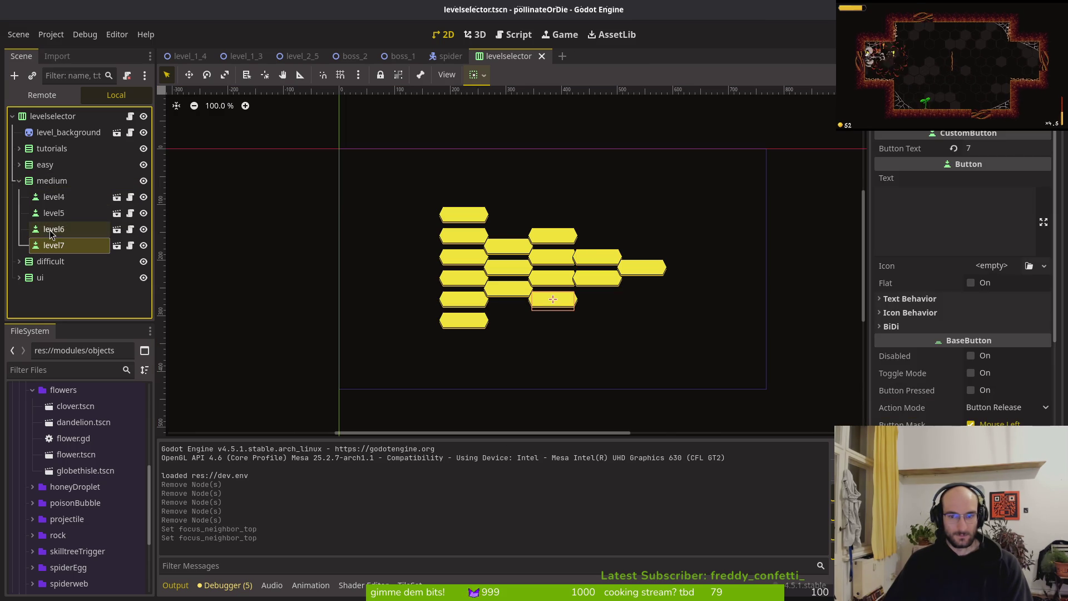
pyautogui.scroll(-3, 989, 416)
pyautogui.click(54, 229)
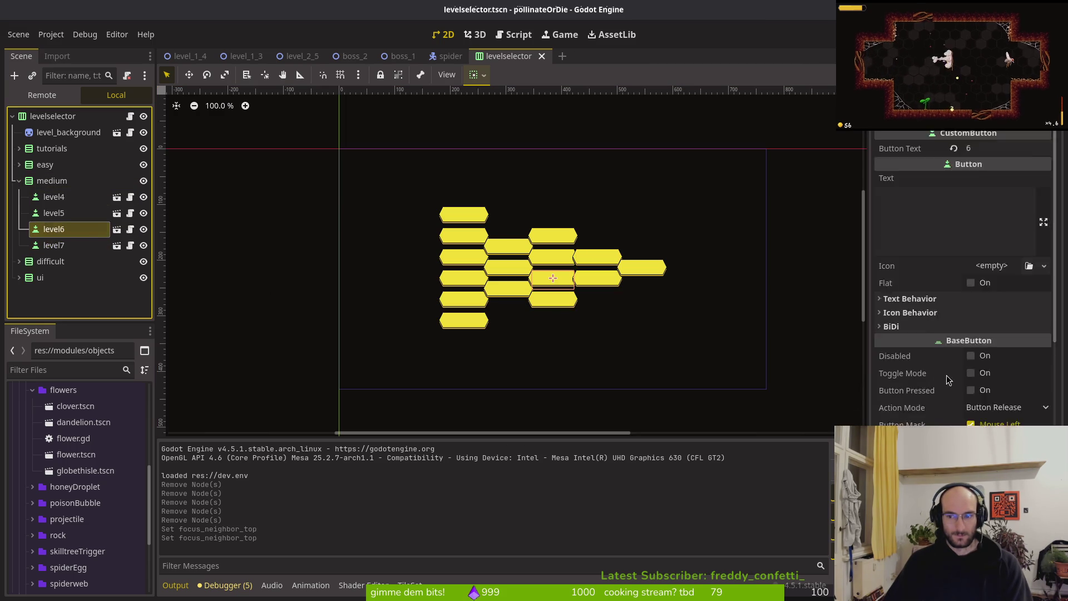
pyautogui.click(54, 213)
pyautogui.scroll(5, 1048, 389)
pyautogui.scroll(-5, 1048, 389)
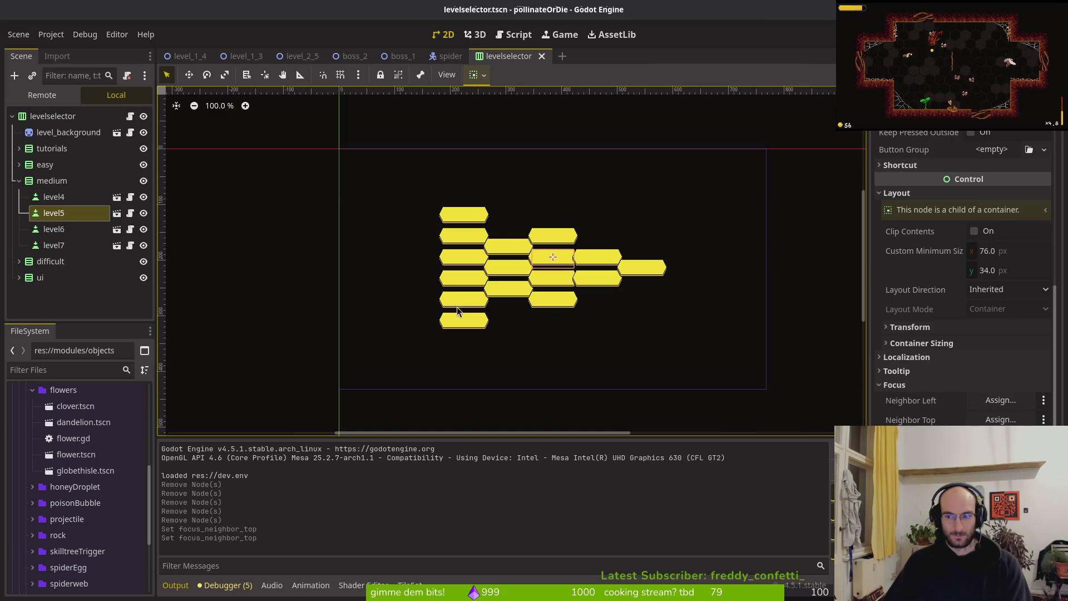
pyautogui.click(54, 196)
pyautogui.scroll(-5, 986, 383)
pyautogui.scroll(5, 979, 372)
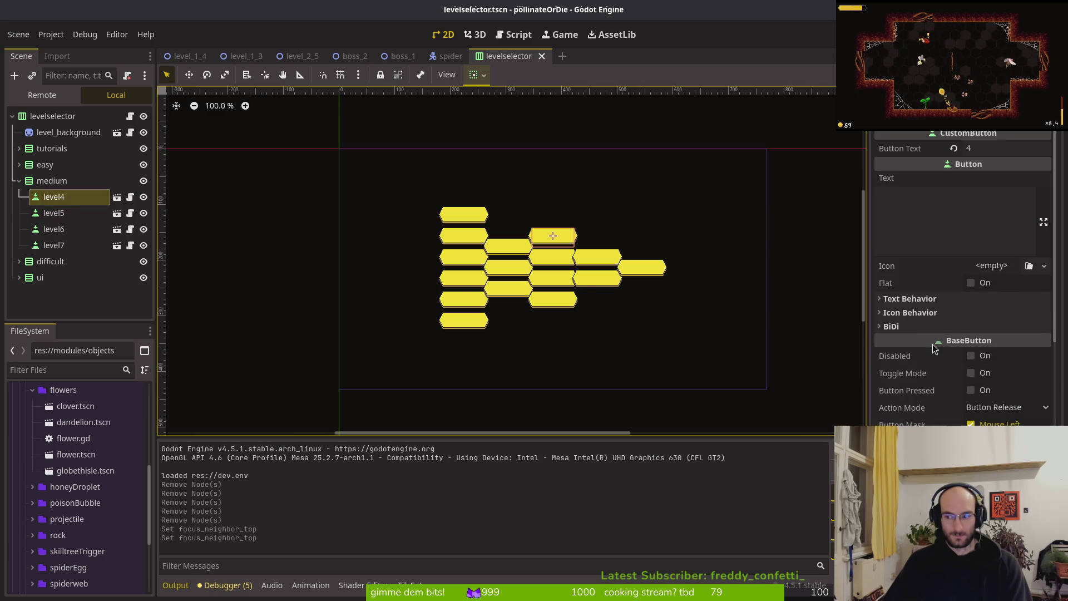
pyautogui.click(19, 181)
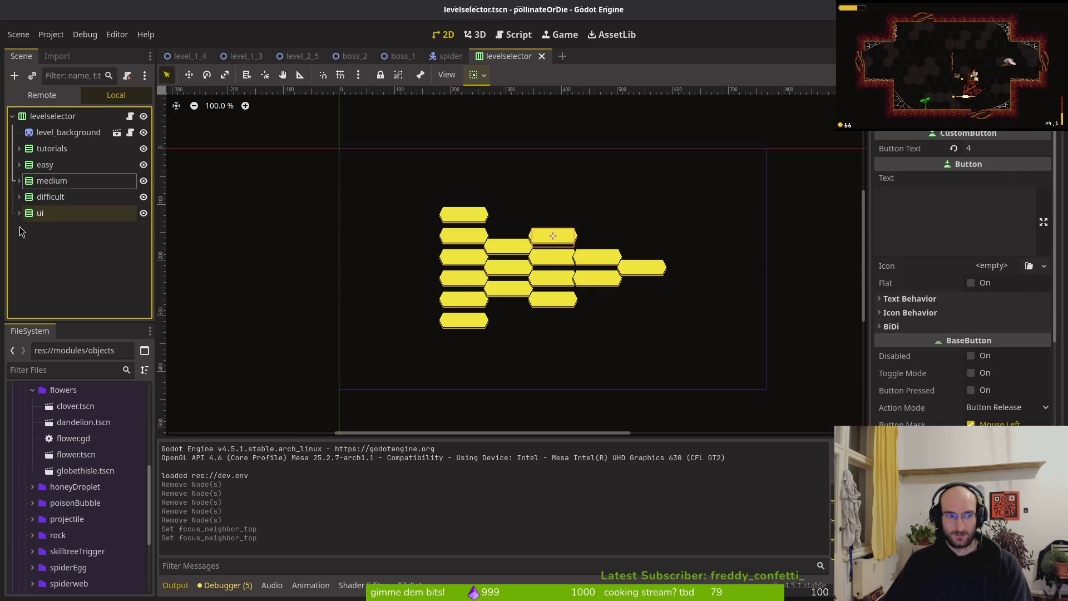
pyautogui.click(500, 58)
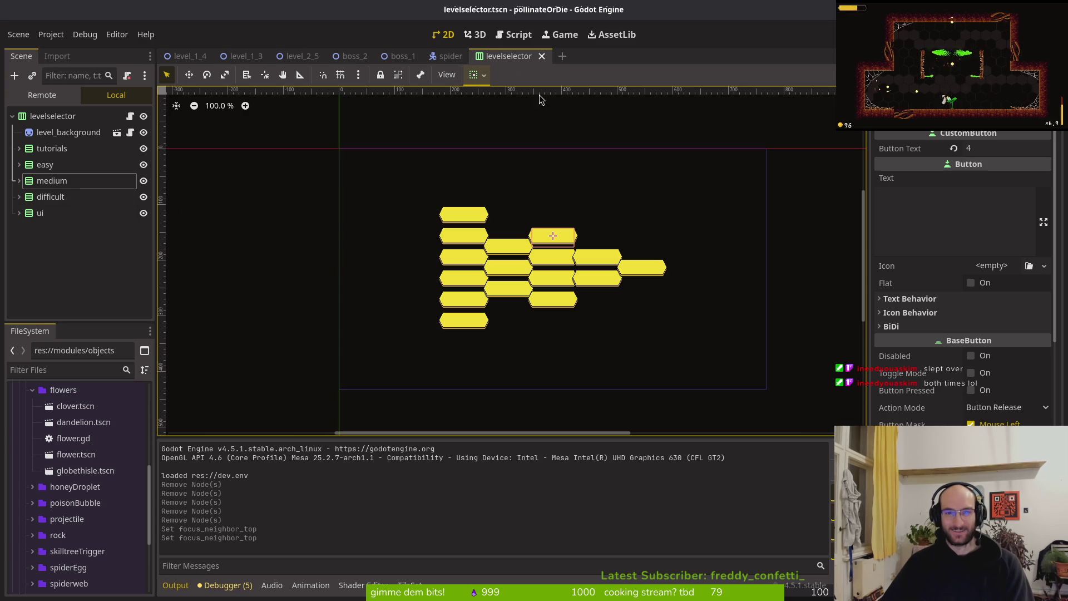
# Step: Close the levelselector scene tab, leaving the spider scene in front
pyautogui.middleClick(503, 61)
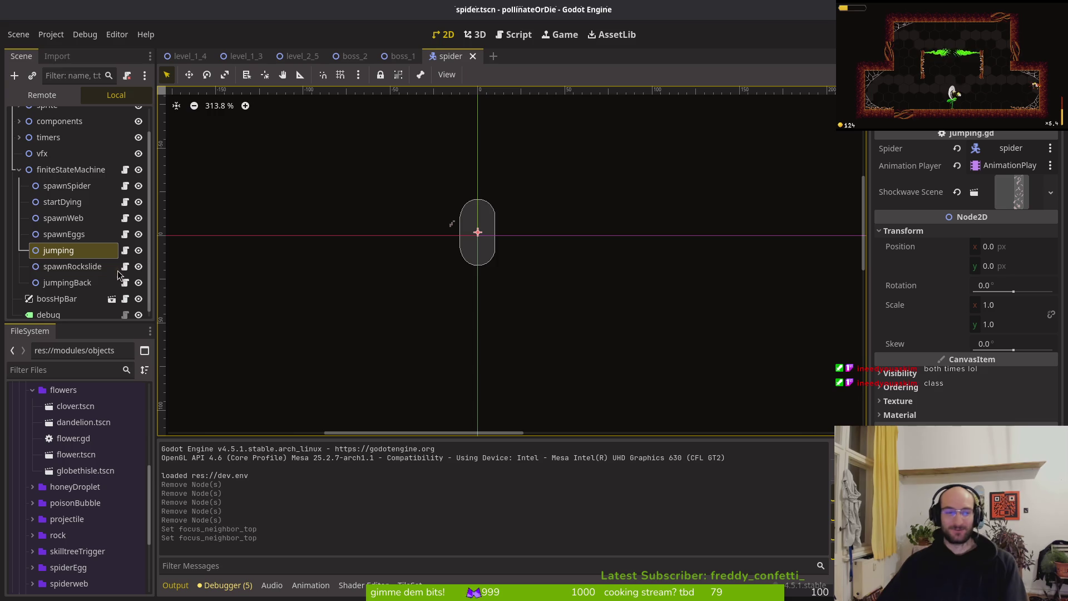
# Step: Collapse finiteStateMachine, save the spider scene, and run the game in debug mode with F5
pyautogui.click(19, 170)
pyautogui.hotkey('ctrl', 's')
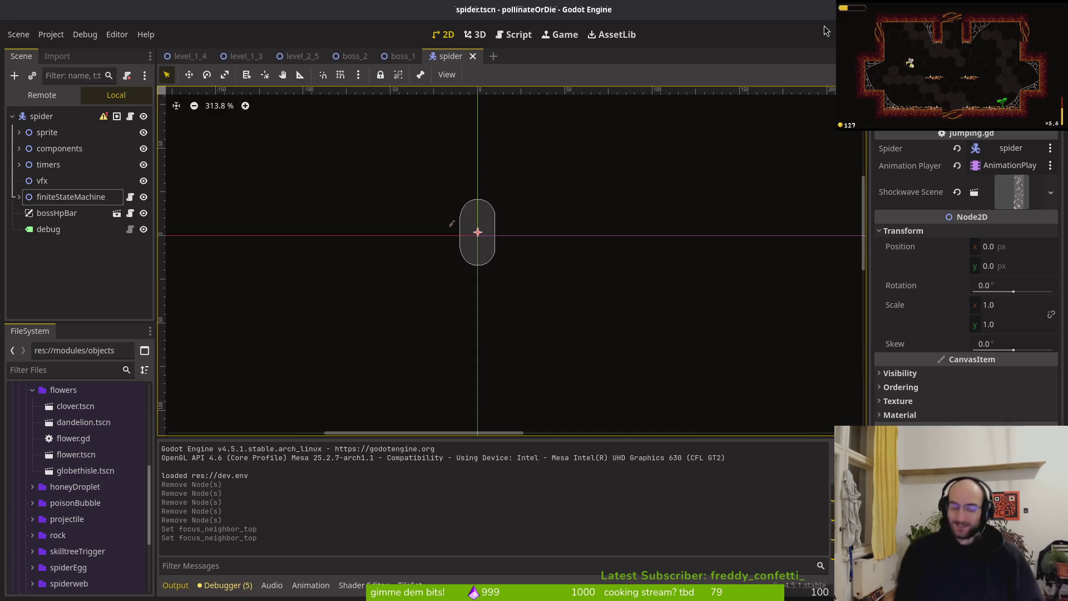
pyautogui.press('super+f')
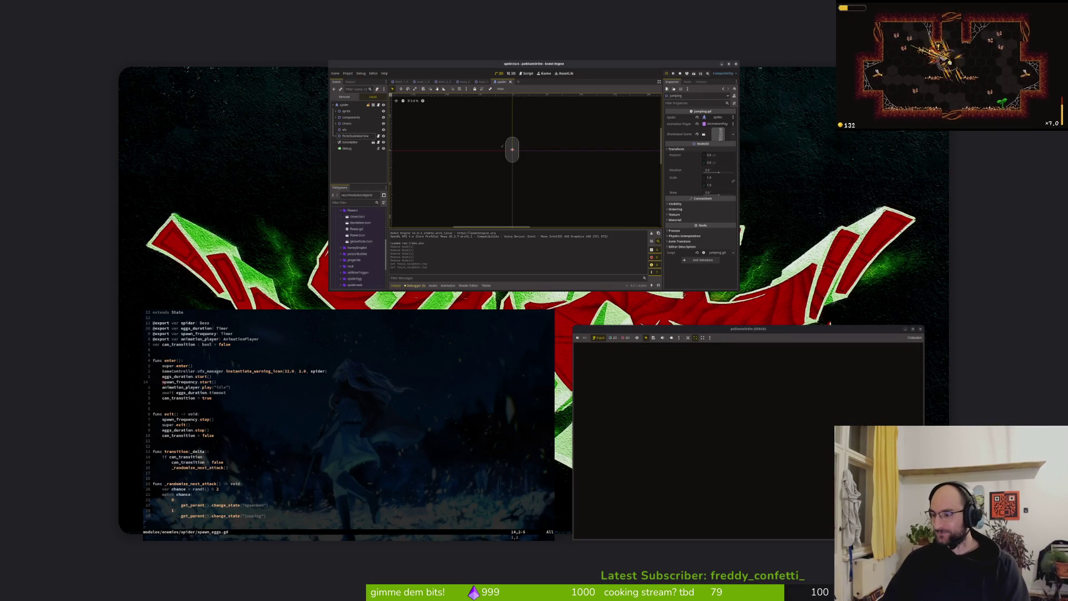
pyautogui.press('super+f')
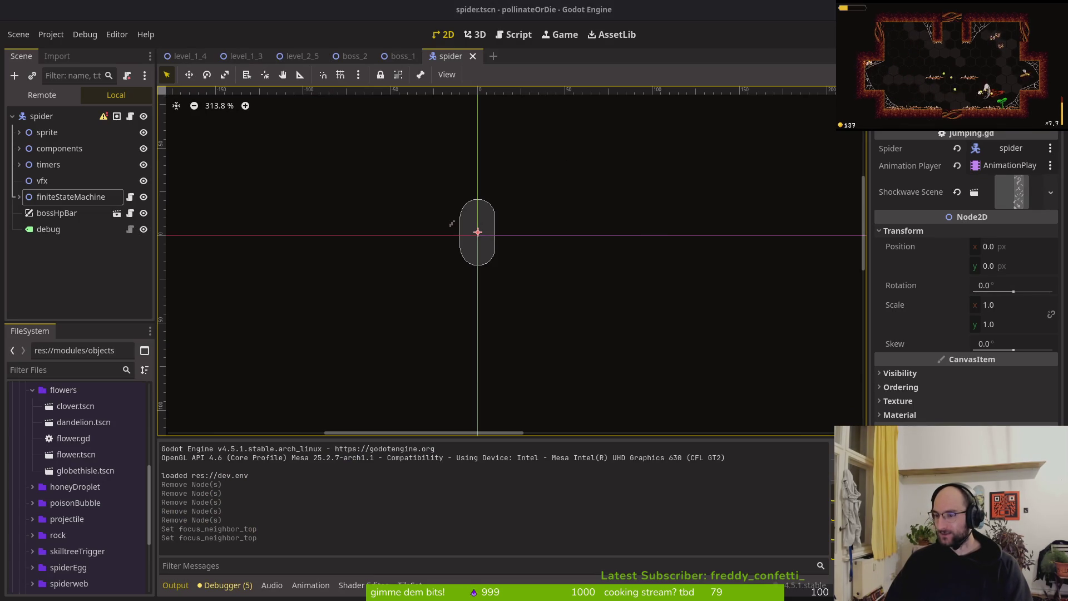
pyautogui.press('F5')
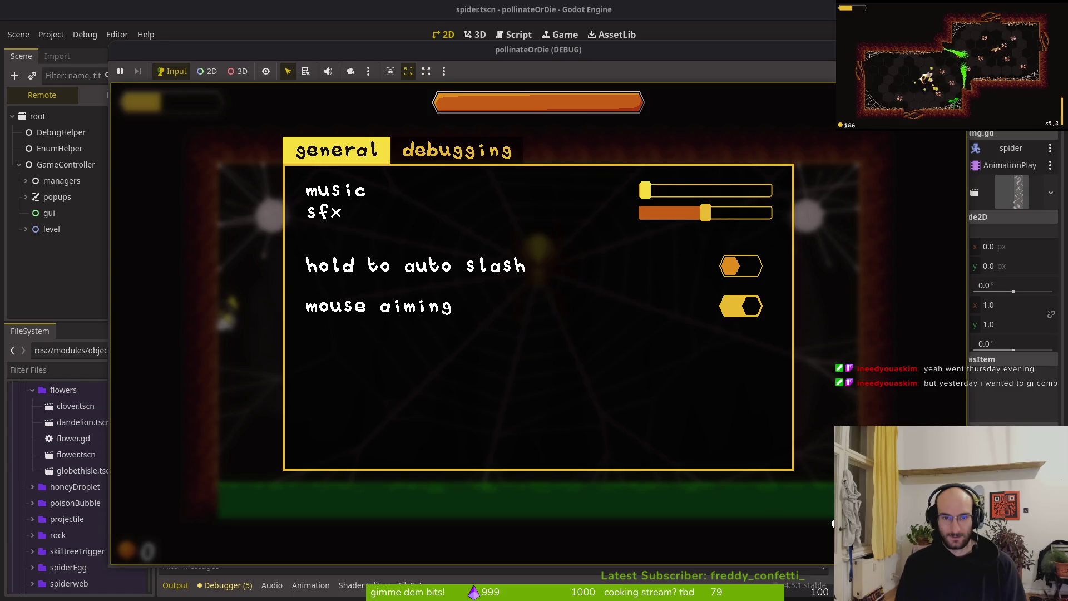
# Step: Turn on enemy state labels in the game's Debugging settings and resume
pyautogui.press('Tab')
pyautogui.press('Down')
pyautogui.press('Escape')
pyautogui.press('Escape')
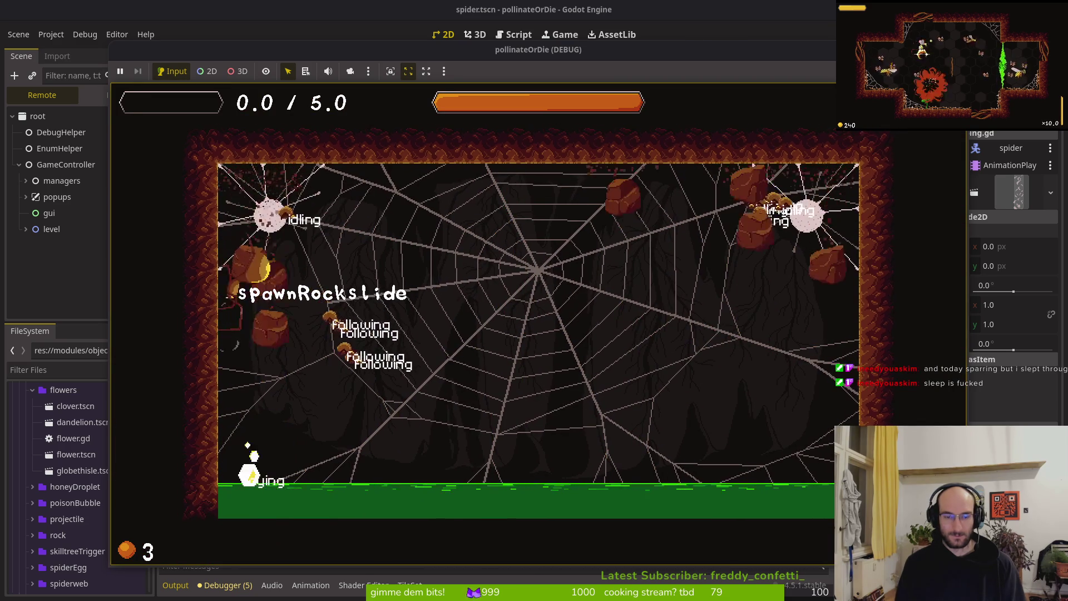
# Step: Restart the game, play into the spider boss arena, then stop the run with F8
pyautogui.press('F5')
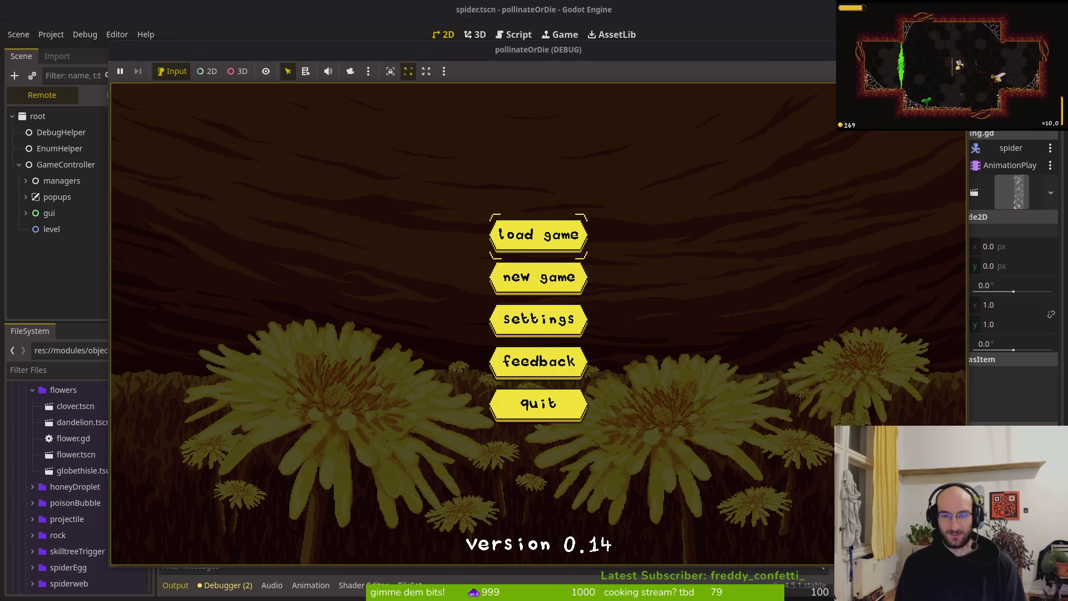
pyautogui.press('Return')
pyautogui.press('Return')
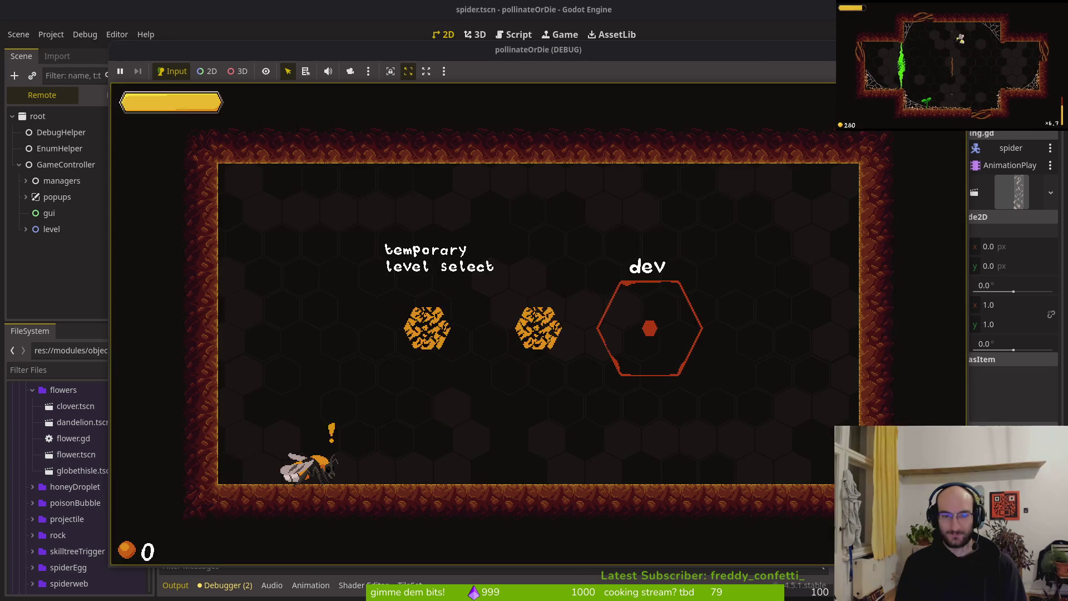
pyautogui.press('Return')
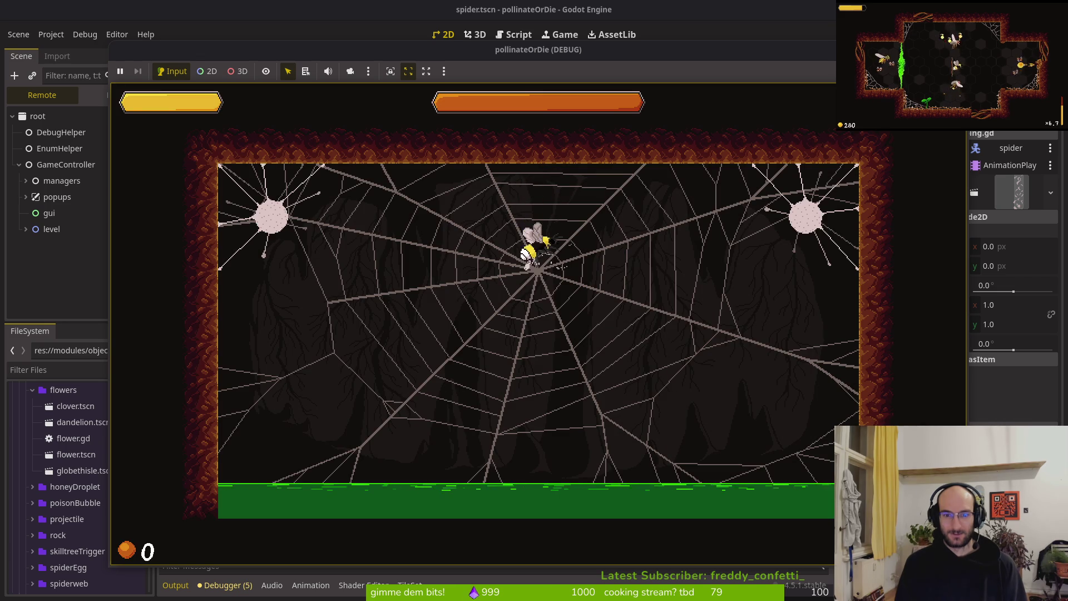
pyautogui.press('d')
pyautogui.press('d')
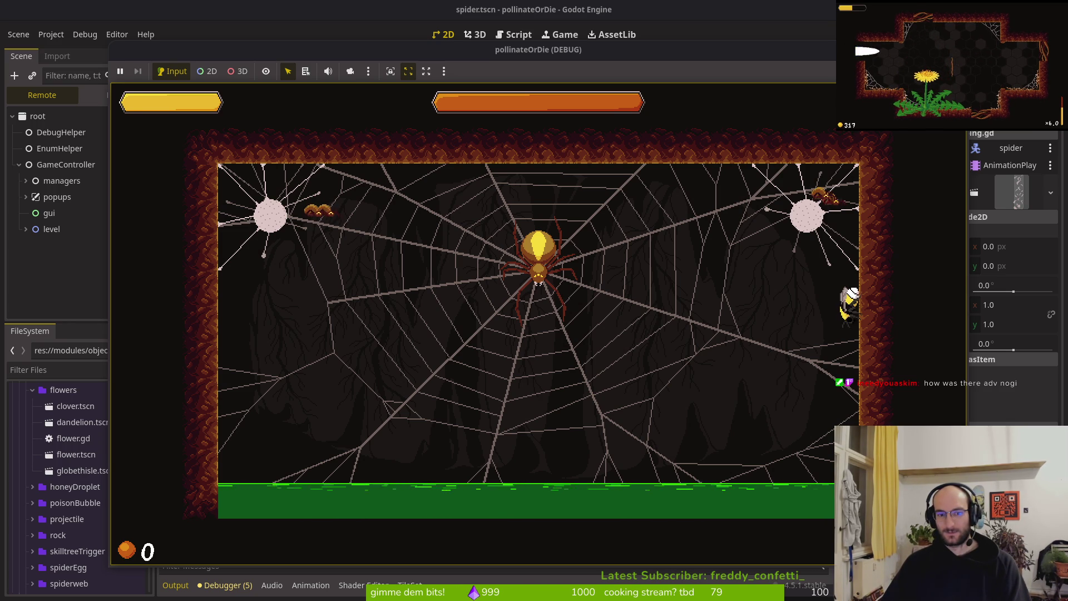
pyautogui.press('F8')
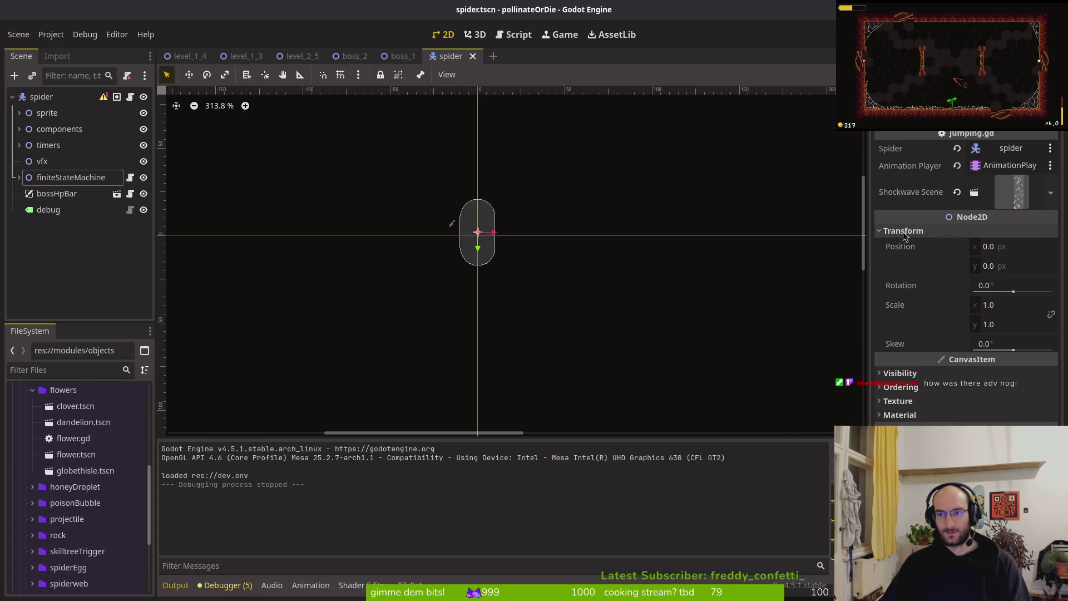
# Step: Save spawn_eggs.gd with :w and review its attack-randomizing code
pyautogui.hotkey('alt', 'Tab')
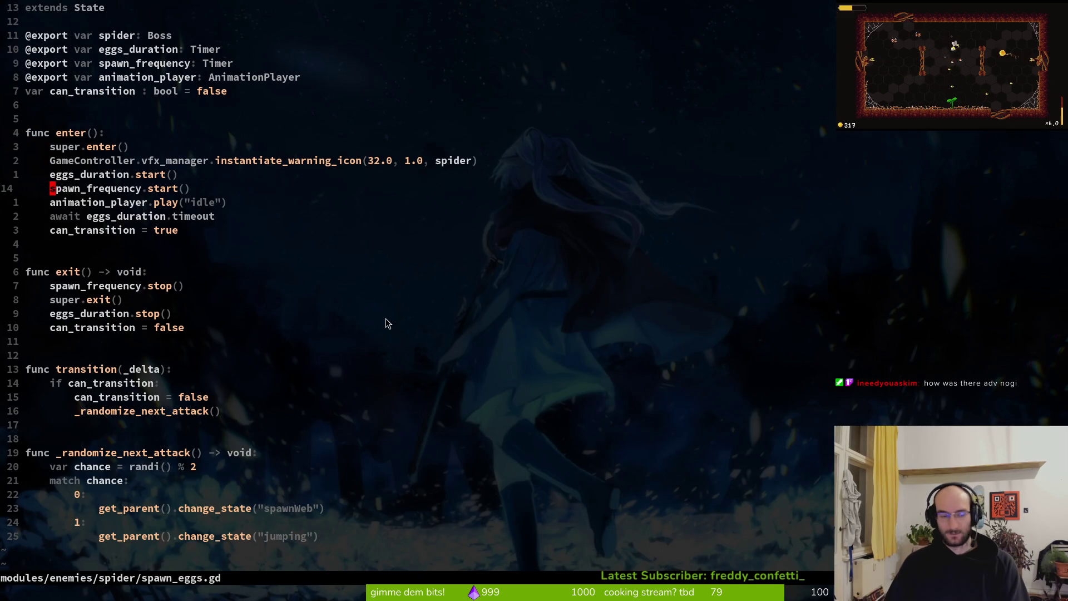
pyautogui.write(':w')
pyautogui.press('Return')
pyautogui.hotkey('ctrl', 'd')
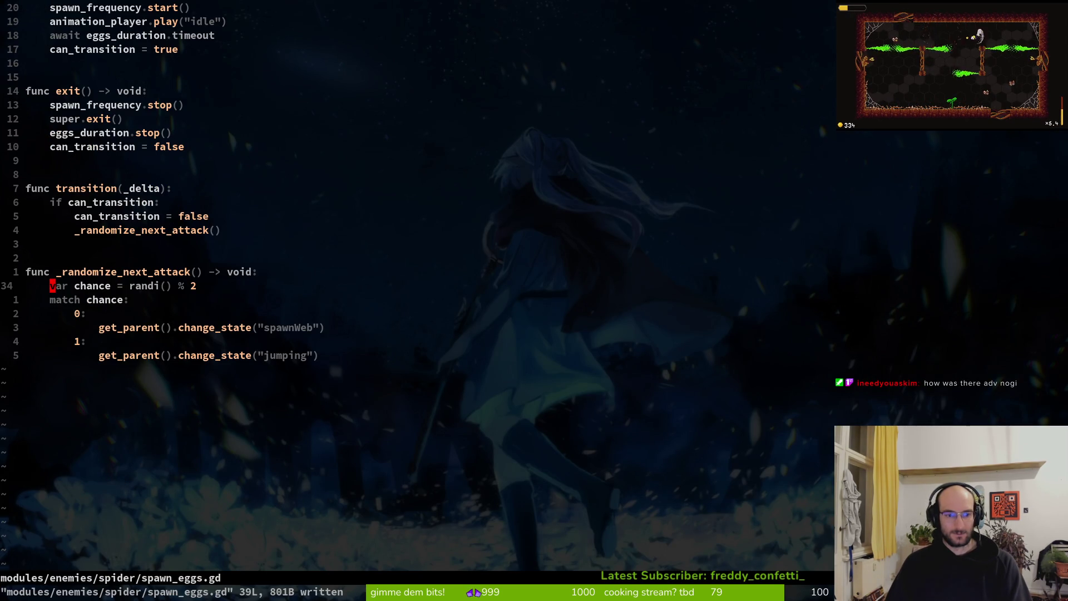
pyautogui.hotkey('alt', 'Tab')
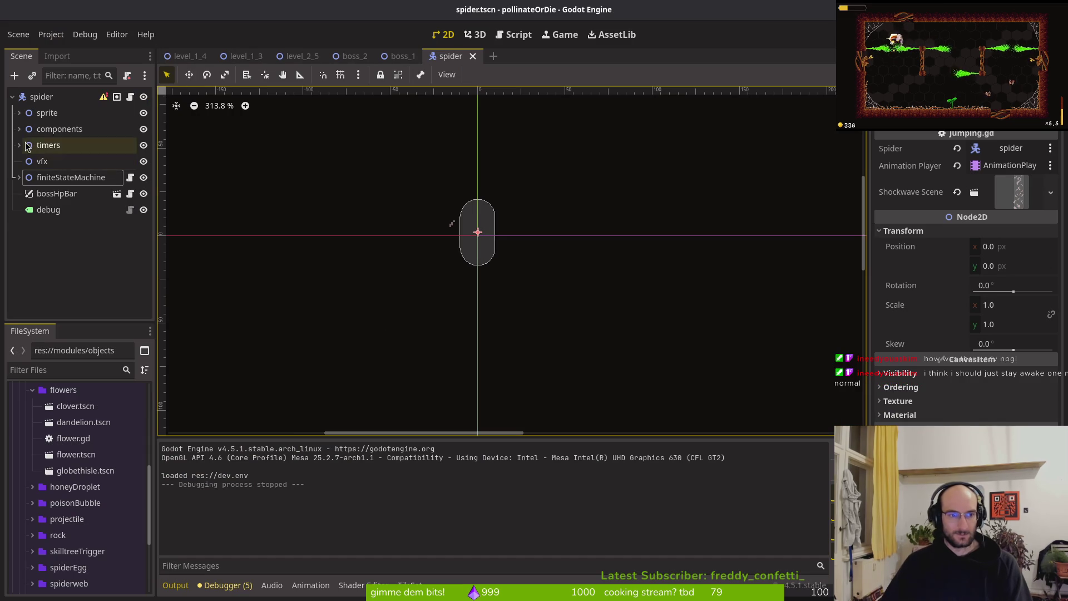
# Step: Expand the spider's timers and compare the rockslideSpawnRate, rockslideDuration, spawnFrequencySpider and eggDuration timers
pyautogui.click(20, 145)
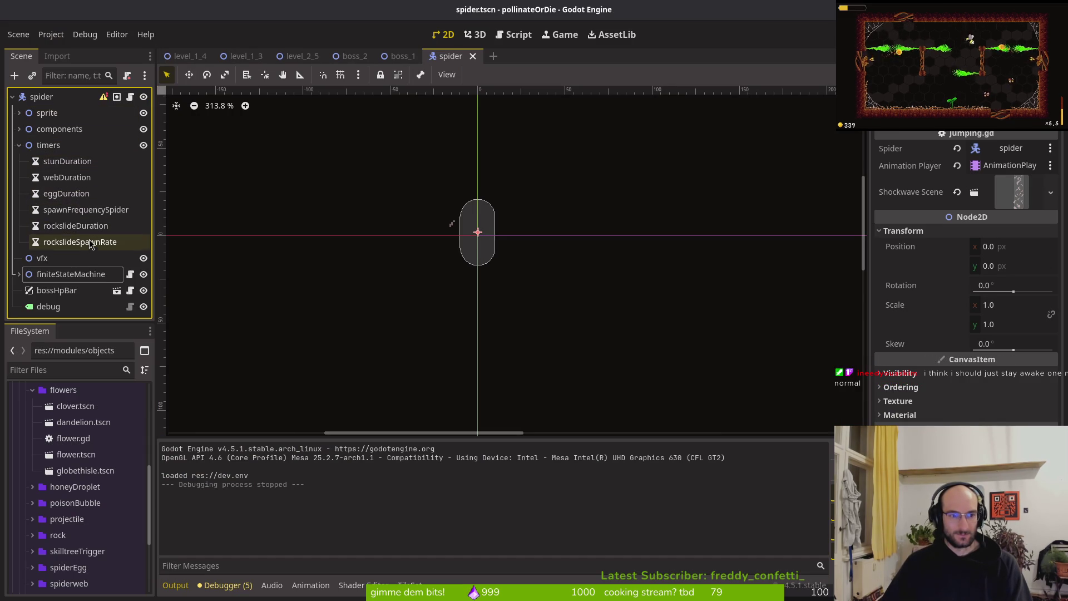
pyautogui.click(82, 241)
pyautogui.click(79, 226)
pyautogui.click(77, 211)
pyautogui.click(65, 193)
pyautogui.click(63, 212)
pyautogui.click(62, 226)
pyautogui.click(63, 242)
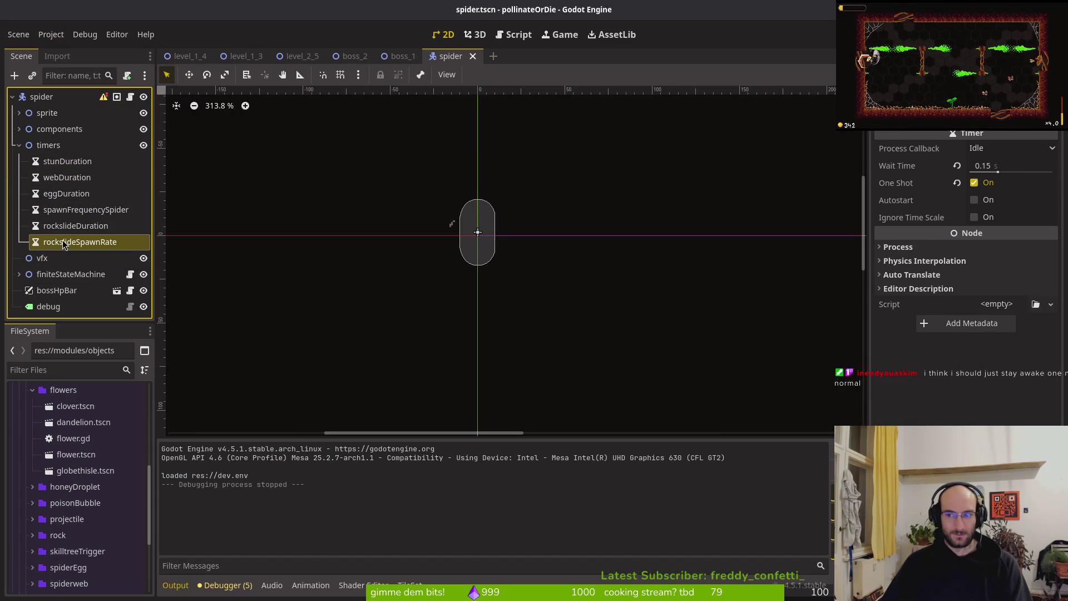
pyautogui.click(62, 225)
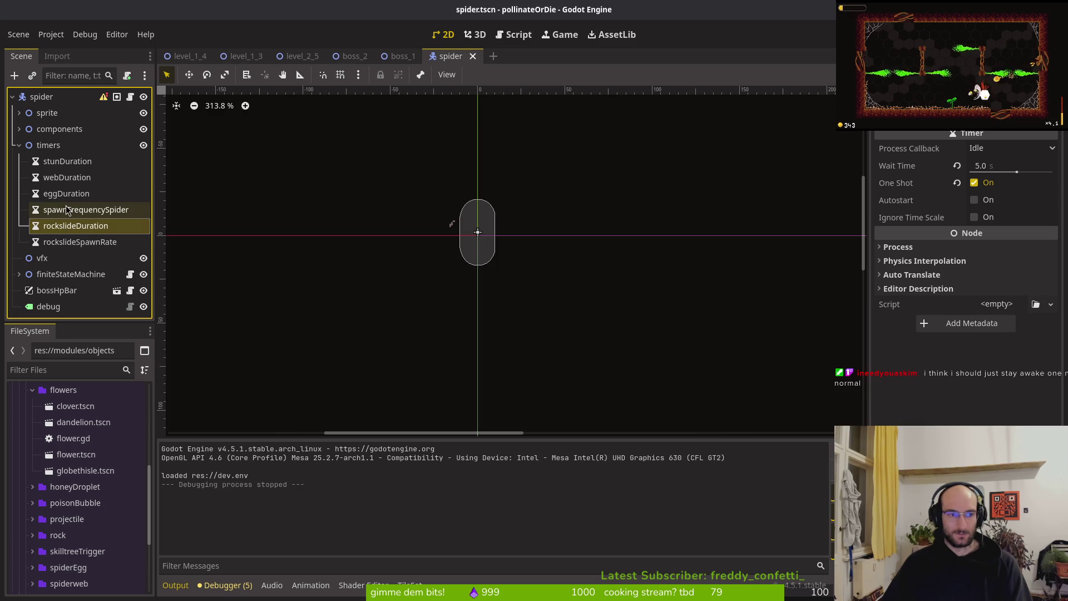
pyautogui.click(62, 241)
pyautogui.click(64, 226)
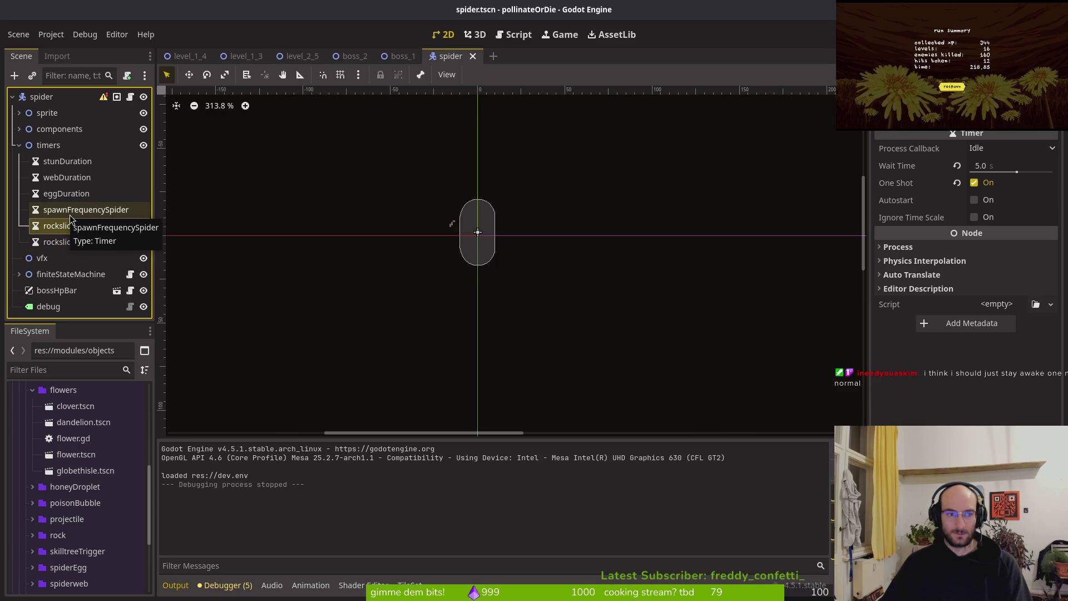
# Step: Review wait times of the rockslide, spawnFrequencySpider, eggDuration, webDuration and stunDuration timers
pyautogui.click(90, 245)
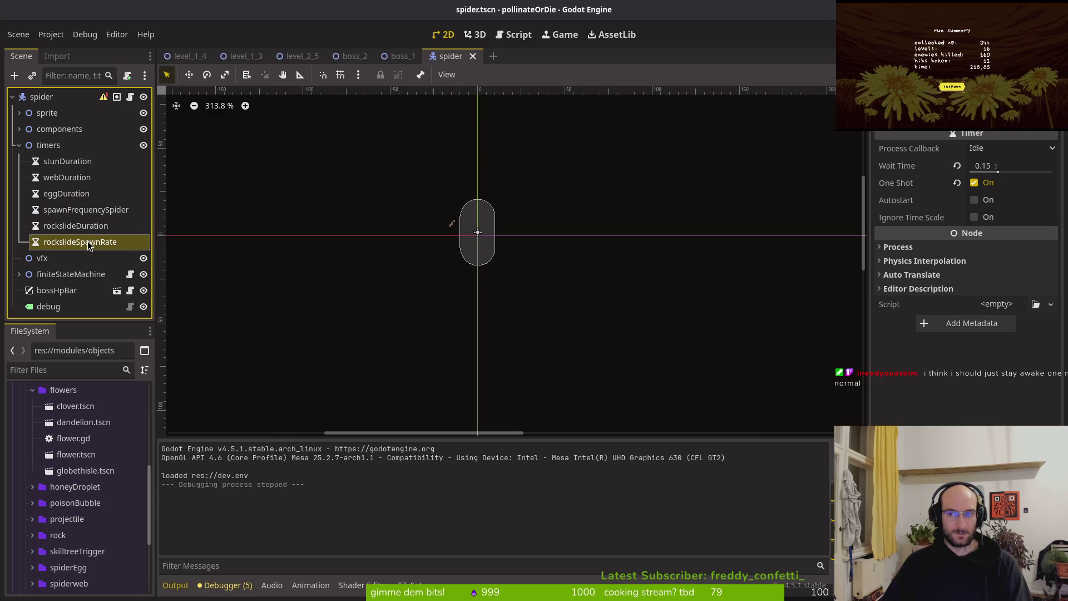
pyautogui.click(88, 228)
pyautogui.click(88, 209)
pyautogui.click(76, 196)
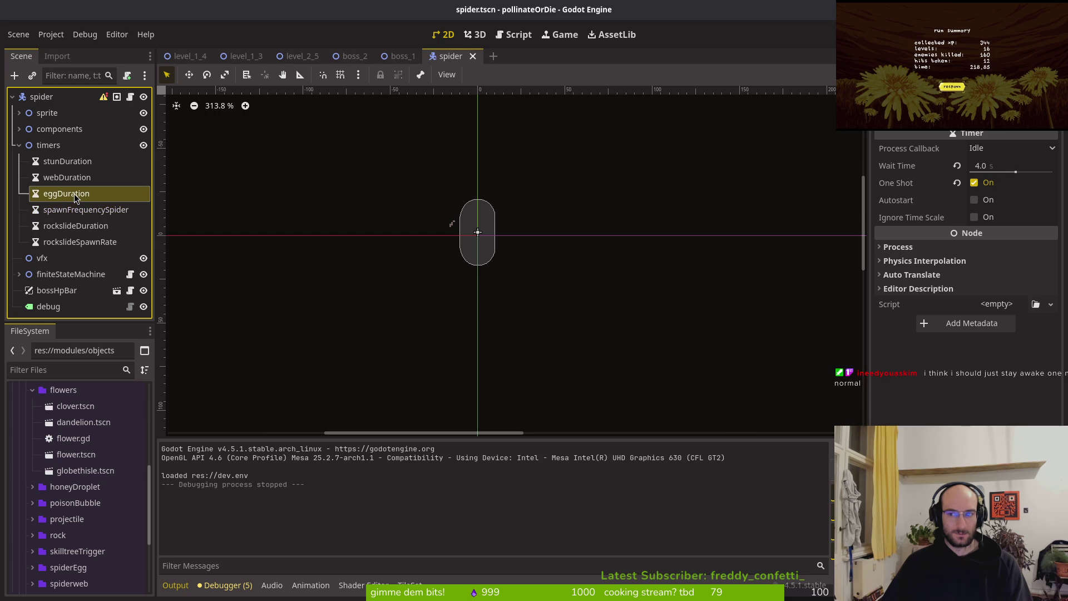
pyautogui.click(78, 209)
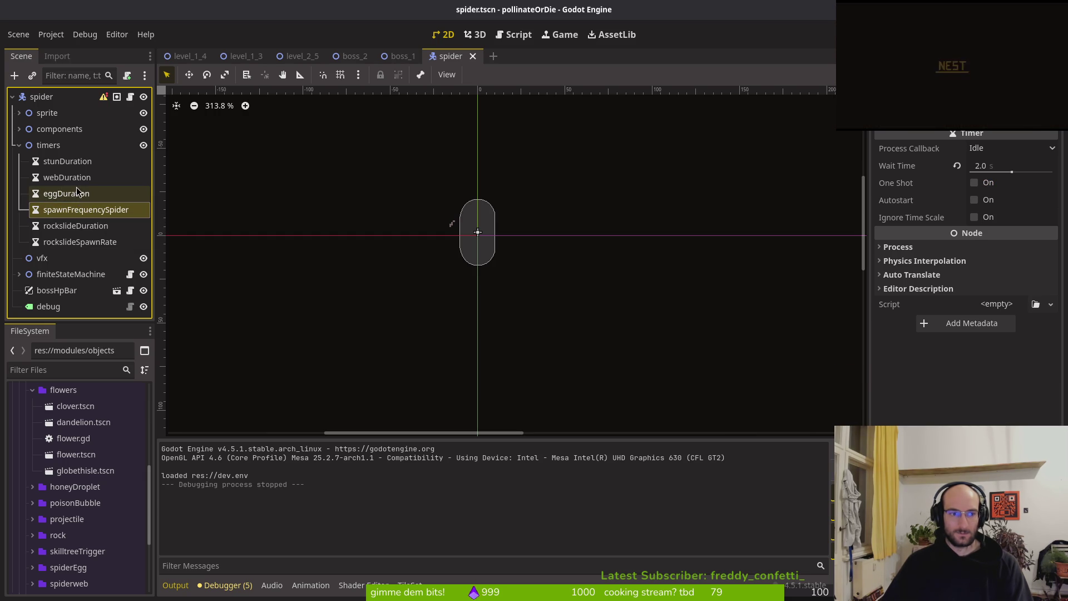
pyautogui.click(72, 192)
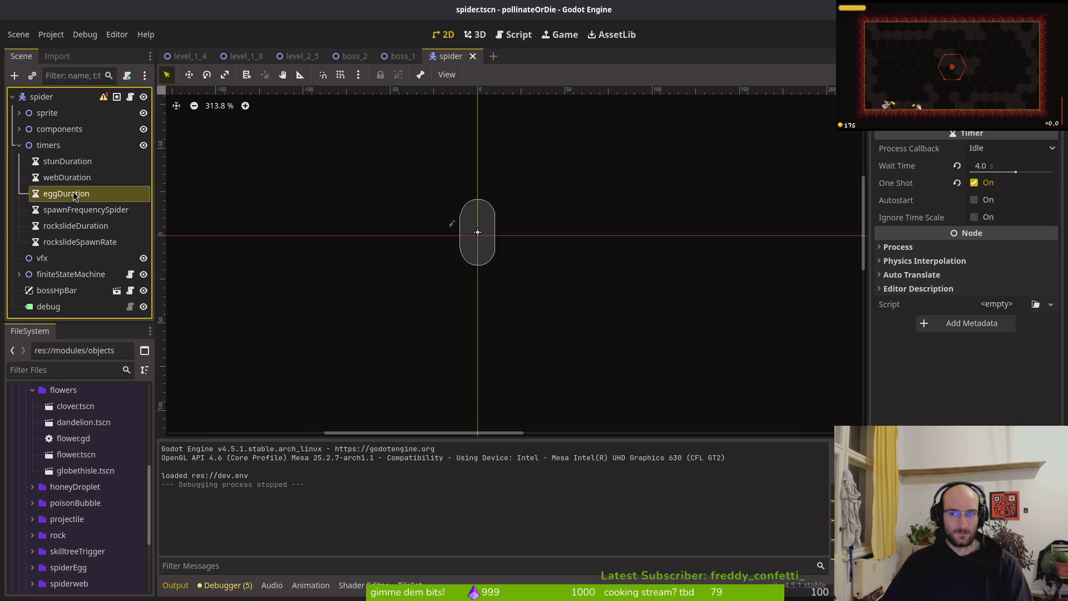
pyautogui.click(74, 178)
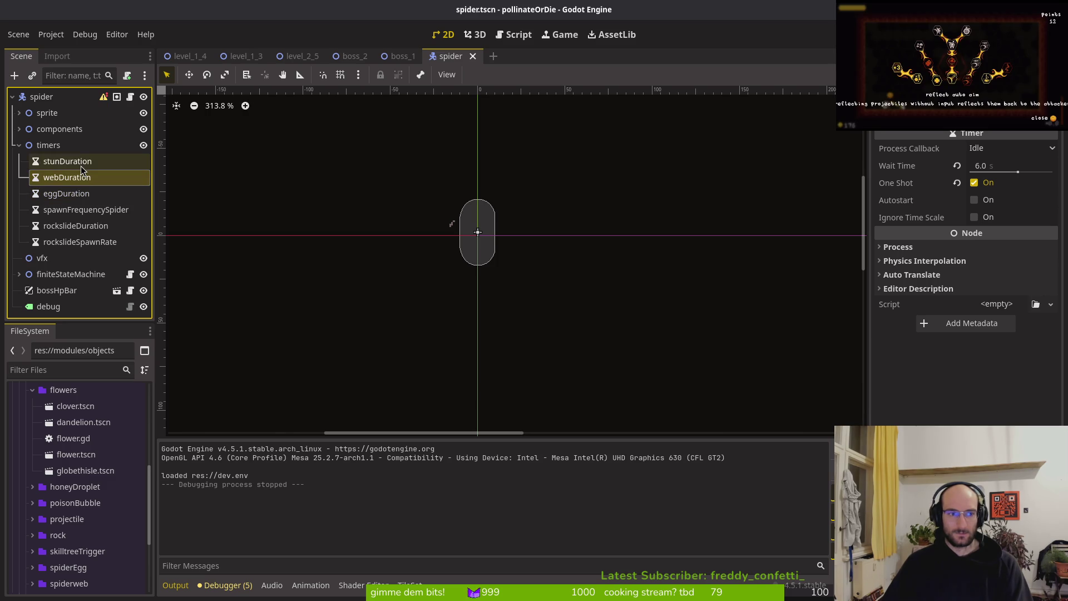
pyautogui.click(82, 165)
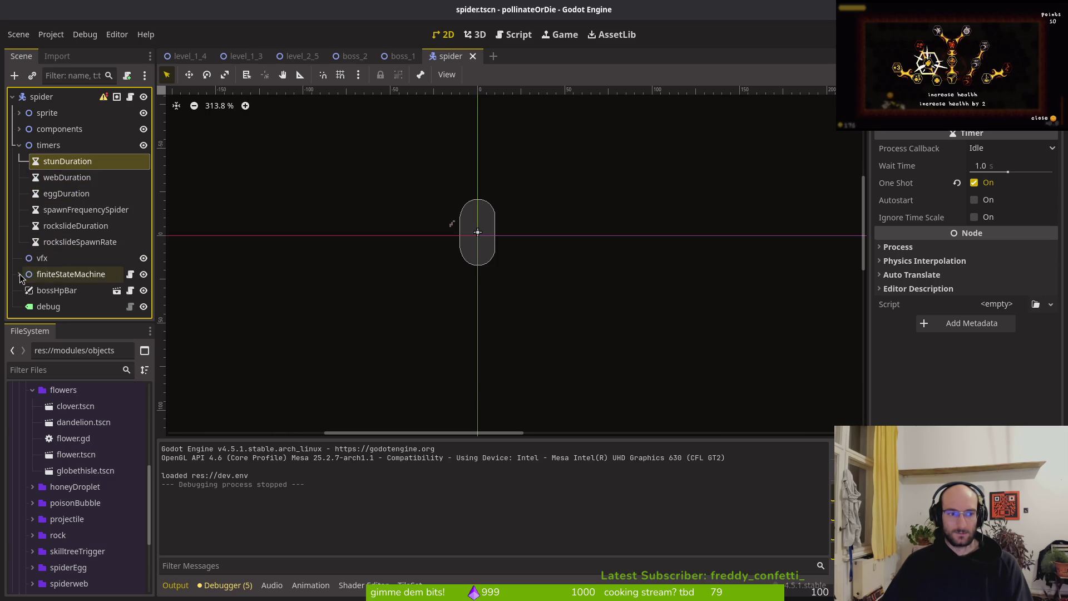
# Step: Collapse the timers, expand finiteStateMachine, and inspect the spawnWeb state's properties
pyautogui.click(18, 145)
pyautogui.click(19, 129)
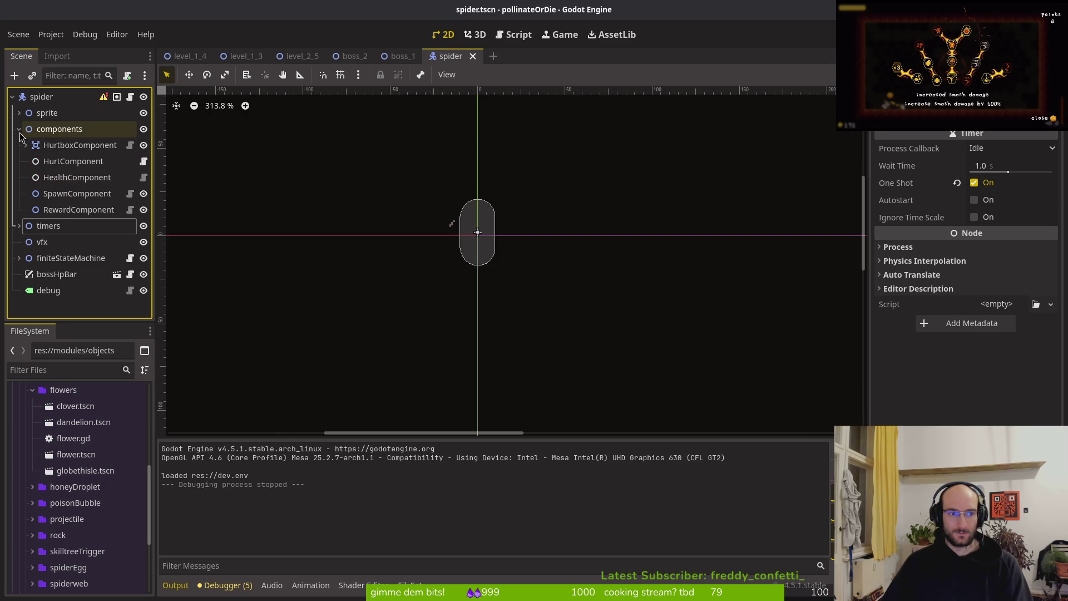
pyautogui.click(19, 130)
pyautogui.click(19, 178)
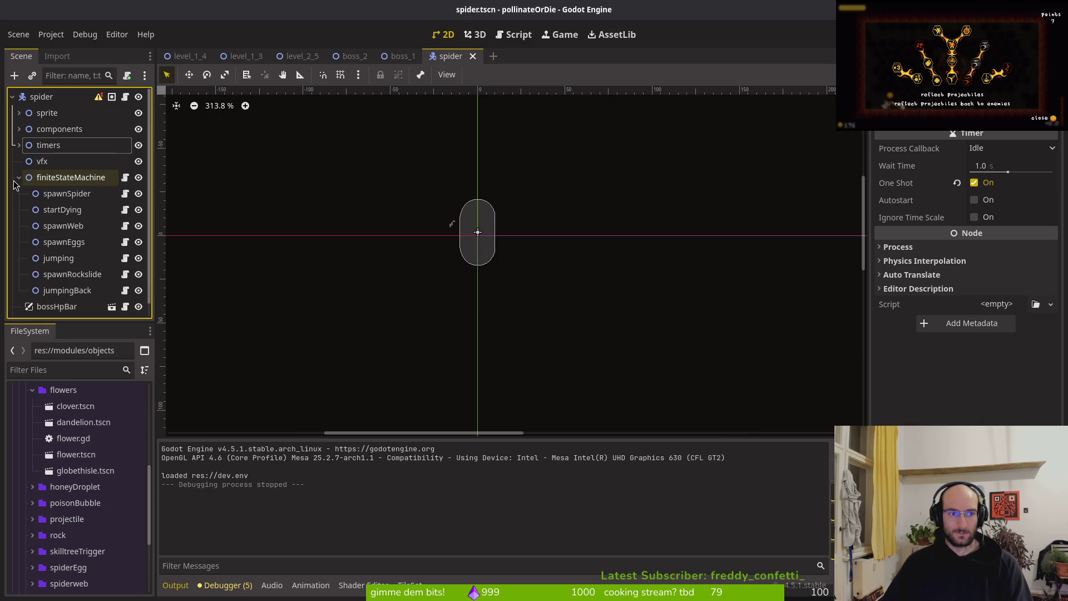
pyautogui.click(64, 194)
pyautogui.click(64, 226)
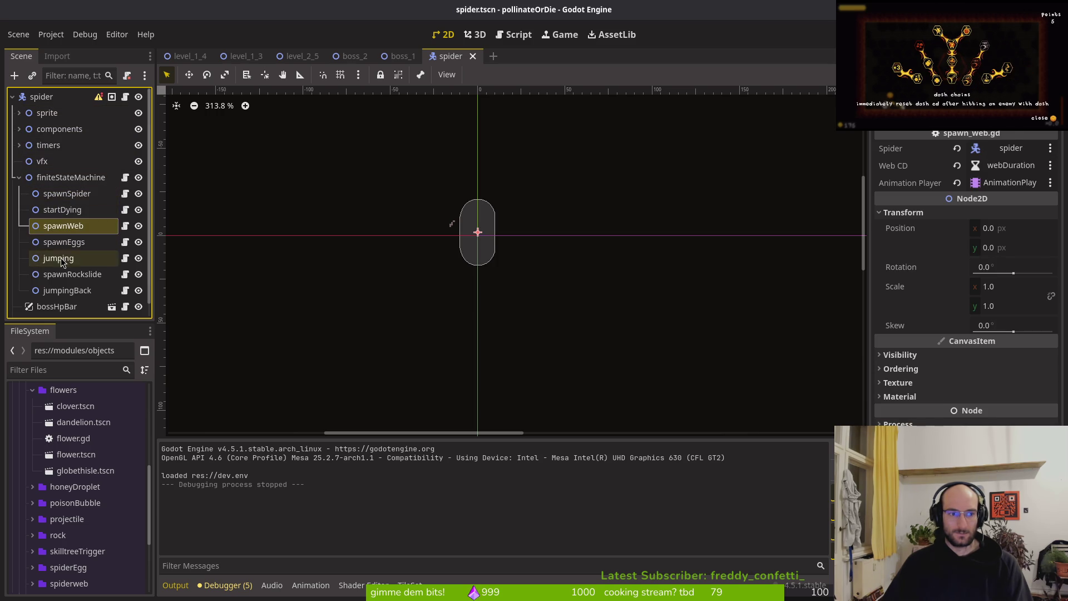
pyautogui.click(61, 256)
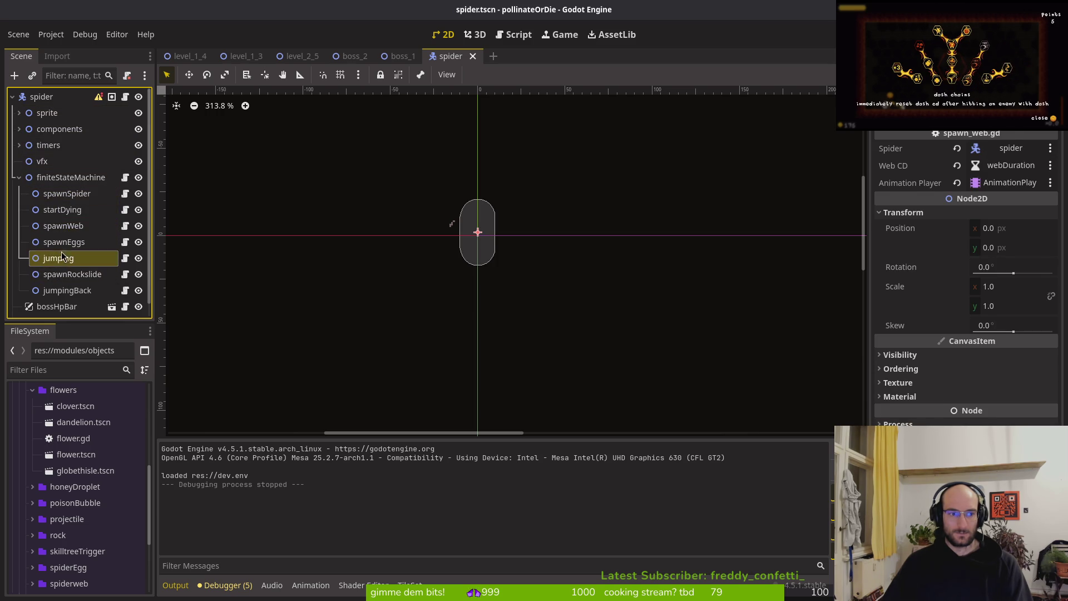
pyautogui.click(73, 225)
pyautogui.hotkey('alt', 'Tab')
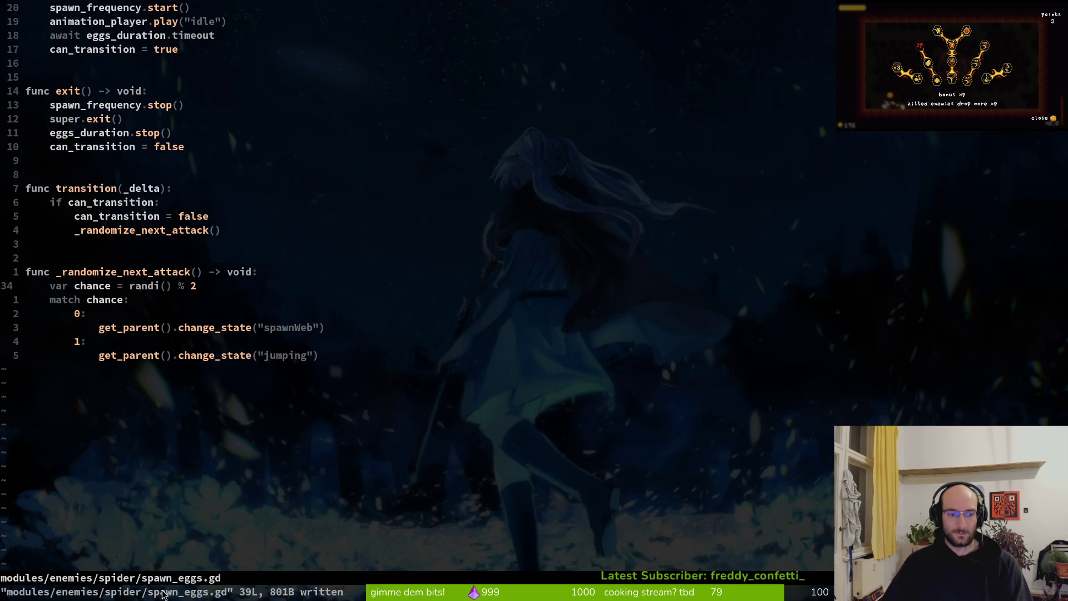
# Step: Open spawn_web.gd through the fuzzy finder and compare it against spawn_eggs.gd
pyautogui.click(236, 327)
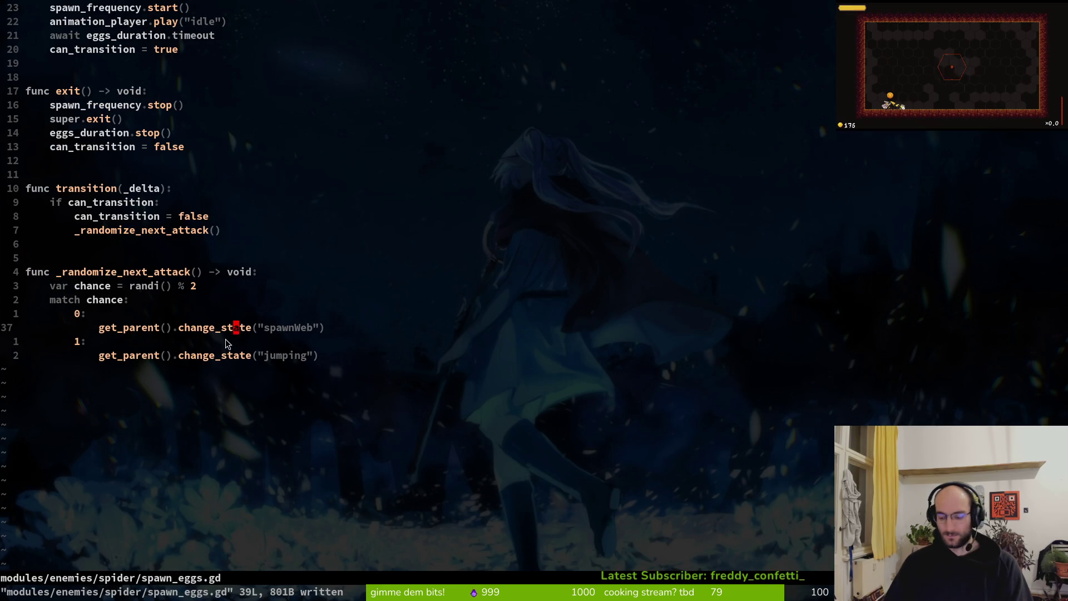
pyautogui.press('space')
pyautogui.press('f')
pyautogui.press('f')
pyautogui.write('spawnweb')
pyautogui.press('Return')
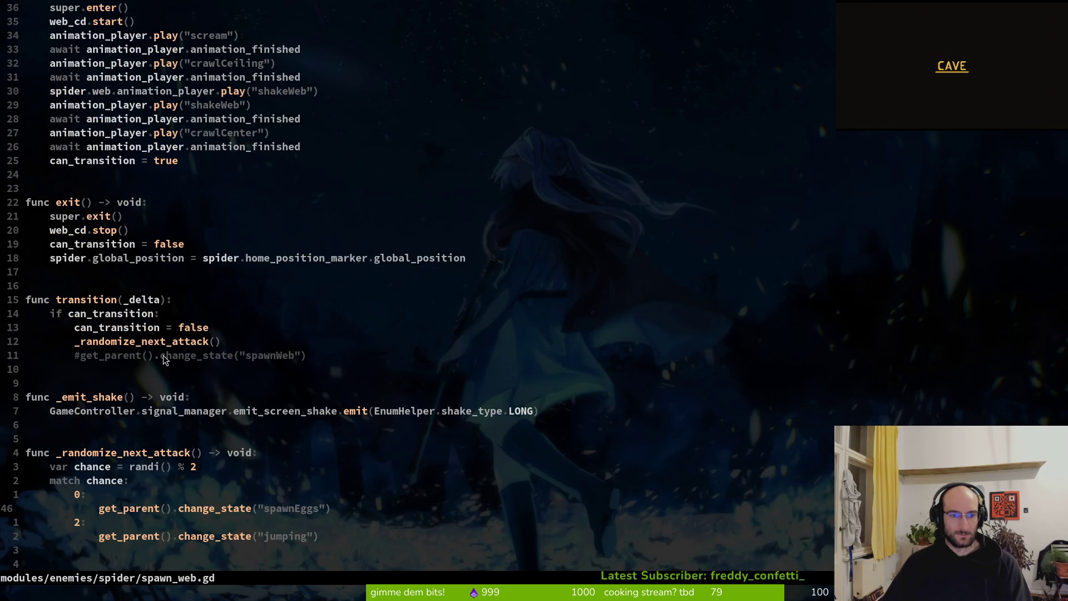
pyautogui.hotkey('ctrl', '6')
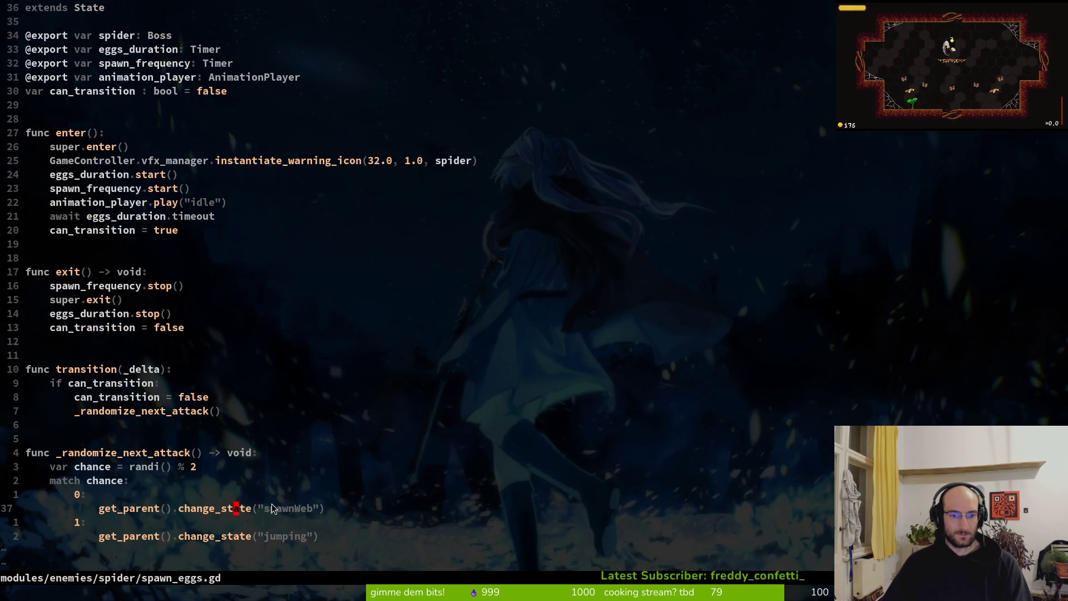
pyautogui.hotkey('ctrl', '6')
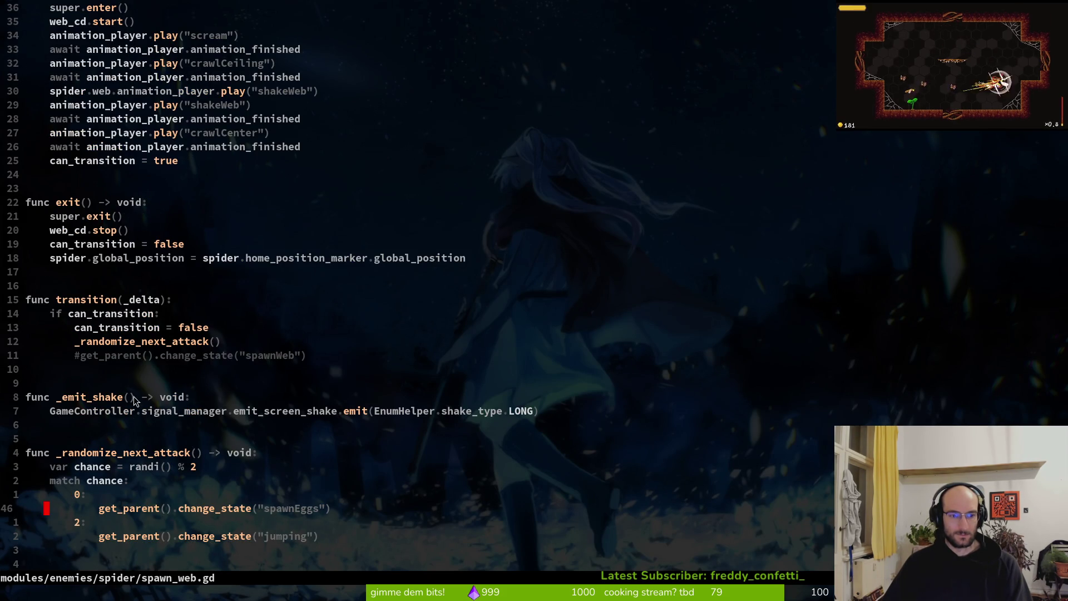
# Step: Save spawn_web.gd, with _randomize_next_attack choosing spawnEggs or jumping, and review its enter body
pyautogui.scroll(3, 136, 390)
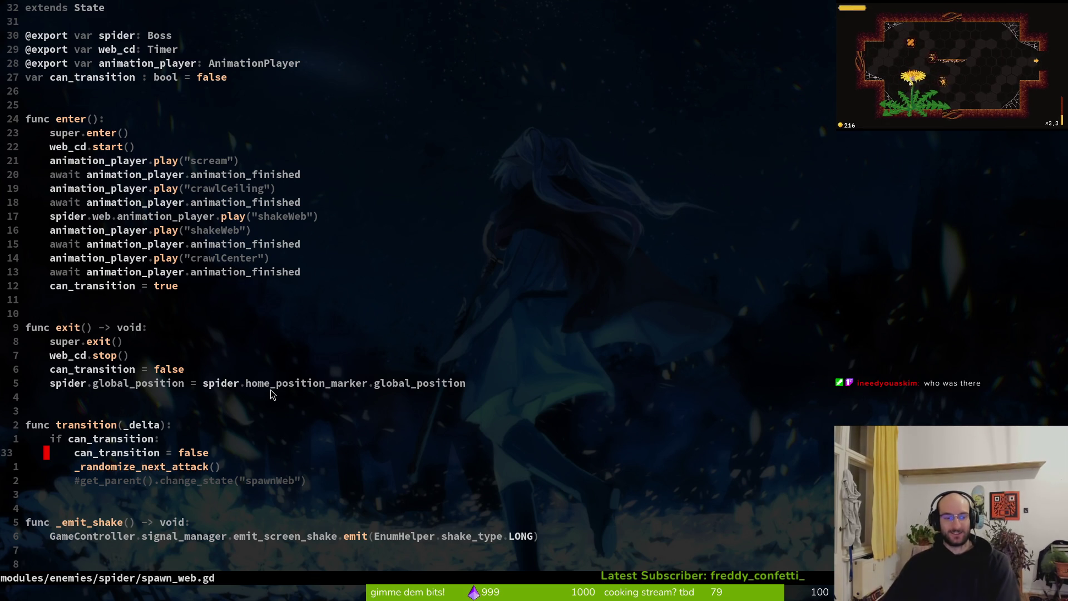
pyautogui.write(':write')
pyautogui.press('Return')
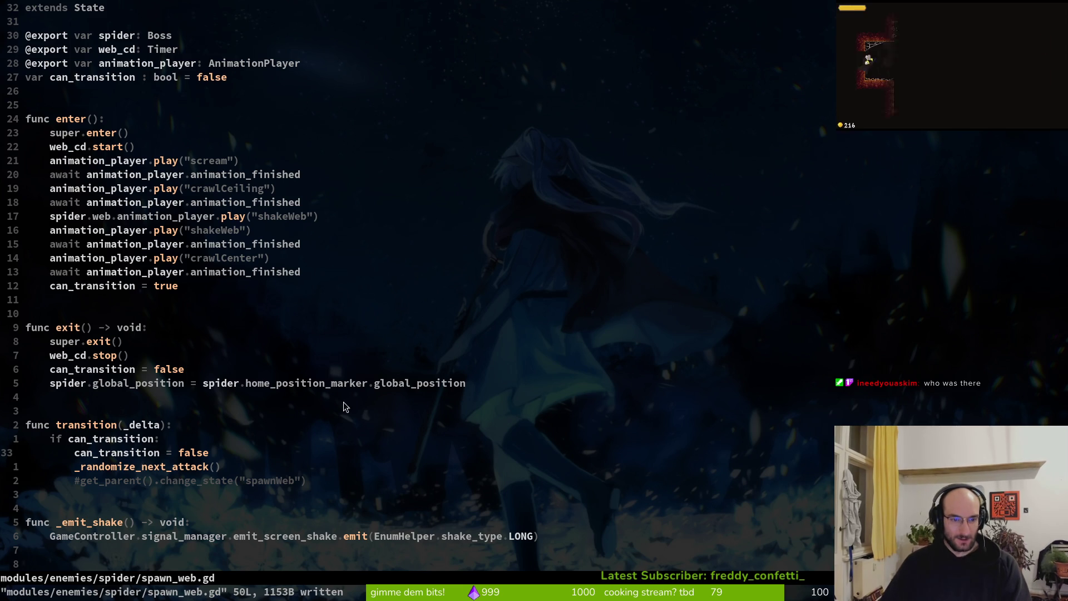
pyautogui.click(108, 302)
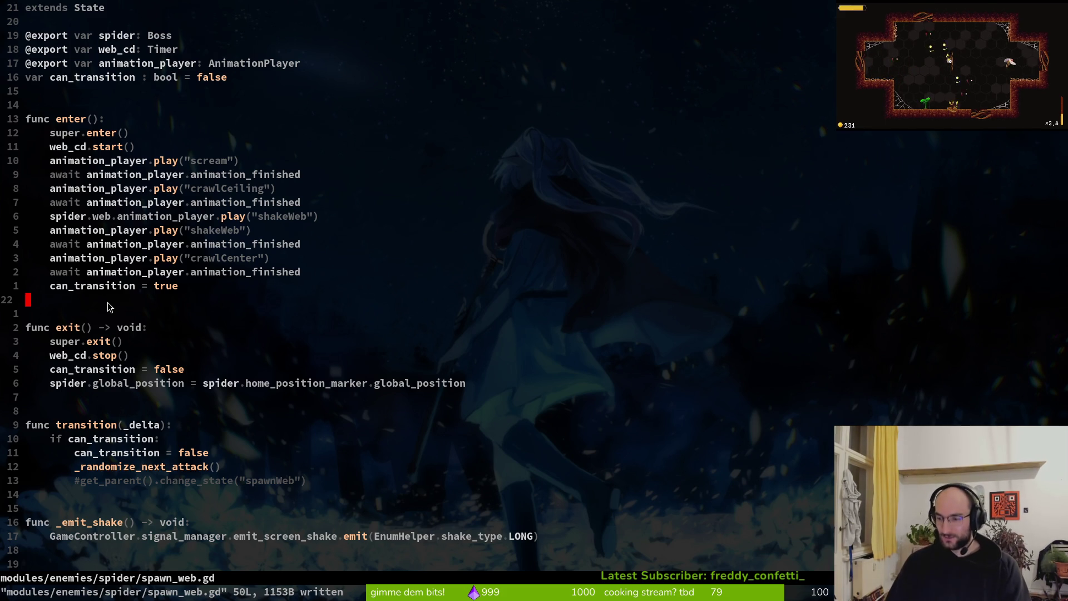
pyautogui.click(230, 258)
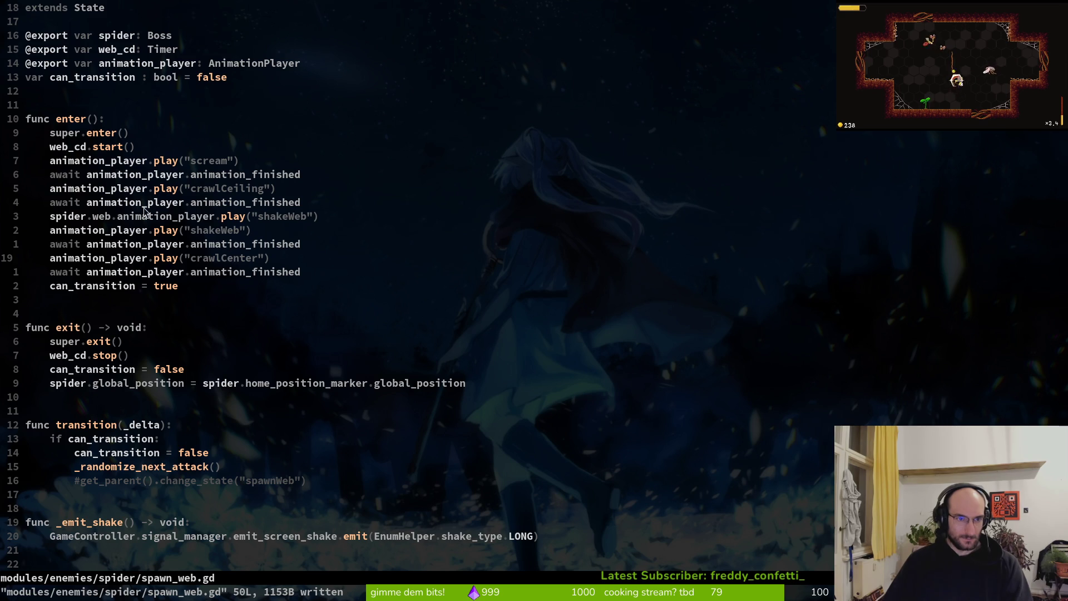
pyautogui.scroll(-3, 139, 400)
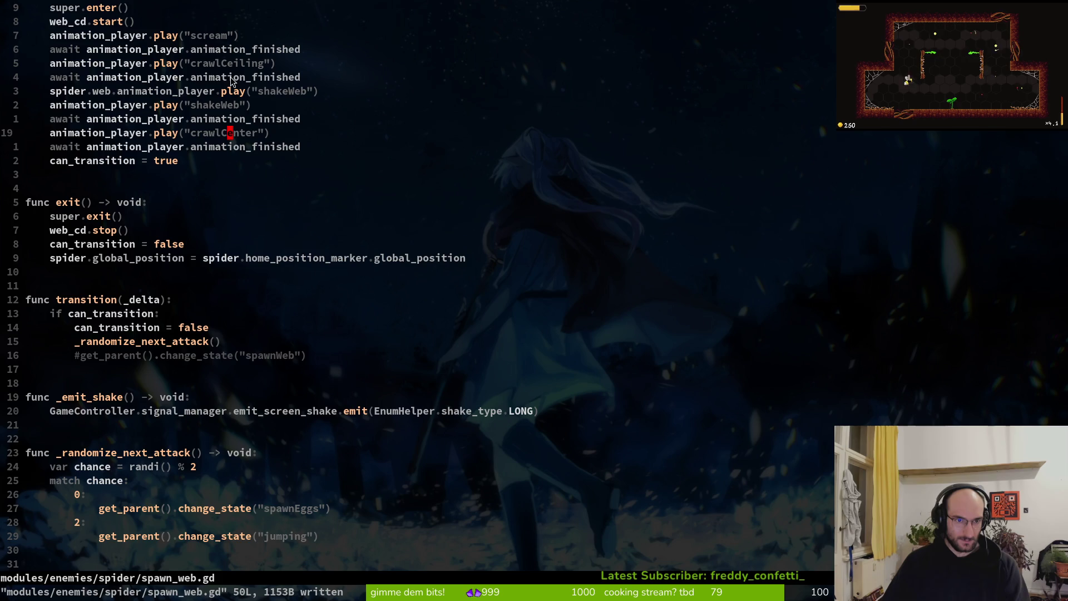
pyautogui.hotkey('alt', 'Tab')
# Step: Launch the game, then set show_state_label to true in debug.helper.gd and save
pyautogui.press('F5')
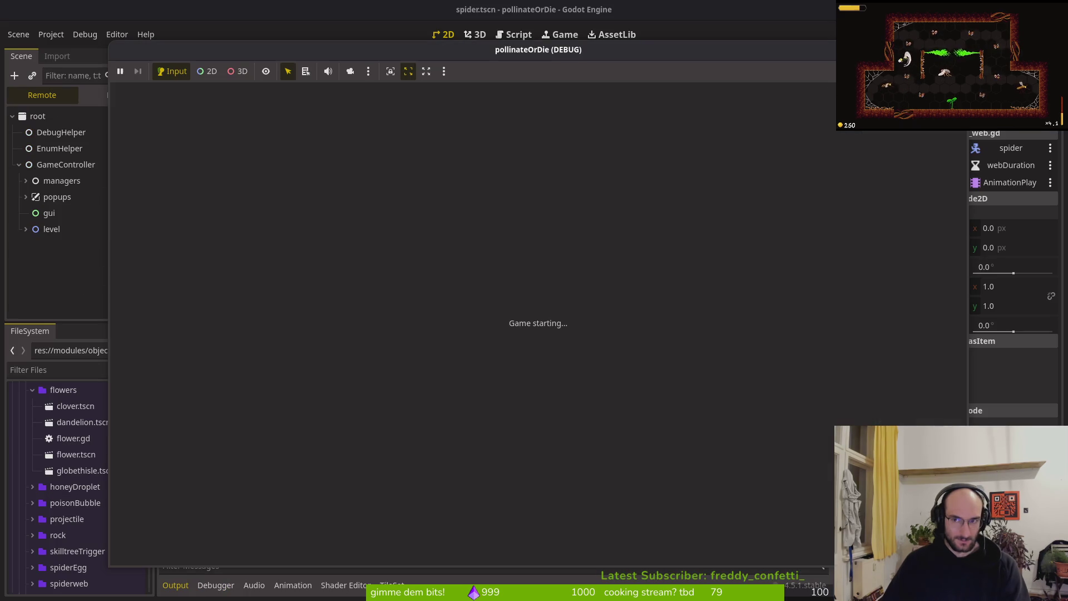
pyautogui.hotkey('alt', 'Tab')
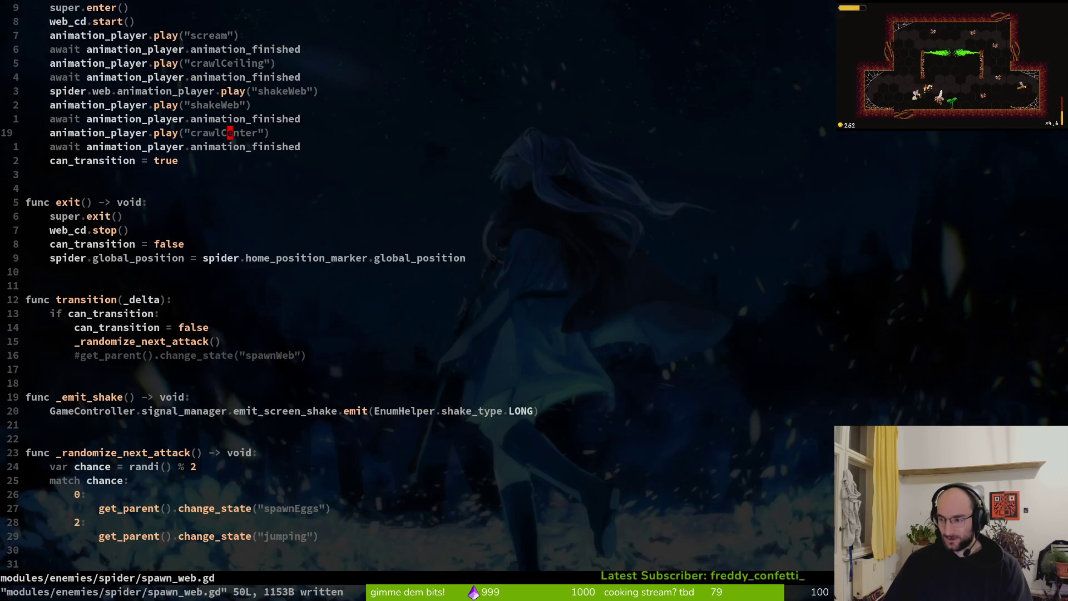
pyautogui.press('space')
pyautogui.press('f')
pyautogui.press('f')
pyautogui.write('debug')
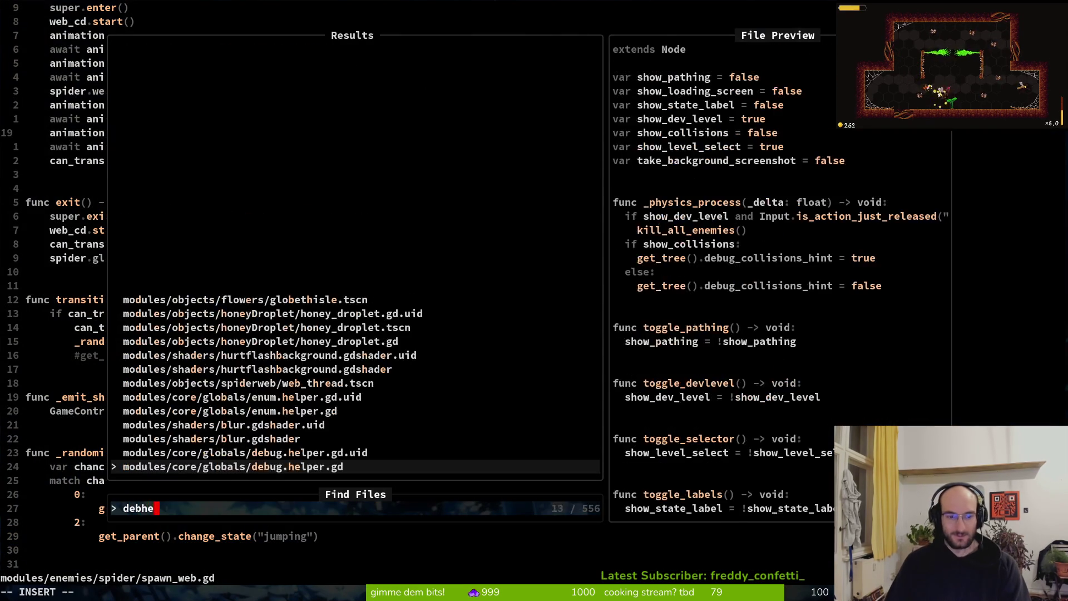
pyautogui.press('Return')
pyautogui.press('j')
pyautogui.press('j')
pyautogui.press('w')
pyautogui.press('w')
pyautogui.write('kcwtrue')
pyautogui.press('Escape')
pyautogui.write(':w')
pyautogui.press('Return')
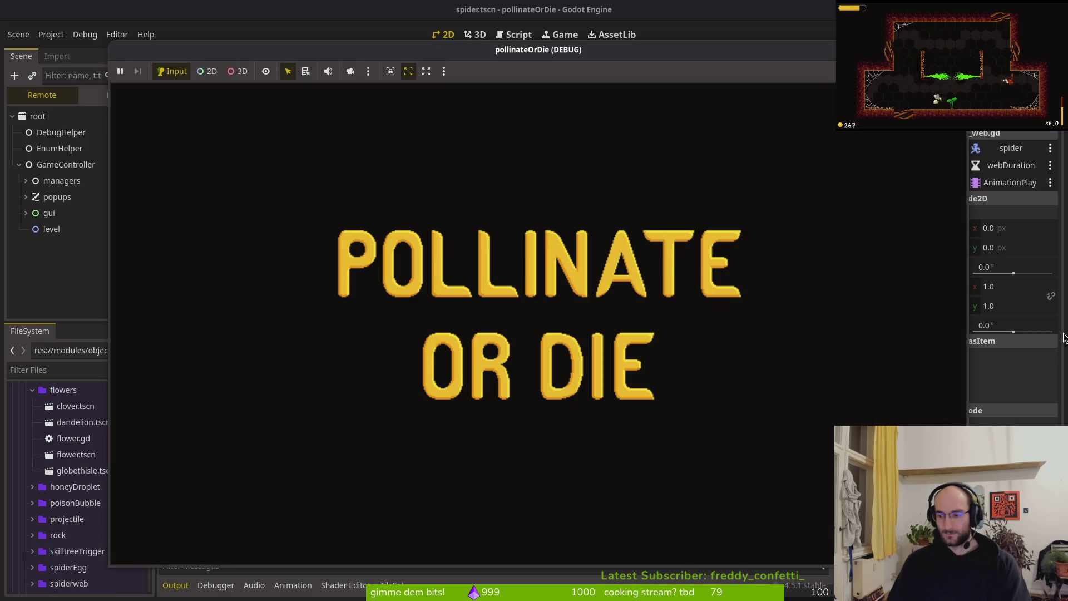
# Step: Start the boss2 spider fight from level select and dodge falling rocks with the bee
pyautogui.press('Return')
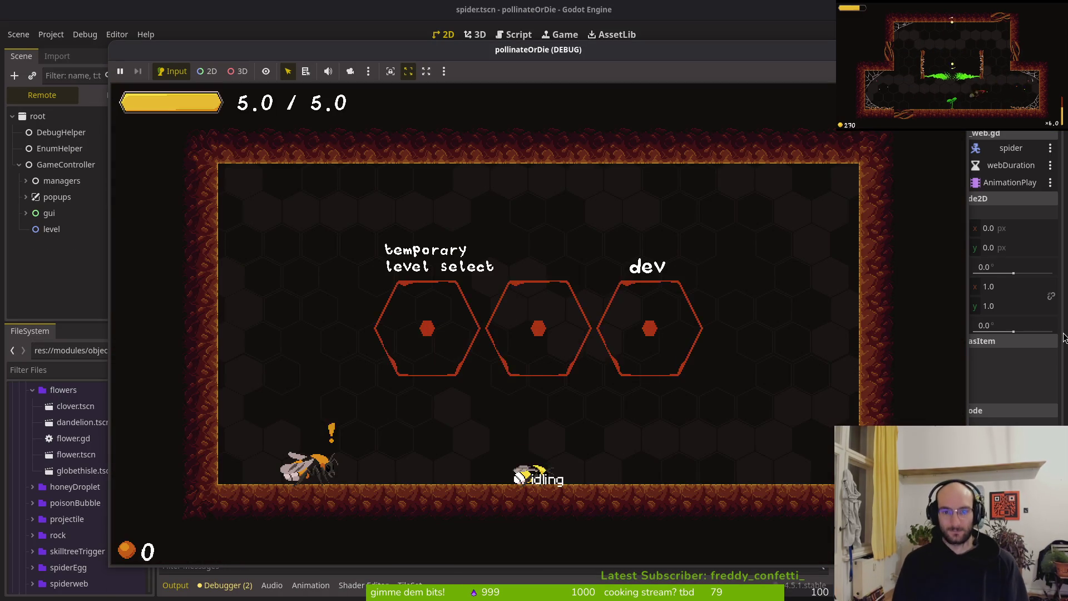
pyautogui.press('w')
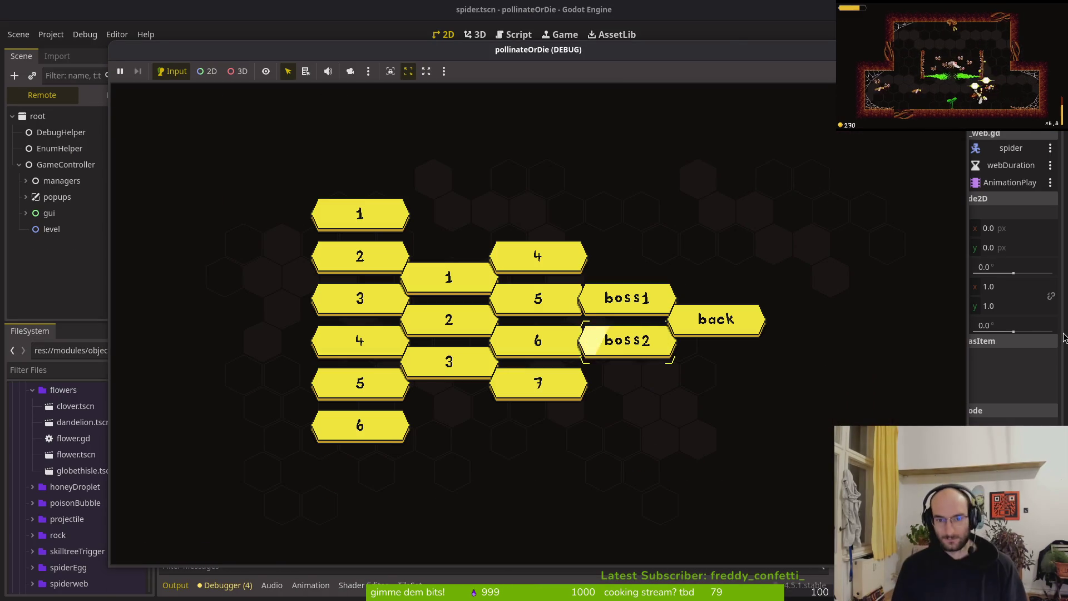
pyautogui.press('Return')
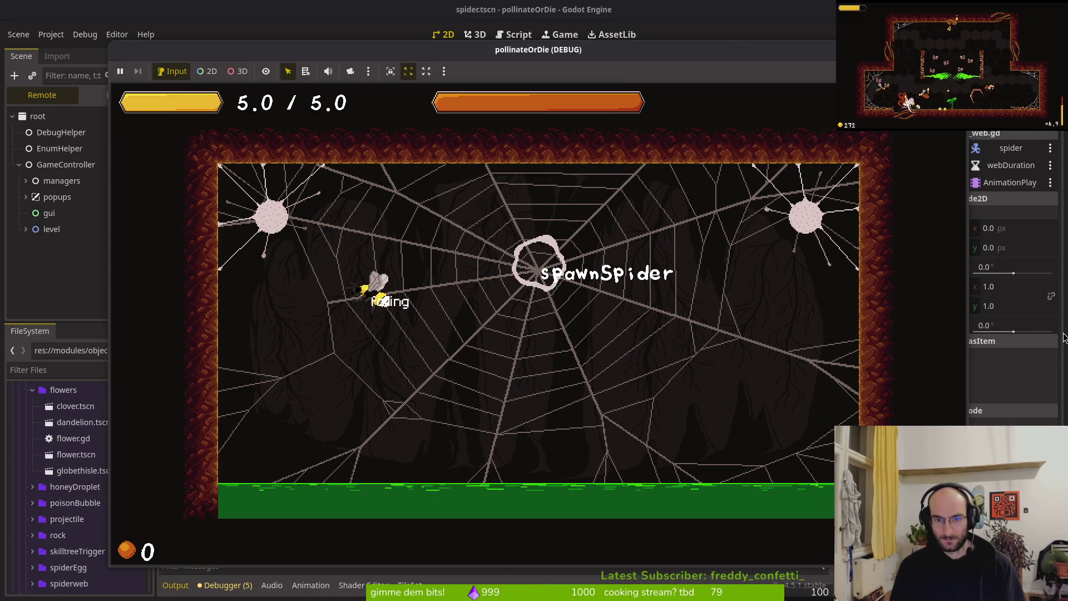
pyautogui.press('a')
pyautogui.press('d')
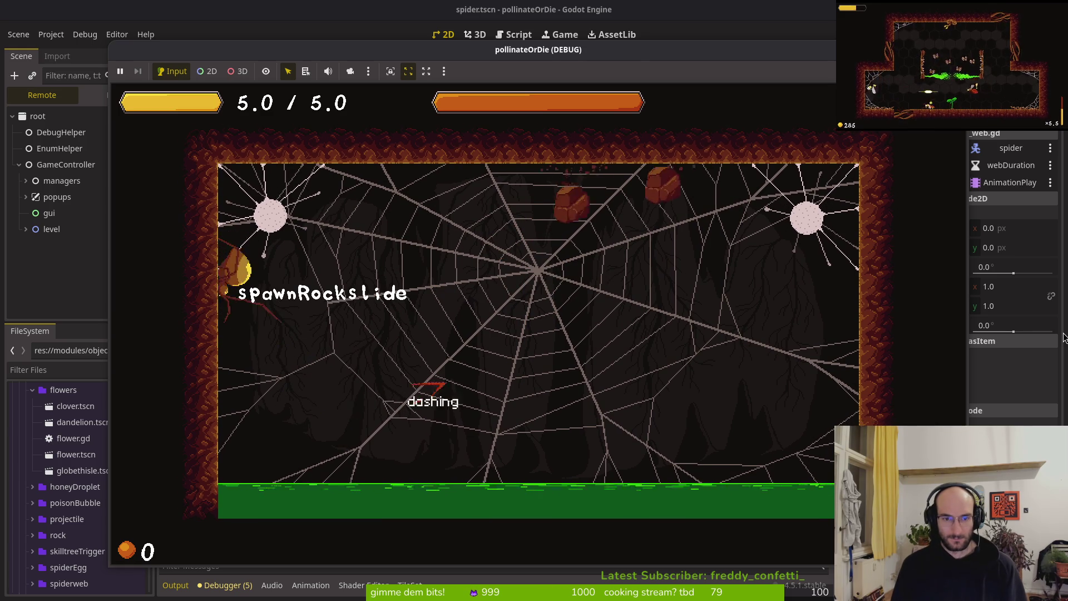
pyautogui.press('a')
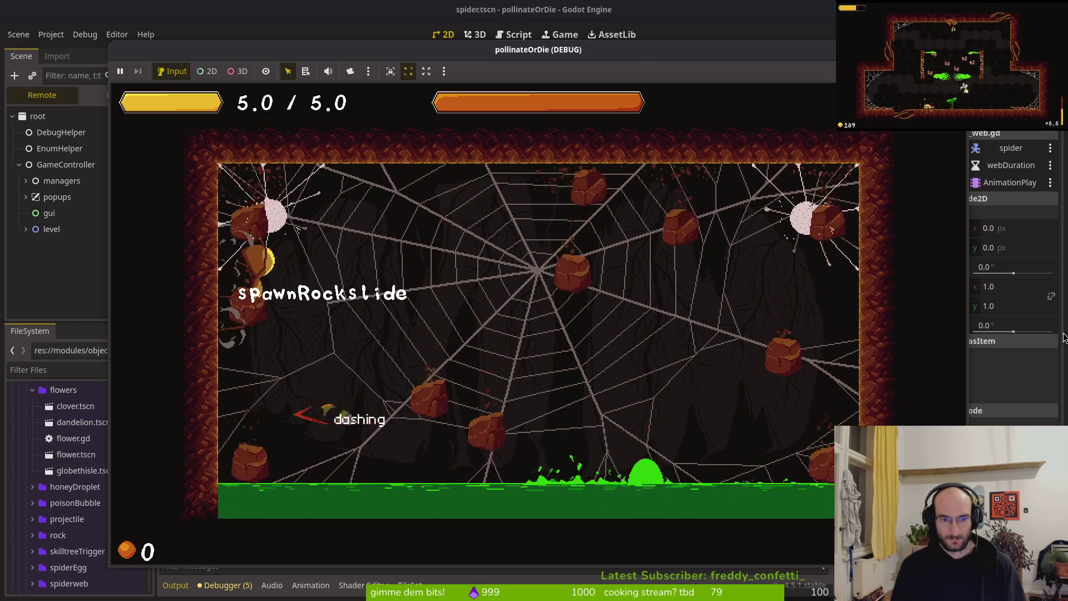
pyautogui.press('d')
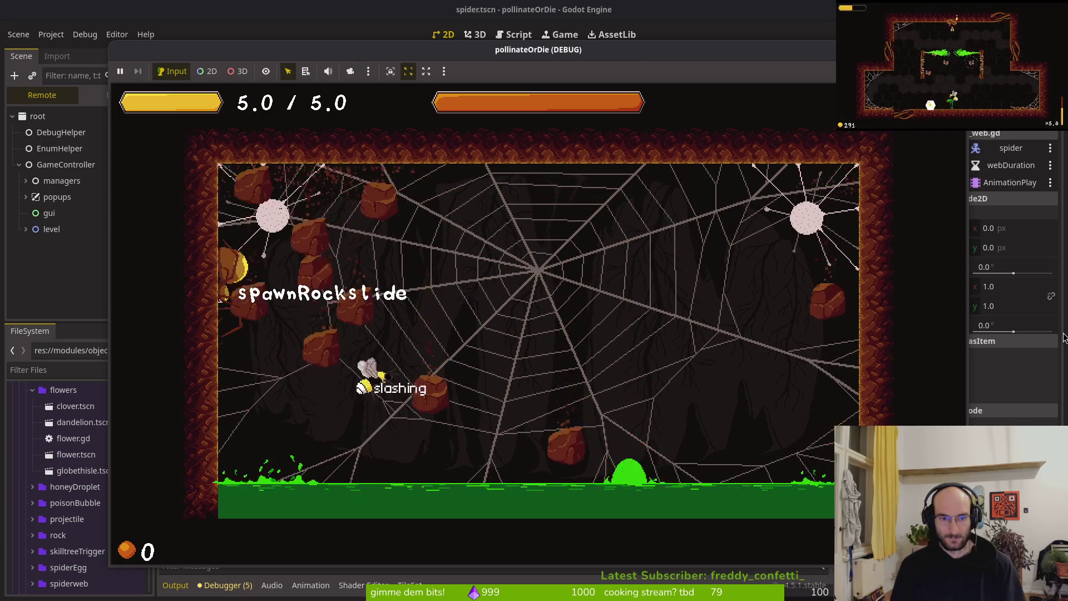
pyautogui.press('d')
pyautogui.press('a')
pyautogui.press('a')
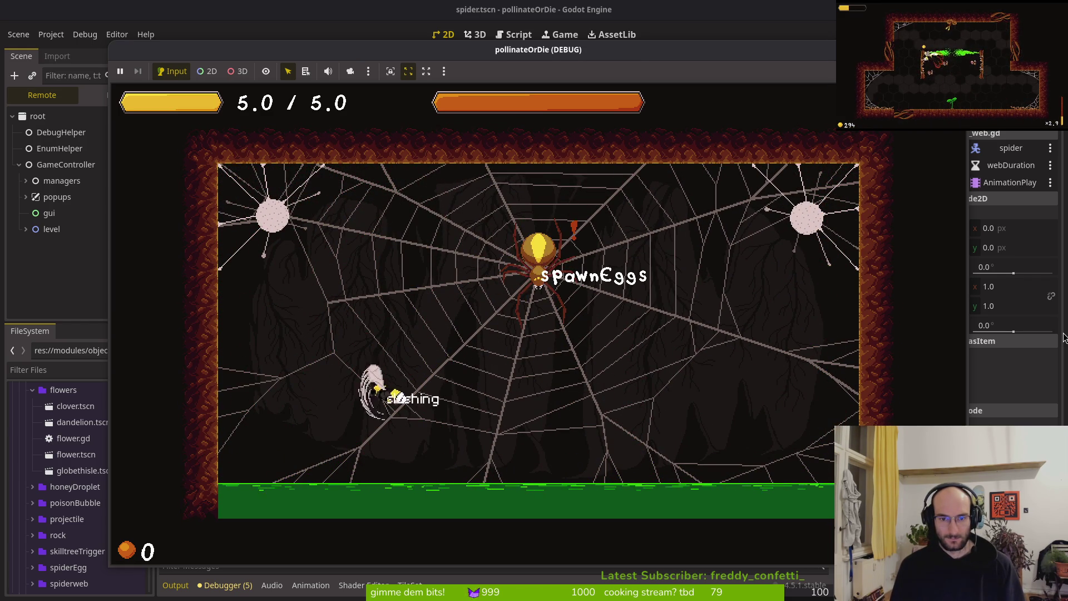
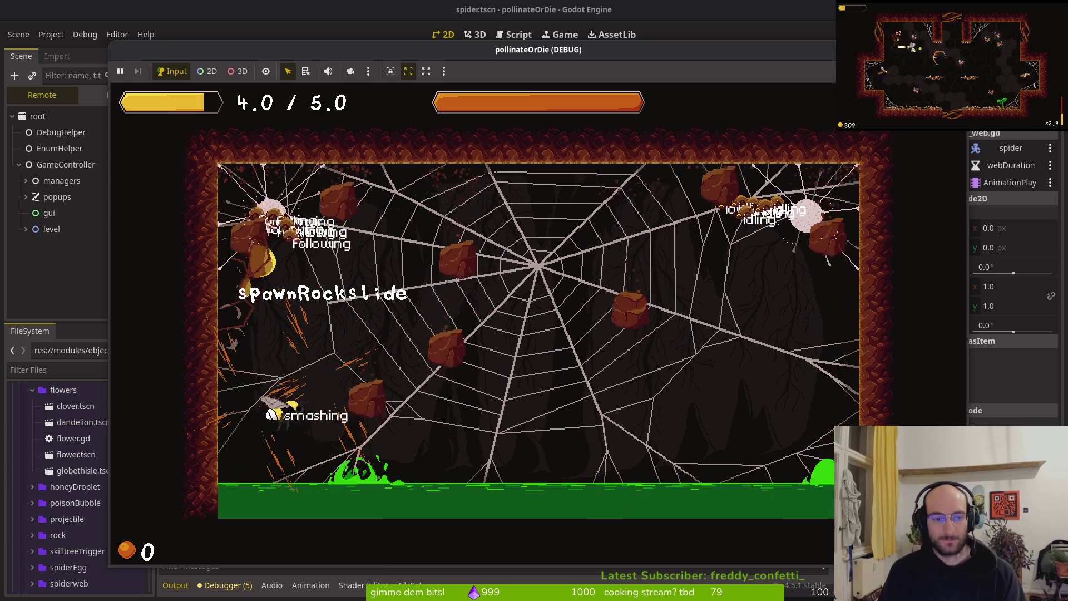
# Step: Bring the running game window back up and launch the boss2 spider level
pyautogui.press('super')
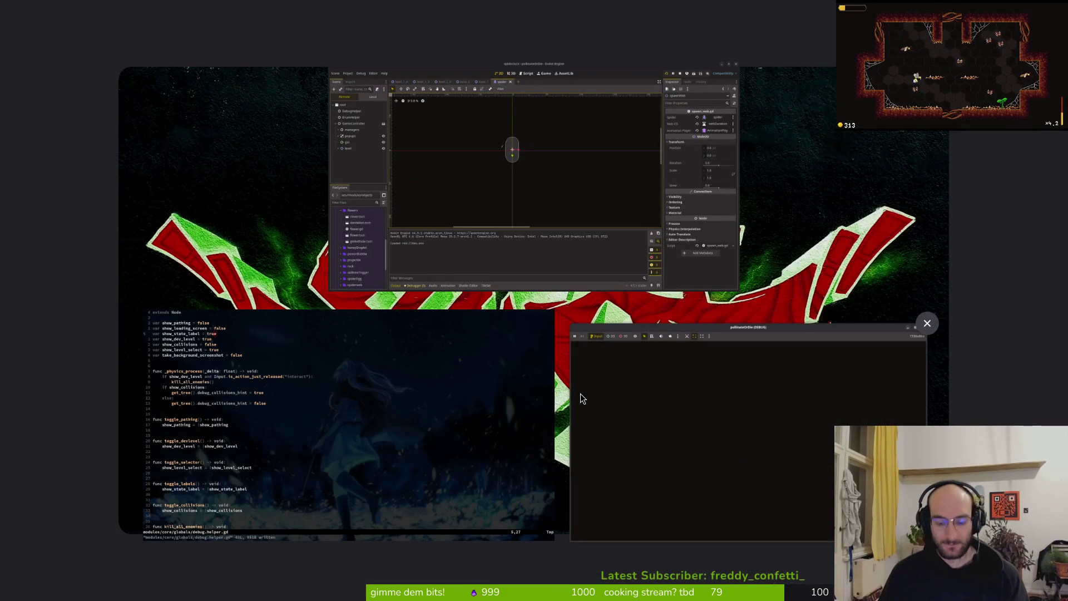
pyautogui.click(582, 398)
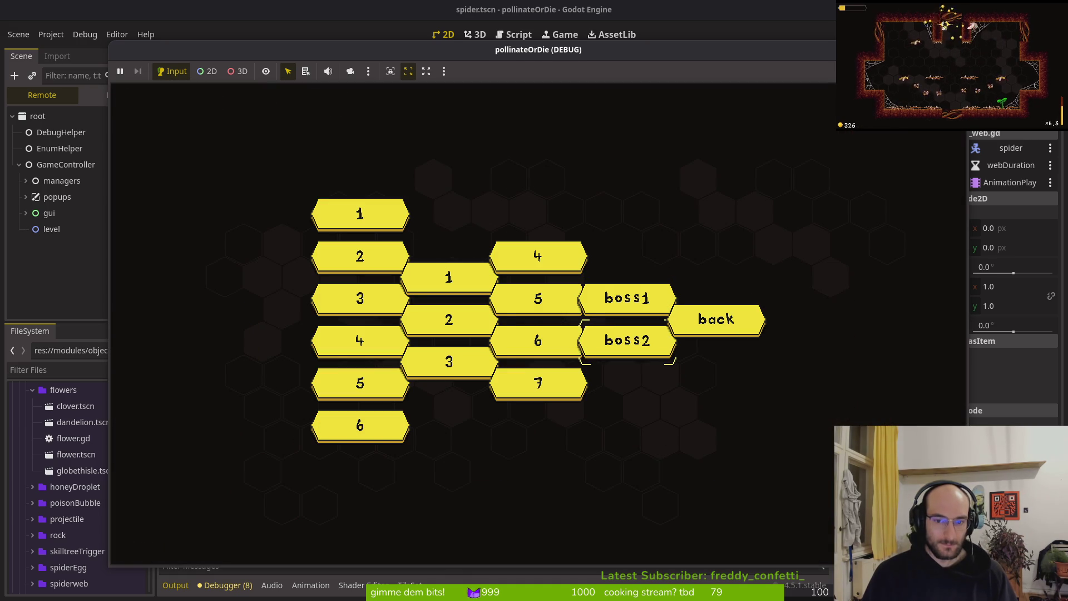
pyautogui.press('Return')
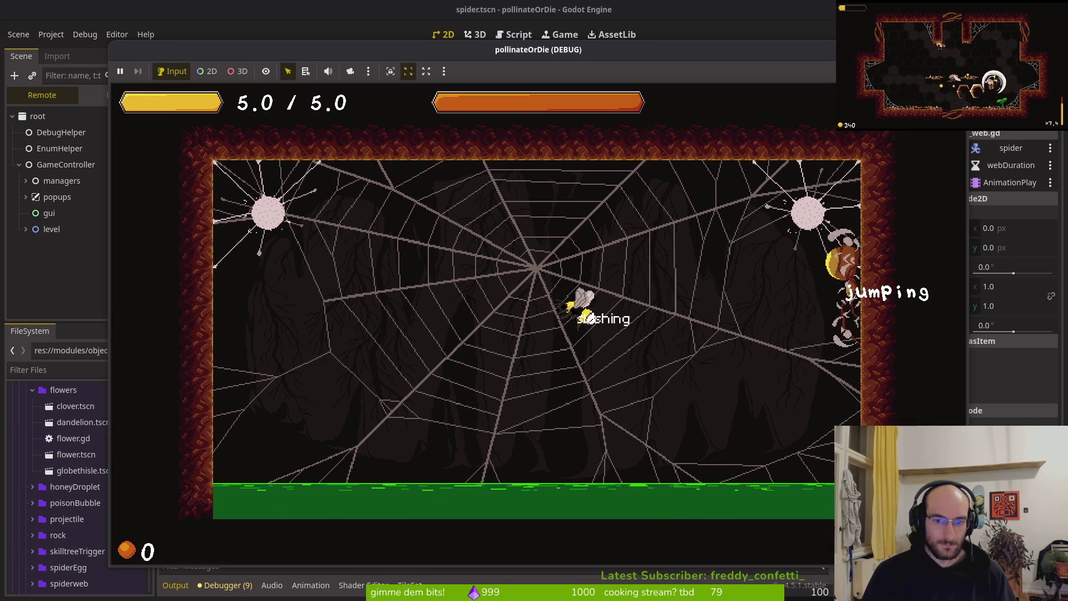
# Step: Slash and dash the bee around the web while the spider spawns its web, then move the game window aside
pyautogui.press('x')
pyautogui.press('Right')
pyautogui.press('shift')
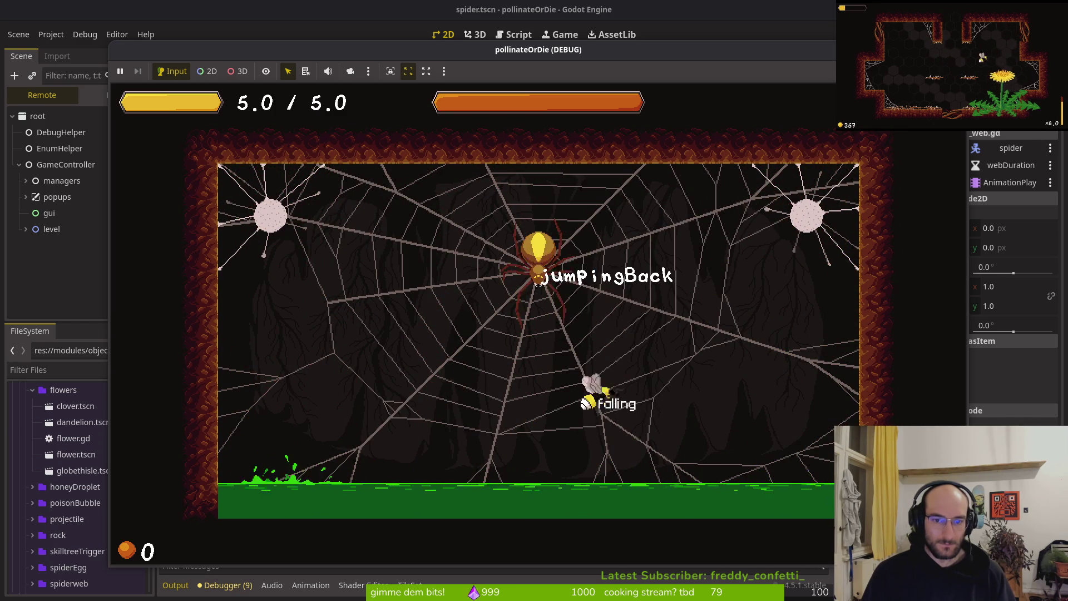
pyautogui.press('shift')
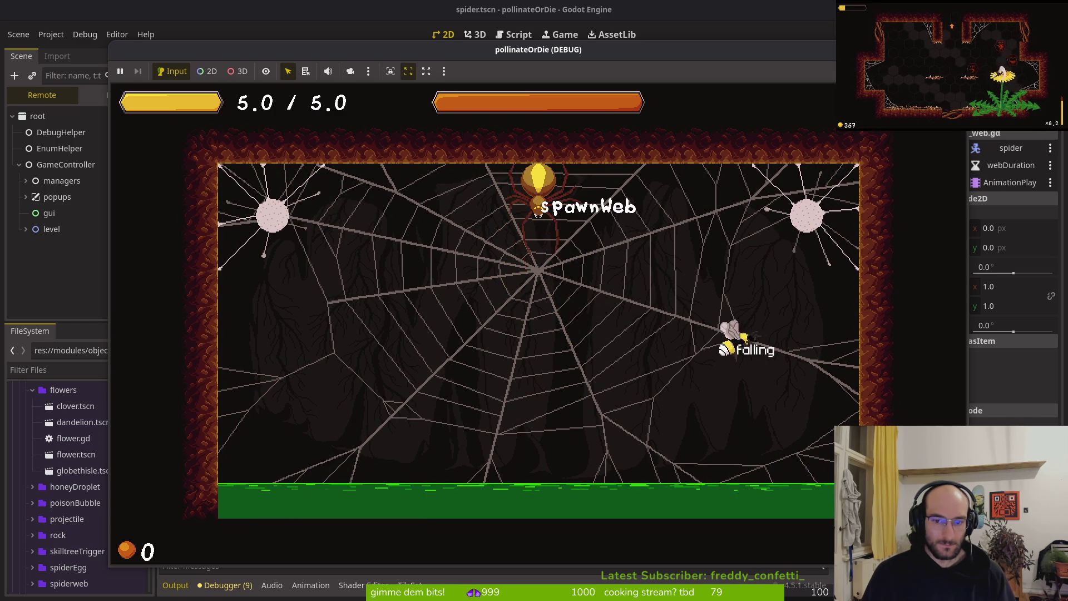
pyautogui.press('shift')
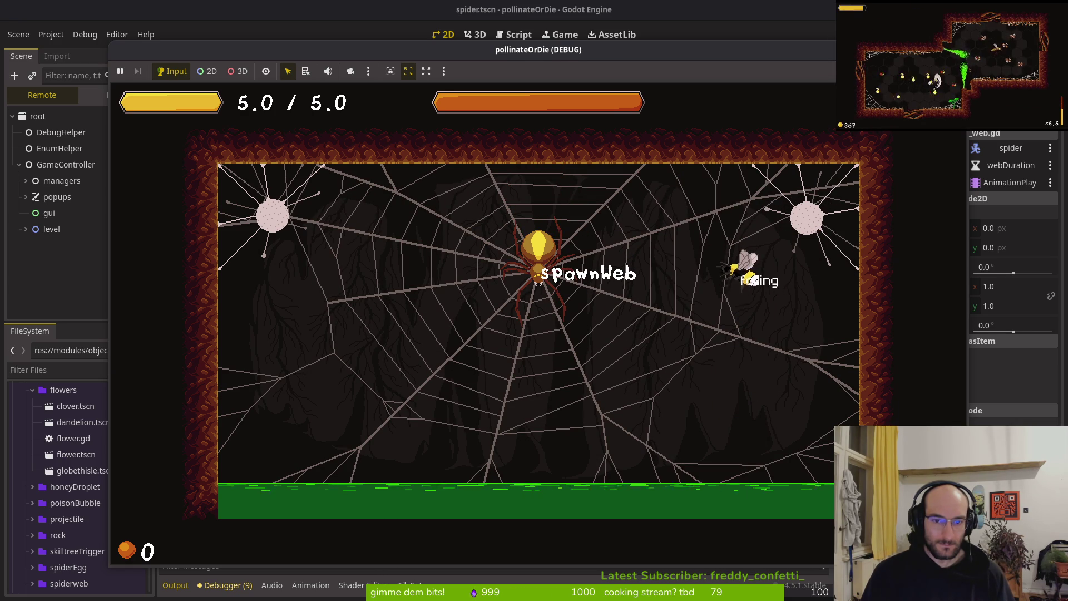
pyautogui.press('space')
pyautogui.press('d')
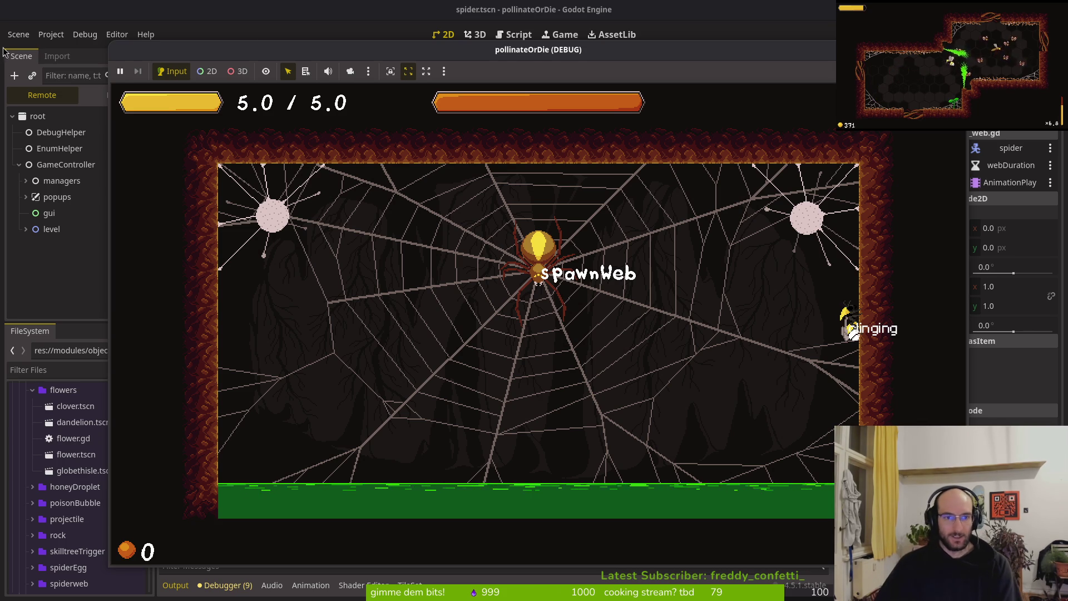
pyautogui.moveTo(238, 55)
pyautogui.mouseDown()
pyautogui.moveTo(471, 15)
pyautogui.moveTo(226, 17)
pyautogui.moveTo(270, 35)
pyautogui.mouseUp()
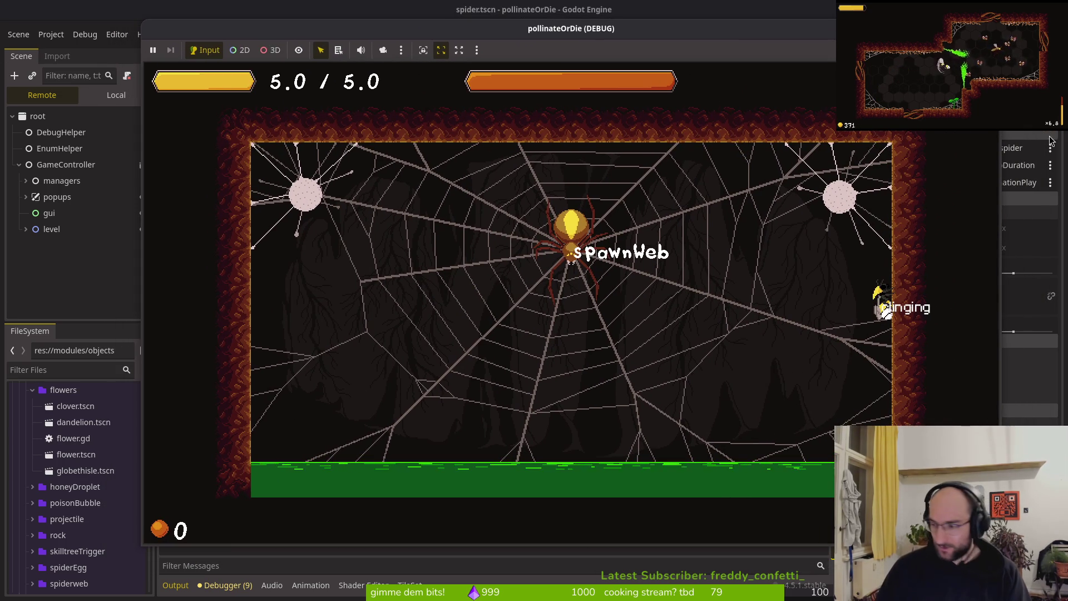
pyautogui.hotkey('alt', 'Tab')
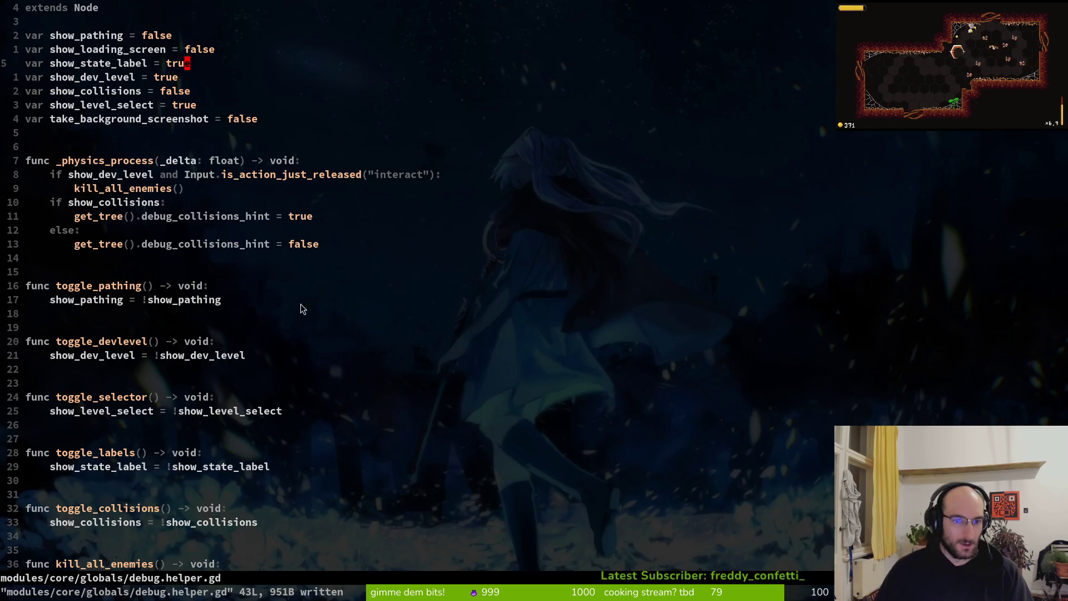
# Step: Open spawn_web.gd, peek at spiderweb/web.gd, then return to spawn_web.gd
pyautogui.press('space')
pyautogui.press('f')
pyautogui.press('f')
pyautogui.write('spawnweb')
pyautogui.press('Return')
pyautogui.press('space')
pyautogui.press('f')
pyautogui.press('f')
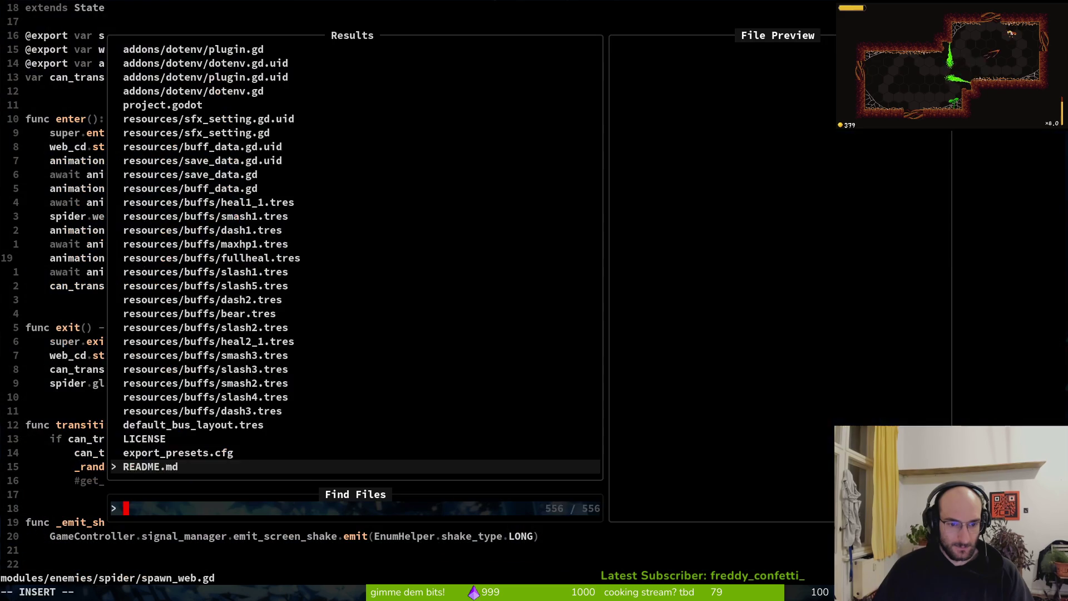
pyautogui.write('web')
pyautogui.press('Return')
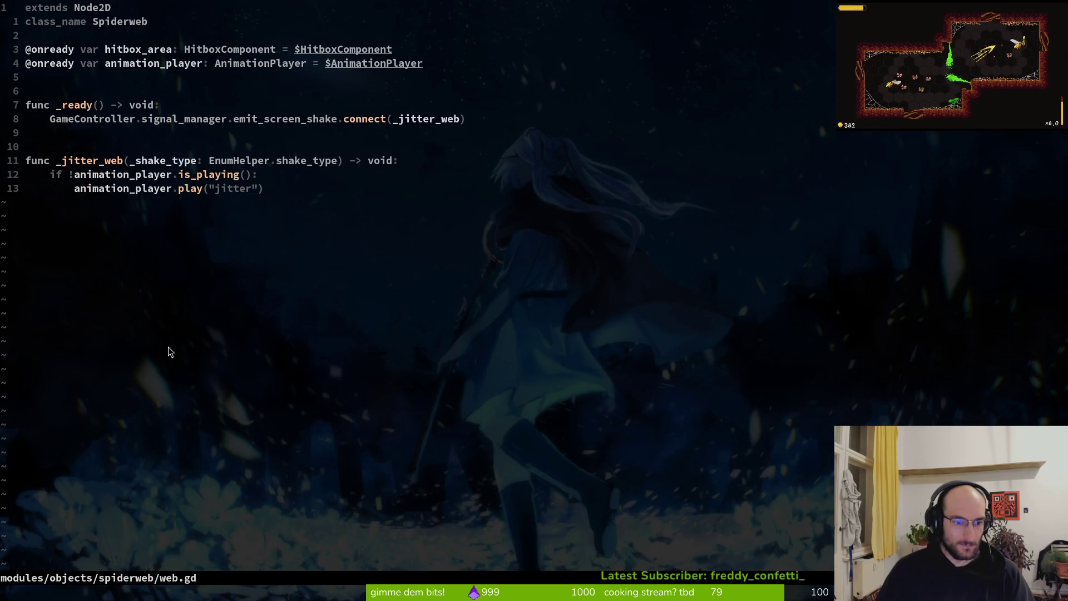
pyautogui.hotkey('ctrl', '6')
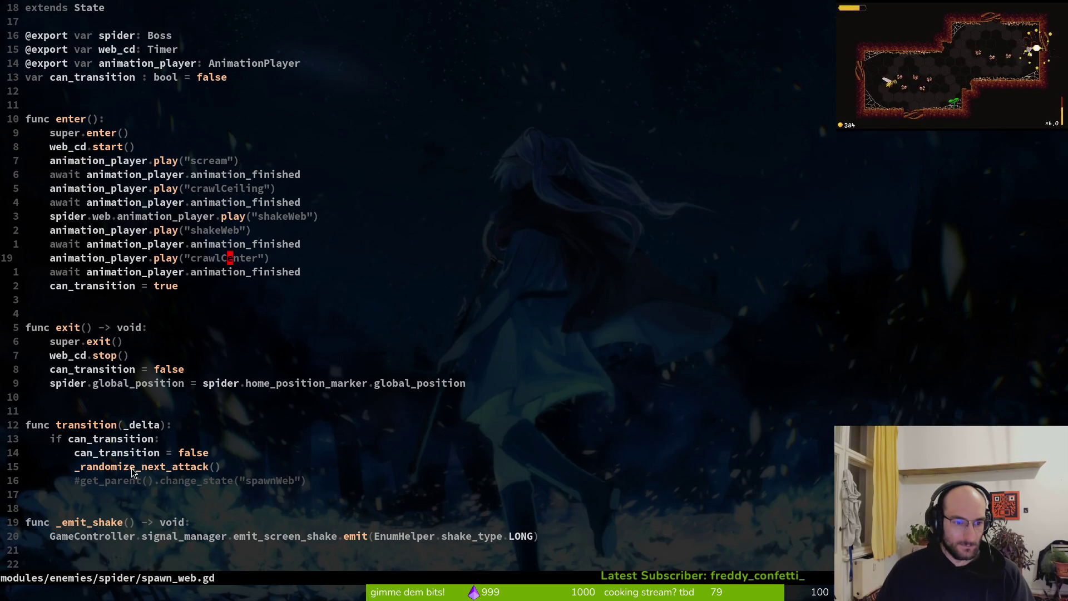
# Step: Review the crawlCenter and global_position reset lines, then scroll to _randomize_next_attack
pyautogui.click(225, 259)
pyautogui.click(99, 382)
pyautogui.hotkey('shift', 'v')
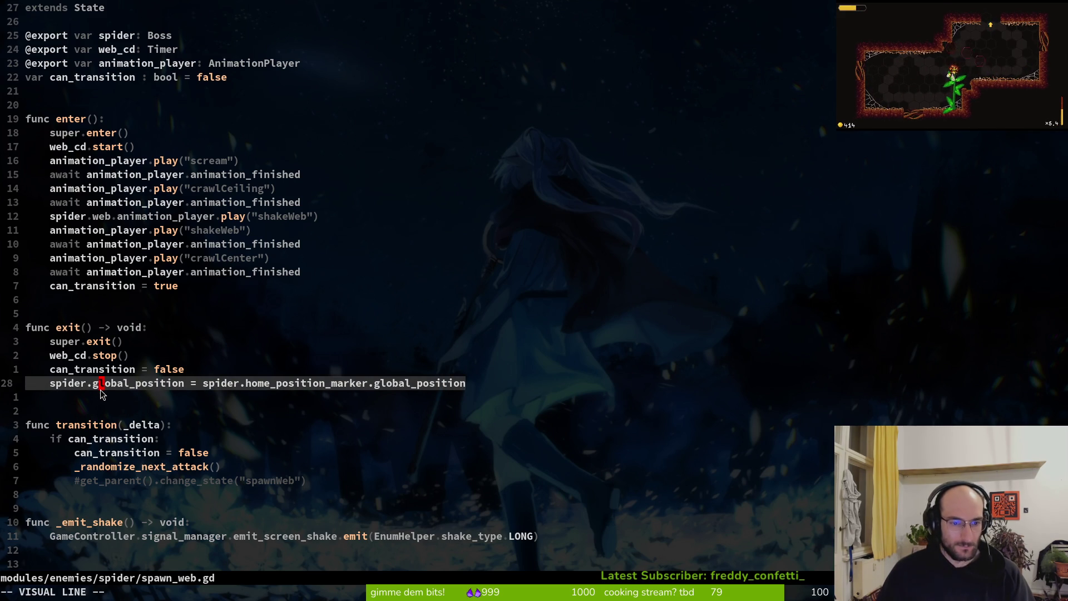
pyautogui.press('Escape')
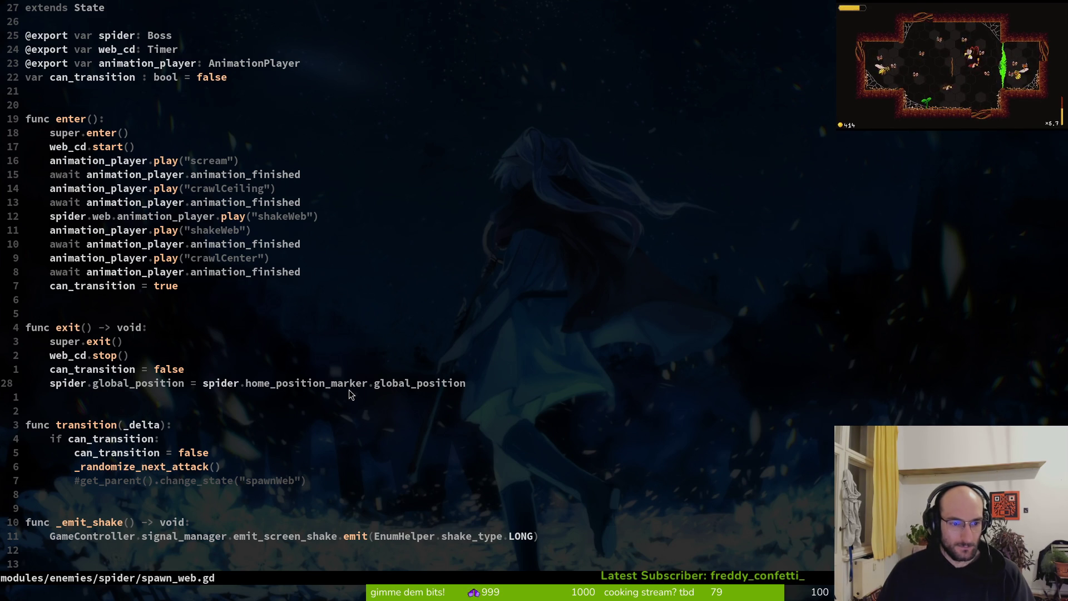
pyautogui.scroll(-3, 349, 390)
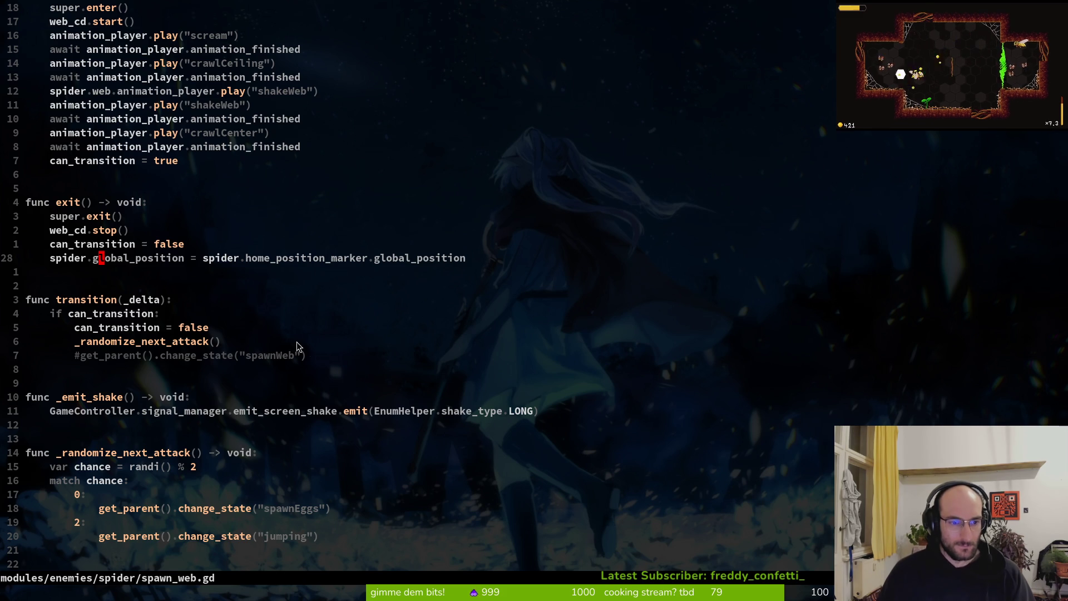
pyautogui.scroll(-5, 376, 401)
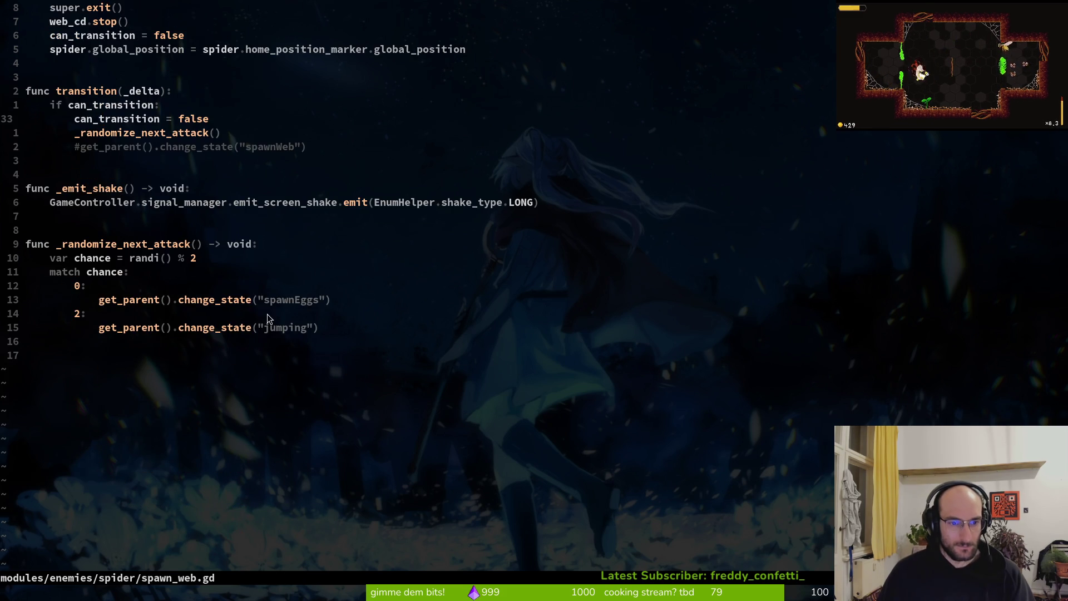
pyautogui.scroll(4, 267, 314)
pyautogui.press('space')
# Step: Open the spider's jumping_back.gd script and look through it
pyautogui.press('f')
pyautogui.press('f')
pyautogui.write('jumpin')
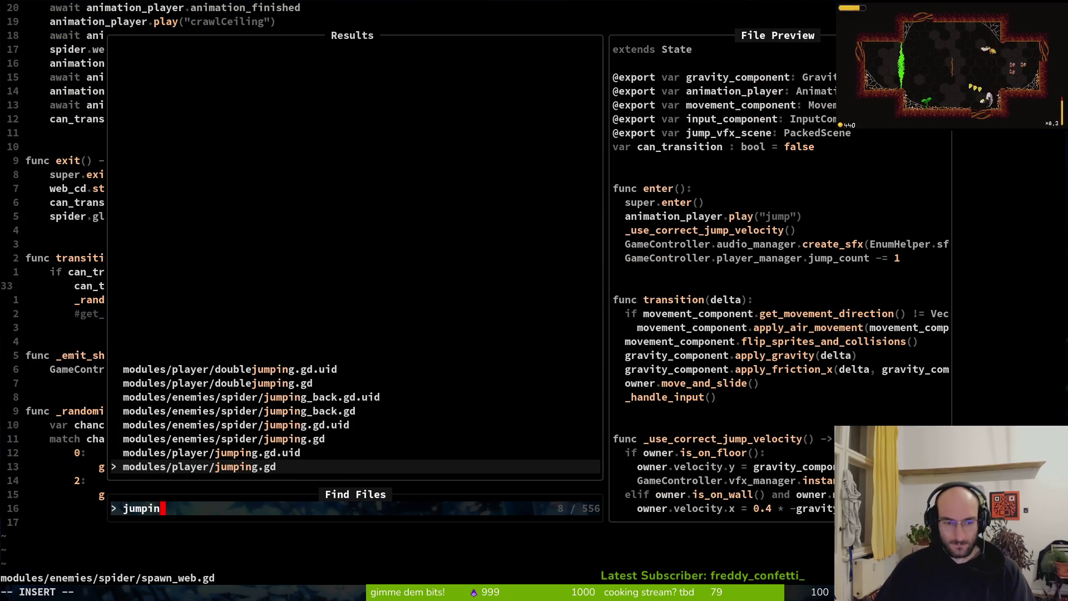
pyautogui.write('g_ba')
pyautogui.press('Return')
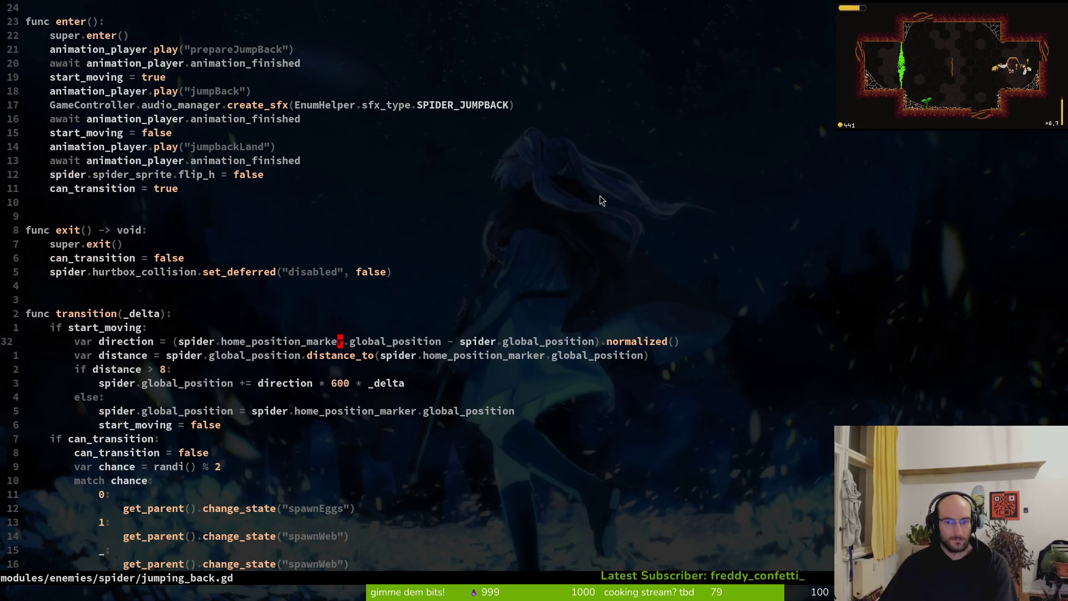
pyautogui.scroll(-4, 217, 405)
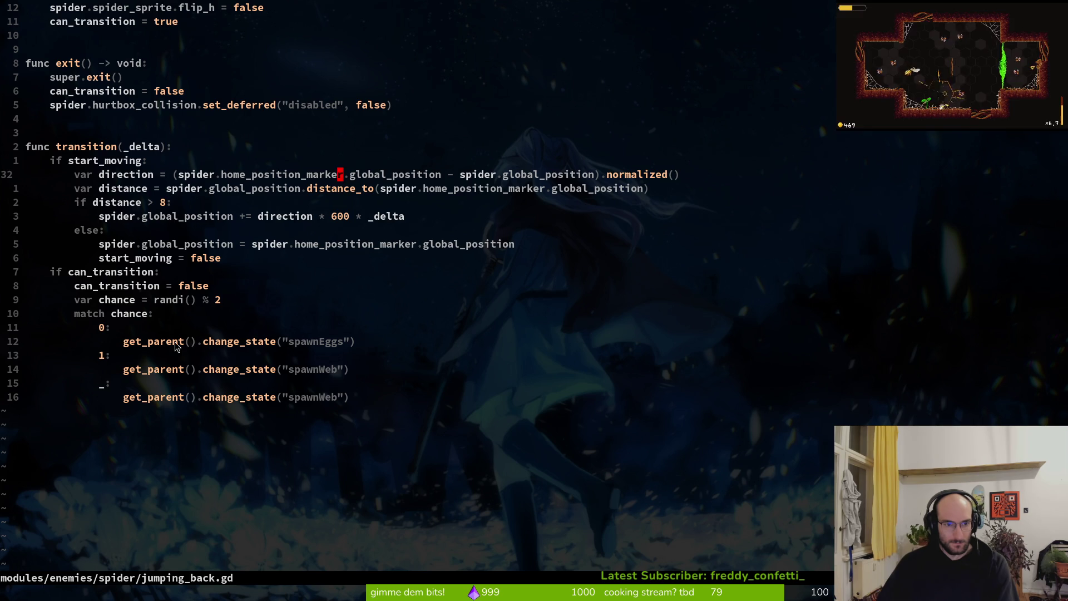
# Step: In spawn_web.gd, change the second _randomize_next_attack case number to 1 and save
pyautogui.hotkey('ctrl', '6')
pyautogui.scroll(-2, 177, 404)
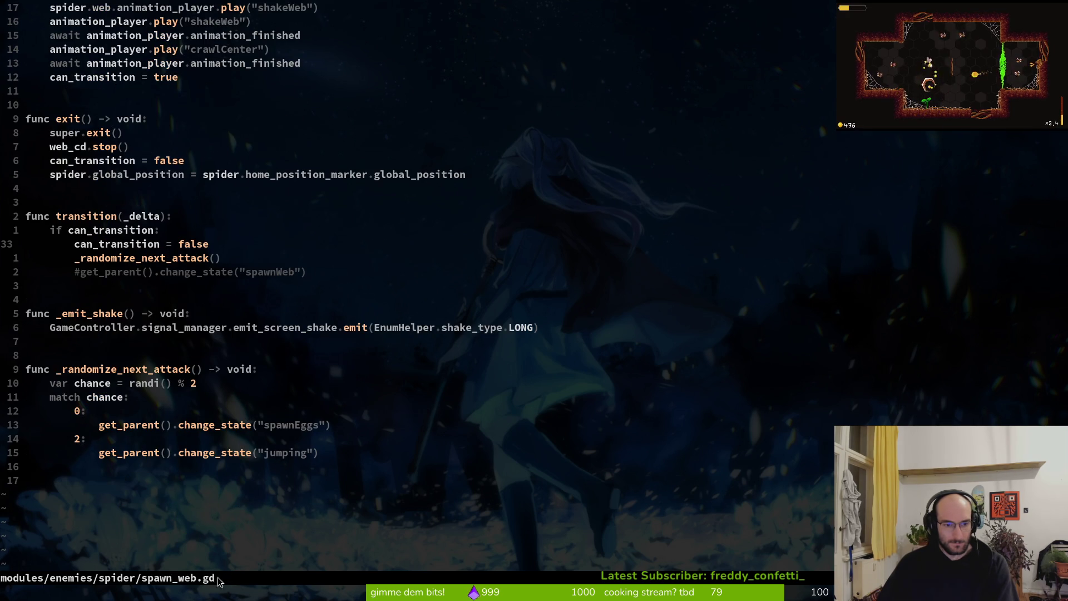
pyautogui.click(79, 438)
pyautogui.write('s1')
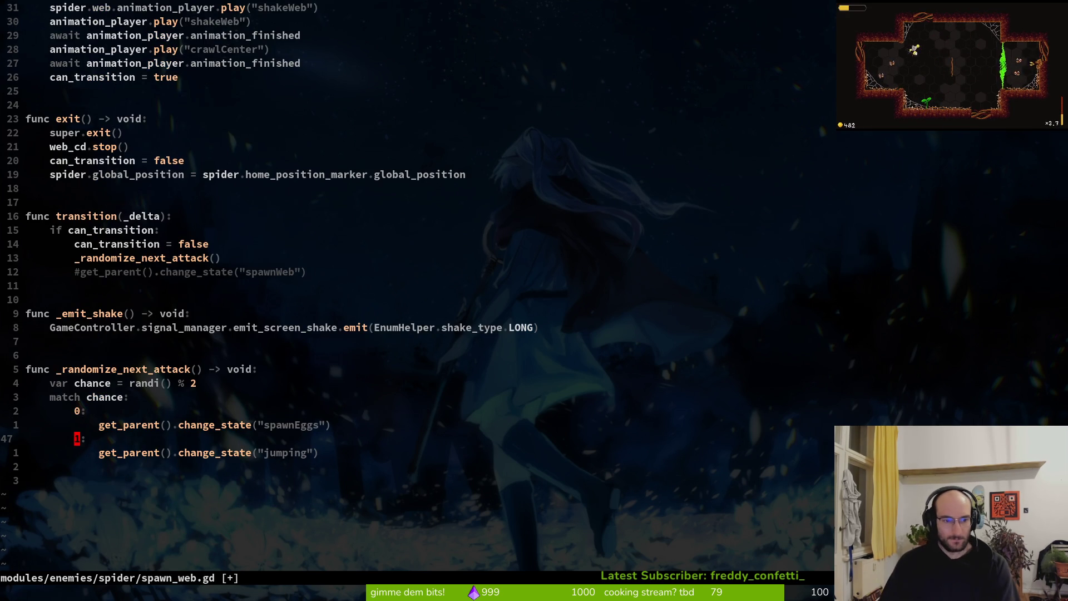
pyautogui.press('Escape')
pyautogui.write(':w')
pyautogui.press('Return')
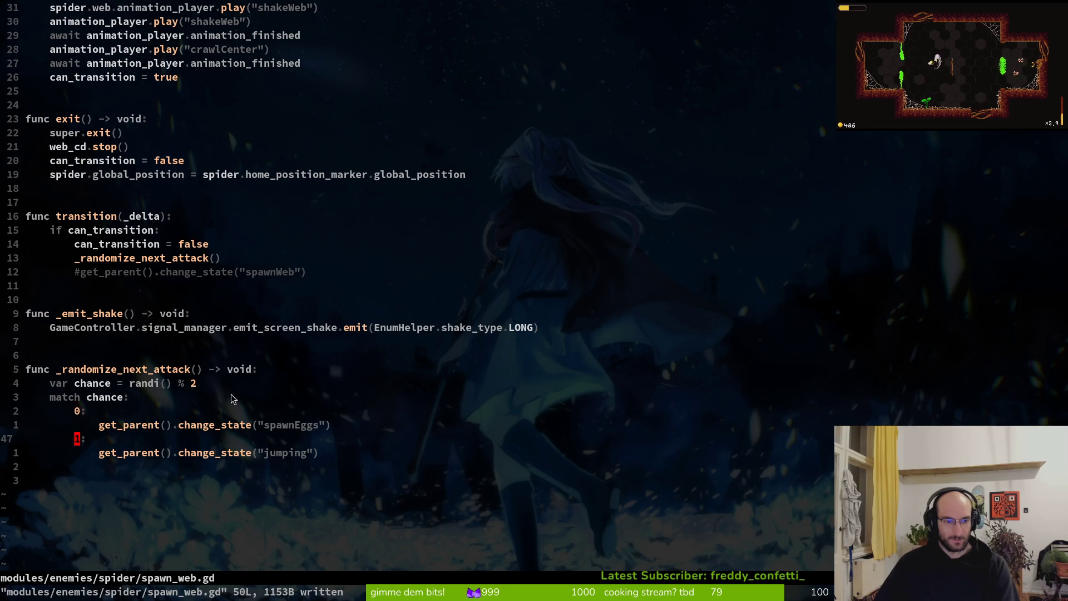
# Step: Locate the default '_:' case and its spawnWeb call in jumping_back.gd
pyautogui.hotkey('ctrl', '6')
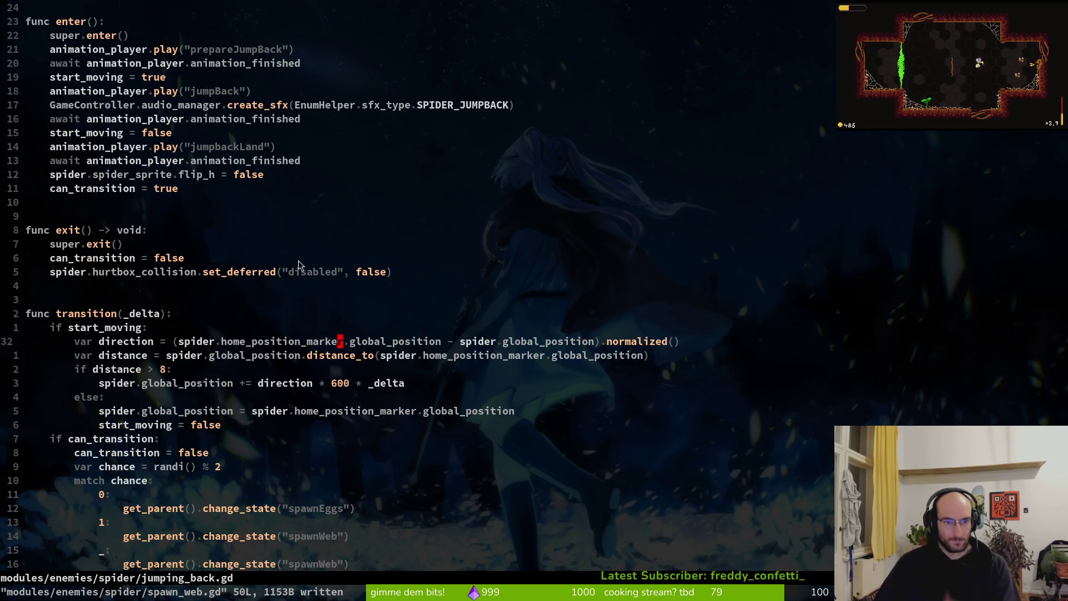
pyautogui.scroll(3, 206, 293)
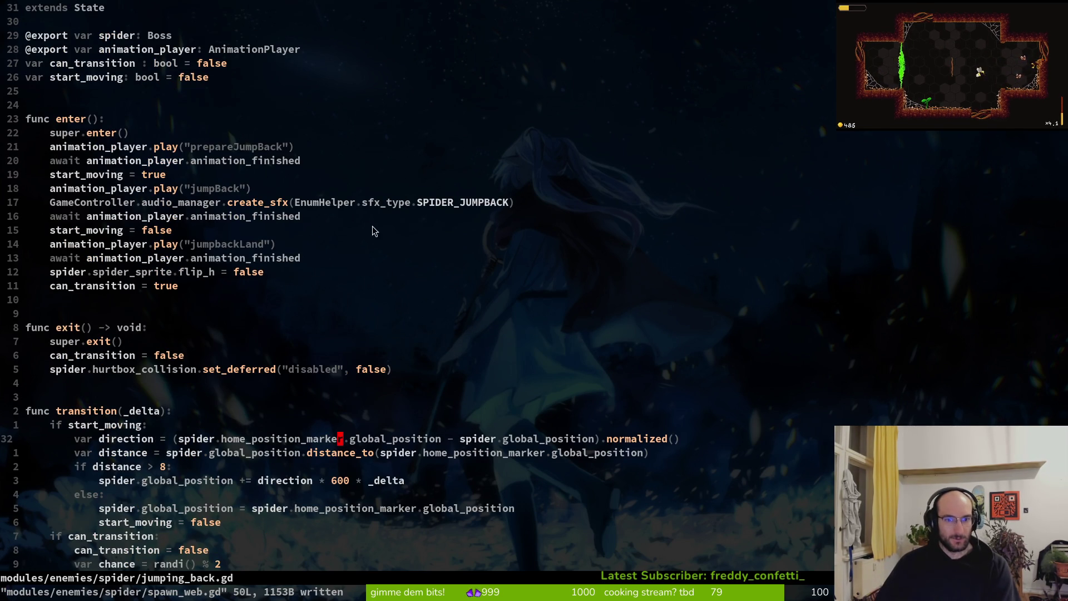
pyautogui.scroll(-4, 241, 327)
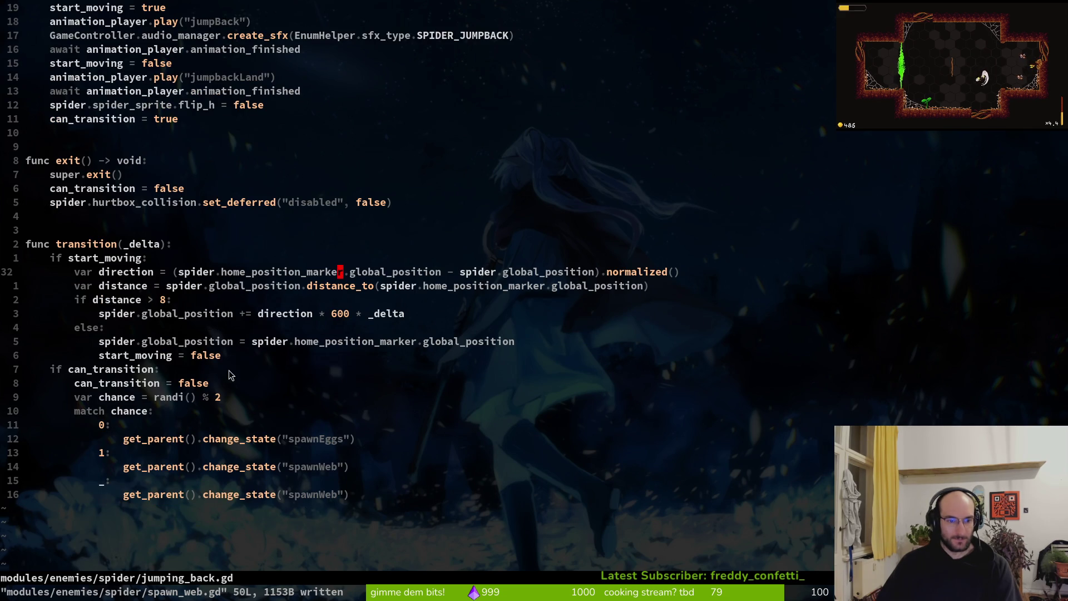
pyautogui.click(178, 476)
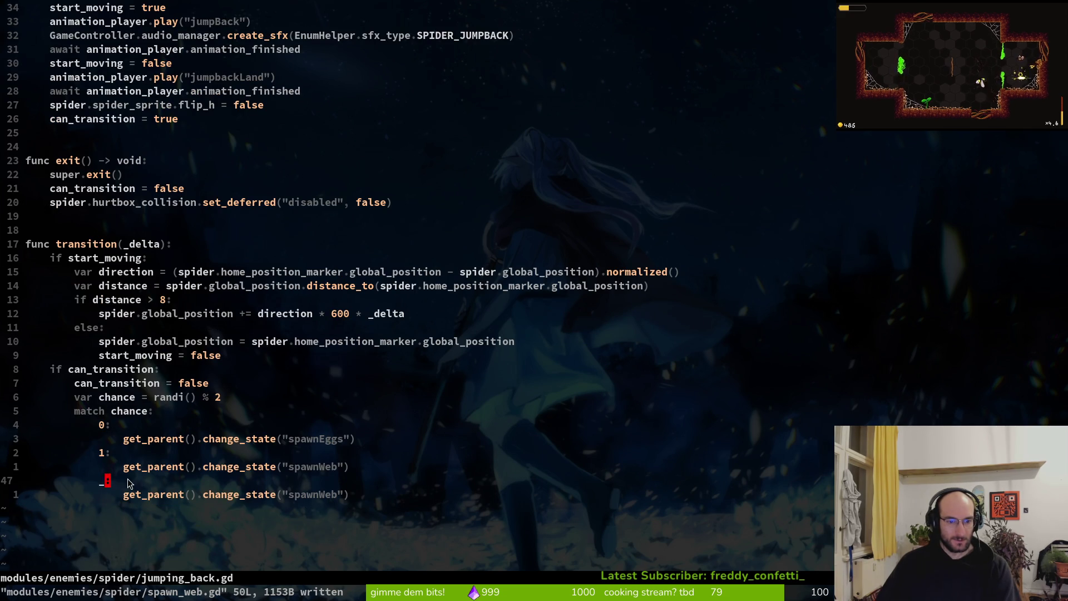
pyautogui.hotkey('shift', 'v')
pyautogui.press('j')
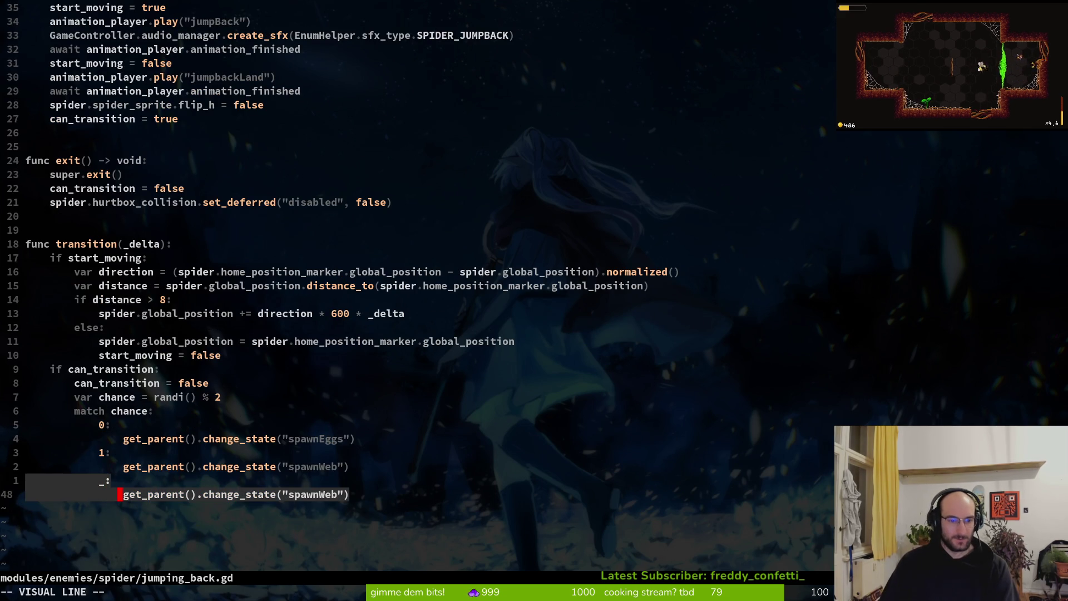
pyautogui.press('y')
# Step: Delete the '_:' fallback branch and its spawnWeb call, then save jumping_back.gd
pyautogui.hotkey('ctrl', '6')
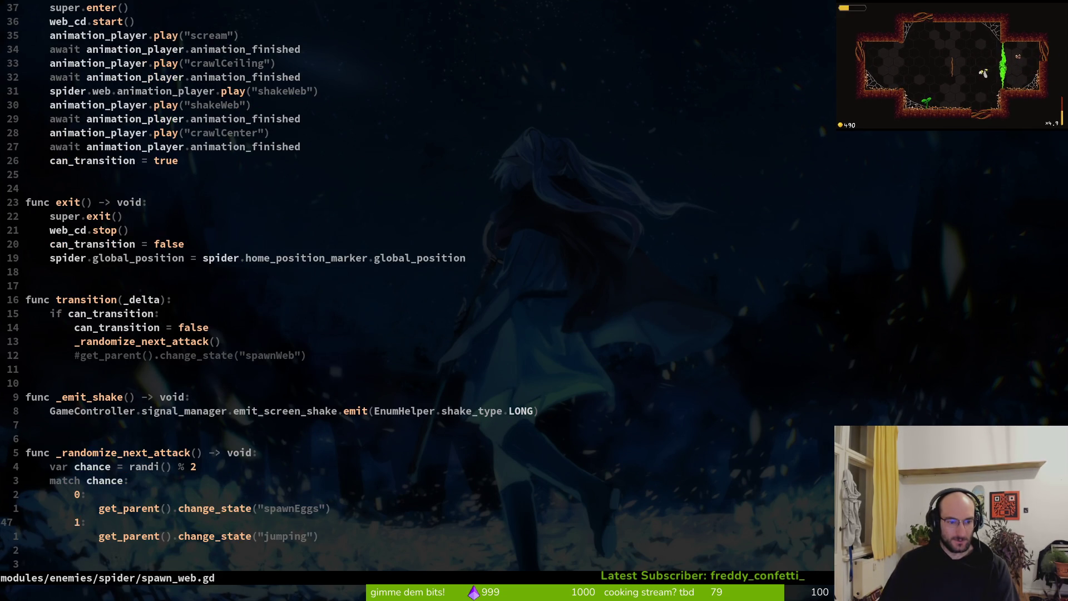
pyautogui.hotkey('ctrl', '6')
pyautogui.hotkey('ctrl', '6')
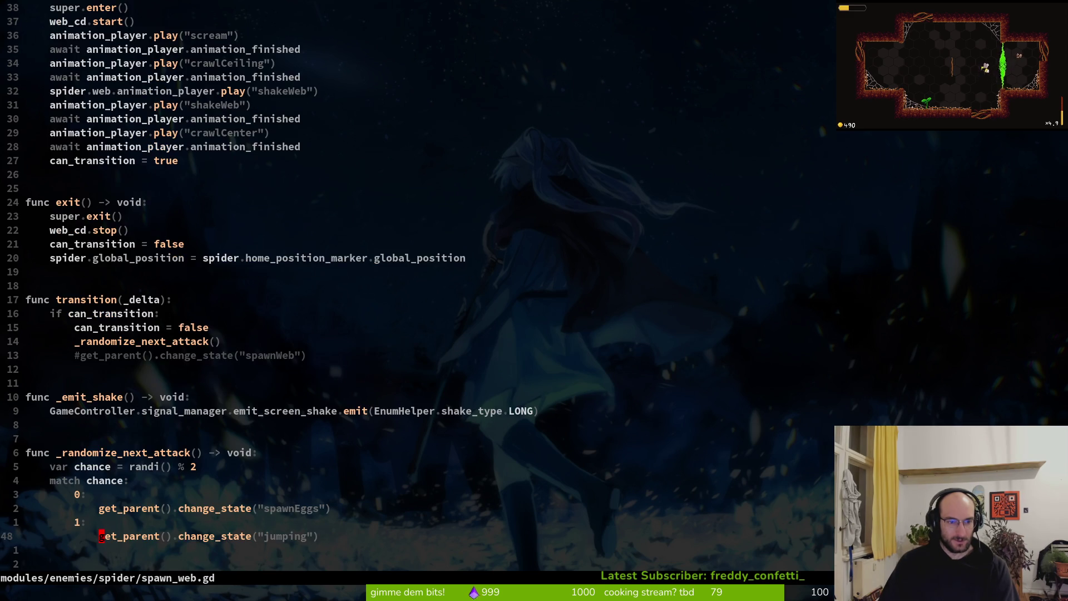
pyautogui.hotkey('ctrl', '6')
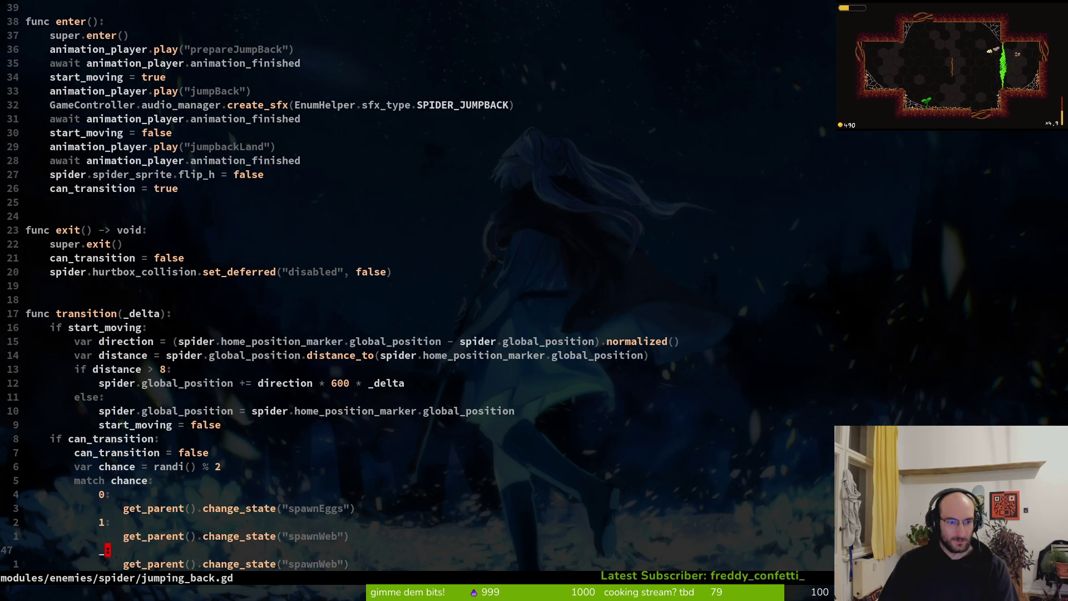
pyautogui.hotkey('shift', 'v')
pyautogui.press('j')
pyautogui.press('Escape')
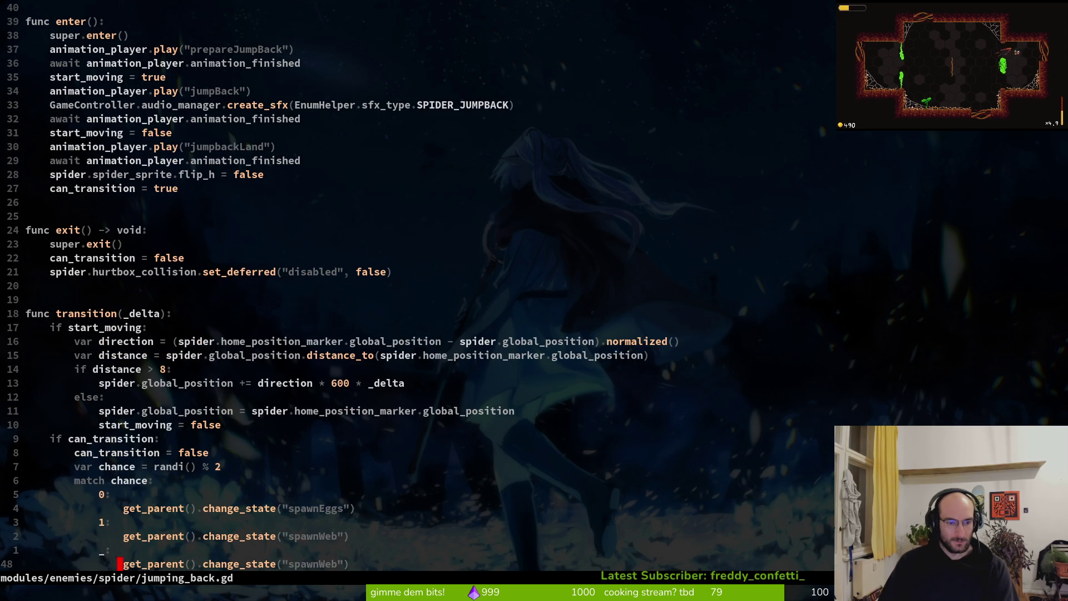
pyautogui.hotkey('shift', 'v')
pyautogui.write('kd:w')
pyautogui.press('Return')
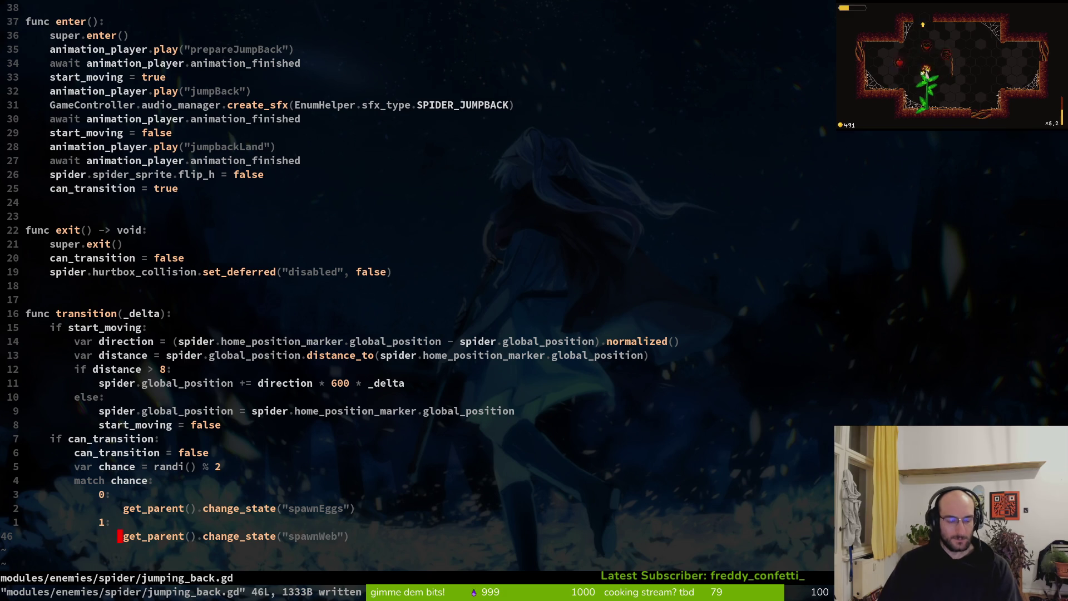
# Step: Reopen spawn_web.gd and jump to the end of the file
pyautogui.press('space')
pyautogui.press('f')
pyautogui.press('f')
pyautogui.write('spawn')
pyautogui.press('Return')
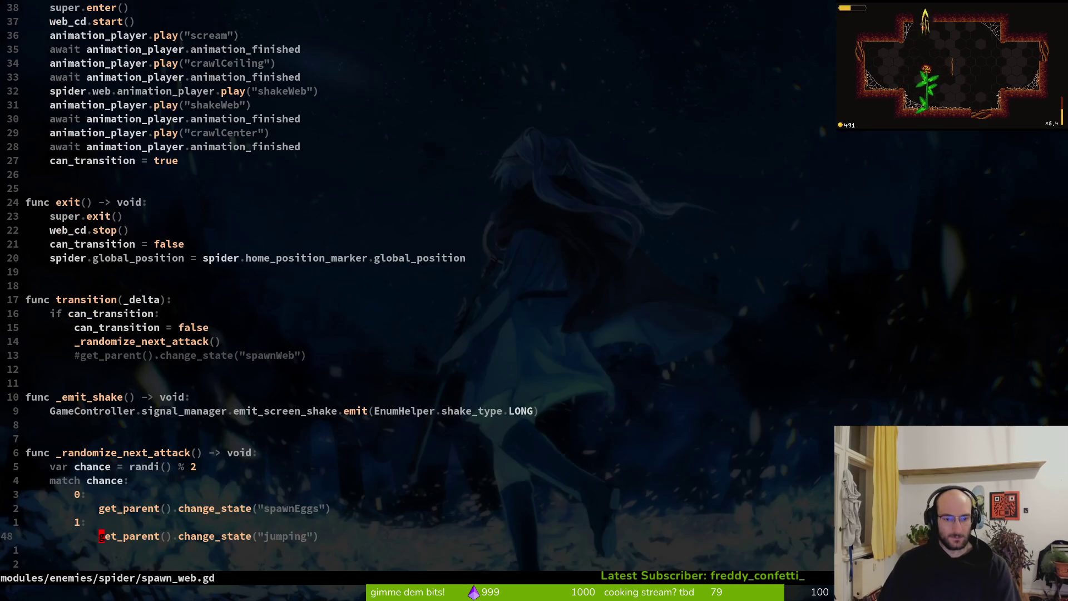
pyautogui.press('G')
pyautogui.press('space')
# Step: Open spawn_eggs.gd and jump to the end of it
pyautogui.press('f')
pyautogui.press('f')
pyautogui.write('spaweg')
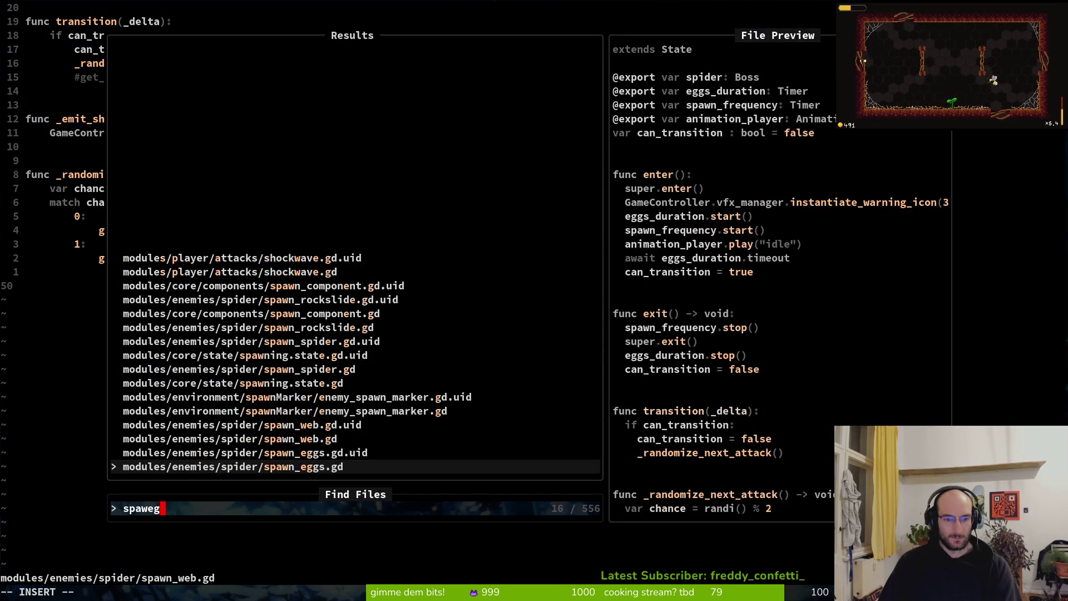
pyautogui.press('Return')
pyautogui.press('G')
# Step: Open spawn_rockslide.gd, save it, and jump to its end
pyautogui.press('space')
pyautogui.press('f')
pyautogui.press('f')
pyautogui.write('spawn_r')
pyautogui.press('Return')
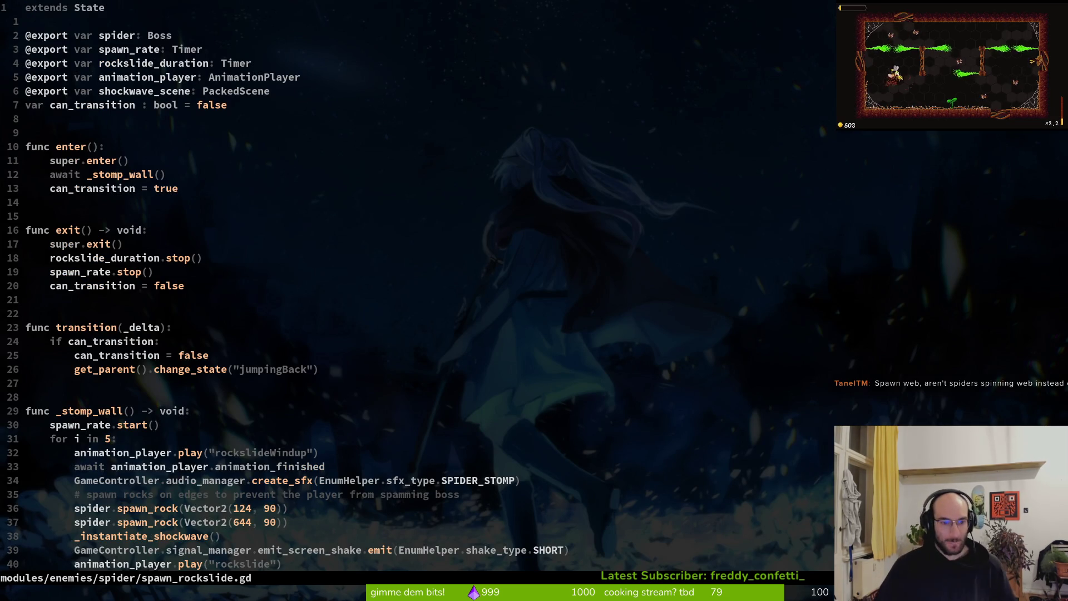
pyautogui.hotkey('ctrl', 's')
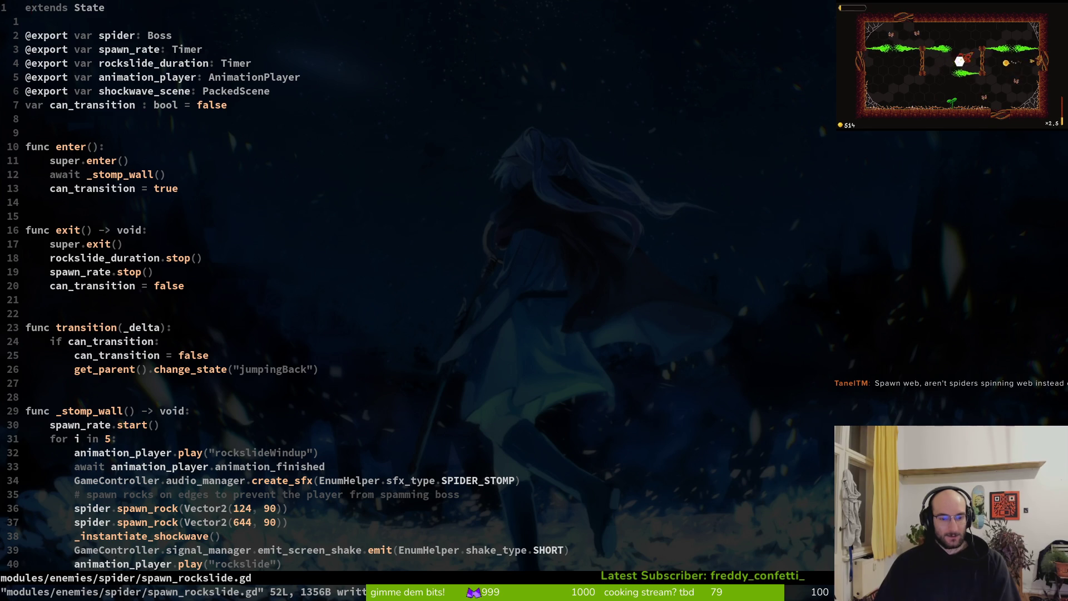
pyautogui.press('G')
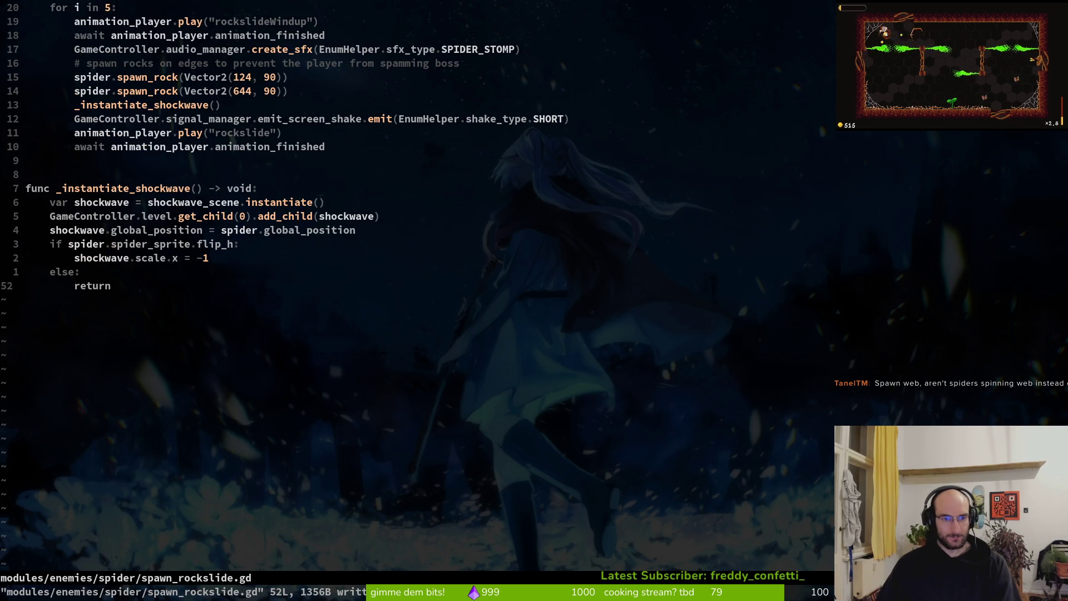
# Step: Open jumping_back.gd to review it, then go back to the Godot editor
pyautogui.press('space')
pyautogui.press('f')
pyautogui.press('f')
pyautogui.write('jumpbac')
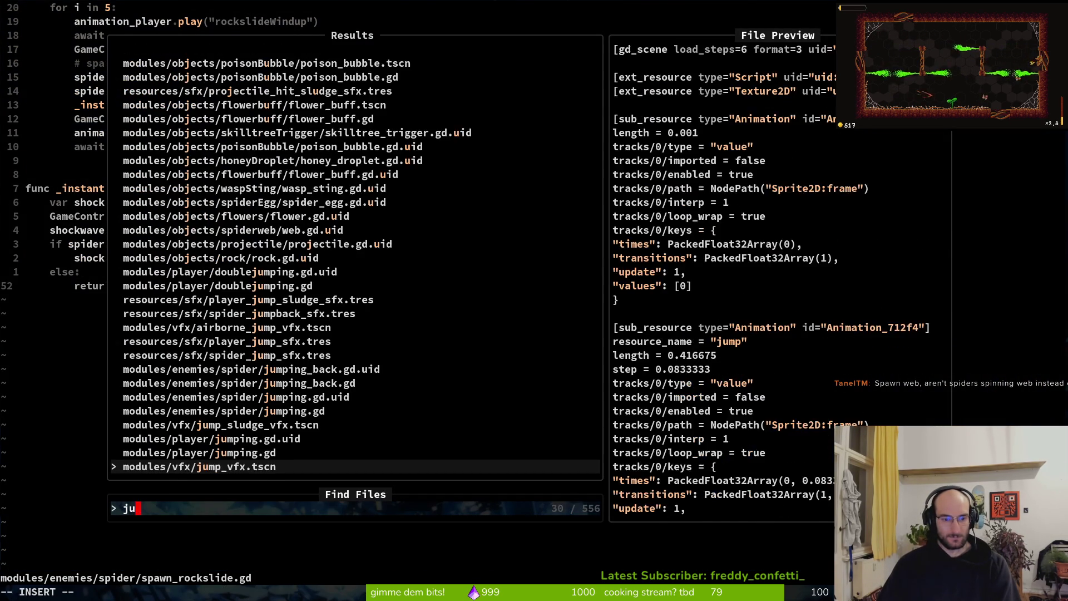
pyautogui.press('Up')
pyautogui.press('Return')
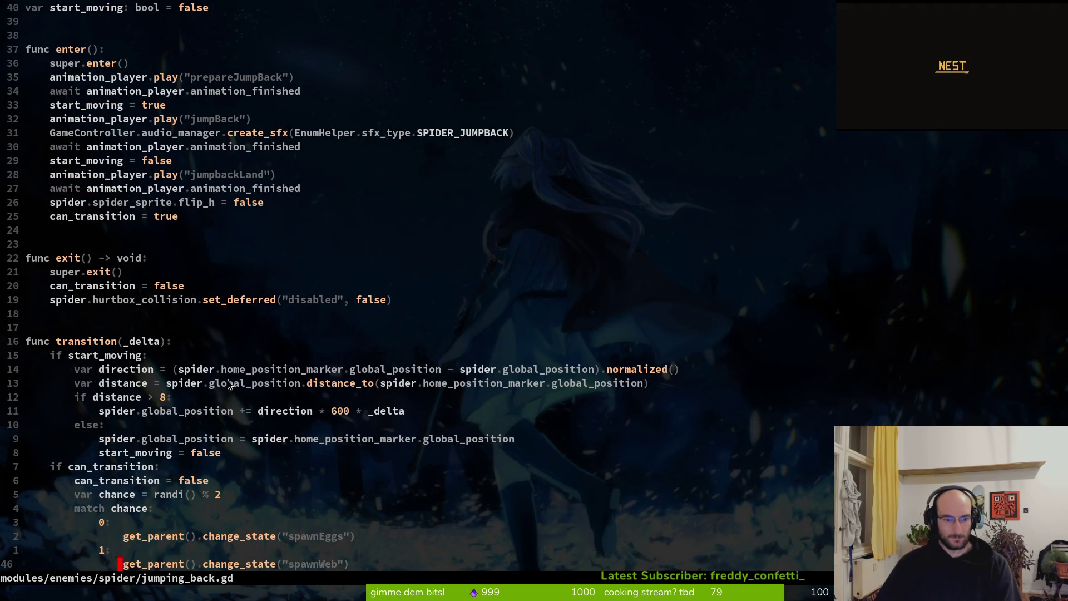
pyautogui.scroll(2, 200, 278)
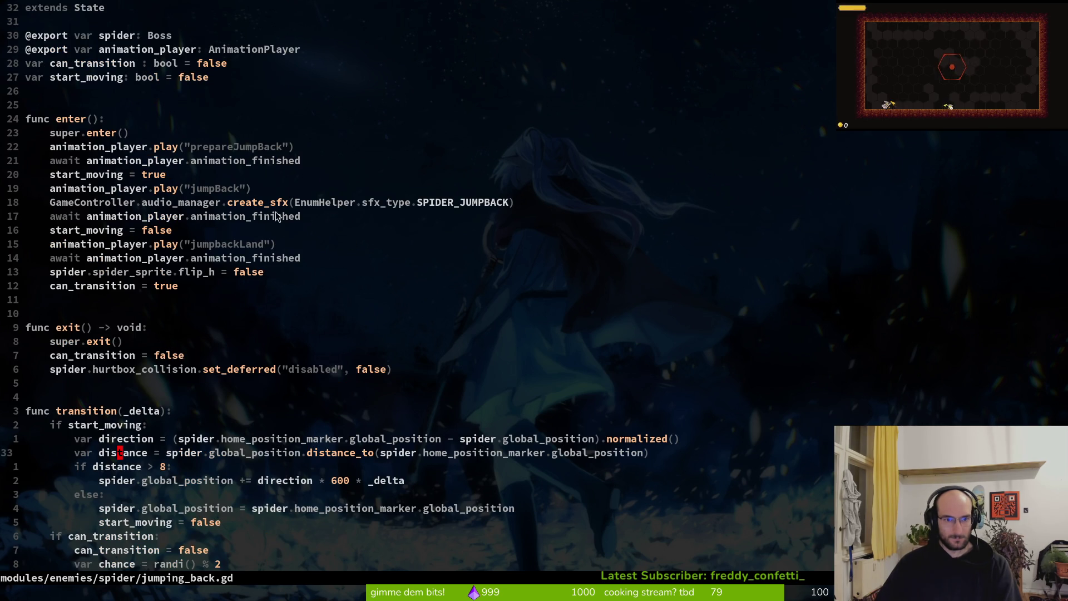
pyautogui.hotkey('alt', 'Tab')
pyautogui.hotkey('alt', 'Tab')
pyautogui.hotkey('alt', 'Tab')
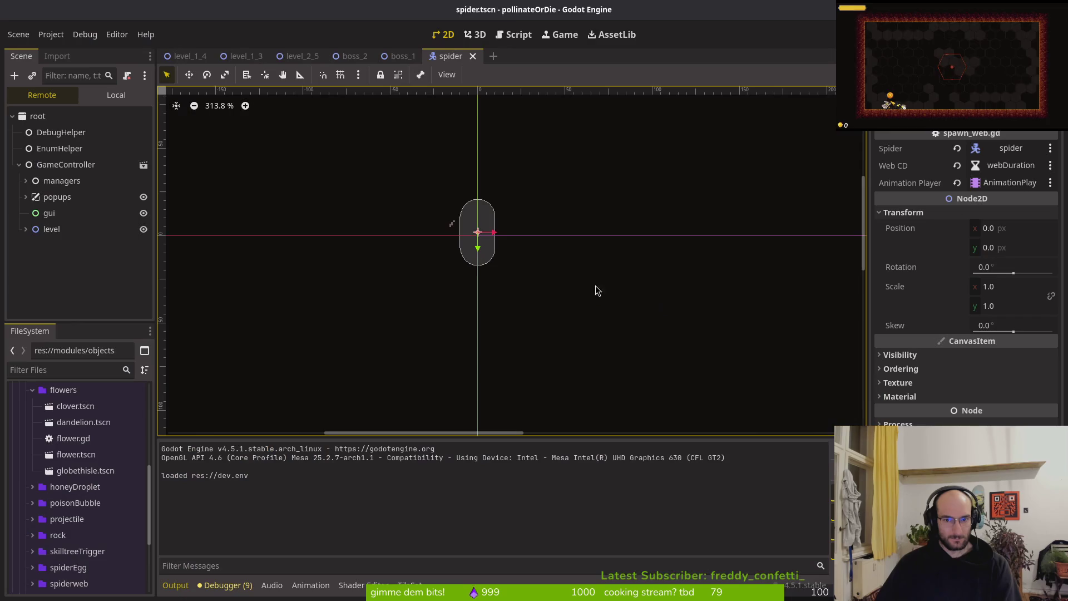
# Step: In boss_2's local node tree, nudge Marker2D up to y 163
pyautogui.click(348, 62)
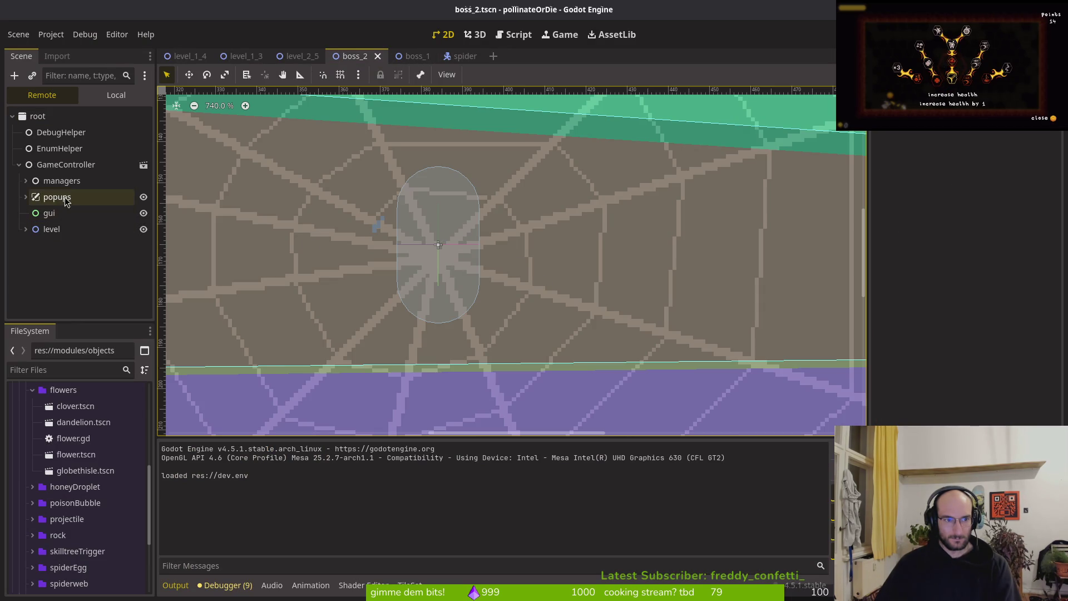
pyautogui.click(117, 95)
pyautogui.click(84, 261)
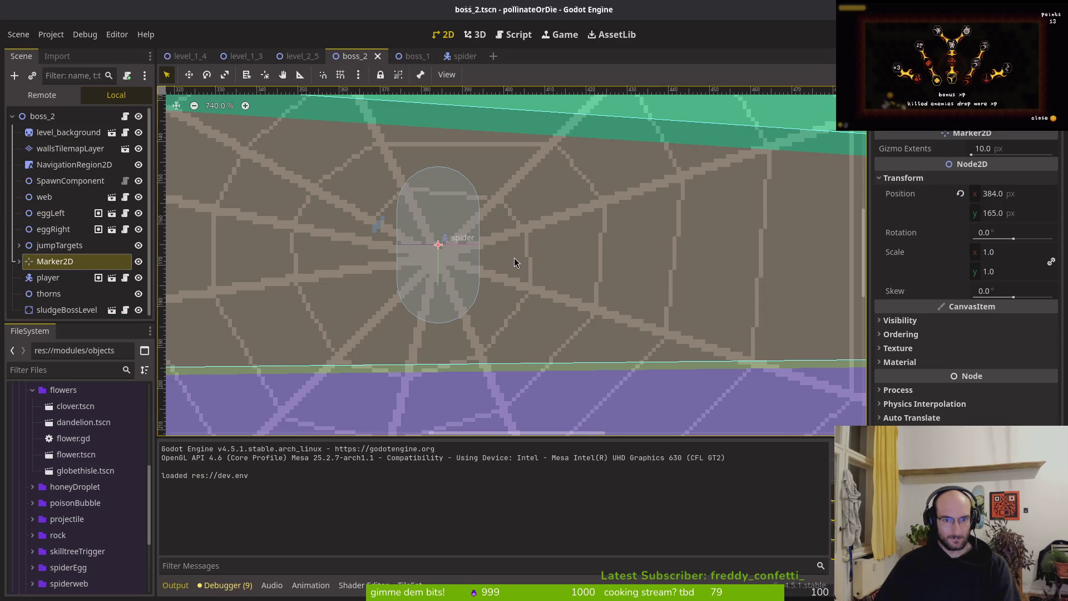
pyautogui.press('Up')
pyautogui.press('Up')
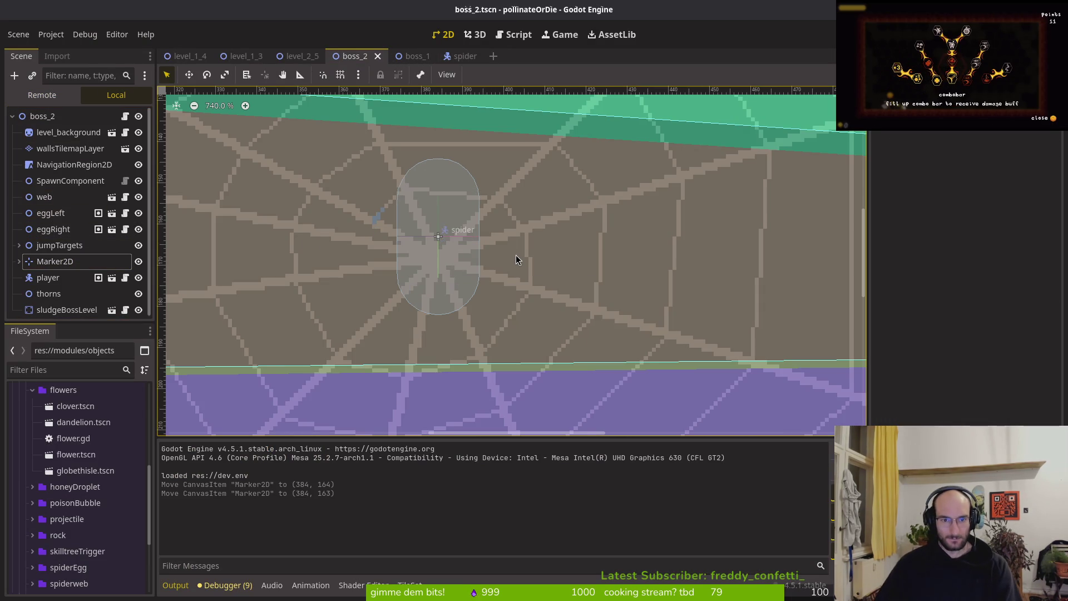
# Step: Expand Marker2D to check its spider child, then clear the selection
pyautogui.click(54, 261)
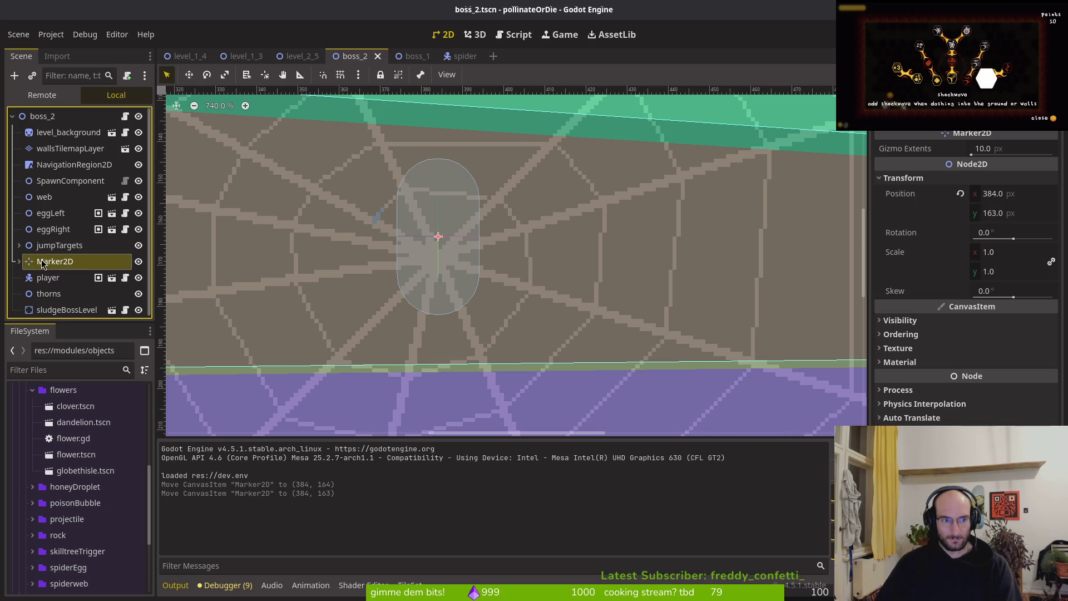
pyautogui.click(19, 260)
pyautogui.click(54, 278)
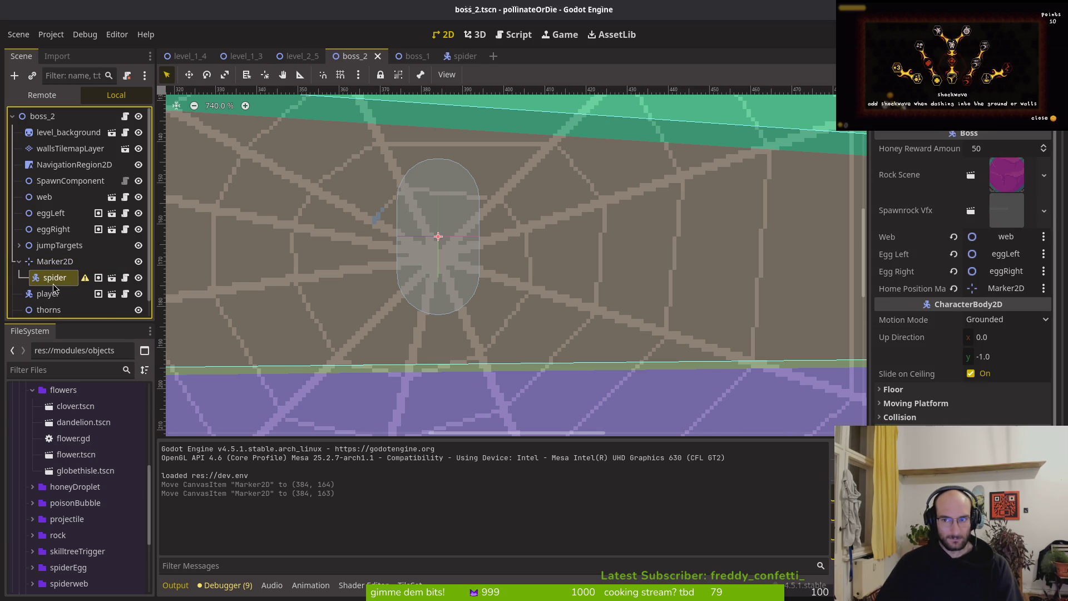
pyautogui.click(54, 261)
pyautogui.click(410, 274)
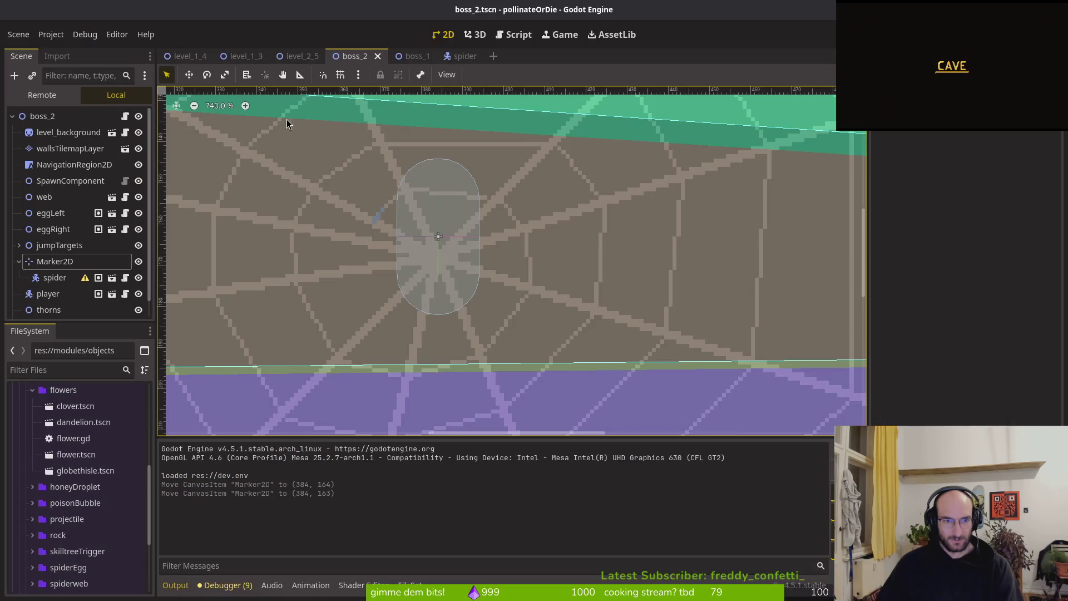
# Step: Run the game with F5 to test the new marker position
pyautogui.press('space')
pyautogui.press('f')
pyautogui.press('f')
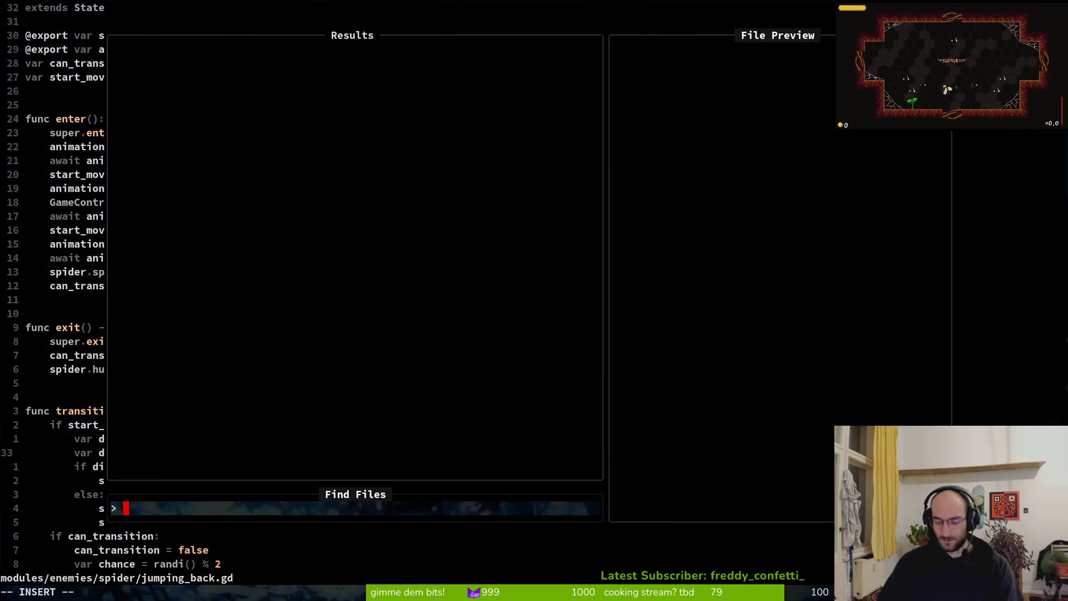
pyautogui.press('Escape')
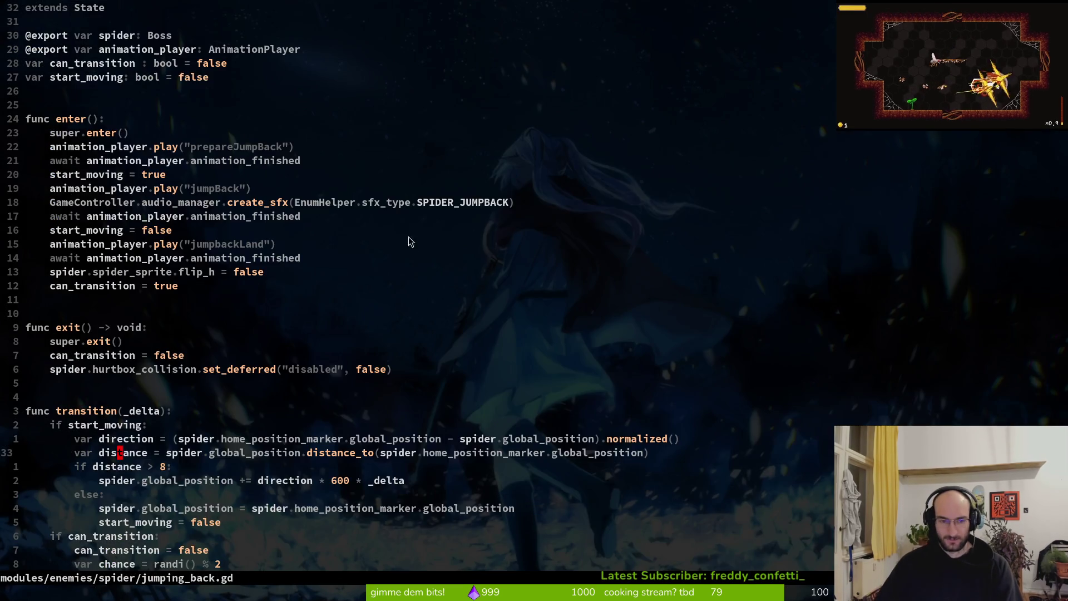
pyautogui.hotkey('alt', 'Tab')
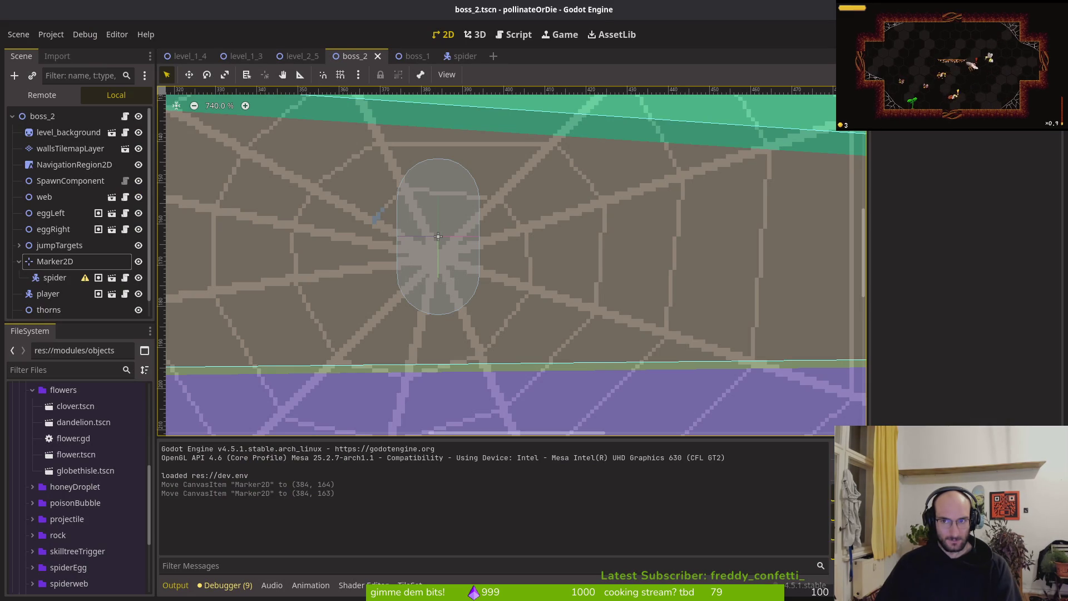
pyautogui.press('F5')
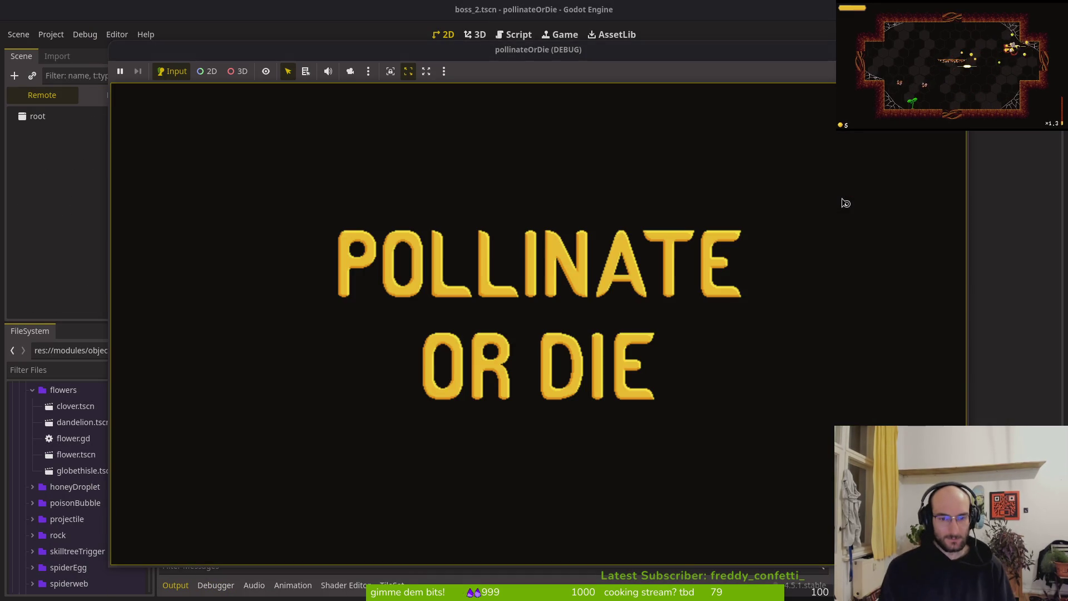
# Step: Enter boss2, dash around the web and attack the spider, then stop the game with F8
pyautogui.press('Return')
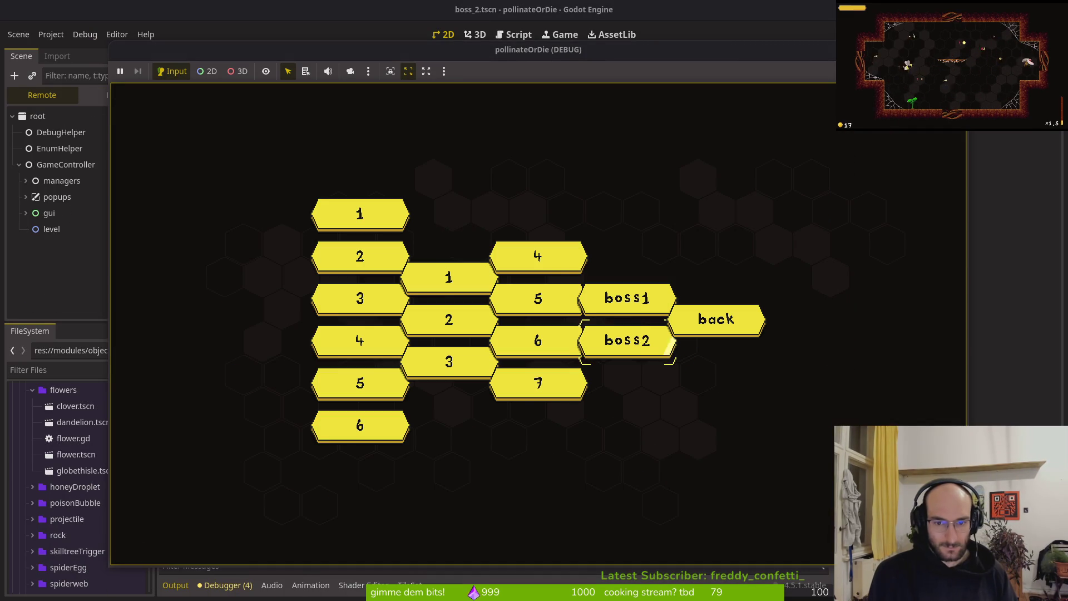
pyautogui.press('shift')
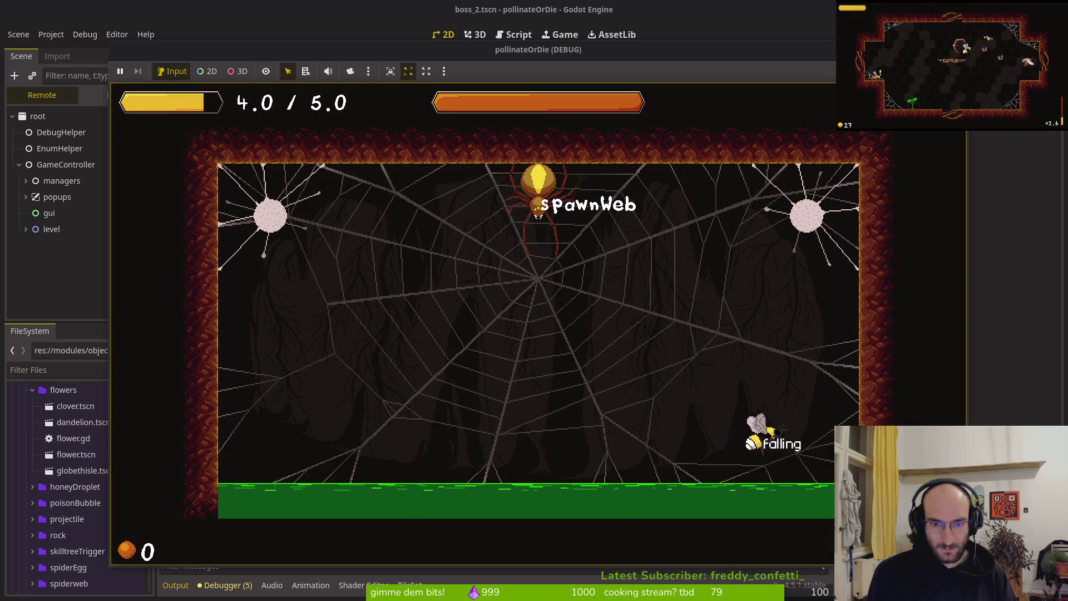
pyautogui.press('shift')
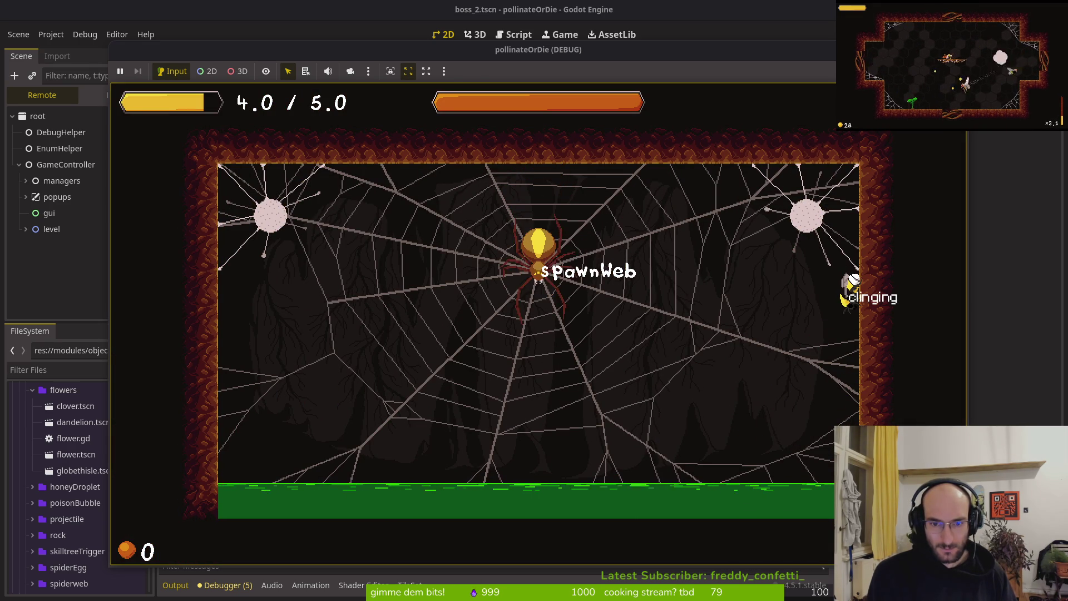
pyautogui.press('shift')
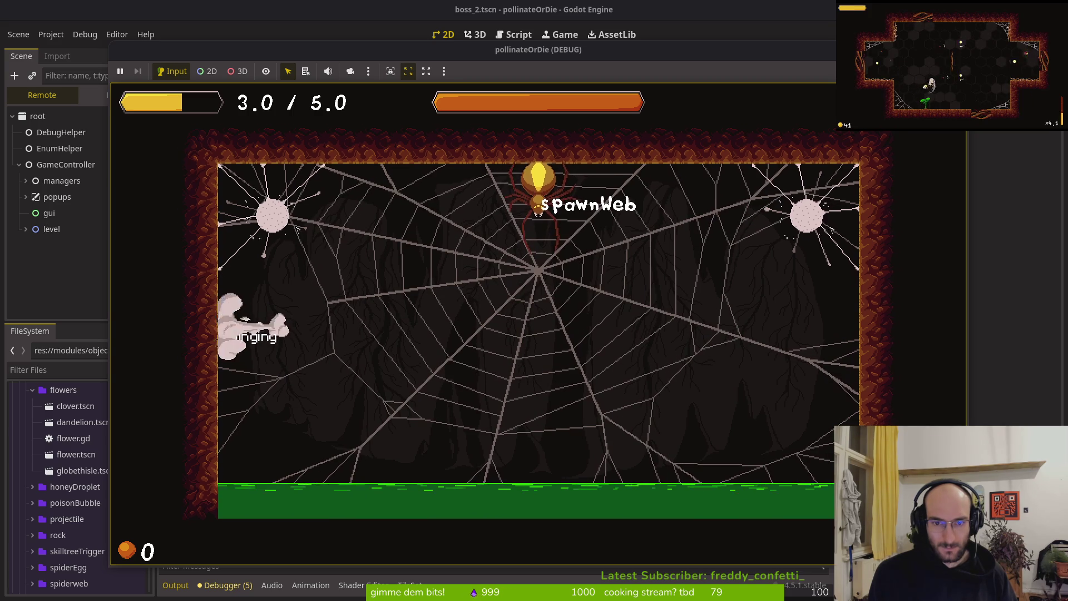
pyautogui.press('Right')
pyautogui.press('shift')
pyautogui.press('Right')
pyautogui.press('j')
pyautogui.press('j')
pyautogui.press('Left')
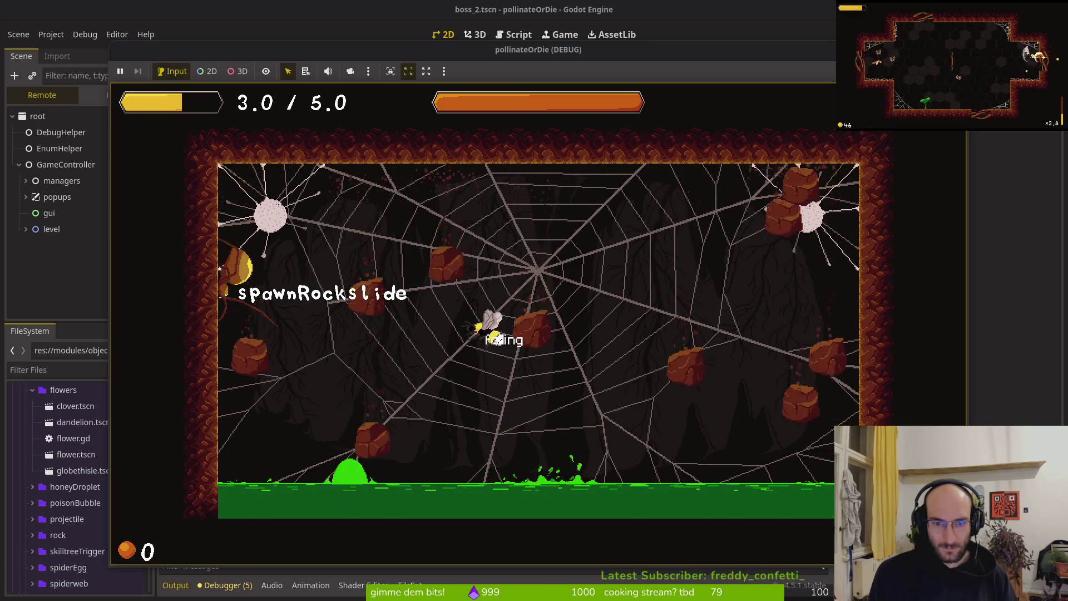
pyautogui.press('j')
pyautogui.press('Left')
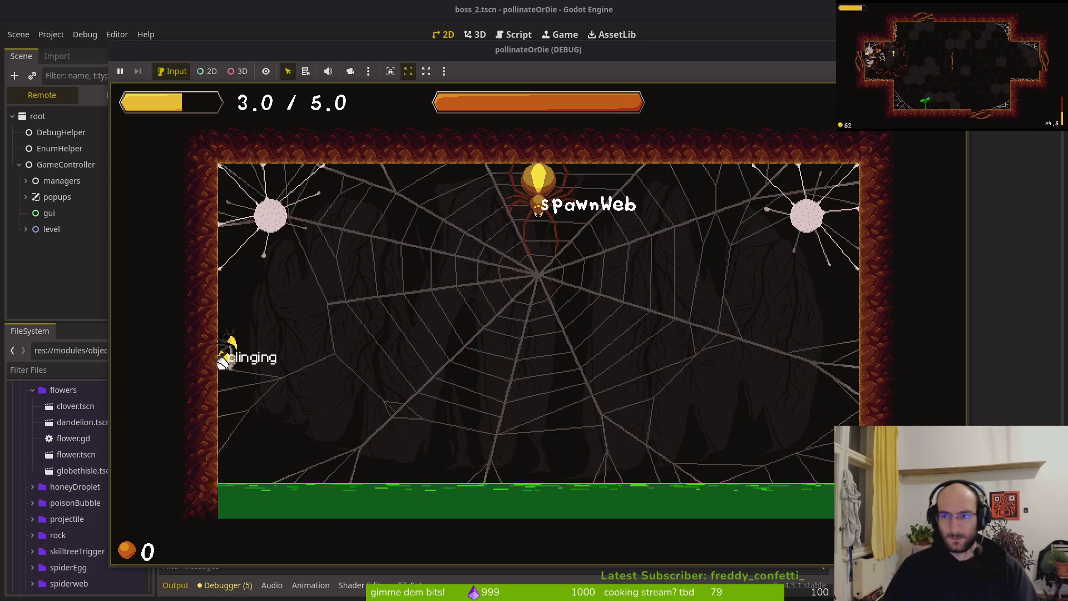
pyautogui.press('F8')
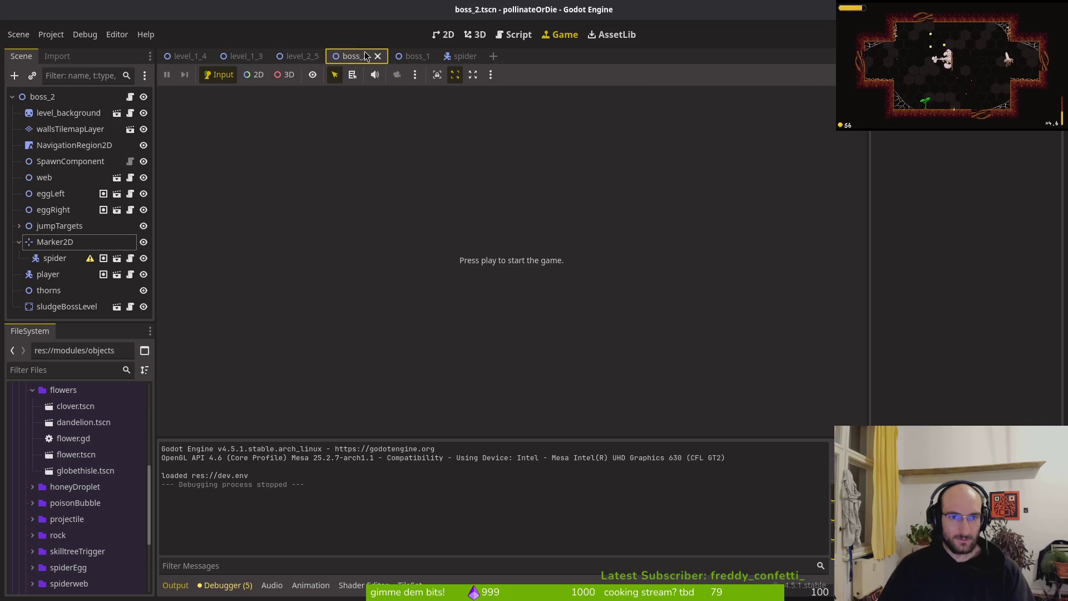
# Step: Nudge the spider up one pixel, check Marker2D at (384, 167), and run the game
pyautogui.click(436, 35)
pyautogui.click(443, 261)
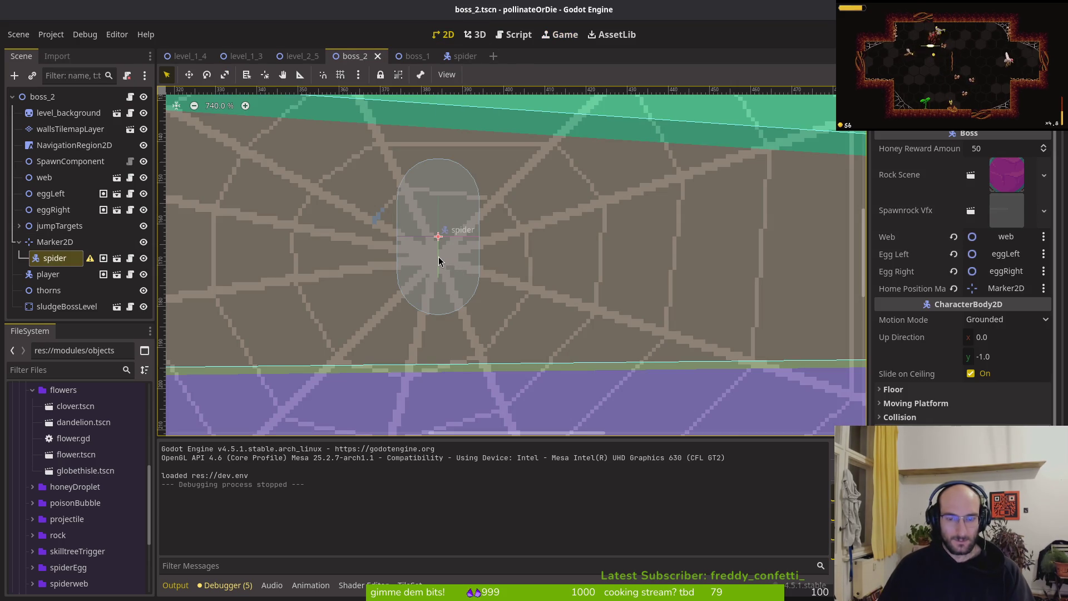
pyautogui.press('Up')
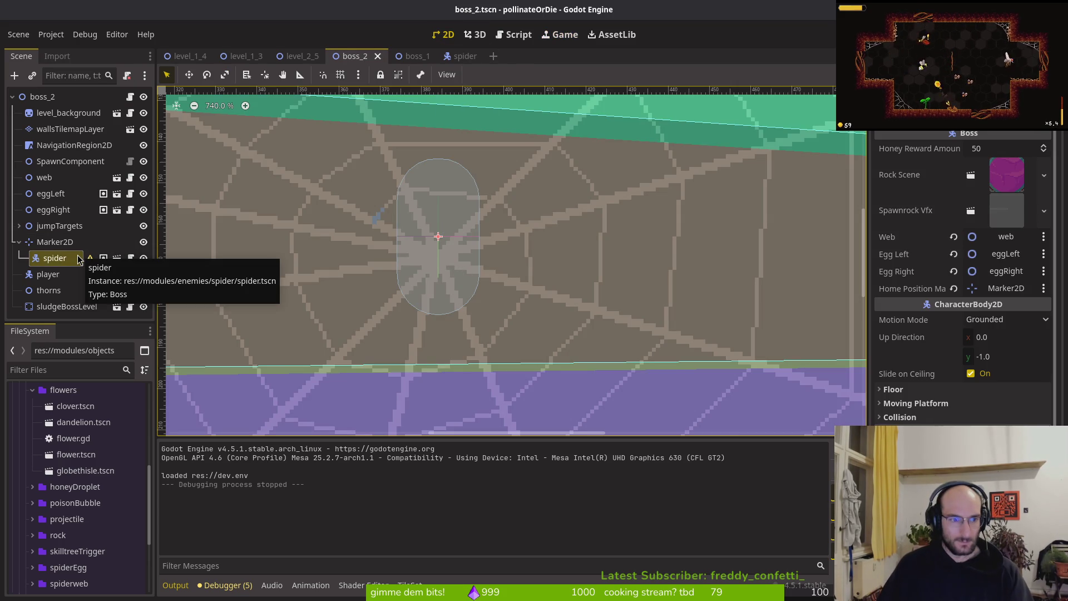
pyautogui.click(56, 241)
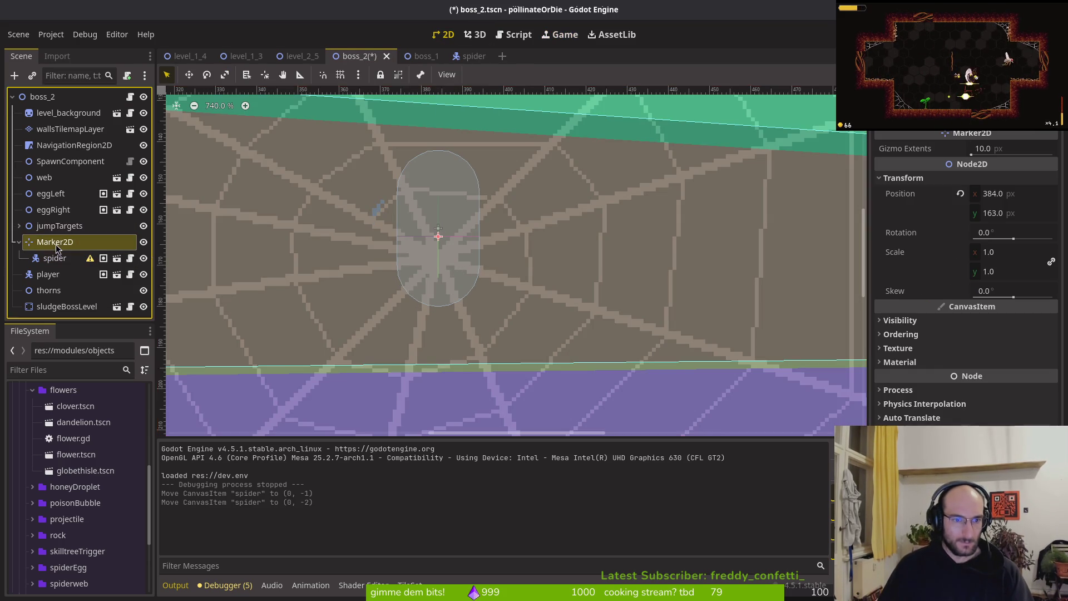
pyautogui.click(394, 274)
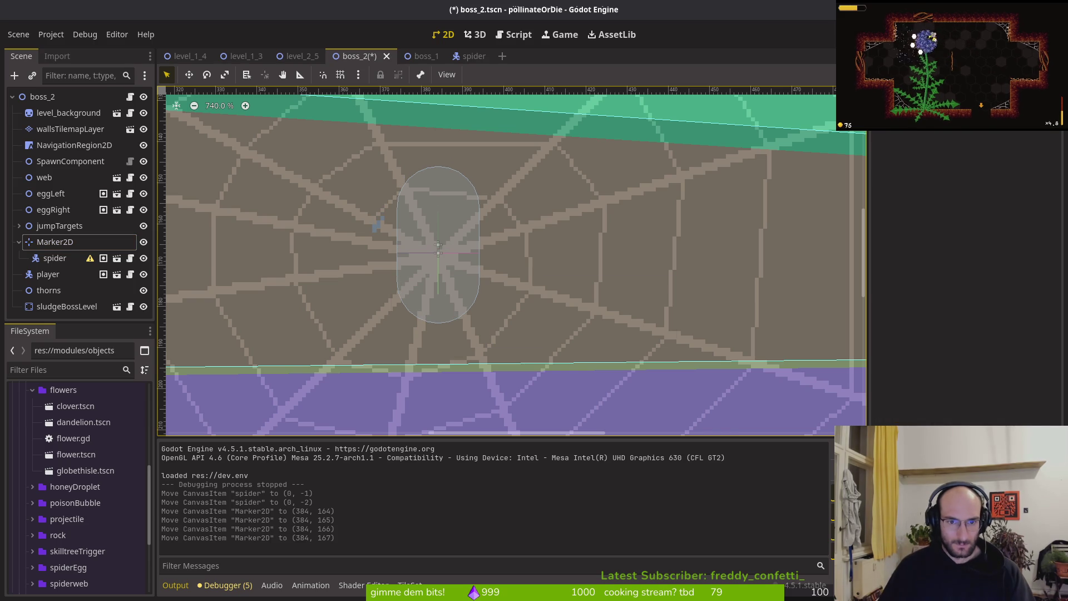
pyautogui.press('F5')
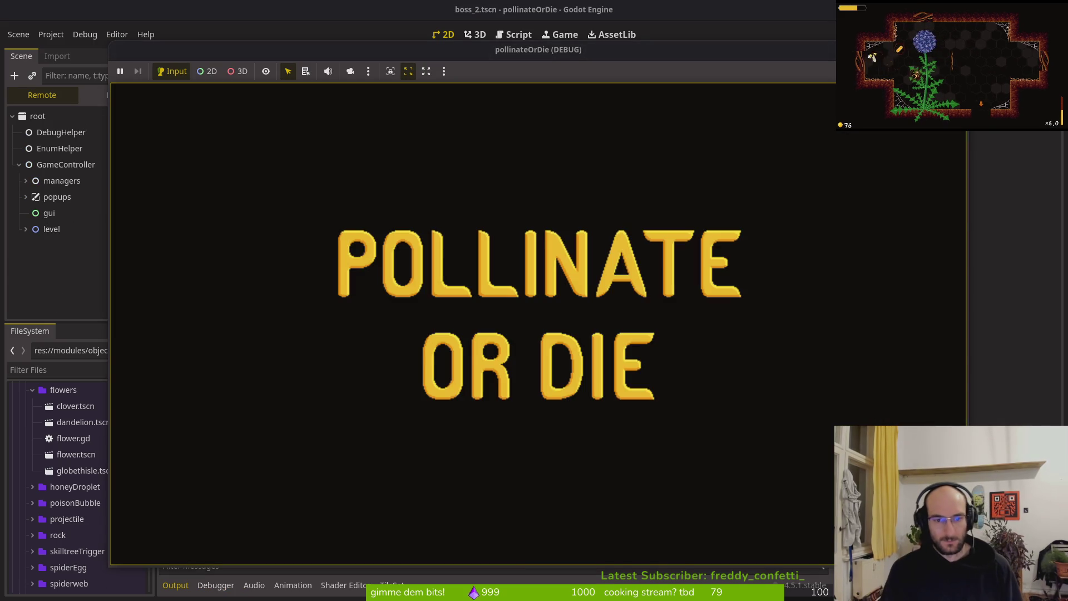
# Step: Play into the boss2 arena briefly, then return to editing boss_2
pyautogui.press('Return')
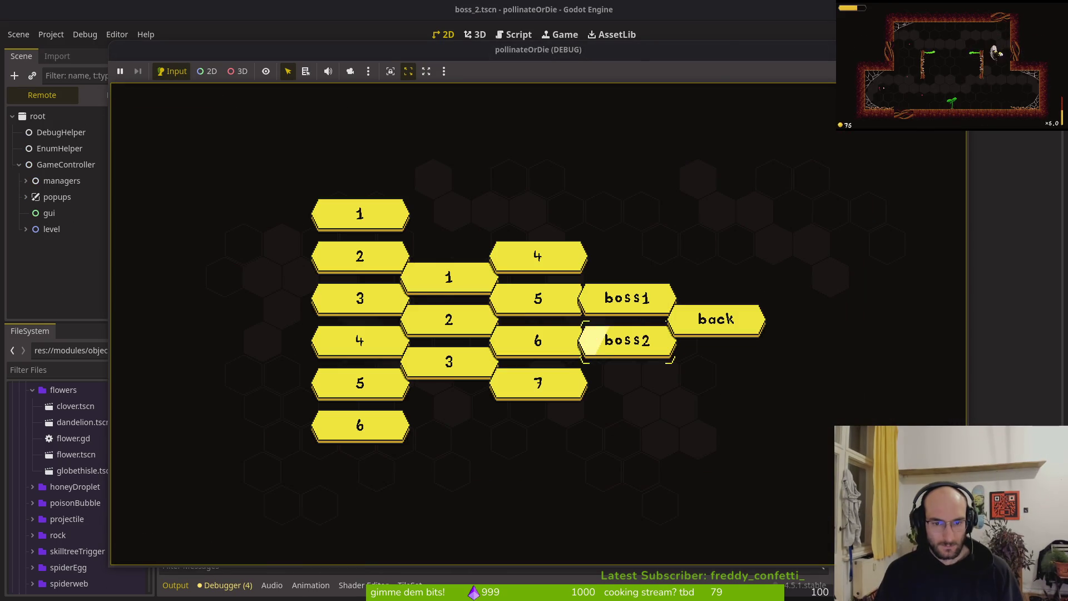
pyautogui.press('Return')
pyautogui.press('shift')
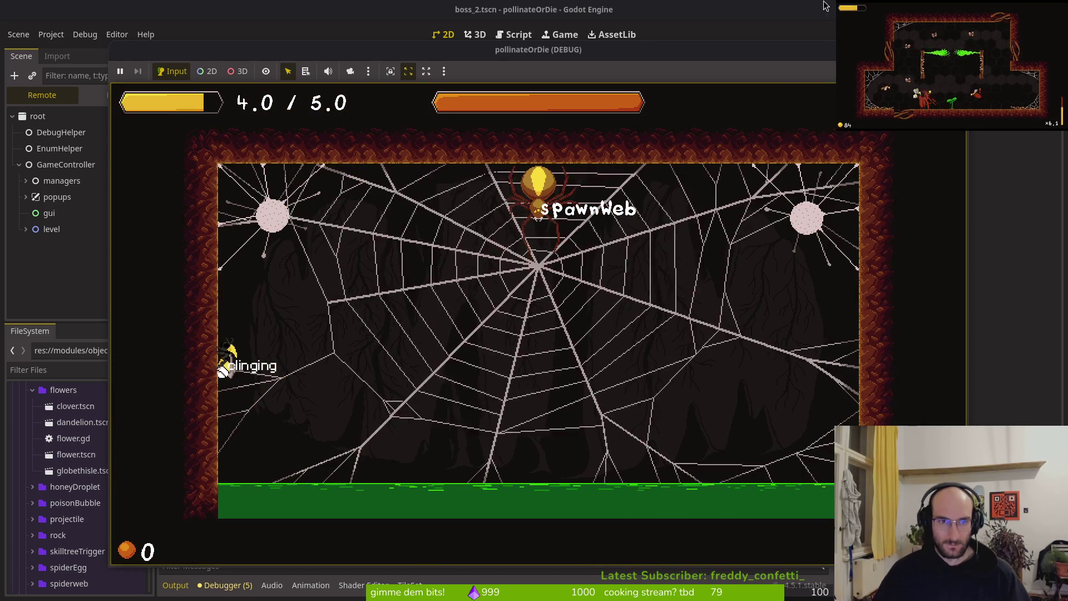
pyautogui.hotkey('ctrl', 'F1')
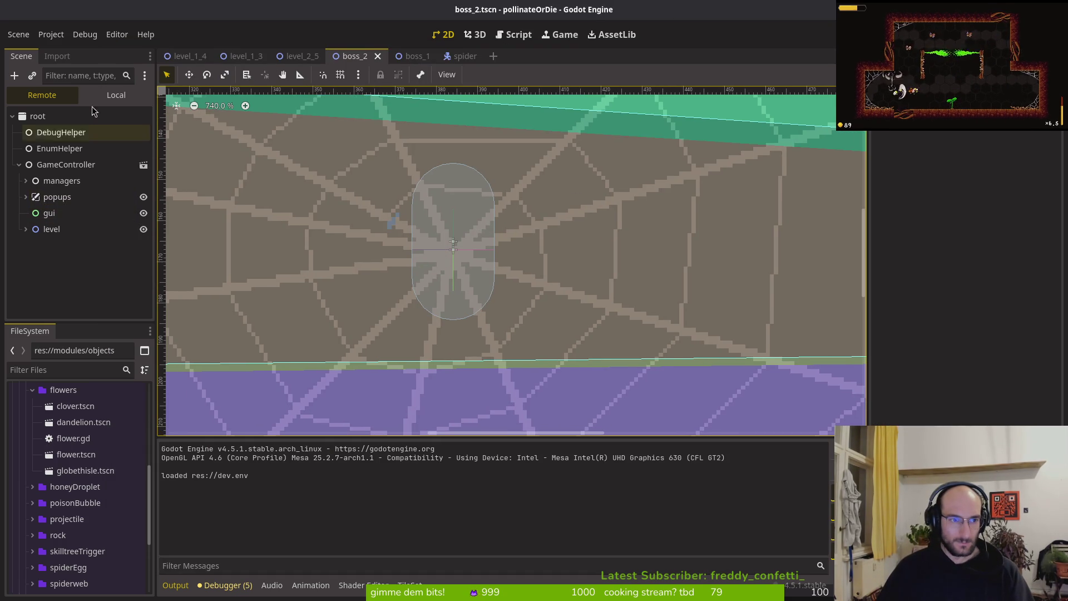
# Step: Drag Marker2D to the spider's centre at (384, 165), save, and relaunch the game
pyautogui.click(114, 93)
pyautogui.click(54, 261)
pyautogui.moveTo(369, 272); pyautogui.dragTo(363, 262)
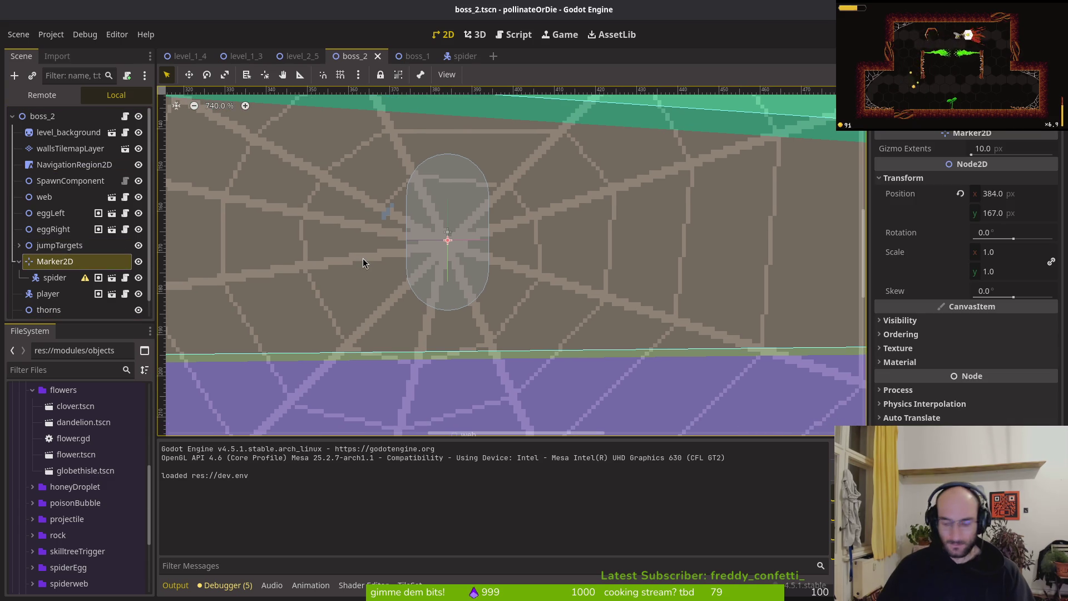
pyautogui.press('F5')
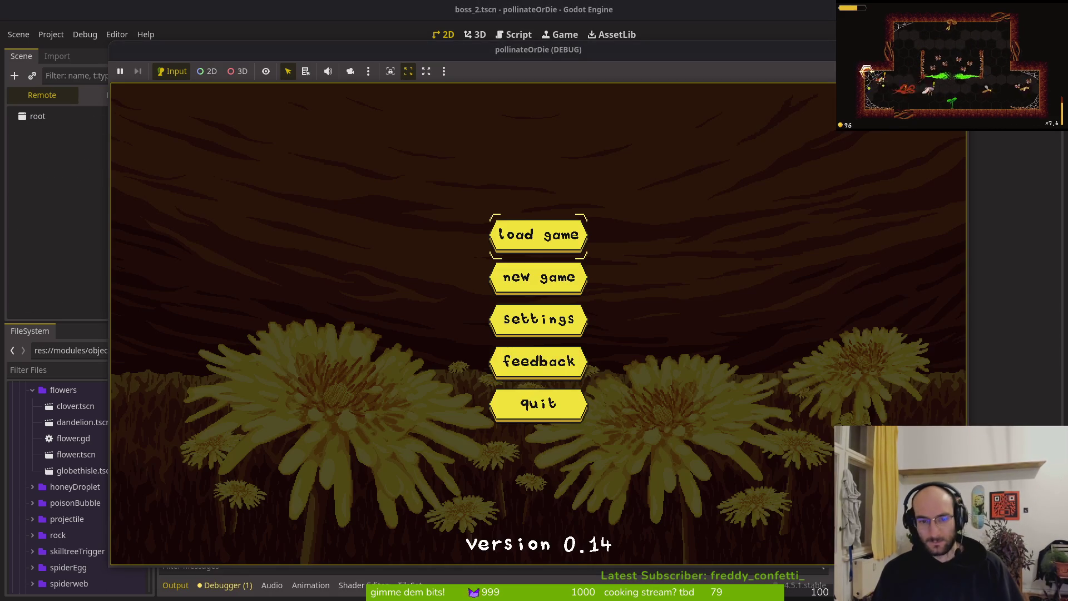
# Step: Load boss2, dodge the spider's eggs and web while dashing across the arena, then stop with F8
pyautogui.press('Return')
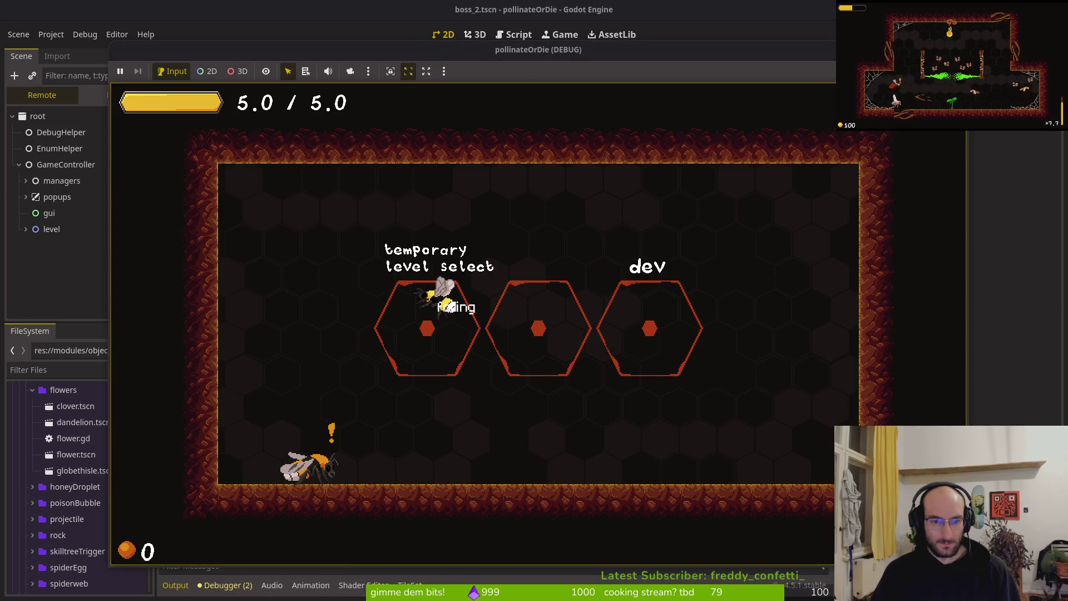
pyautogui.press('Return')
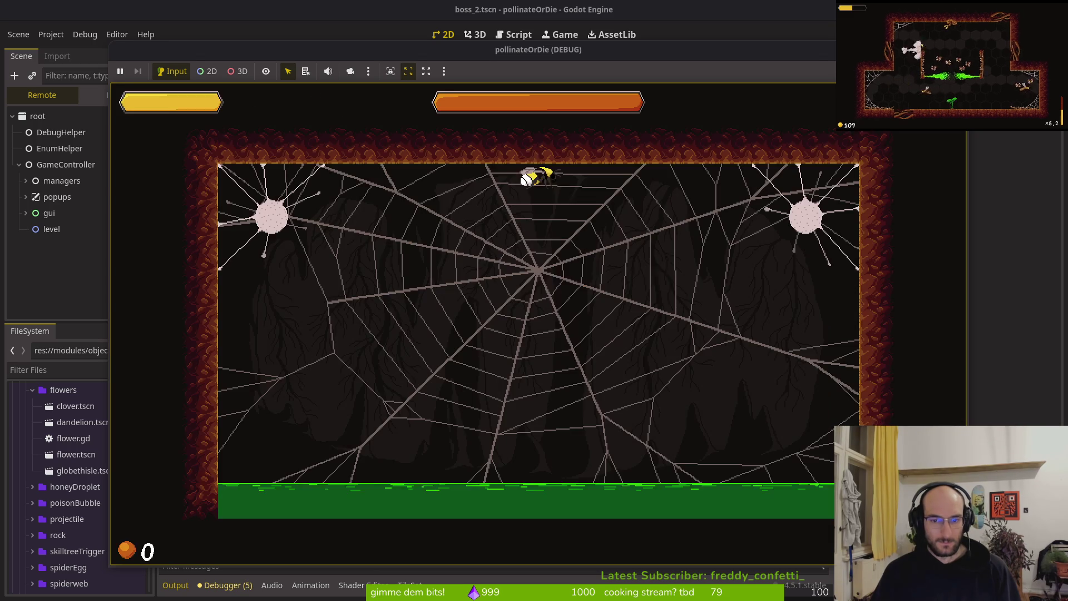
pyautogui.press('shift')
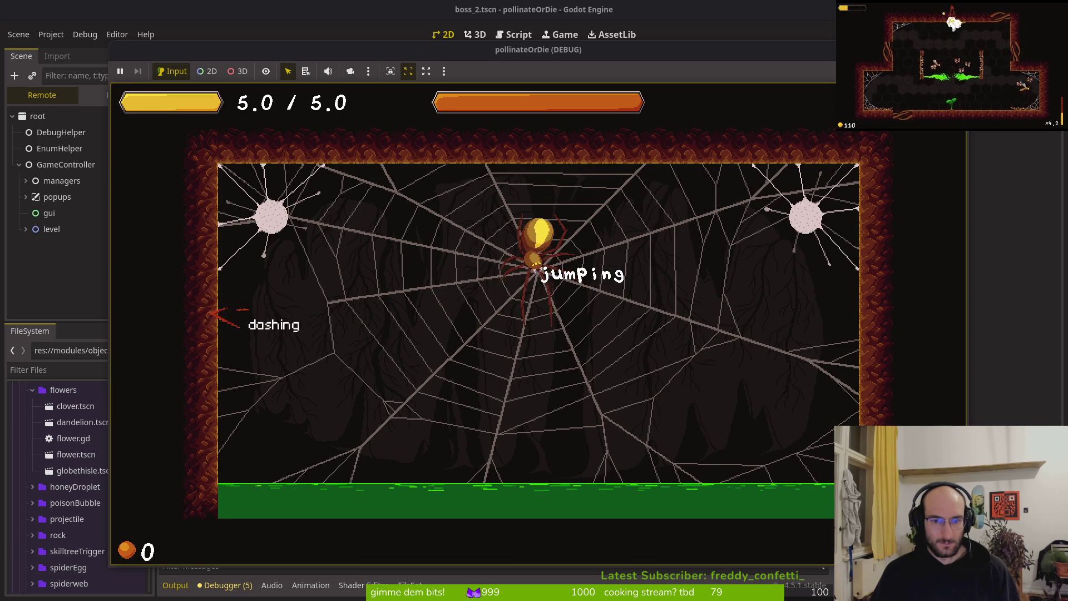
pyautogui.press('x')
pyautogui.press('Right')
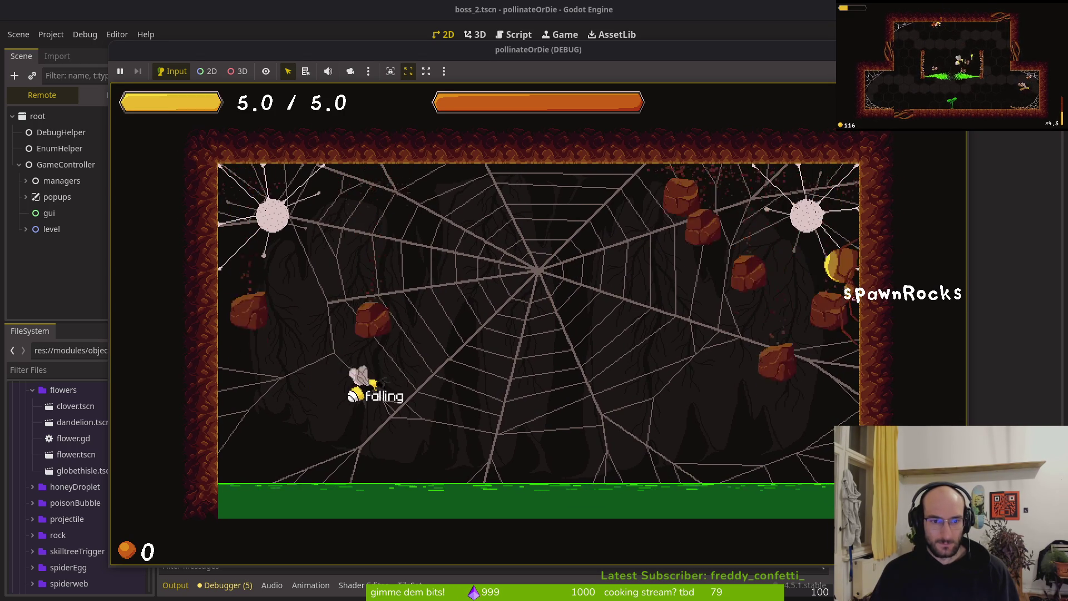
pyautogui.press('shift')
pyautogui.press('Left')
pyautogui.press('Right')
pyautogui.press('Left')
pyautogui.press('shift')
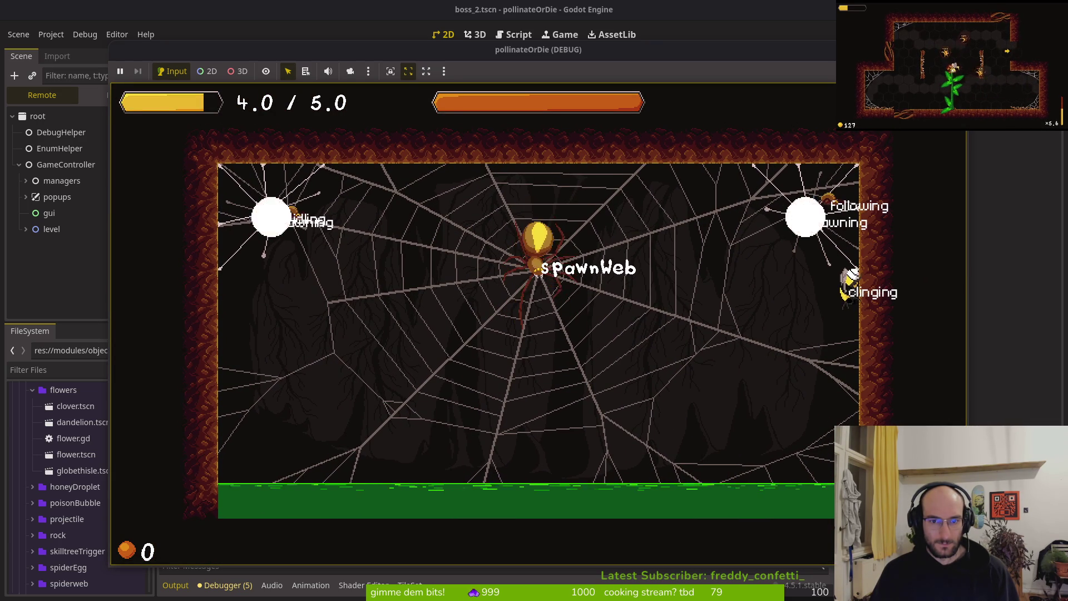
pyautogui.press('Left')
pyautogui.press('shift')
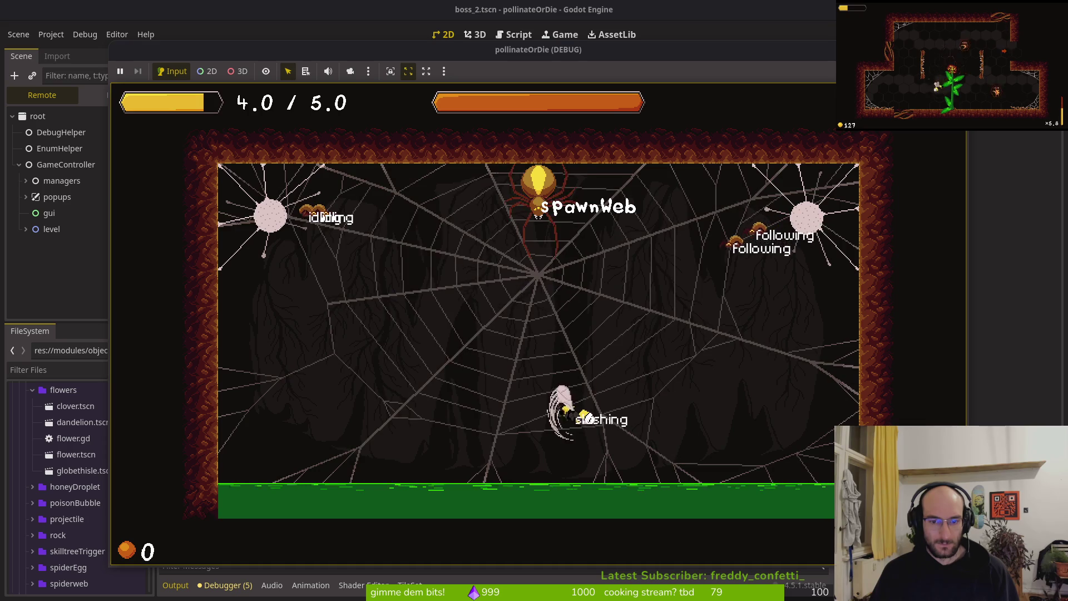
pyautogui.press('shift')
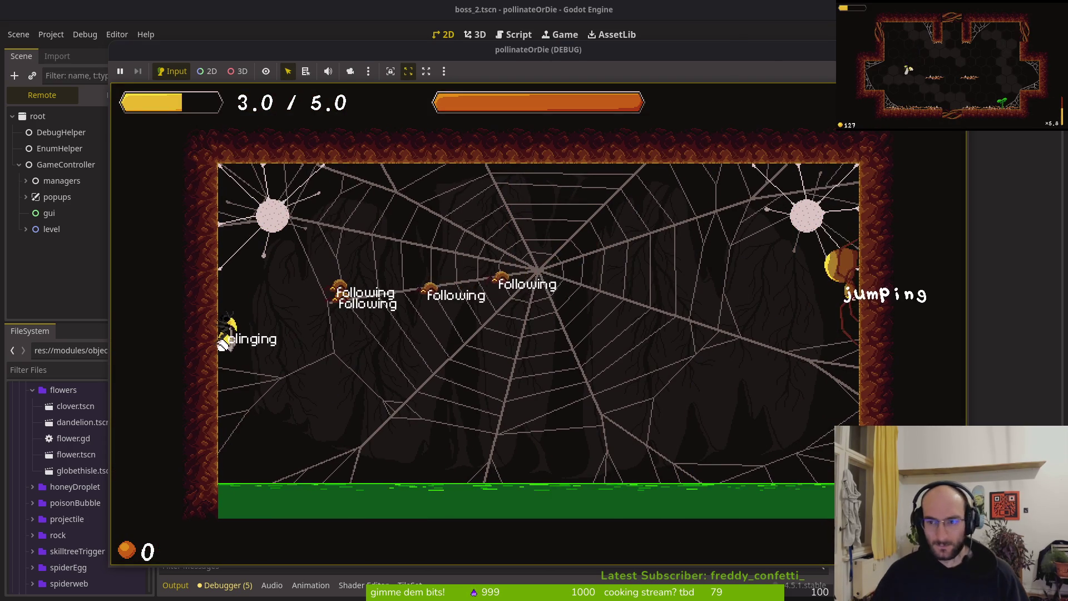
pyautogui.press('F8')
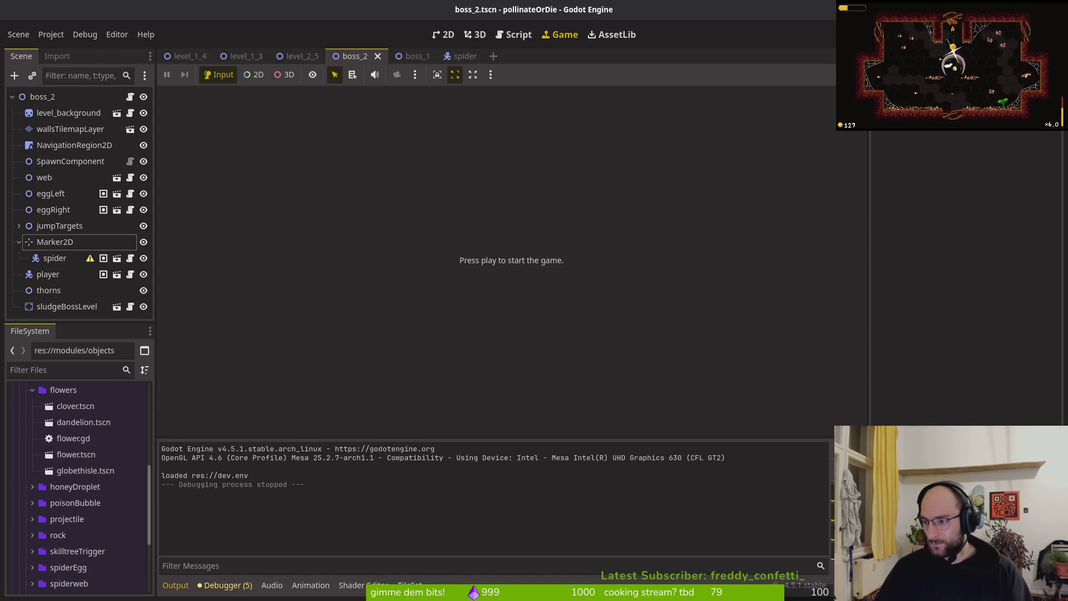
# Step: Open spiderweb.aseprite from recent files and make the legs layer visible
pyautogui.hotkey('alt', 'Tab')
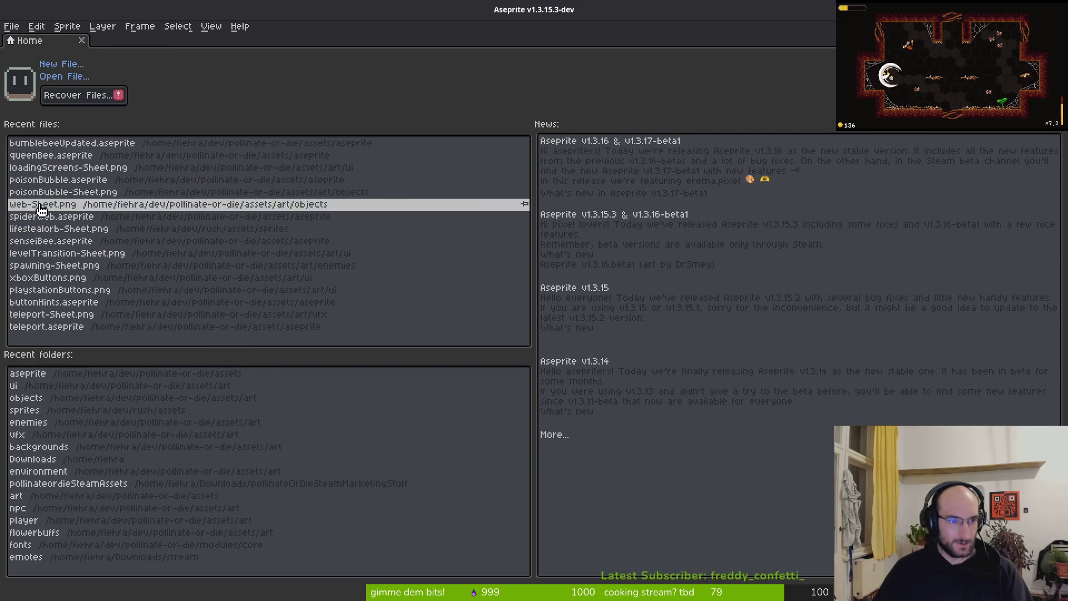
pyautogui.click(53, 216)
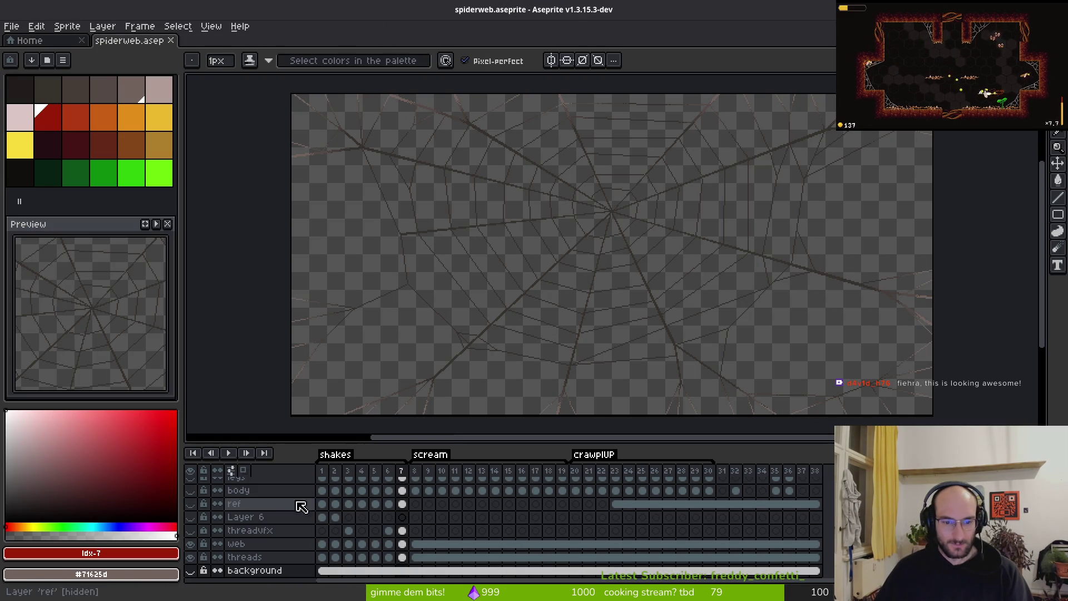
pyautogui.scroll(2, 214, 523)
pyautogui.click(191, 497)
pyautogui.scroll(3, 610, 146)
# Step: Select frame 1 of Layer 7, then jump ahead to frame 8 of the animation
pyautogui.click(525, 487)
pyautogui.click(327, 484)
pyautogui.scroll(-3, 703, 281)
pyautogui.scroll(5, 691, 246)
pyautogui.press('Right')
pyautogui.press('Right')
pyautogui.press('Right')
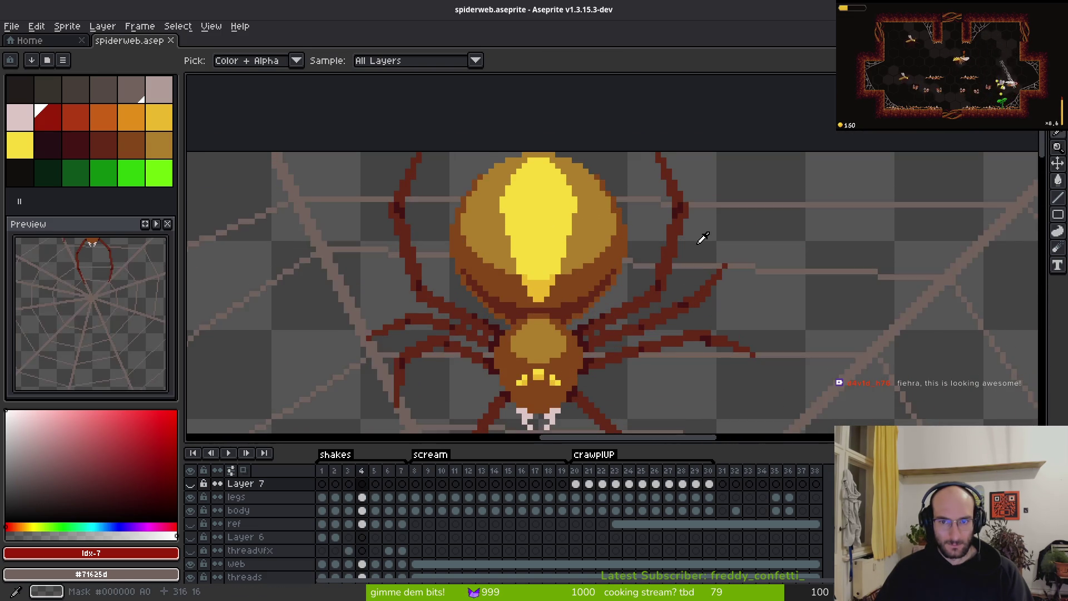
pyautogui.scroll(-3, 699, 247)
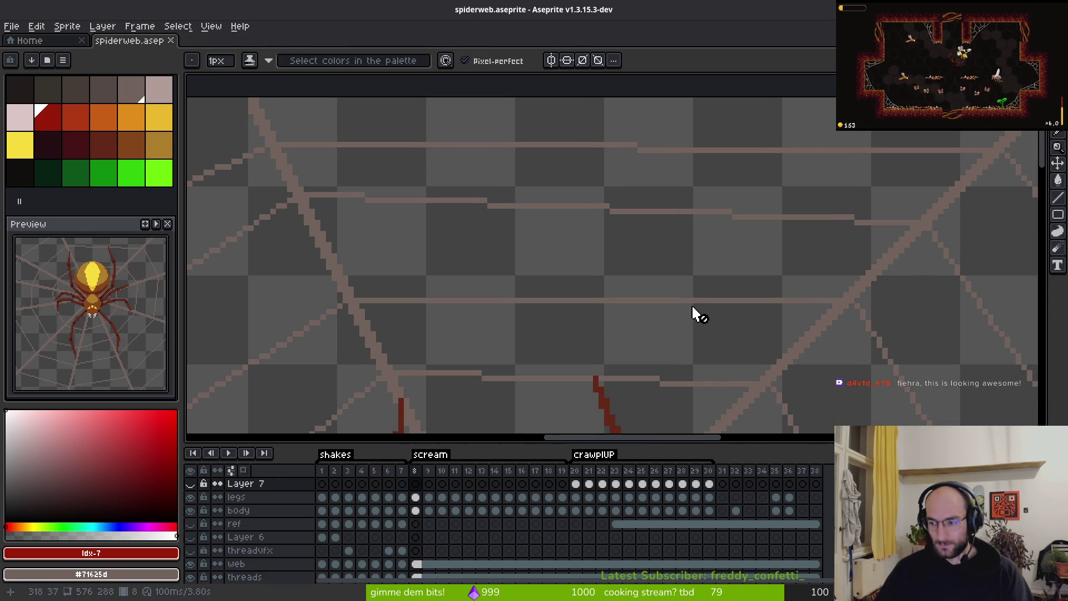
pyautogui.scroll(-2, 696, 304)
pyautogui.scroll(-5, 613, 291)
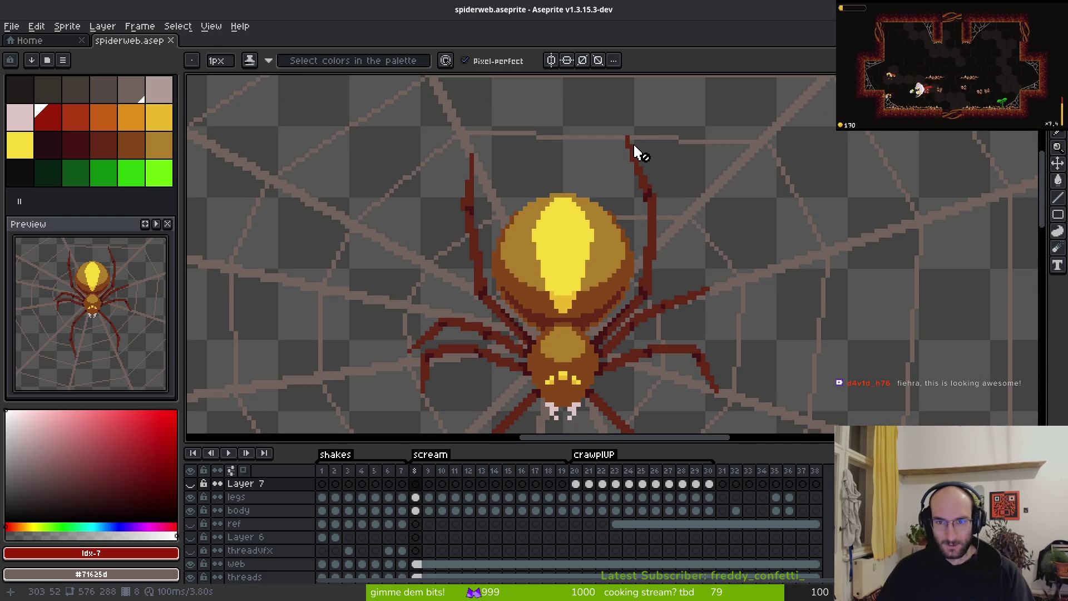
pyautogui.scroll(-5, 632, 174)
pyautogui.scroll(4, 627, 143)
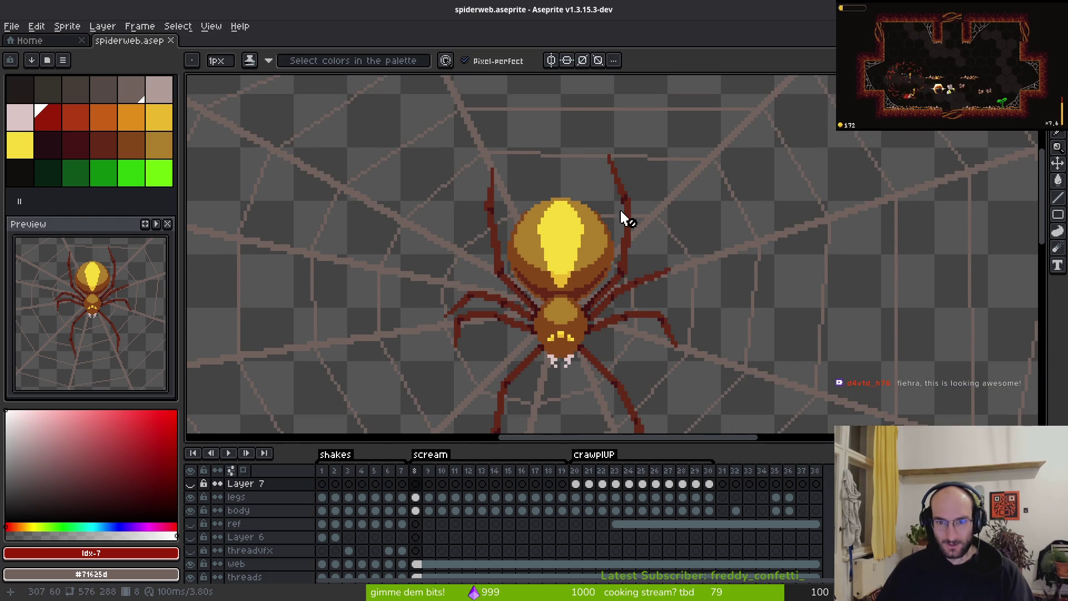
pyautogui.scroll(-2, 619, 228)
pyautogui.scroll(-2, 624, 400)
pyautogui.scroll(-2, 620, 345)
pyautogui.scroll(4, 625, 362)
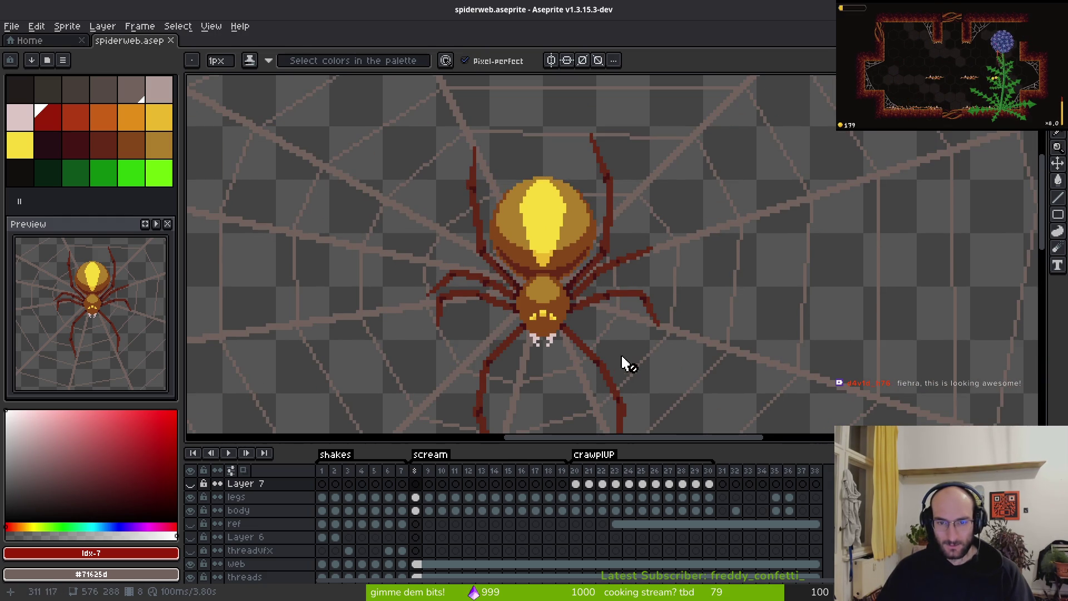
# Step: Step through the crawlUP frames from 9 to past frame 21, following the spider
pyautogui.press('Right')
pyautogui.press('i')
pyautogui.press('Right')
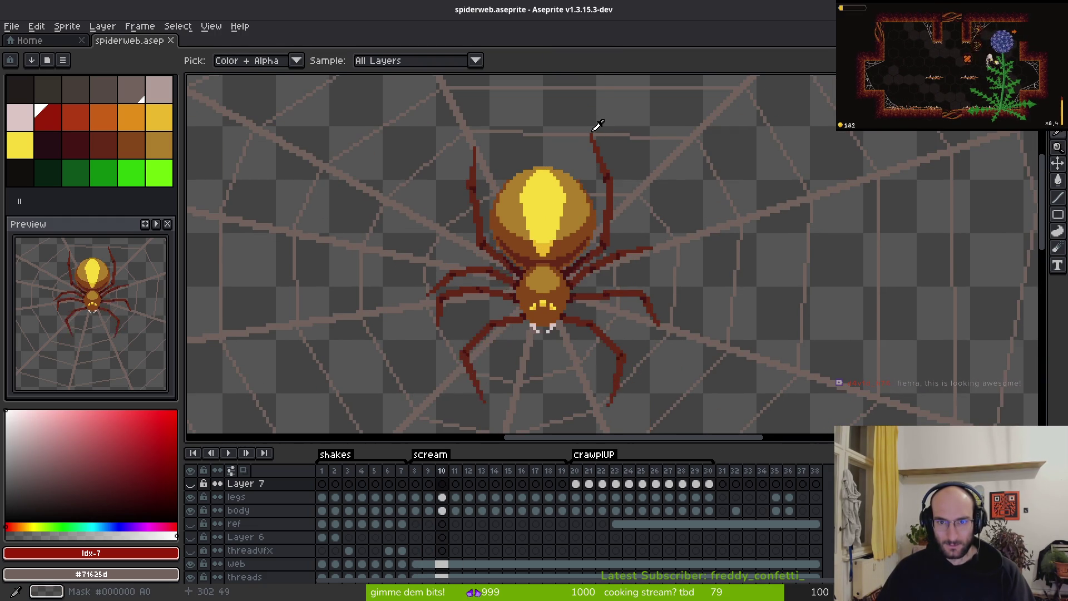
pyautogui.press('Right')
pyautogui.press('Right')
pyautogui.press('Right')
pyautogui.press('Right')
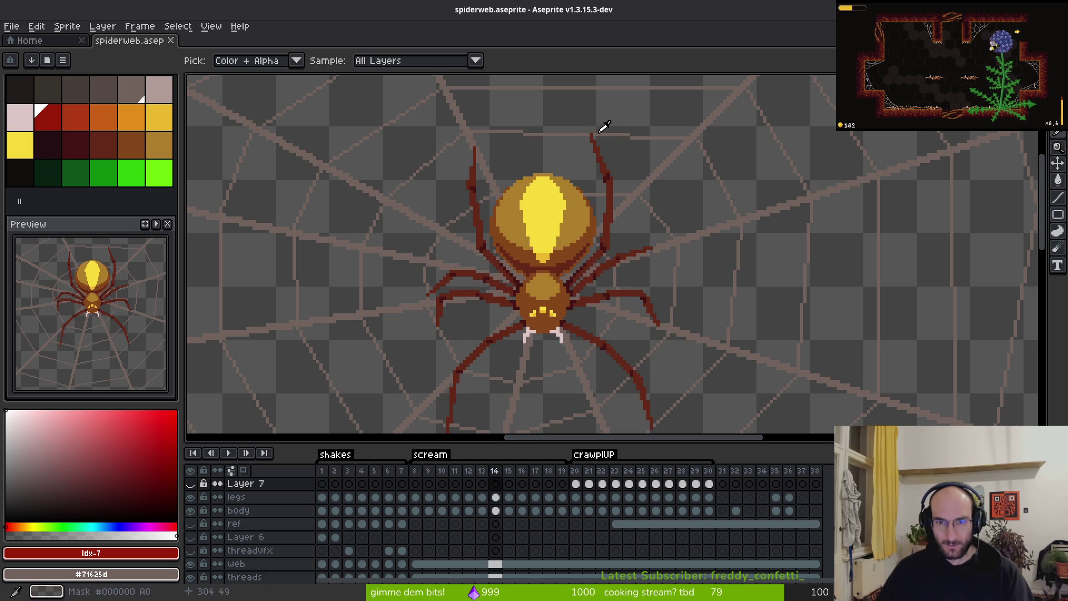
pyautogui.press('Left')
pyautogui.press('Left')
pyautogui.press('Left')
pyautogui.press('Right')
pyautogui.press('Right')
pyautogui.press('Right')
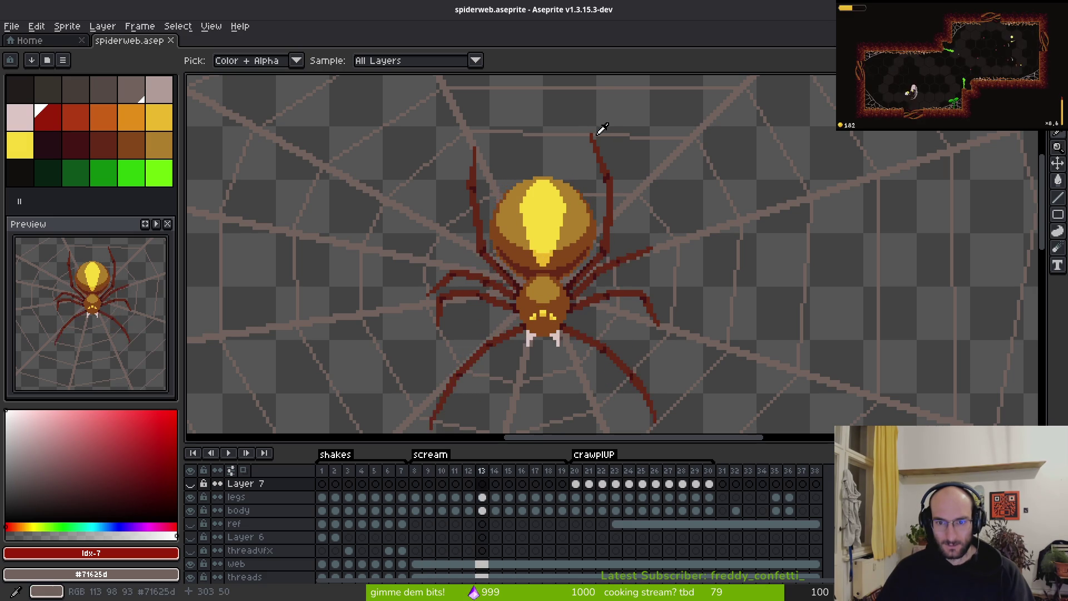
pyautogui.press('Right')
pyautogui.press('Right')
pyautogui.press('Left')
pyautogui.press('Left')
pyautogui.press('Left')
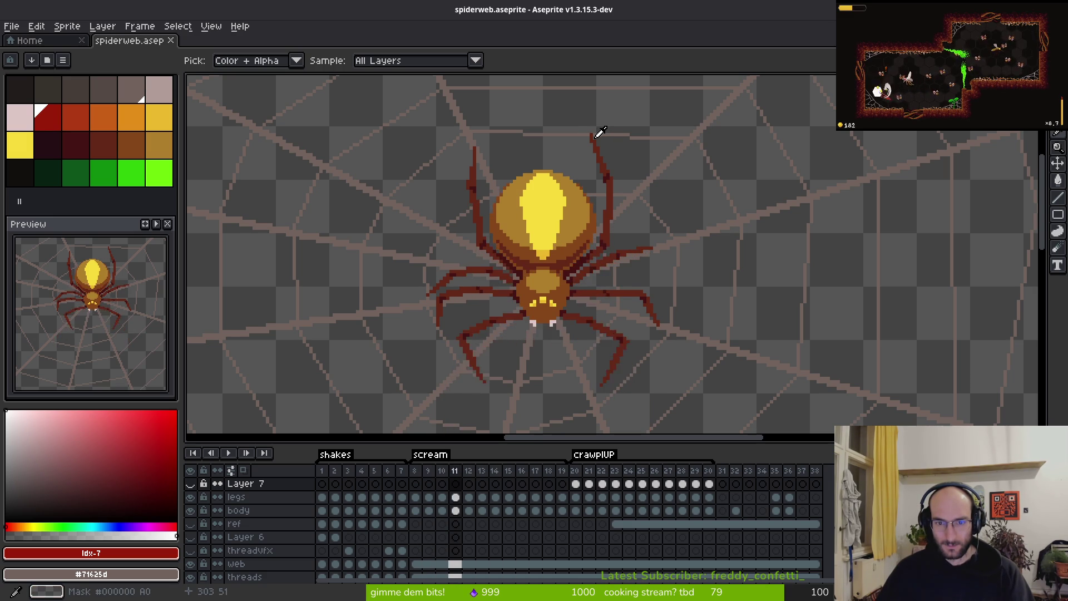
pyautogui.press('Left')
pyautogui.press('Left')
pyautogui.press('Right')
pyautogui.press('Right')
pyautogui.press('Right')
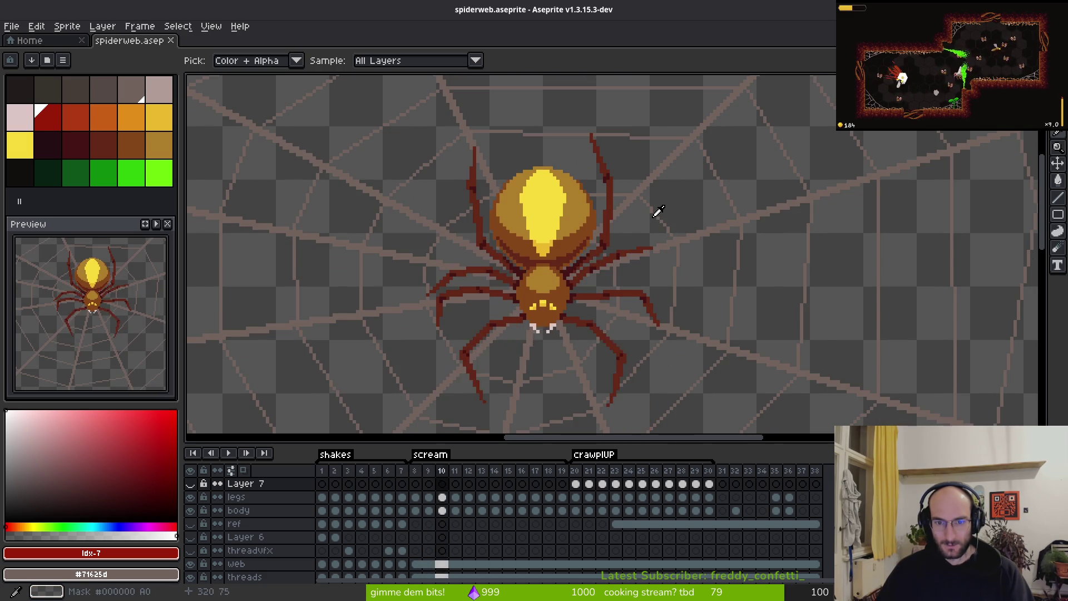
pyautogui.press('Right')
pyautogui.press('Right')
pyautogui.press('Right')
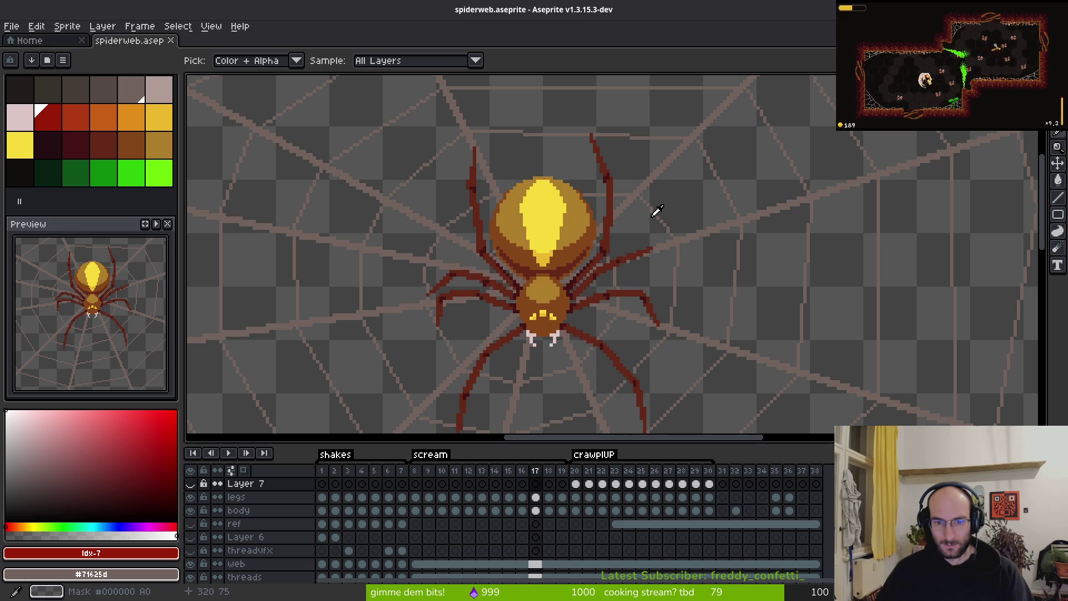
pyautogui.press('Right')
pyautogui.press('Right')
pyautogui.press('Right')
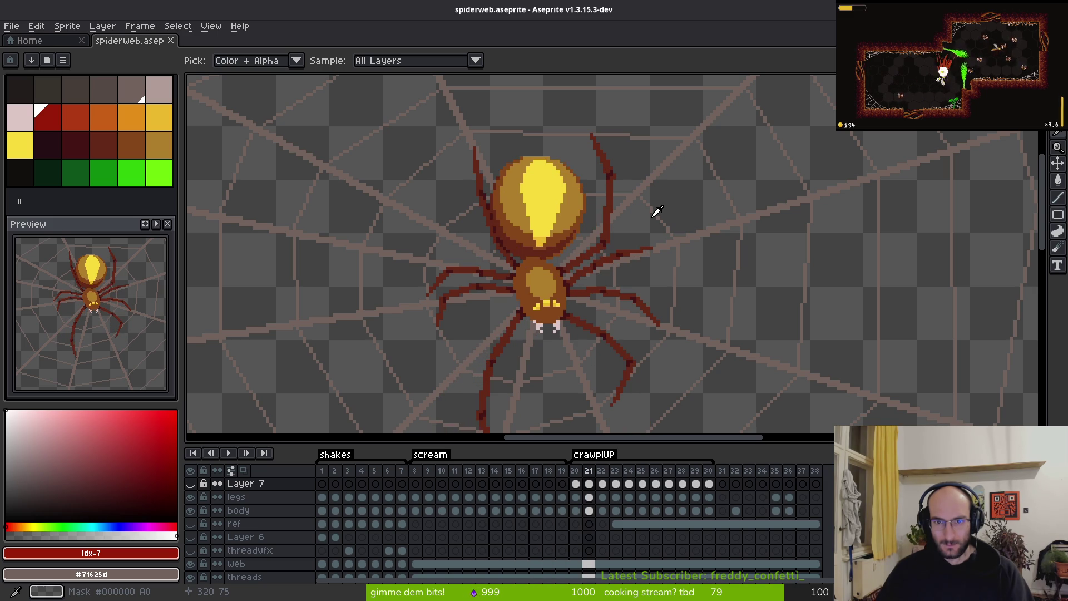
pyautogui.press('Right')
pyautogui.press('Right')
pyautogui.moveTo(676, 154); pyautogui.dragTo(656, 276)
pyautogui.press('Right')
pyautogui.press('Right')
pyautogui.press('Right')
pyautogui.press('Right')
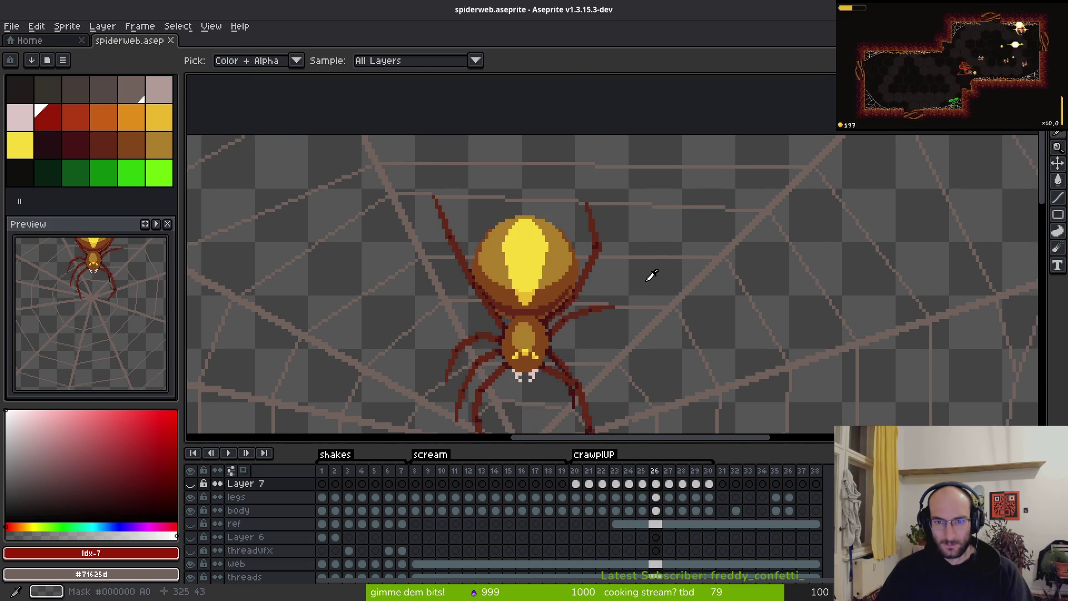
pyautogui.press('Right')
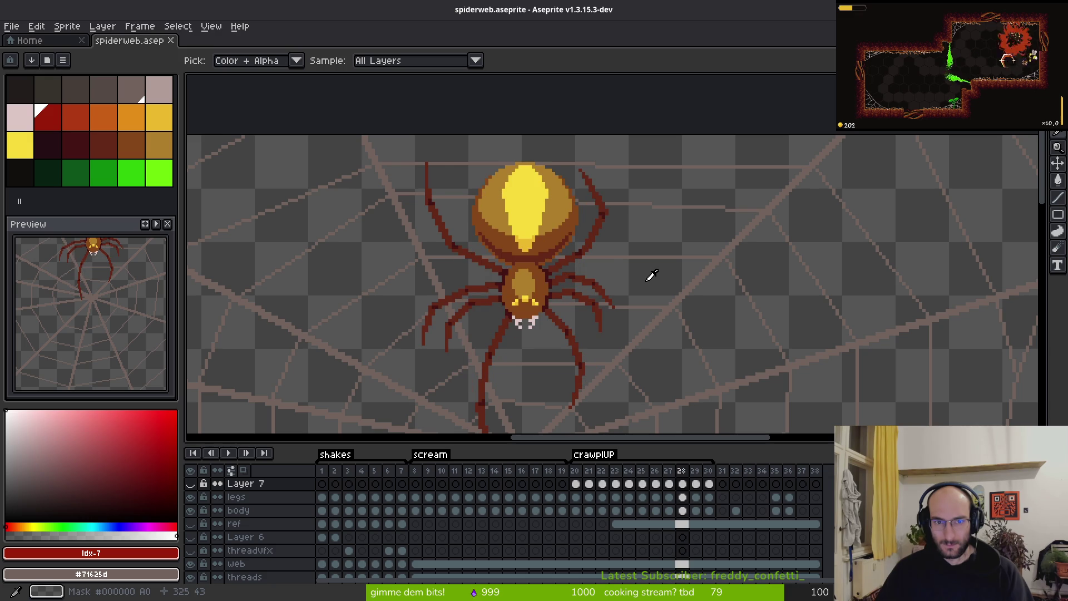
pyautogui.press('Right')
pyautogui.press('Right')
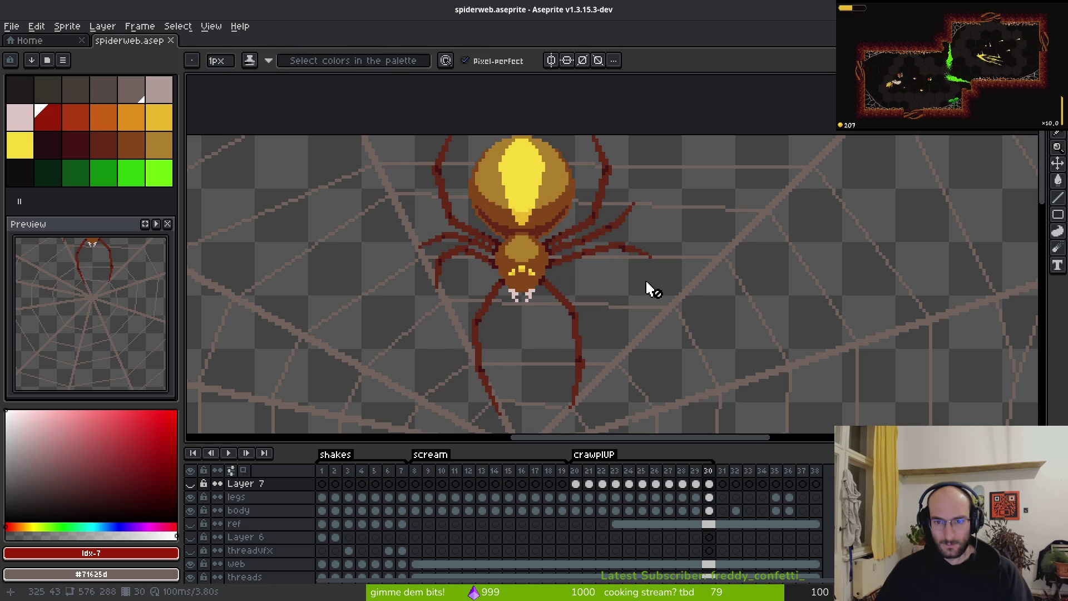
pyautogui.press('Left')
pyautogui.press('Left')
pyautogui.press('Left')
# Step: Play the crawlUP animation, recheck frames 19–20, then return to boss_2 in Godot's 2D view
pyautogui.moveTo(691, 368); pyautogui.dragTo(652, 279)
pyautogui.press('Return')
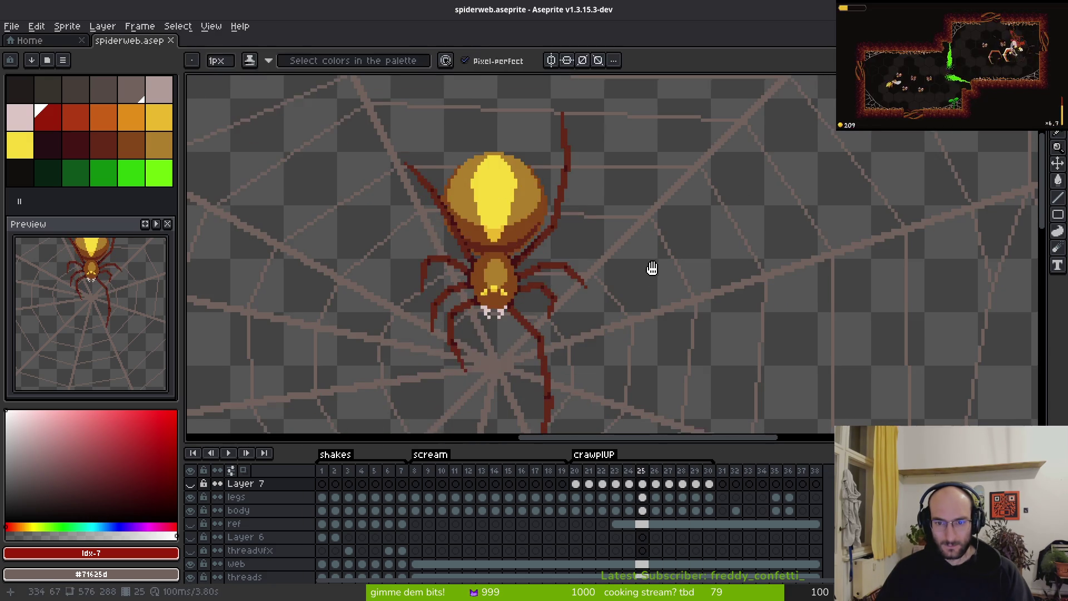
pyautogui.moveTo(675, 324); pyautogui.dragTo(658, 241)
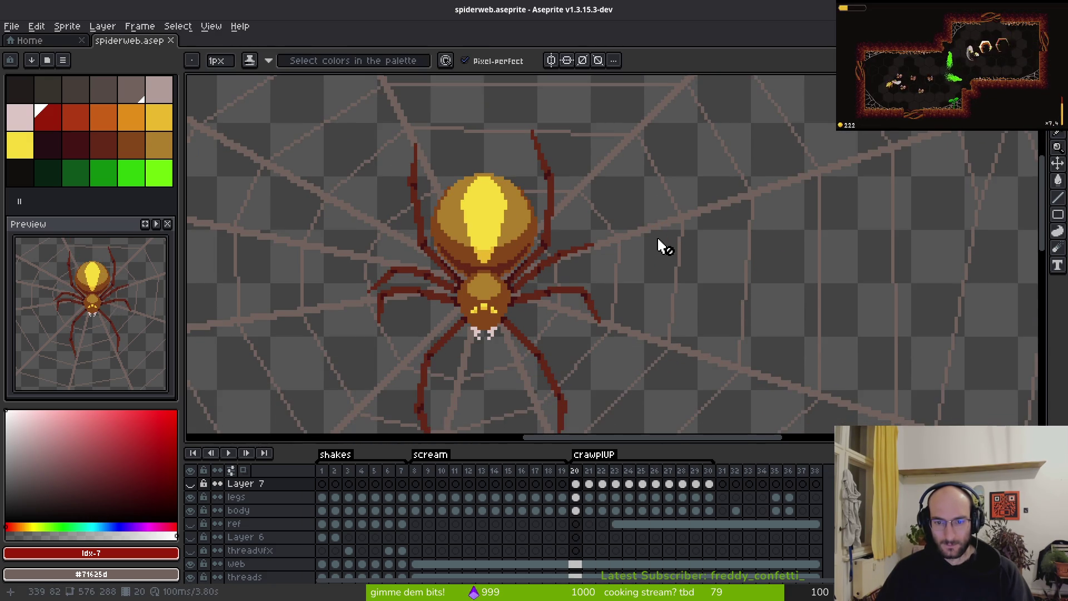
pyautogui.scroll(-1, 655, 274)
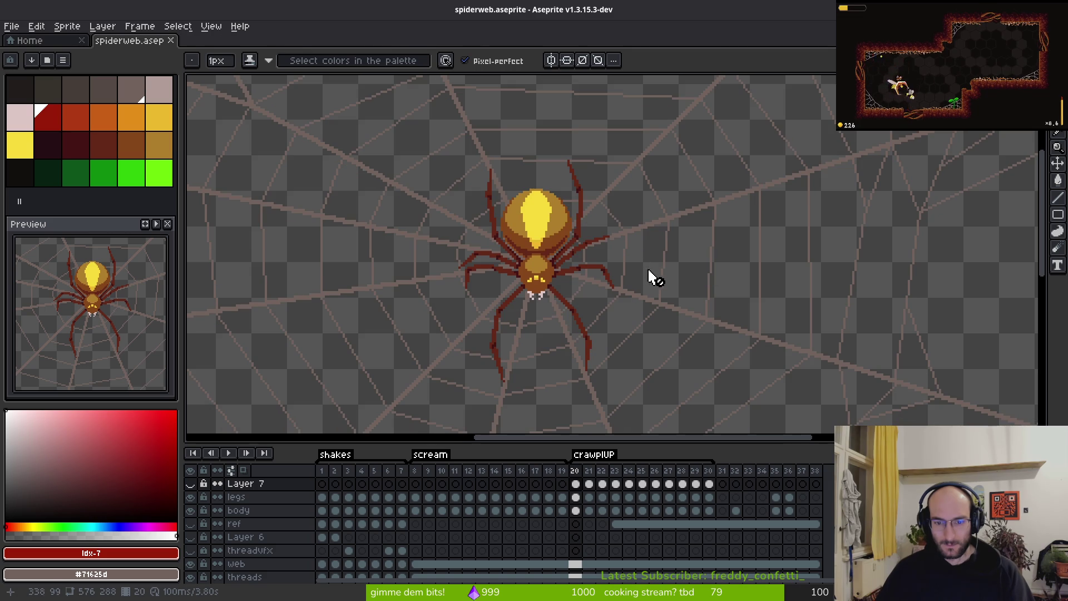
pyautogui.press('alt')
pyautogui.press('Left')
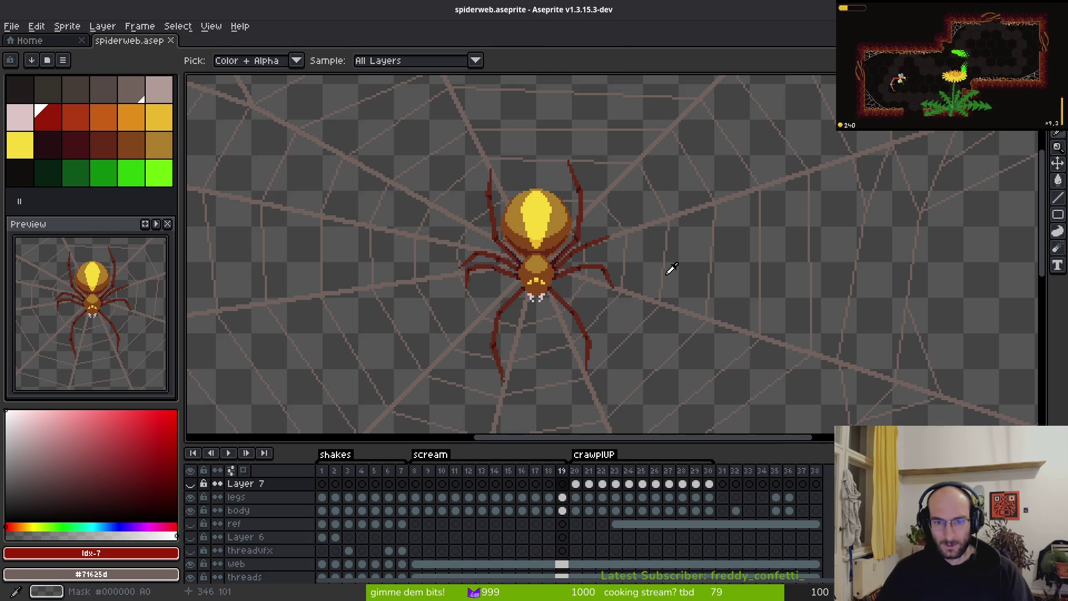
pyautogui.press('Right')
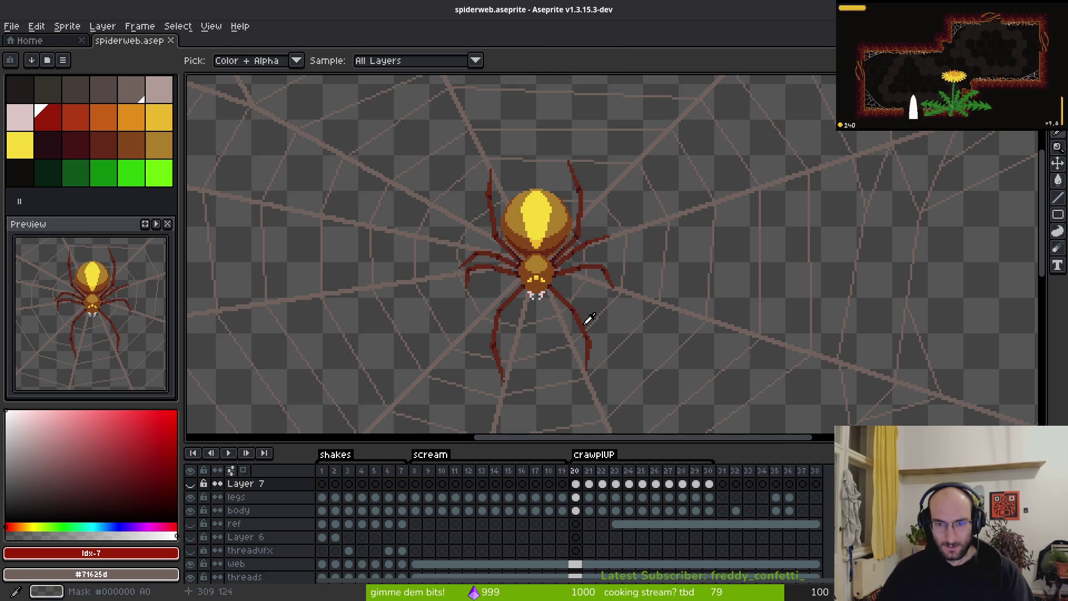
pyautogui.press('b')
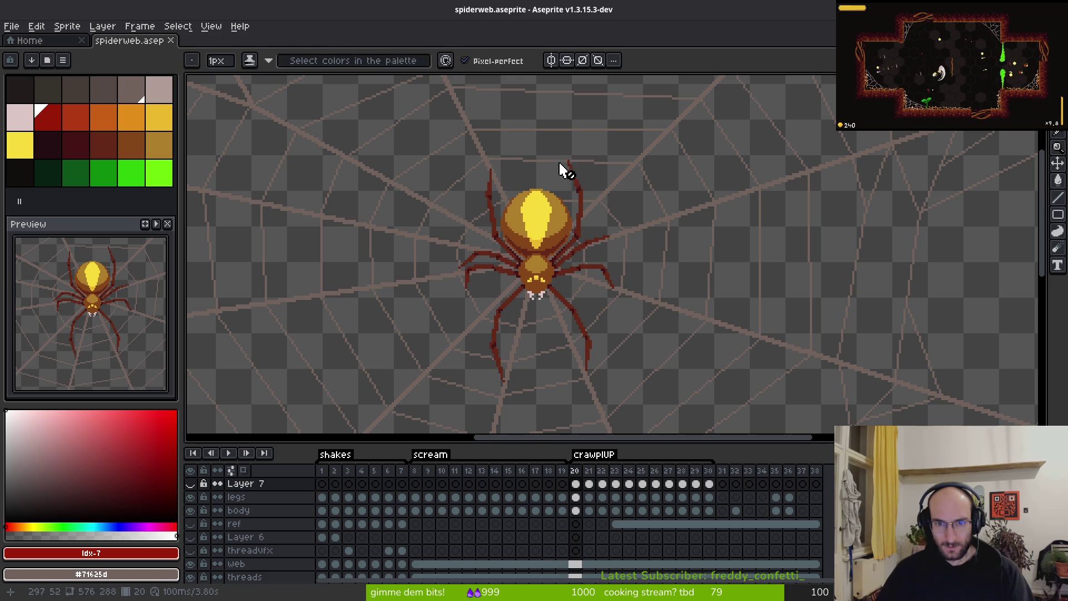
pyautogui.press('Left')
pyautogui.press('i')
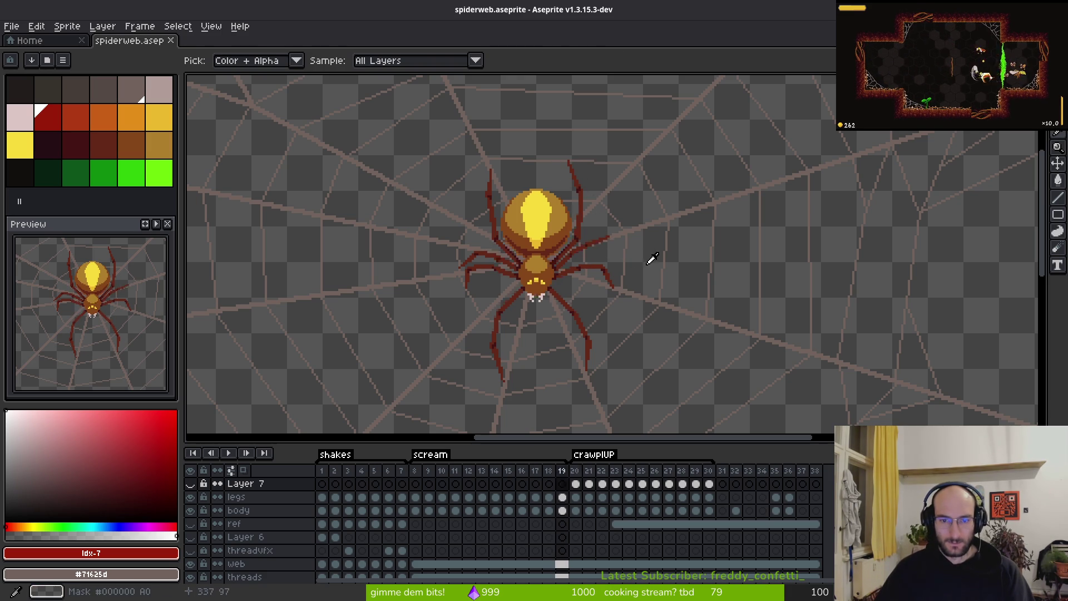
pyautogui.hotkey('alt', 'Tab')
pyautogui.click(448, 35)
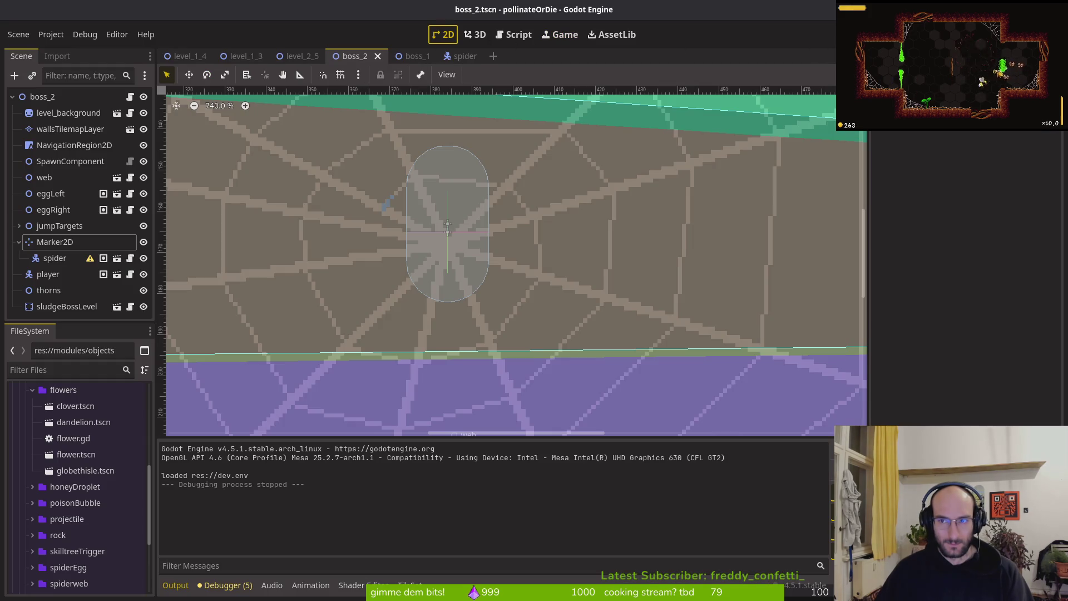
# Step: Run the game into the level-select hub, then re-enable Engine.time_scale = 0.5 in player.gd and save
pyautogui.press('F5')
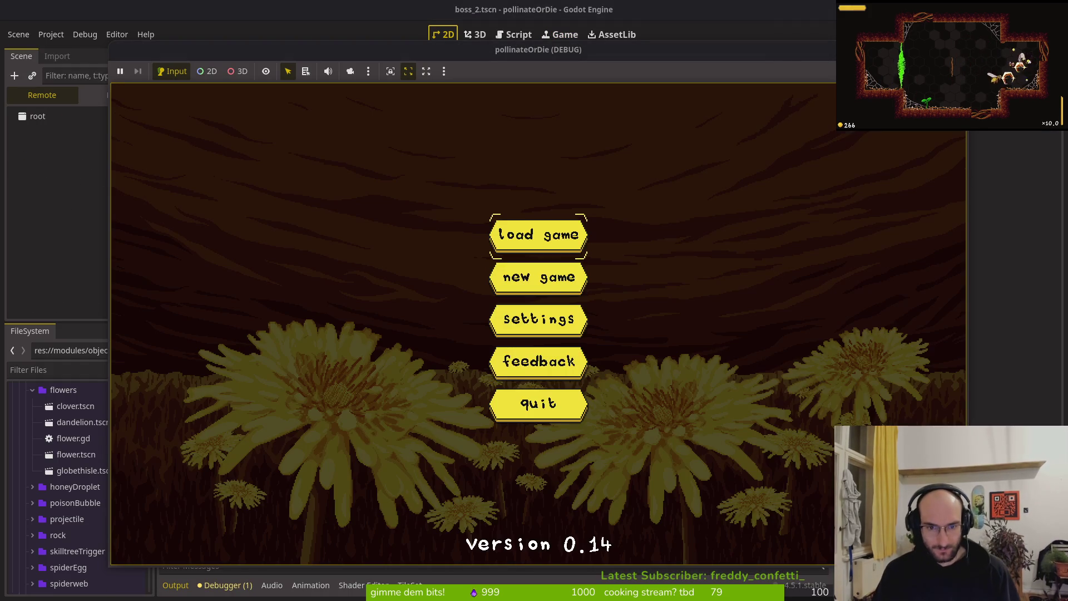
pyautogui.press('Return')
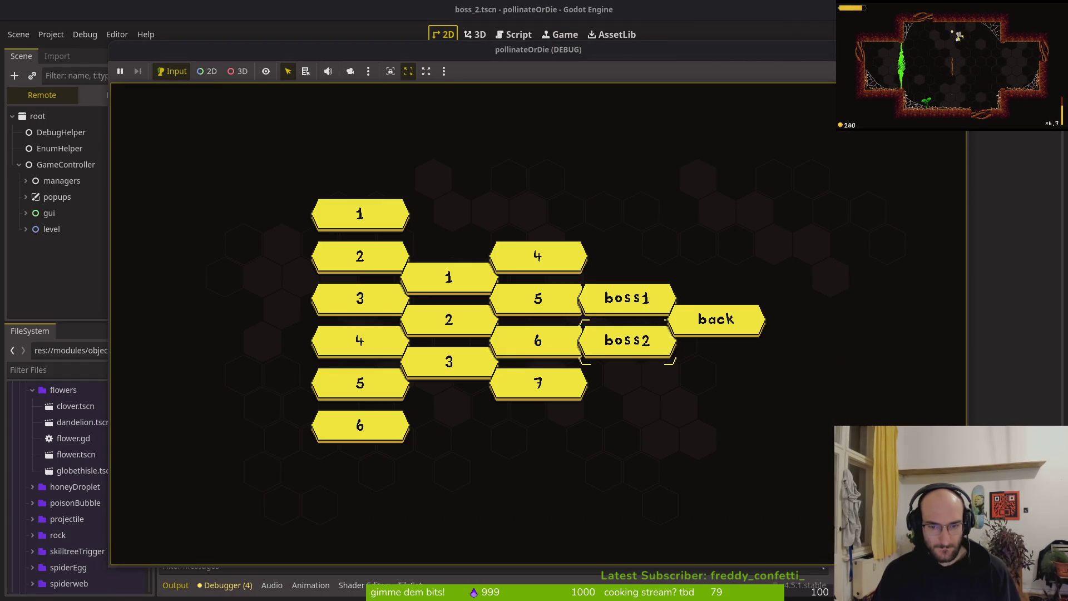
pyautogui.hotkey('alt', 'Tab')
pyautogui.press('space')
pyautogui.press('f')
pyautogui.press('f')
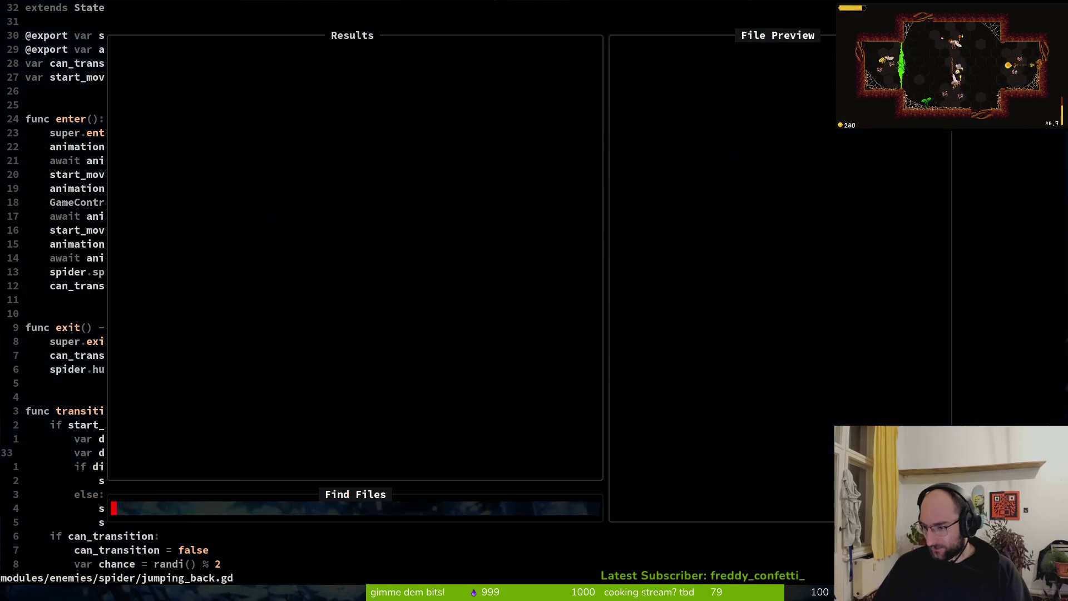
pyautogui.write('plpla')
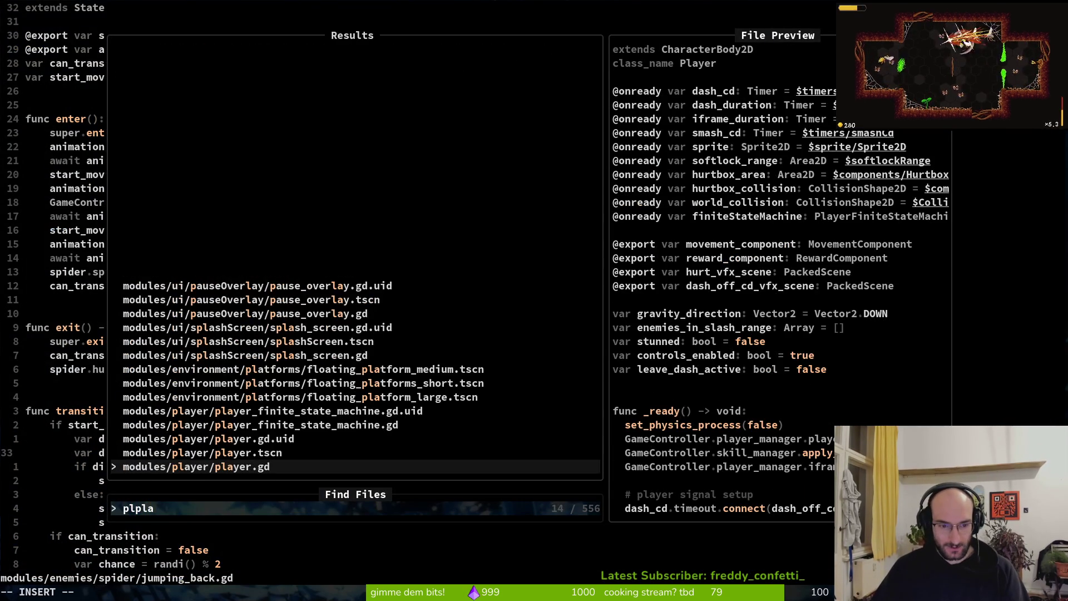
pyautogui.press('Return')
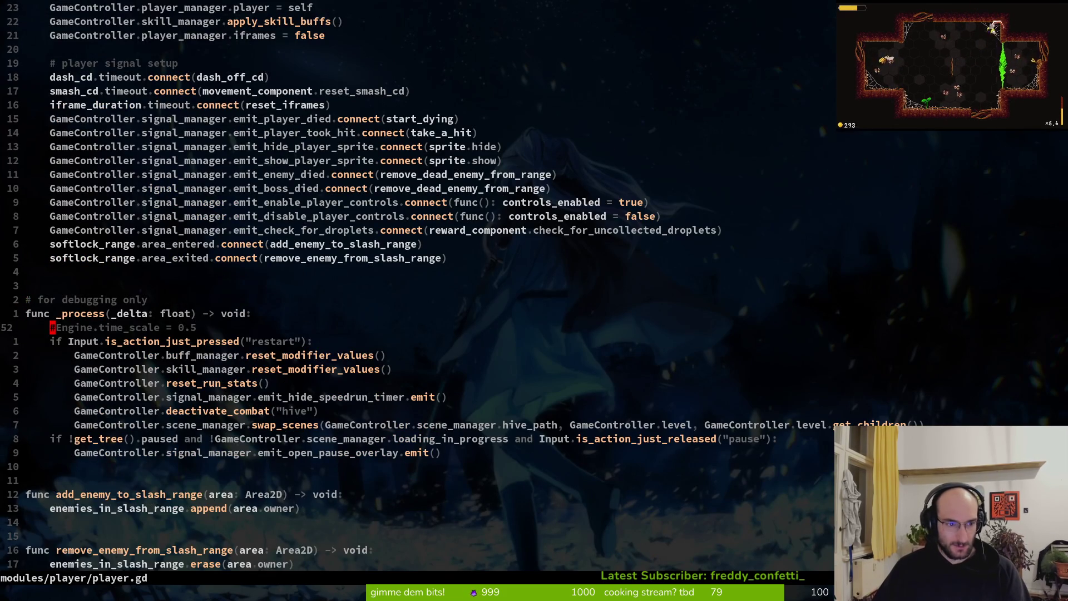
pyautogui.write(':w')
pyautogui.press('Return')
pyautogui.hotkey('alt', 'Tab')
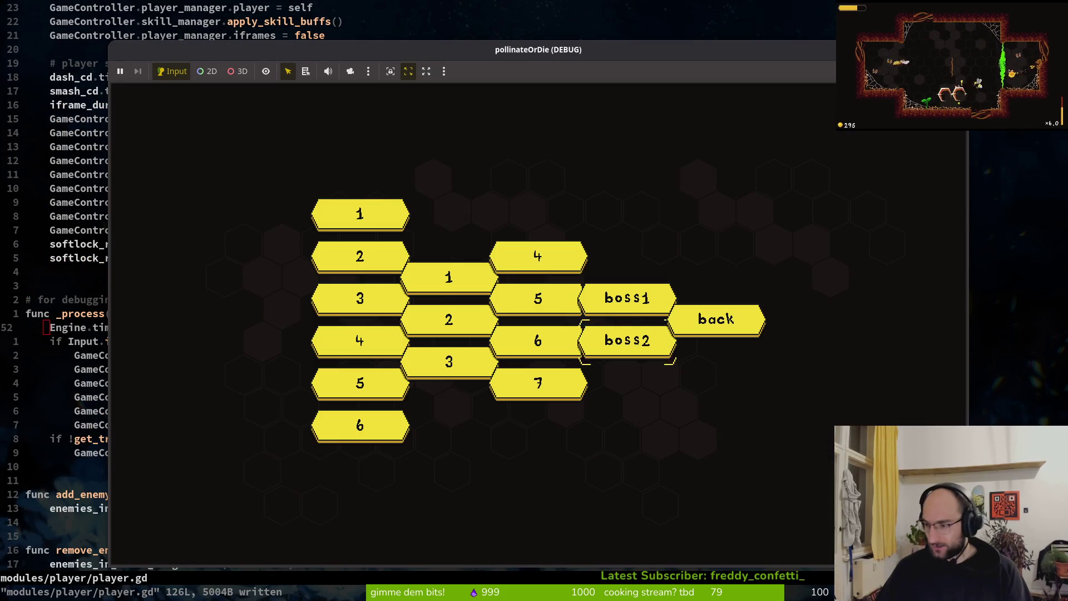
# Step: Restart the game, load the save, and guide the bee through the hub into the boss2 arena
pyautogui.hotkey('alt', 'F4')
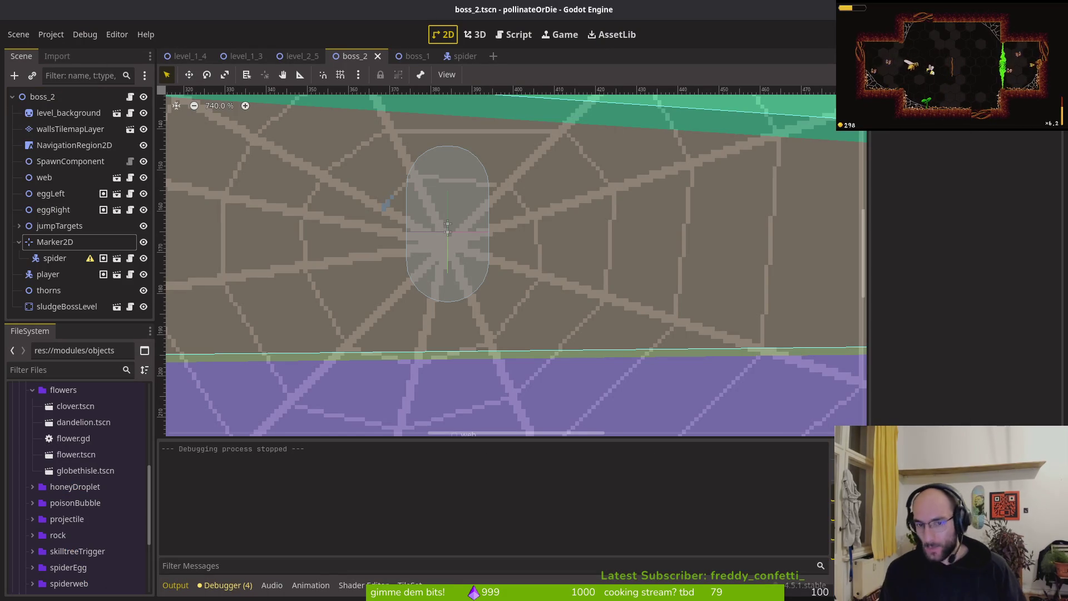
pyautogui.press('F5')
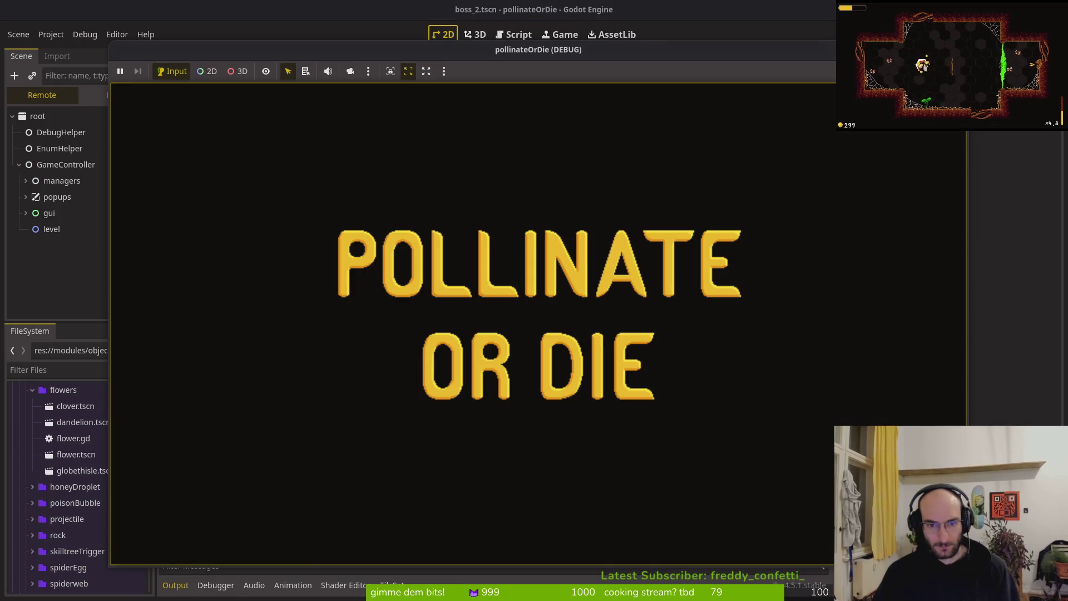
pyautogui.press('Return')
pyautogui.press('space')
pyautogui.press('shift')
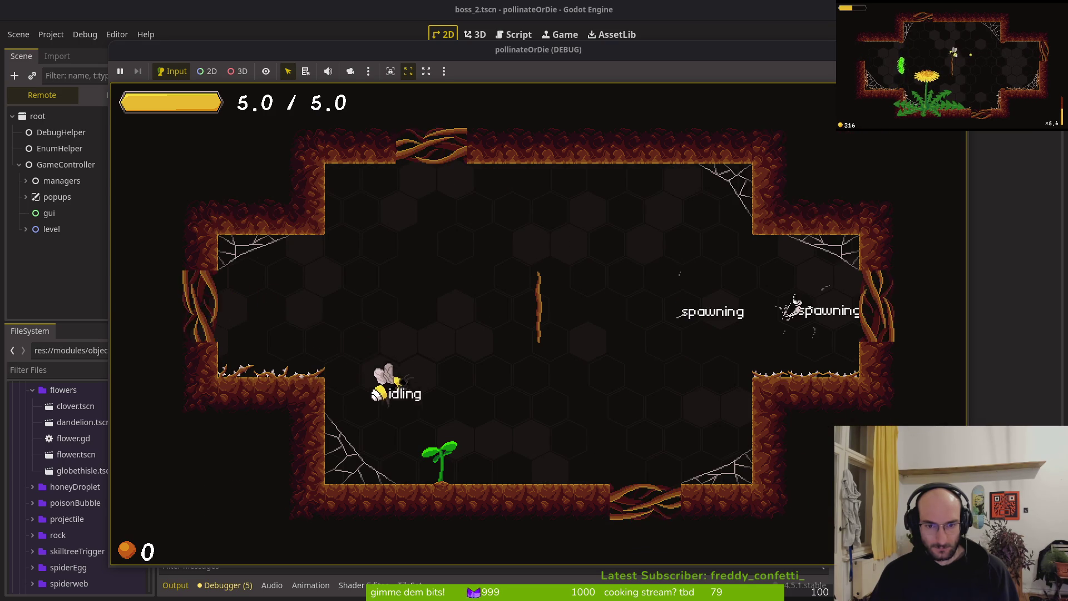
pyautogui.press('Escape')
pyautogui.press('space')
pyautogui.press('space')
pyautogui.press('shift')
pyautogui.press('shift')
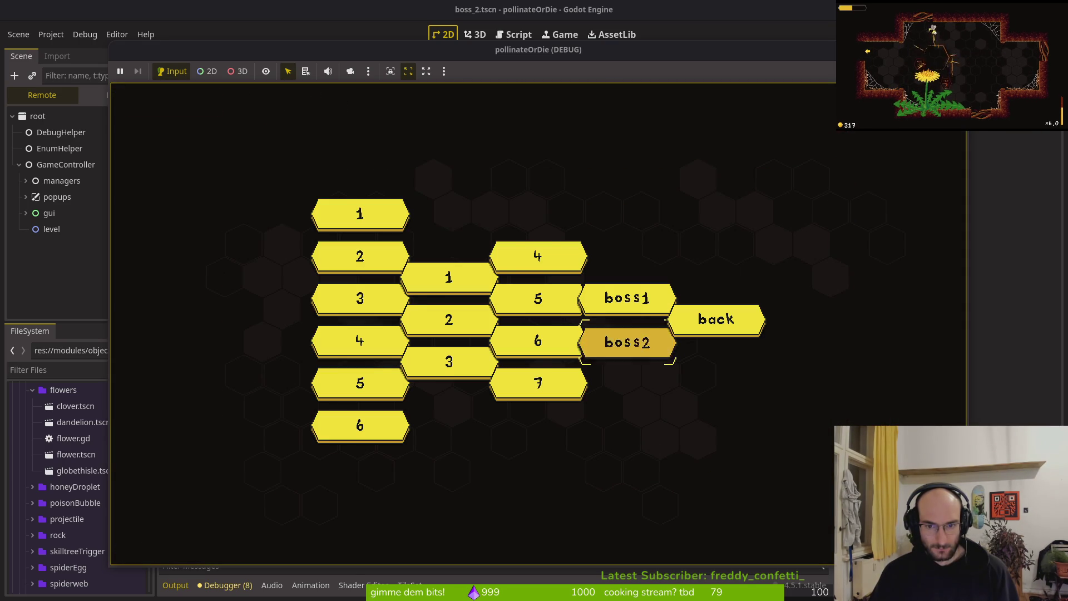
pyautogui.press('Return')
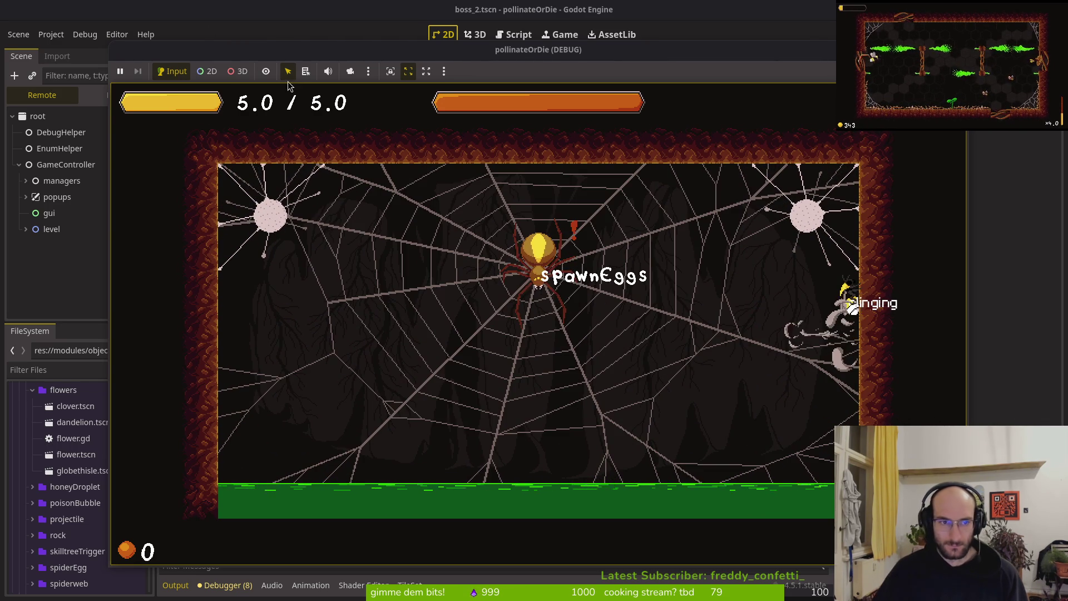
# Step: Pause the game in the spider arena, then close it
pyautogui.click(119, 72)
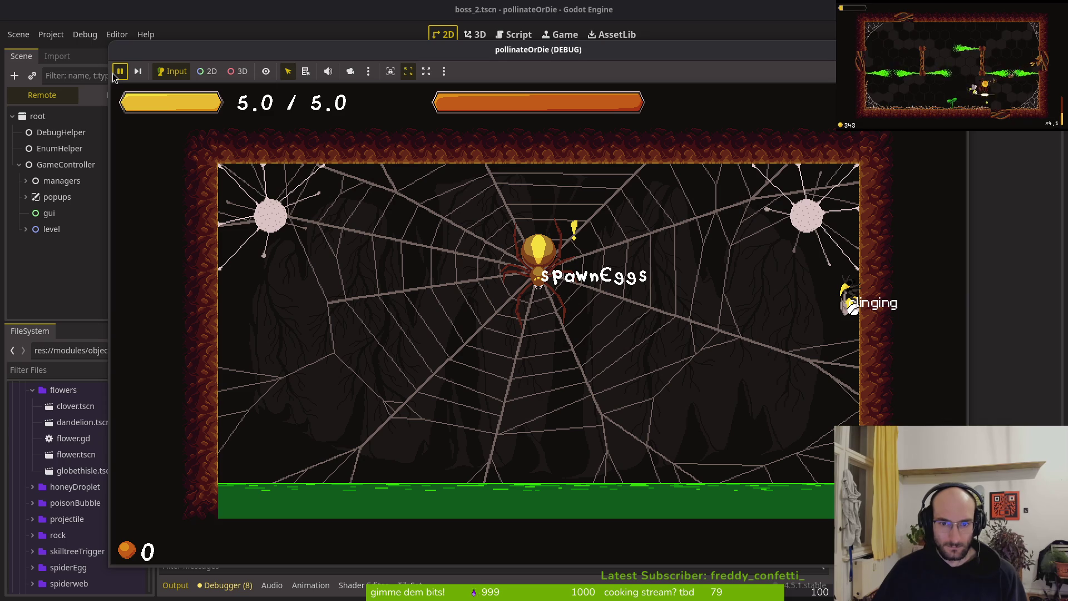
pyautogui.click(586, 250)
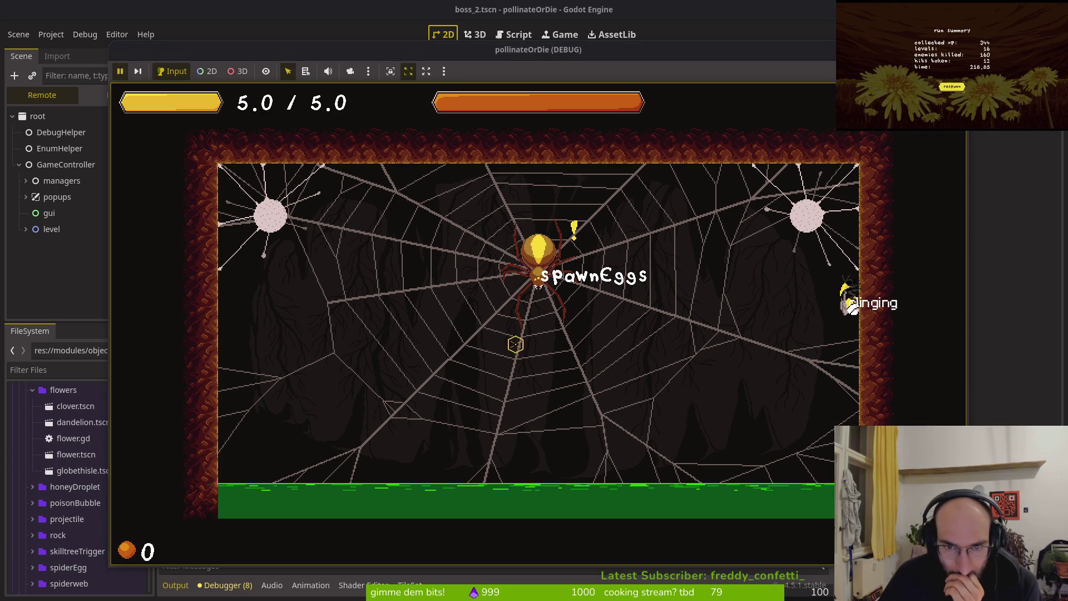
pyautogui.press('F8')
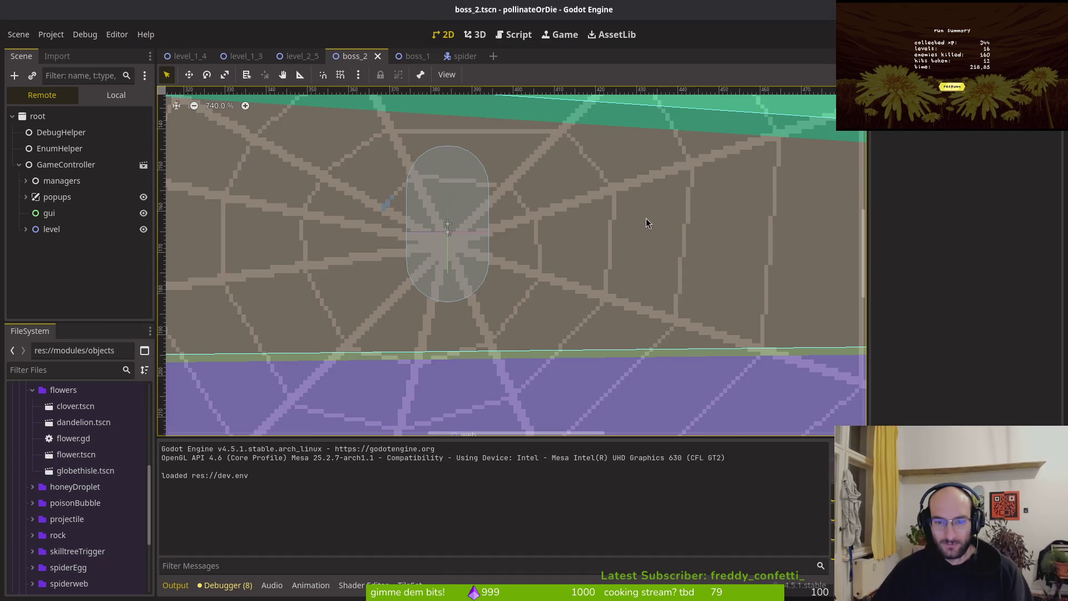
# Step: Open spider.tscn and select its root spider node
pyautogui.click(452, 55)
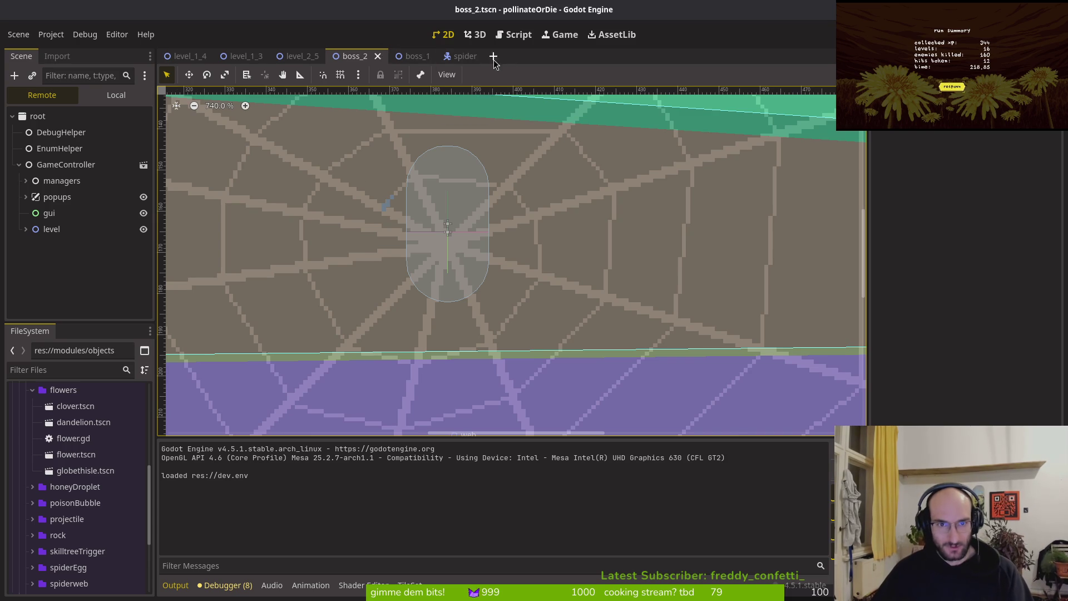
pyautogui.click(505, 253)
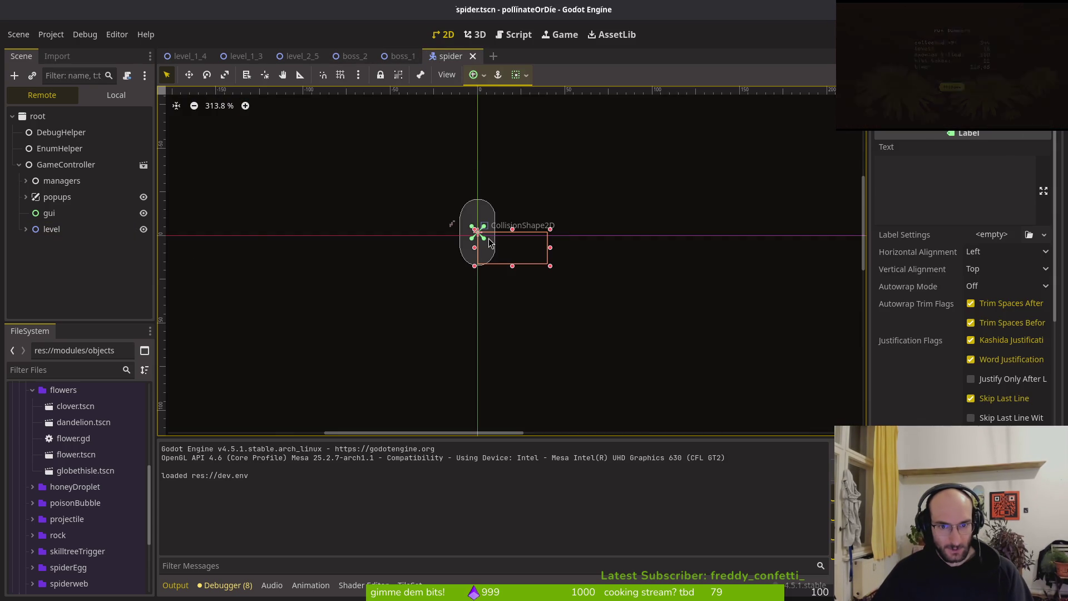
pyautogui.click(111, 98)
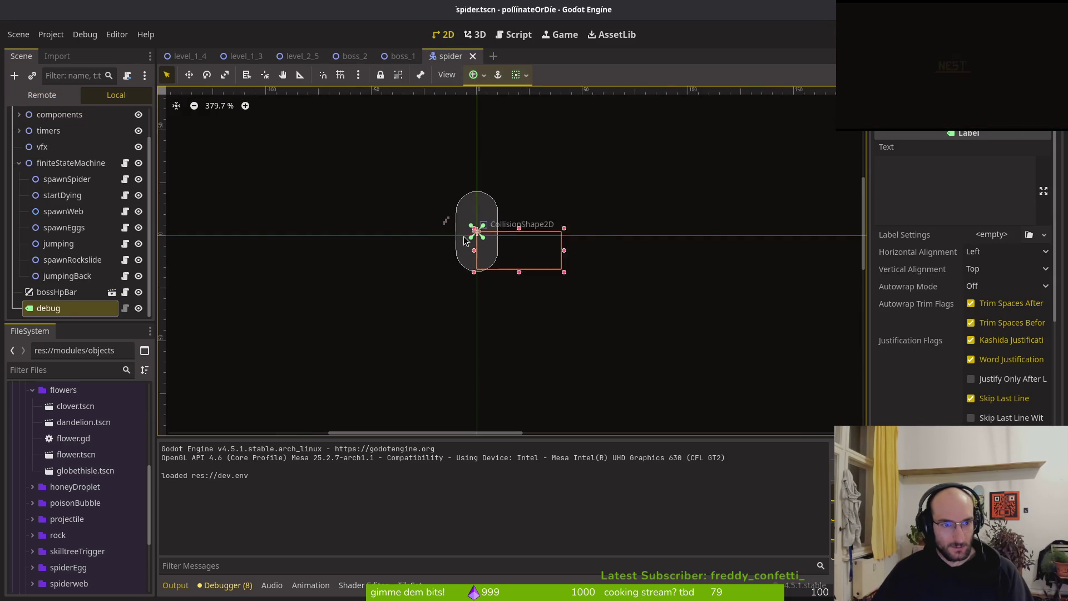
pyautogui.scroll(2, 62, 138)
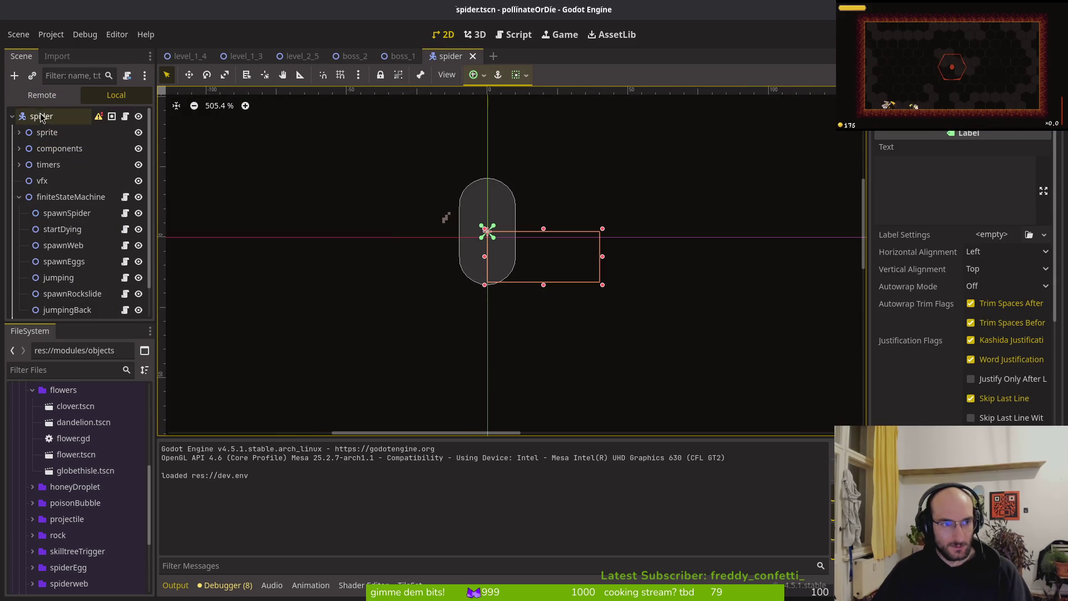
pyautogui.click(42, 116)
pyautogui.click(42, 115)
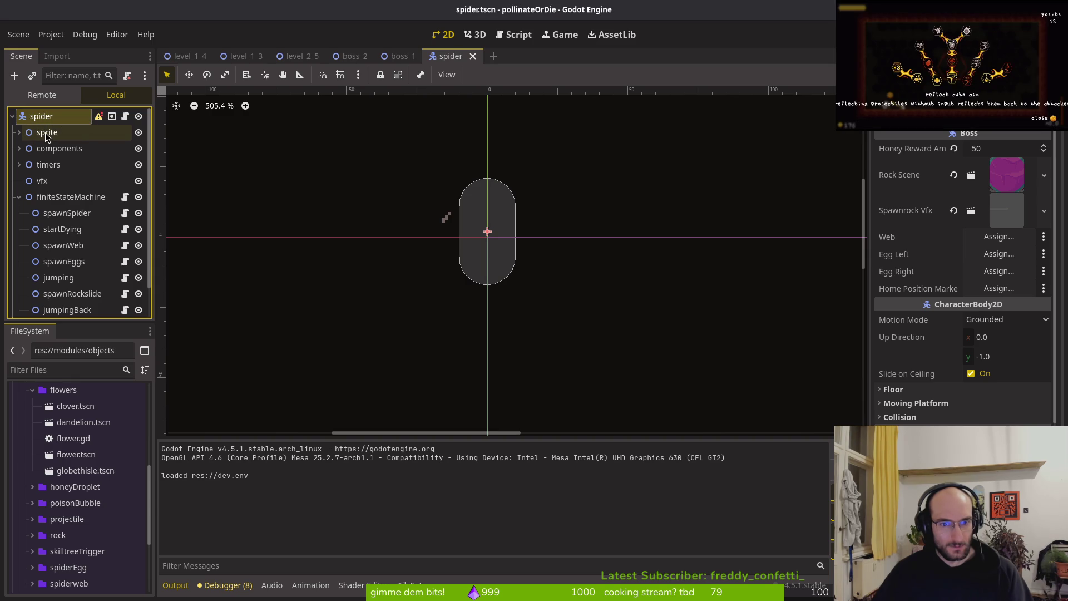
pyautogui.click(58, 134)
pyautogui.click(51, 118)
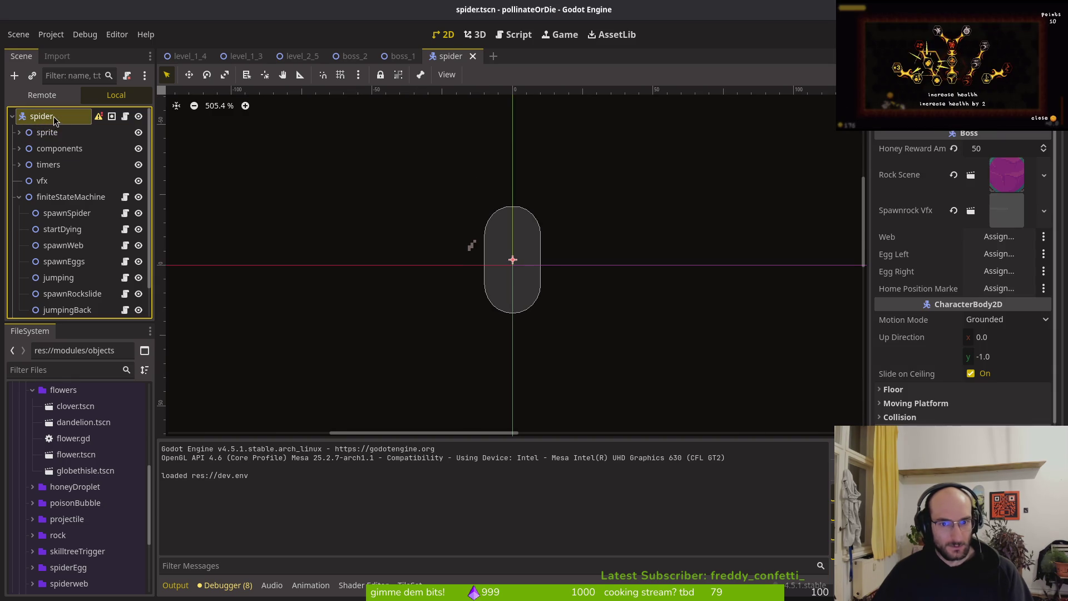
pyautogui.scroll(2, 500, 253)
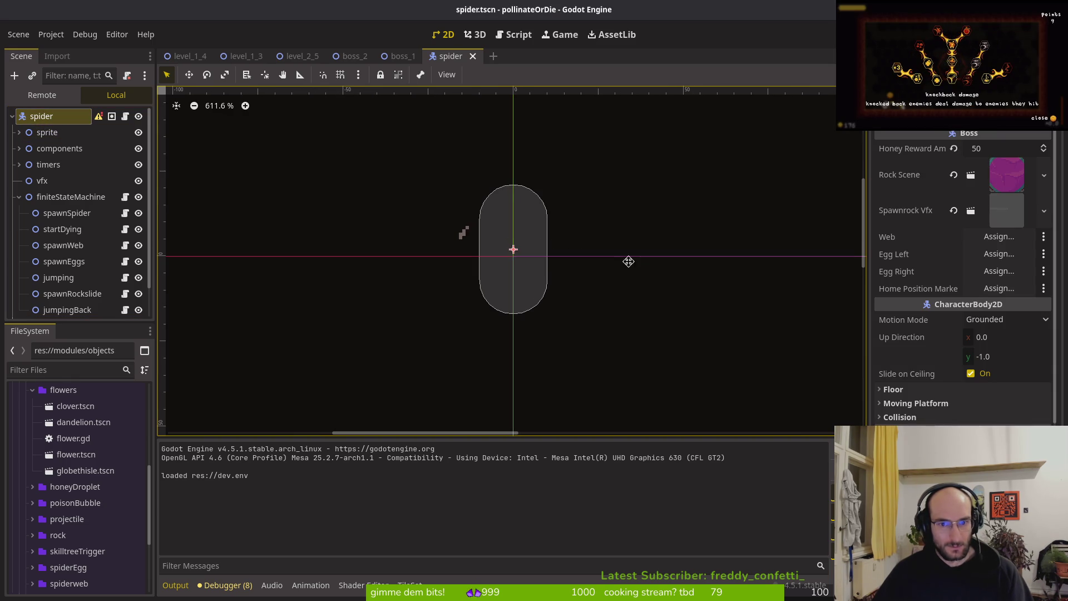
# Step: Move the spider to (0, -1), make its Sprite2D visible, save the scene, and run the game
pyautogui.press('Down')
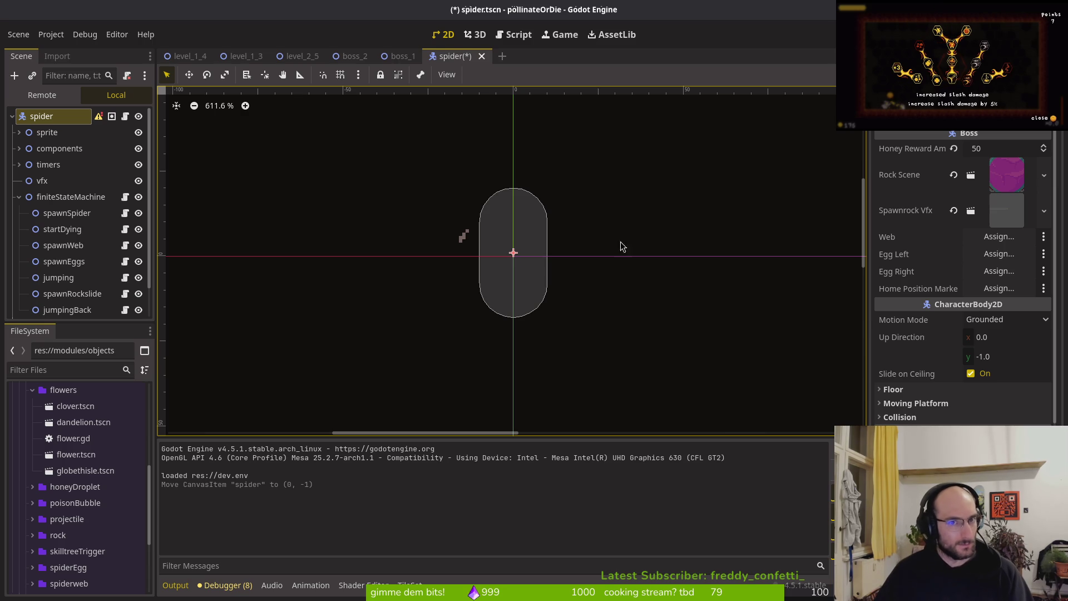
pyautogui.click(19, 132)
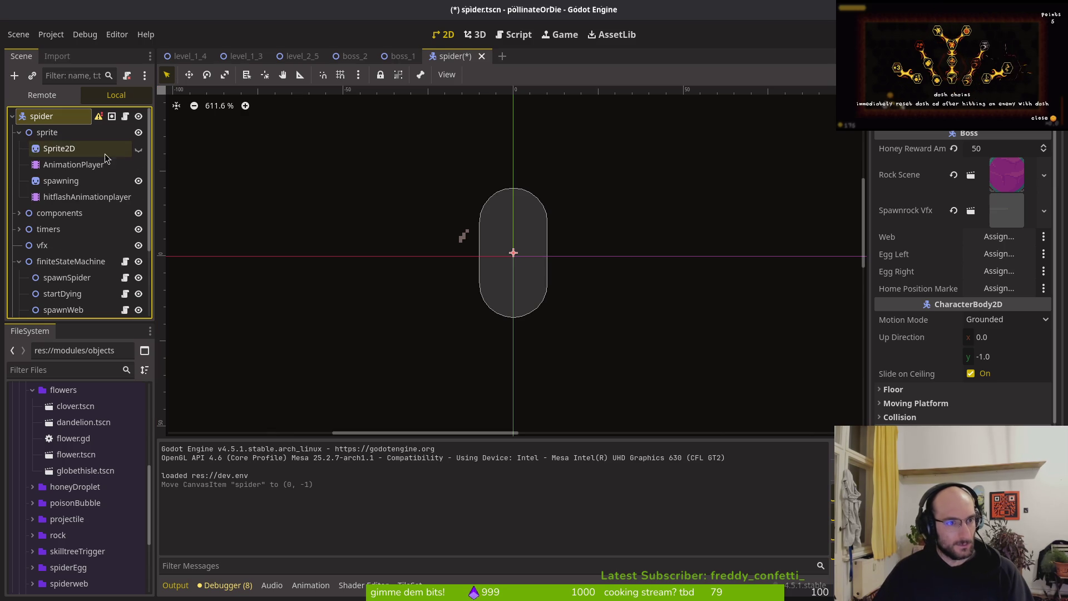
pyautogui.click(139, 150)
pyautogui.hotkey('ctrl', 'z')
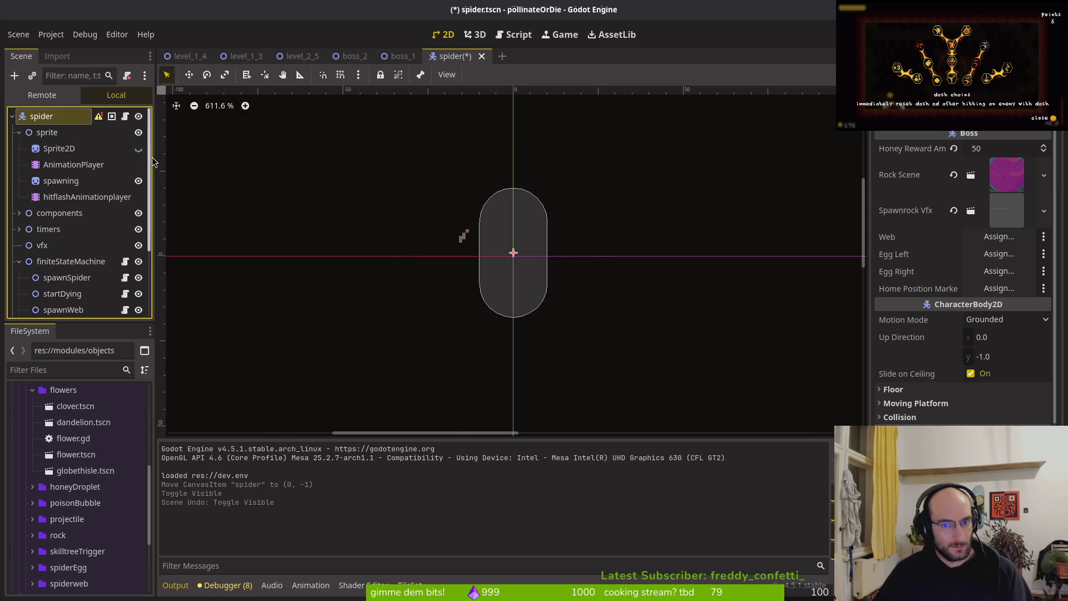
pyautogui.hotkey('ctrl', 'z')
pyautogui.click(138, 150)
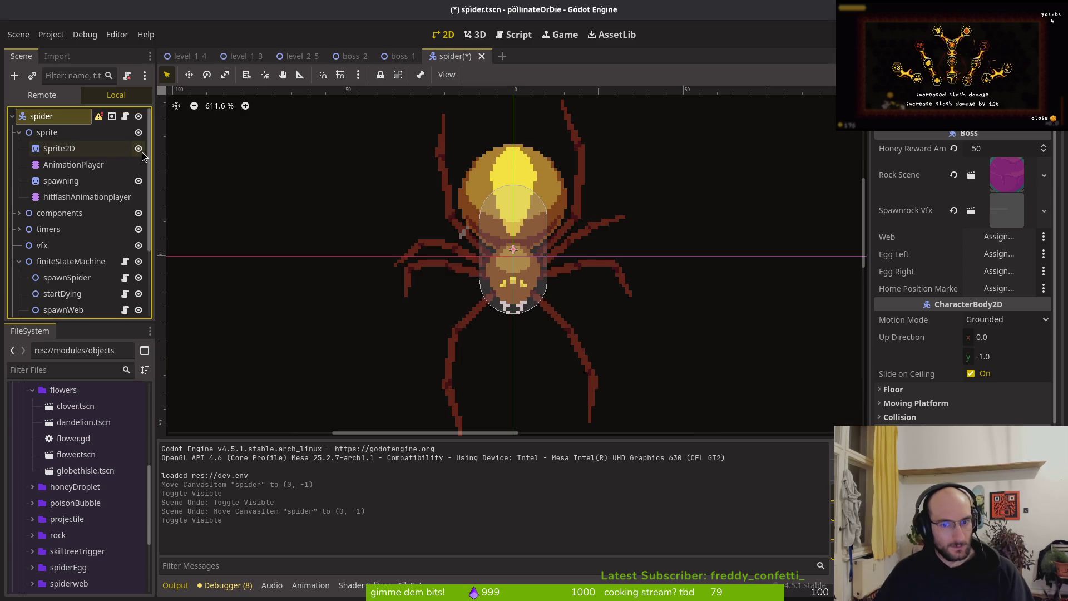
pyautogui.moveTo(460, 243); pyautogui.dragTo(434, 238)
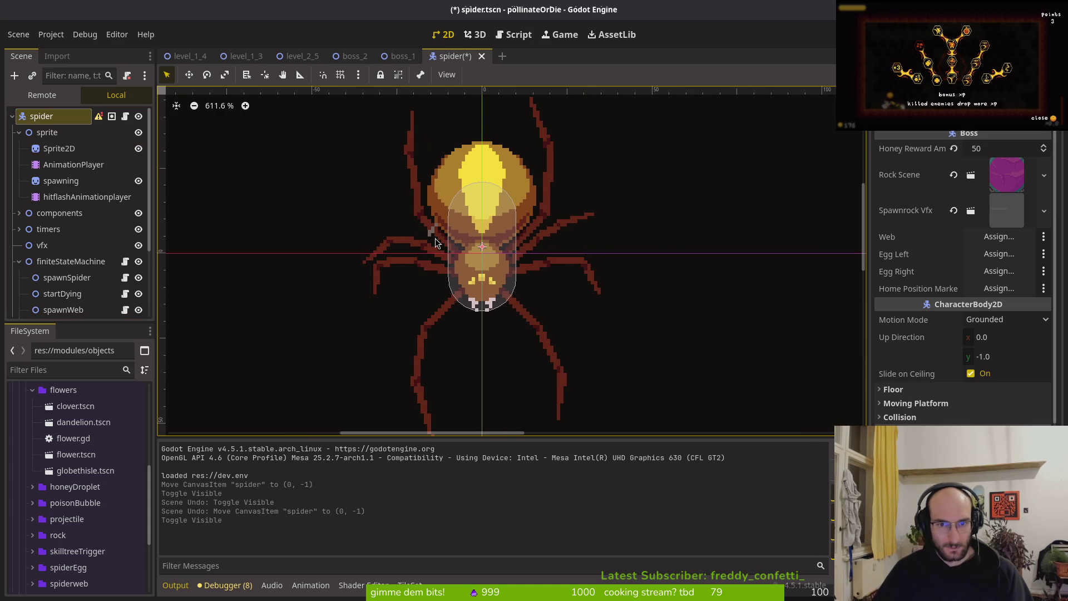
pyautogui.press('Down')
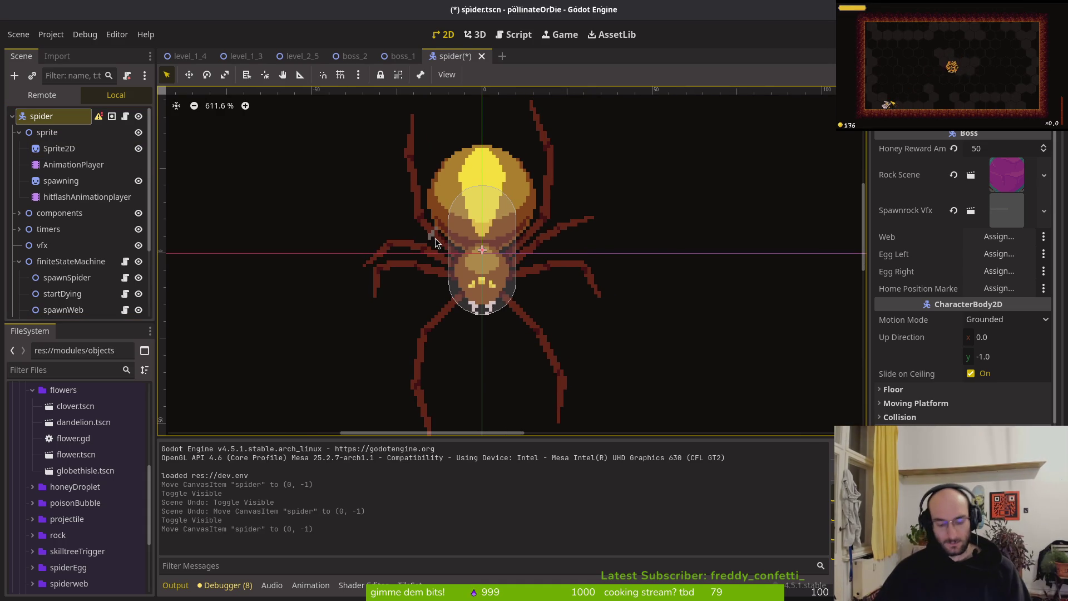
pyautogui.hotkey('ctrl', 's')
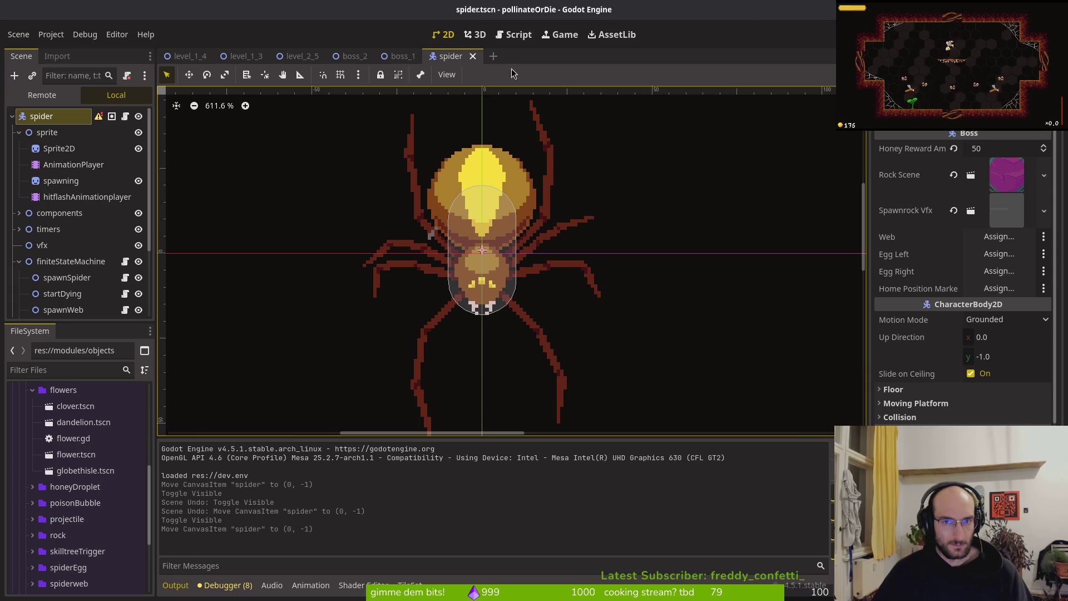
pyautogui.press('F5')
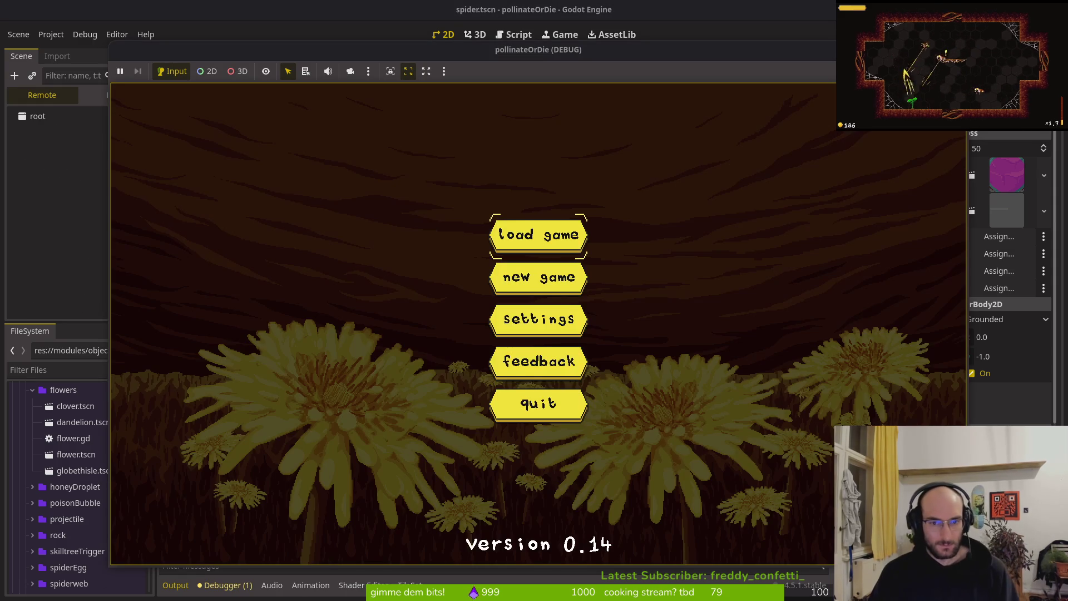
# Step: Load the save, enter boss2, and dash and slash around the spider while it attacks
pyautogui.press('Return')
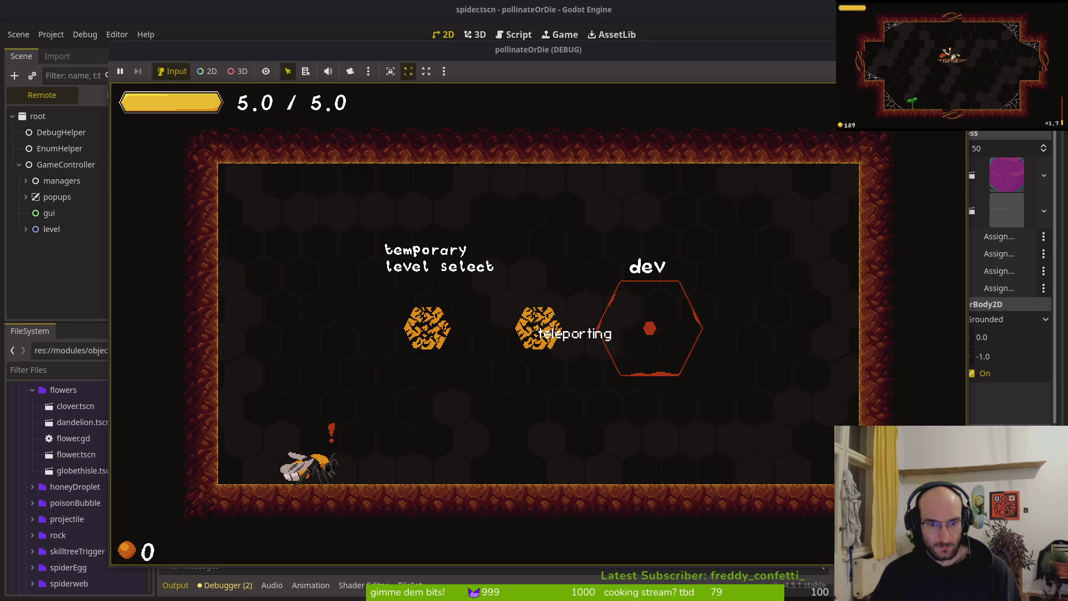
pyautogui.press('Return')
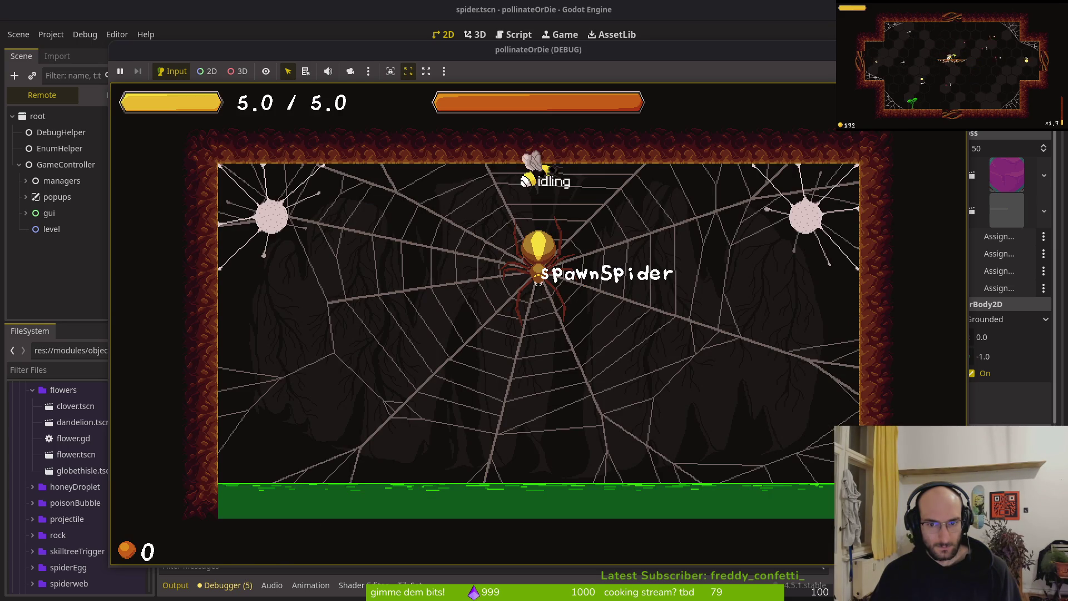
pyautogui.press('Right')
pyautogui.press('shift')
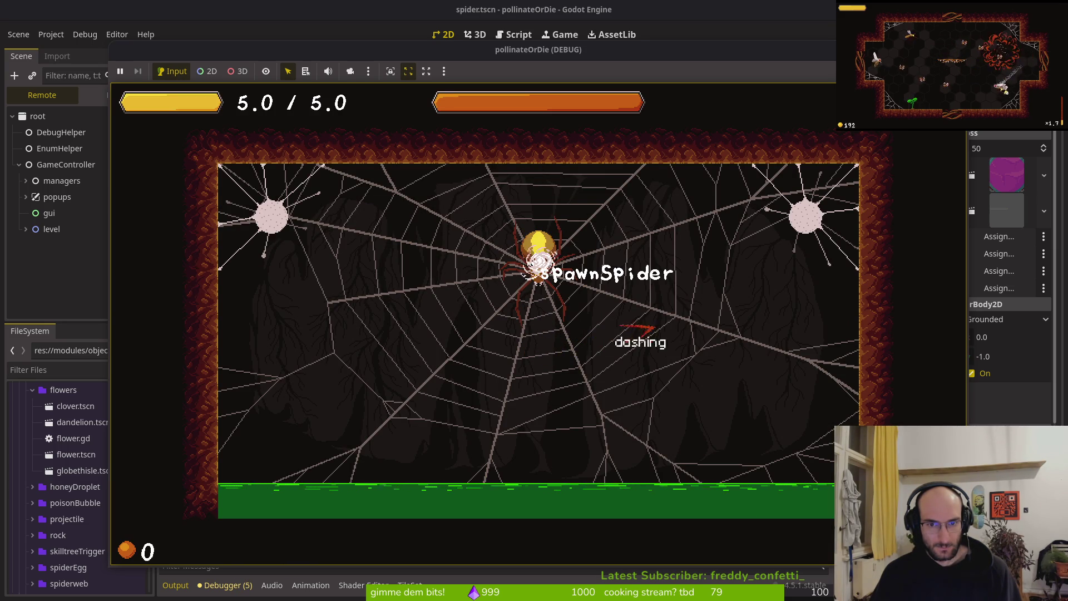
pyautogui.press('shift')
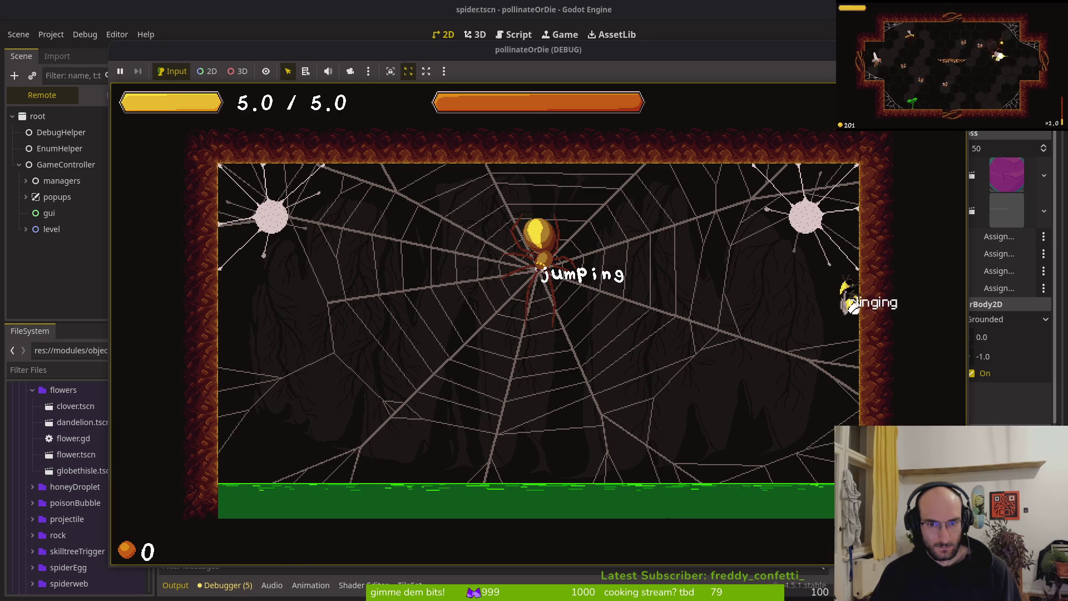
pyautogui.press('Left')
pyautogui.press('shift')
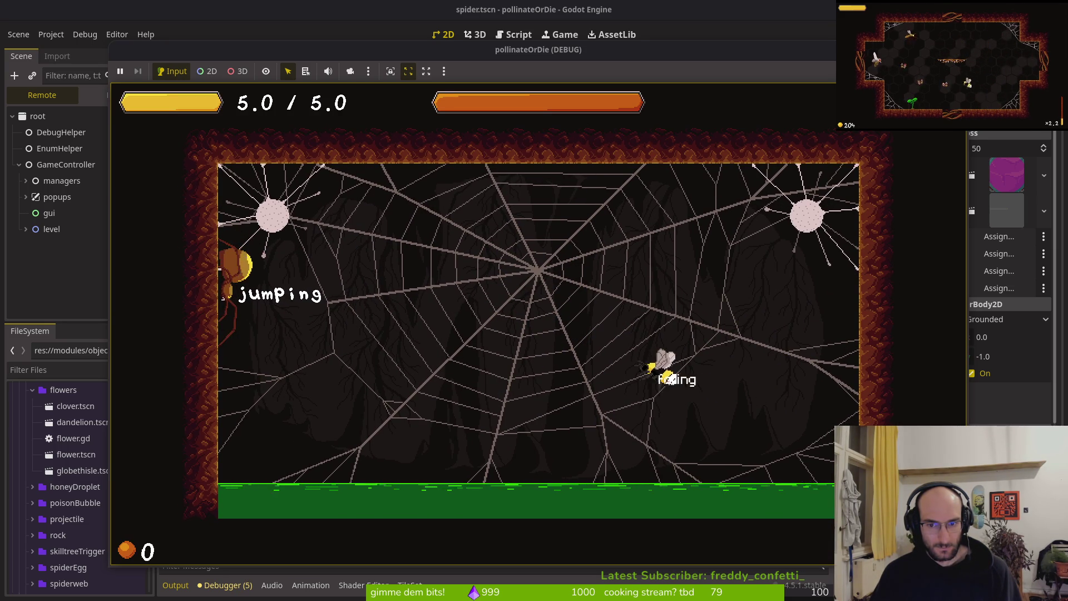
pyautogui.press('x')
pyautogui.press('shift')
pyautogui.press('shift')
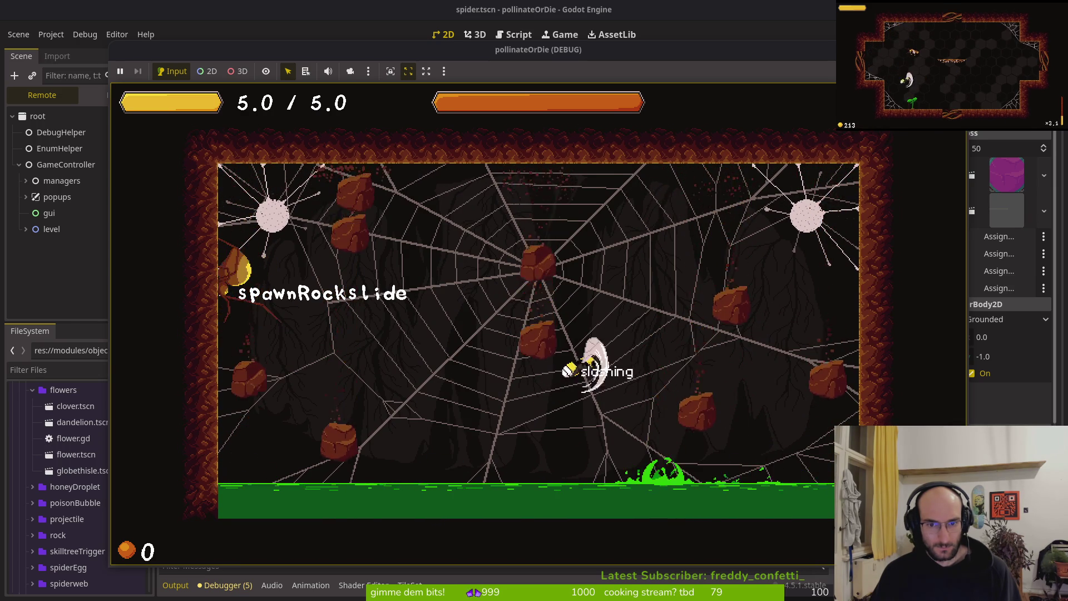
pyautogui.press('shift')
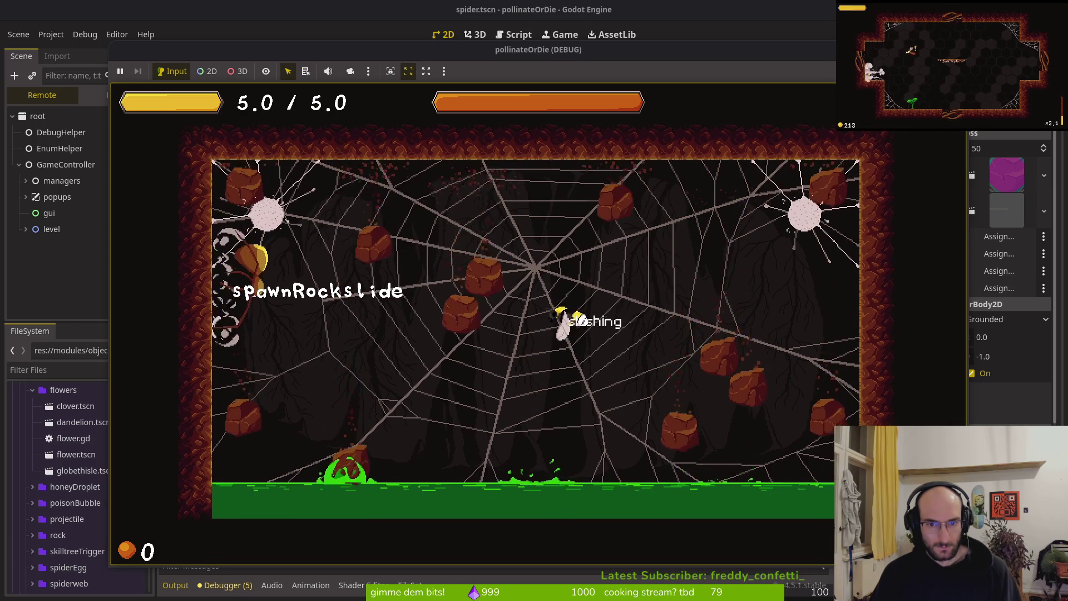
pyautogui.press('x')
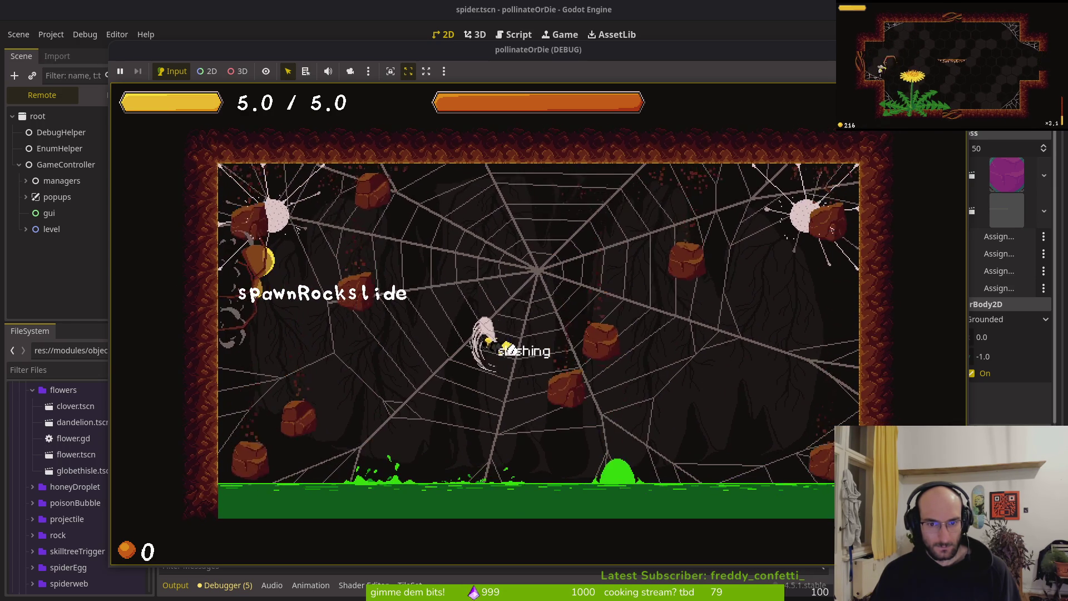
pyautogui.press('shift')
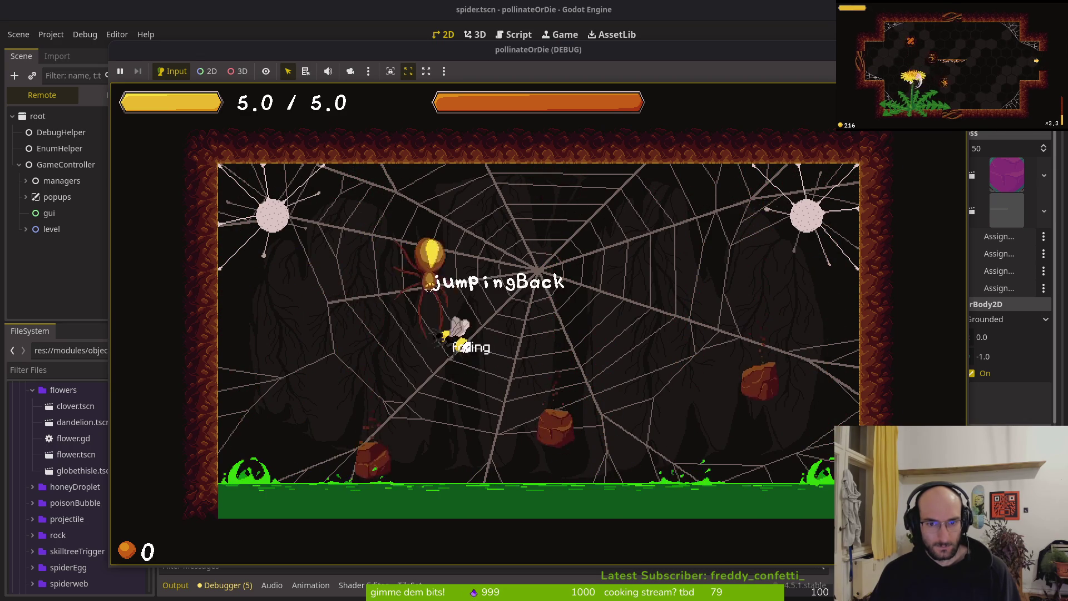
pyautogui.press('shift')
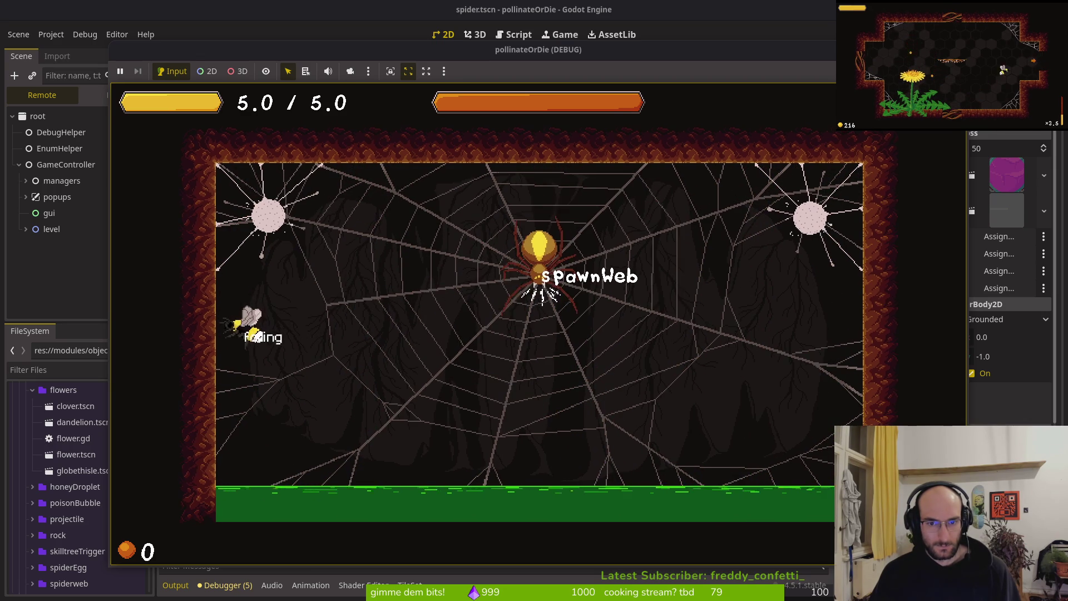
# Step: Pause and close the game, then switch to spiderweb.aseprite in Aseprite
pyautogui.press('Escape')
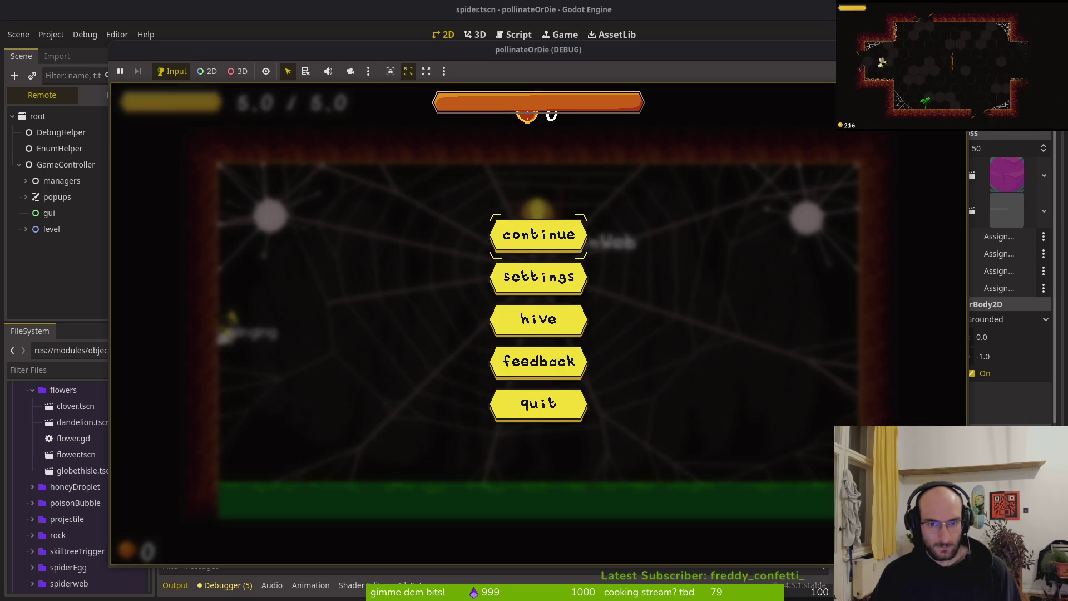
pyautogui.press('F8')
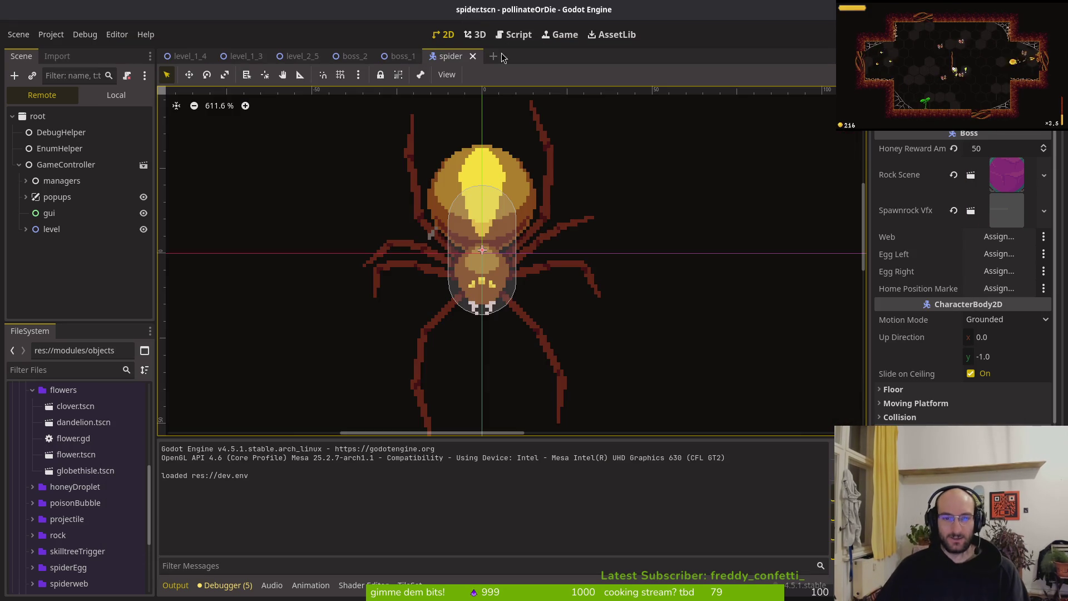
pyautogui.hotkey('alt', 'Tab')
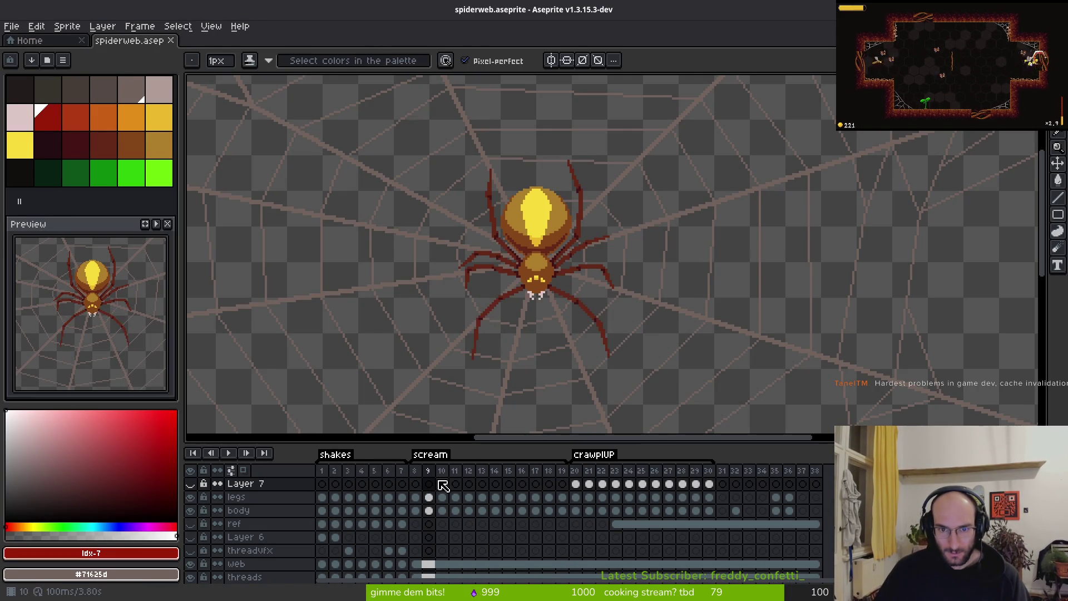
# Step: Inspect the spider's scream frames, switching between the eyedropper and pencil tools
pyautogui.press('i')
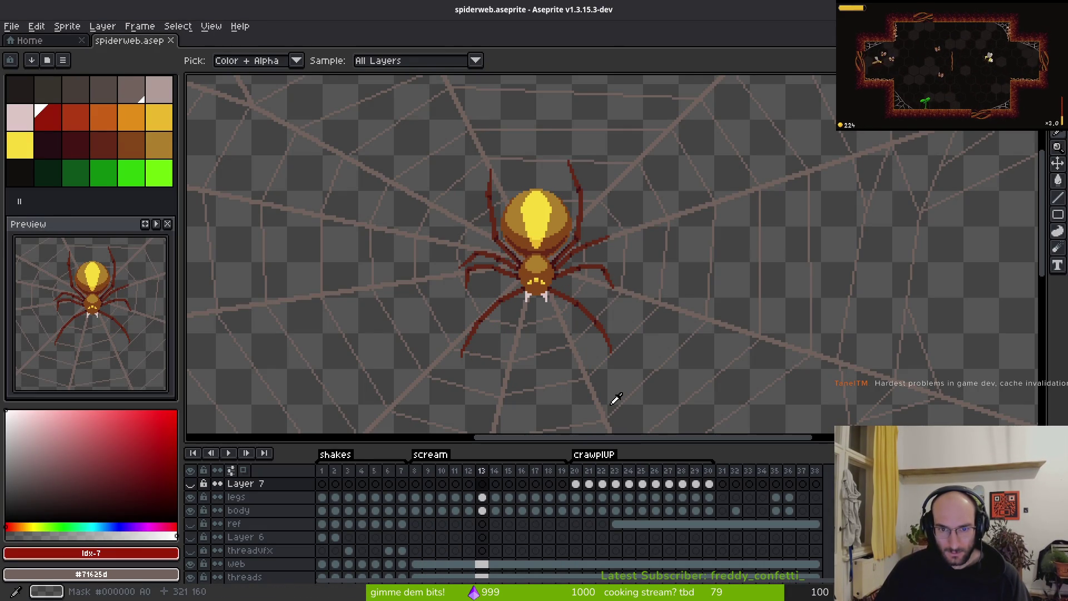
pyautogui.press('b')
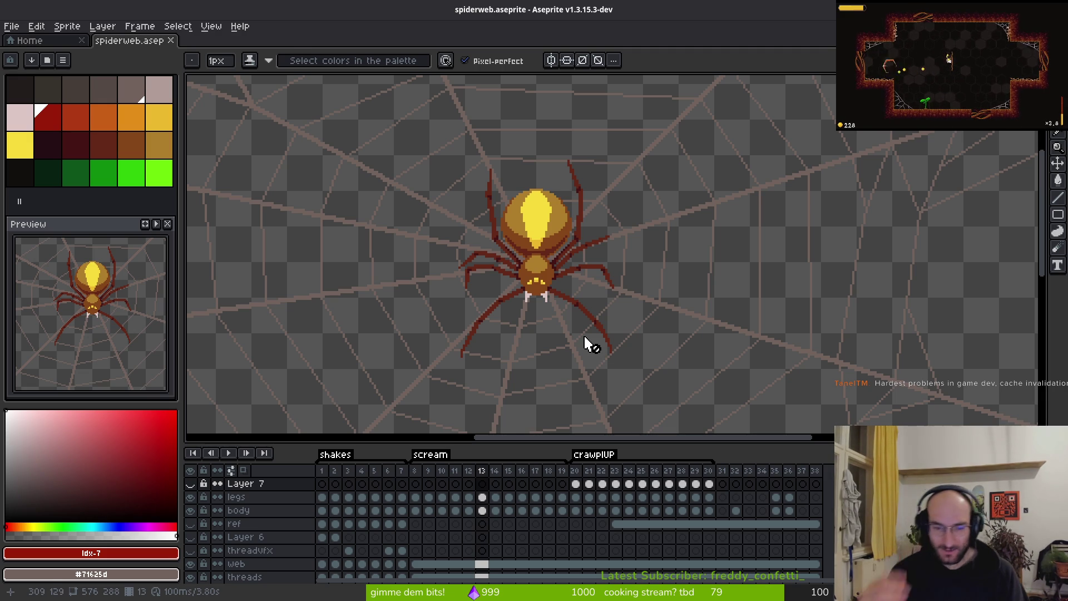
pyautogui.press('i')
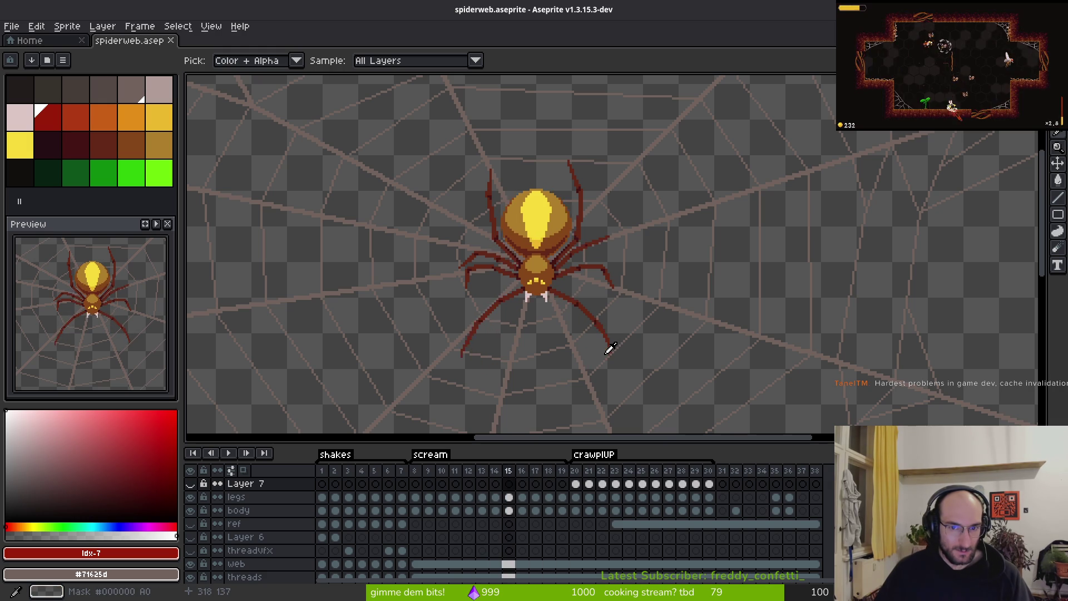
pyautogui.press('b')
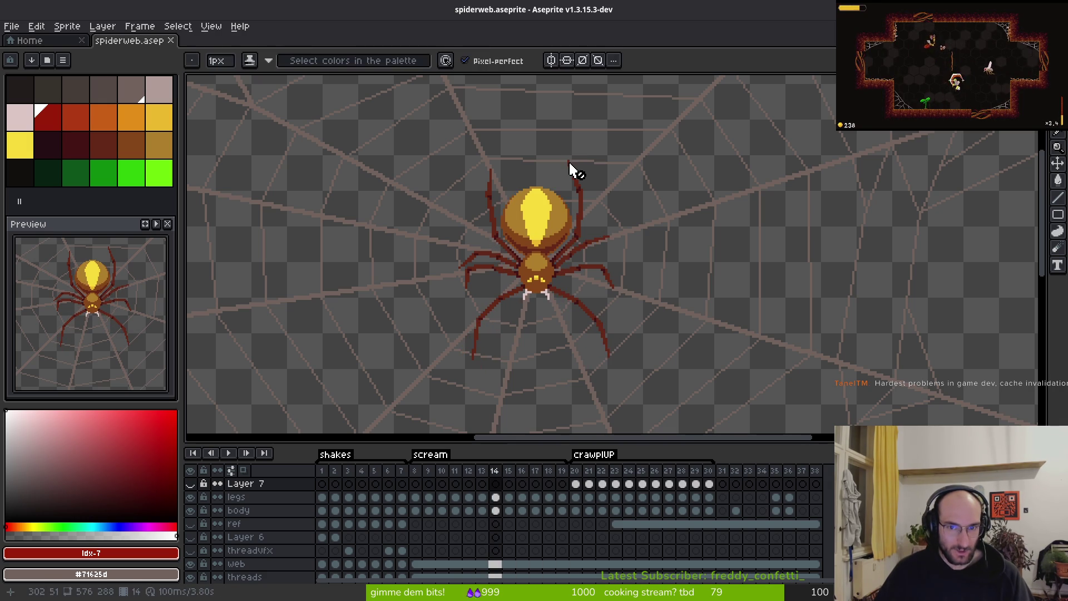
pyautogui.scroll(3, 575, 167)
pyautogui.scroll(-6, 573, 219)
pyautogui.scroll(5, 573, 219)
pyautogui.scroll(-1, 568, 217)
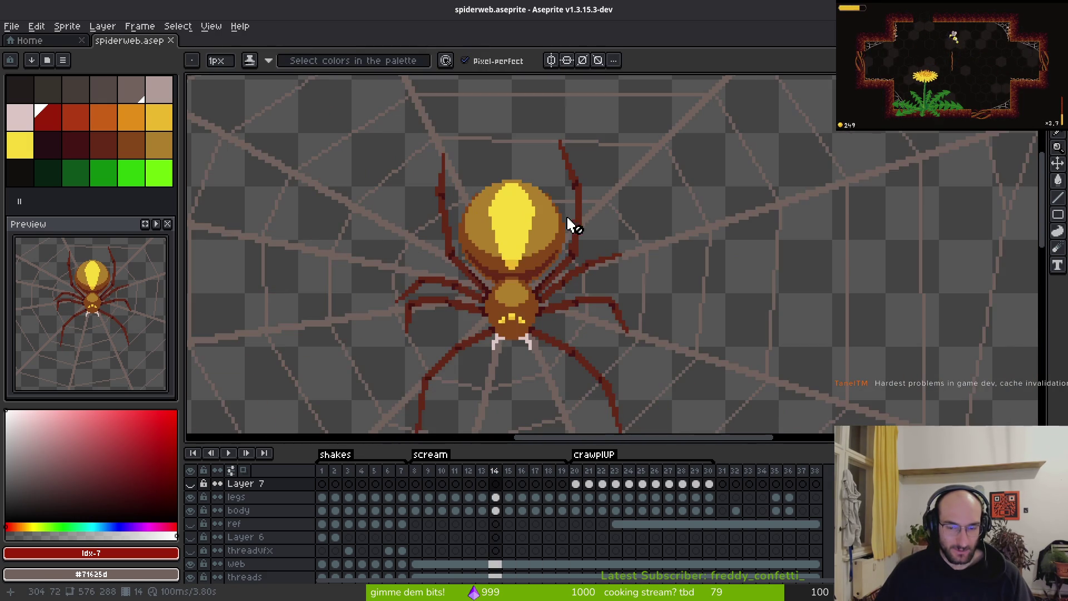
pyautogui.press('i')
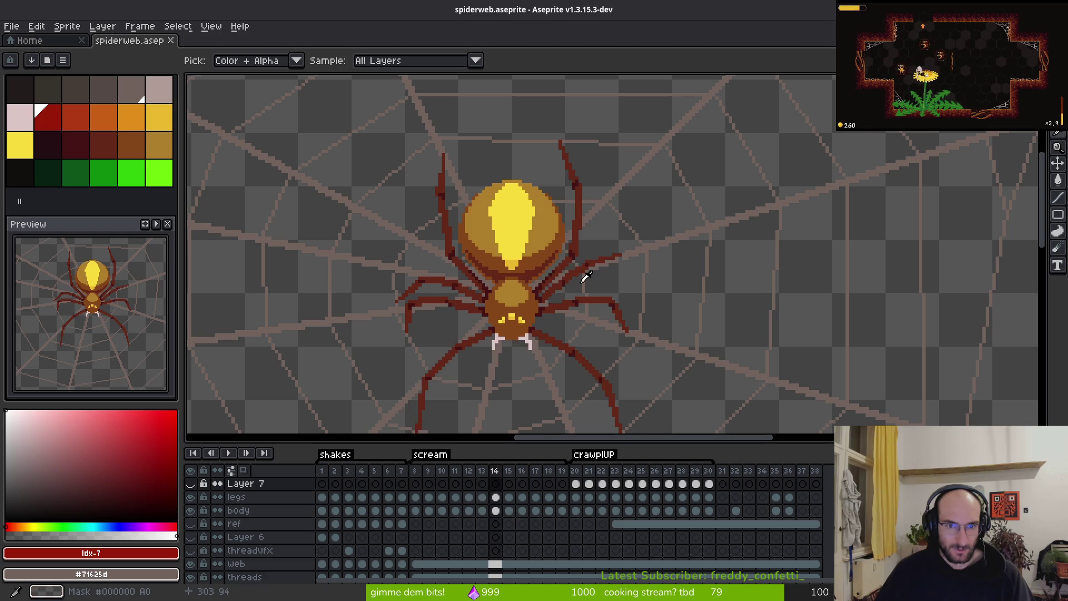
# Step: Step forward from crawlUP frame 20, then return to the Godot editor
pyautogui.click(578, 481)
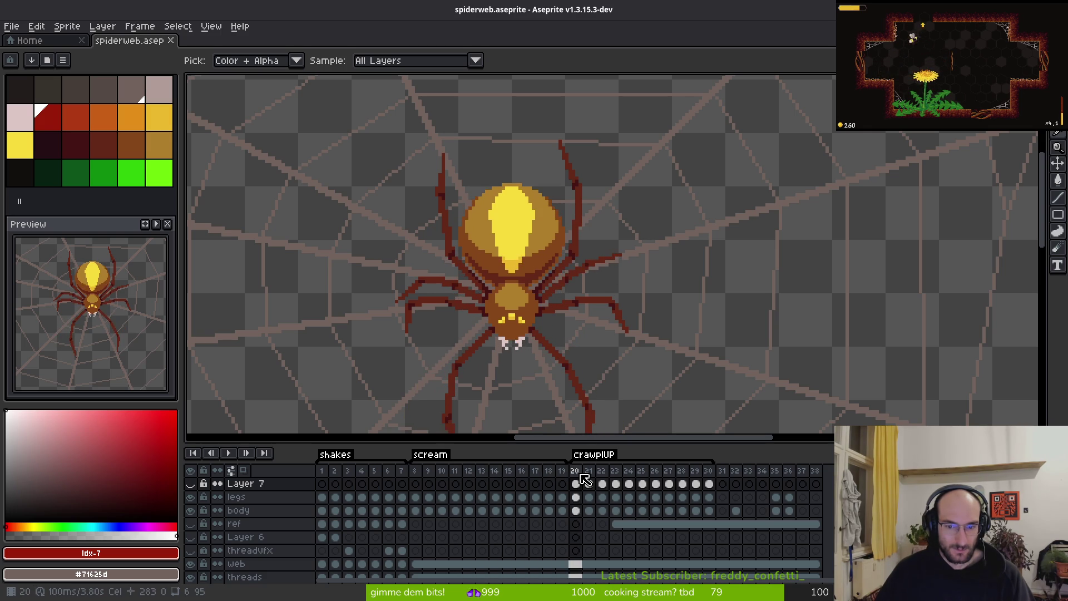
pyautogui.press('Right')
pyautogui.press('Right')
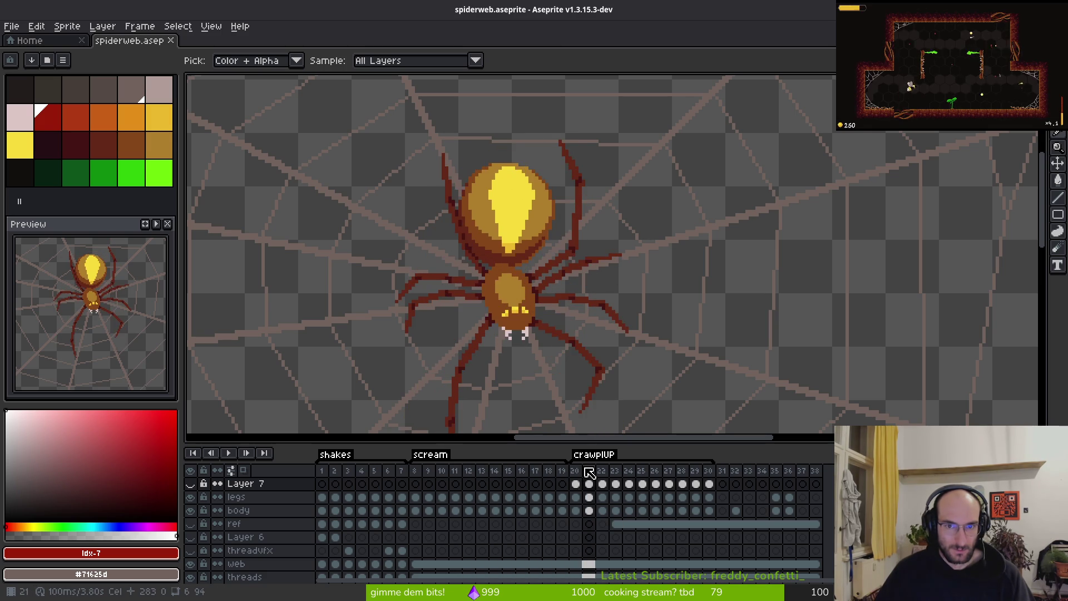
pyautogui.hotkey('alt', 'Tab')
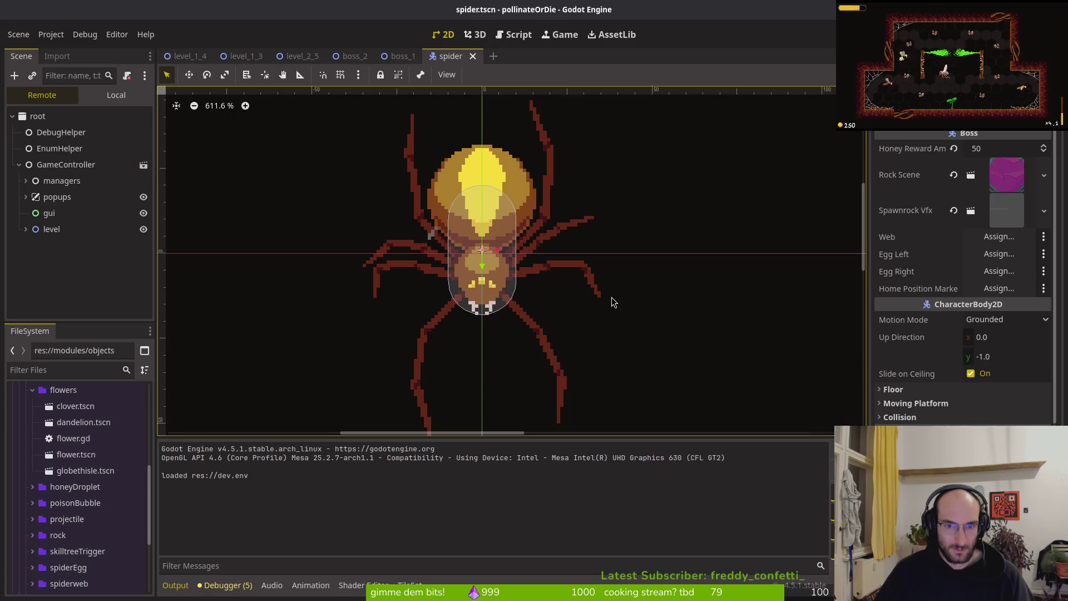
# Step: Pause and resume the running fight to watch the spider's spawnWeb and spawnEggs states
pyautogui.hotkey('alt', 'Tab')
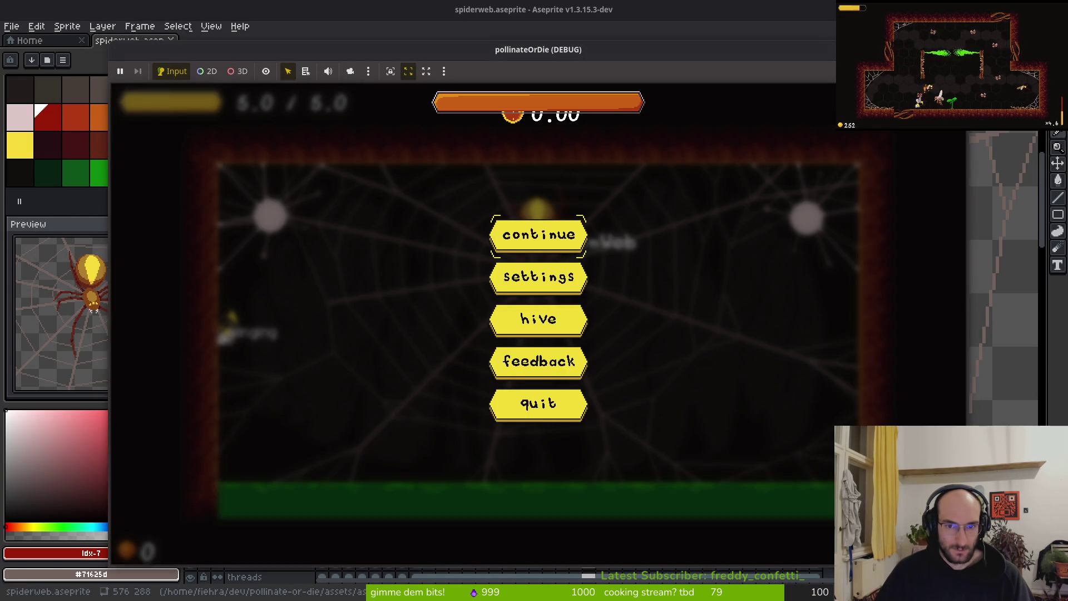
pyautogui.click(120, 72)
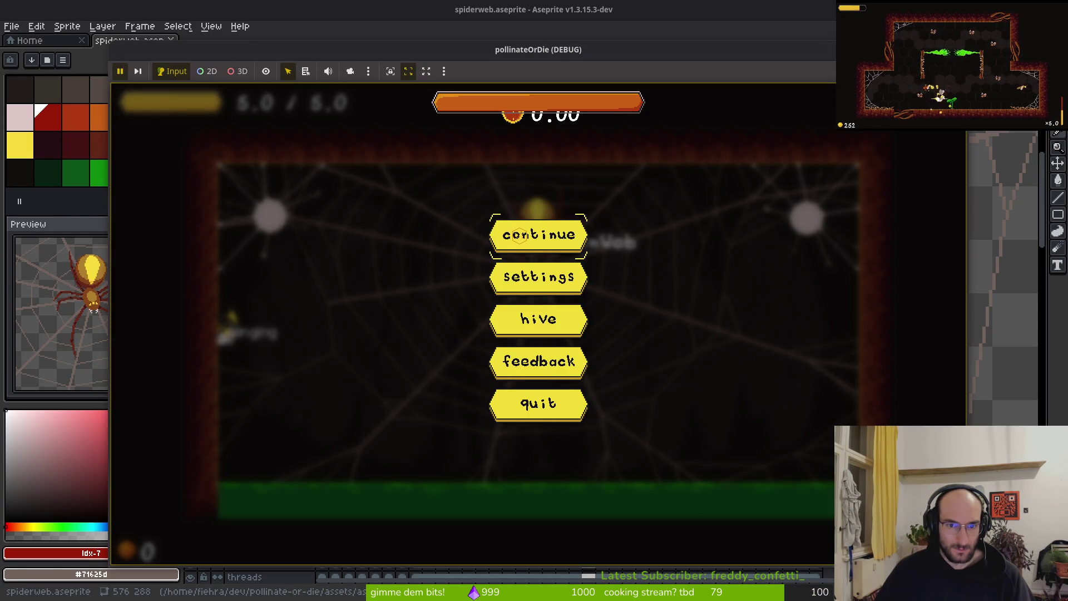
pyautogui.click(121, 72)
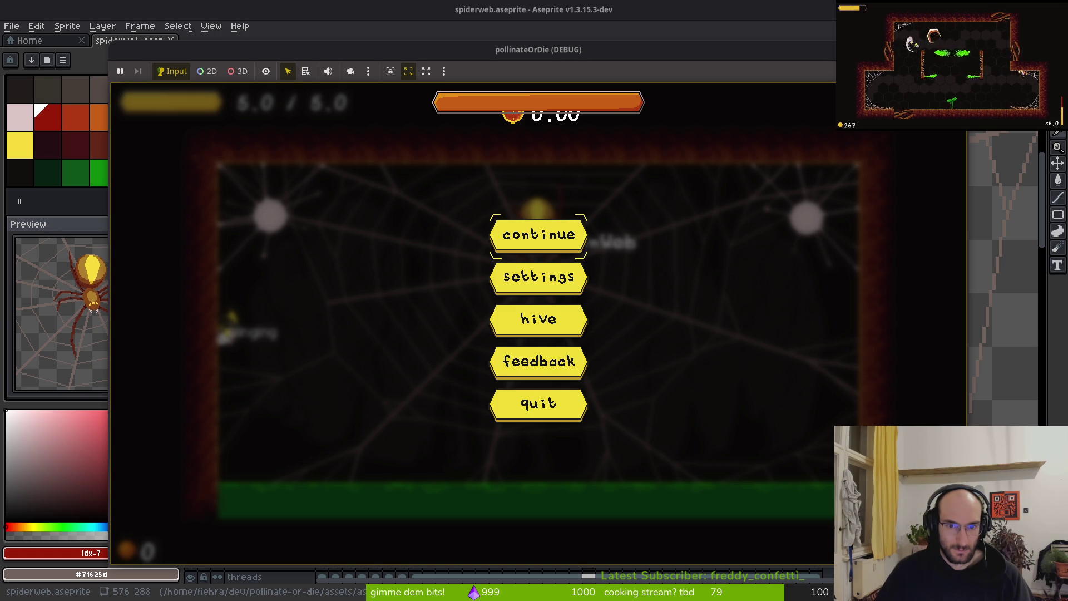
pyautogui.click(539, 234)
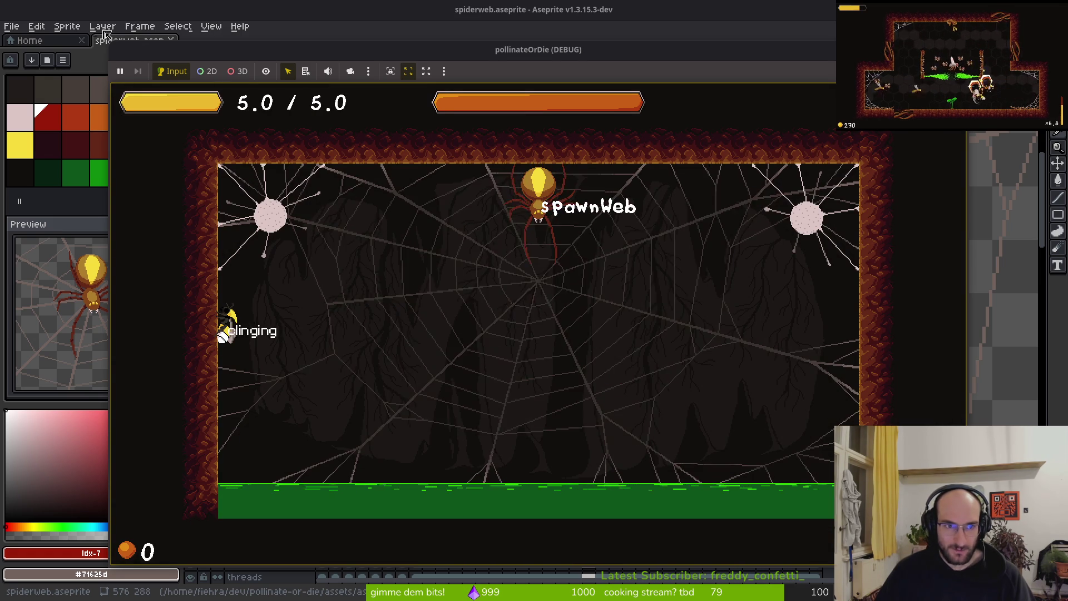
pyautogui.click(120, 71)
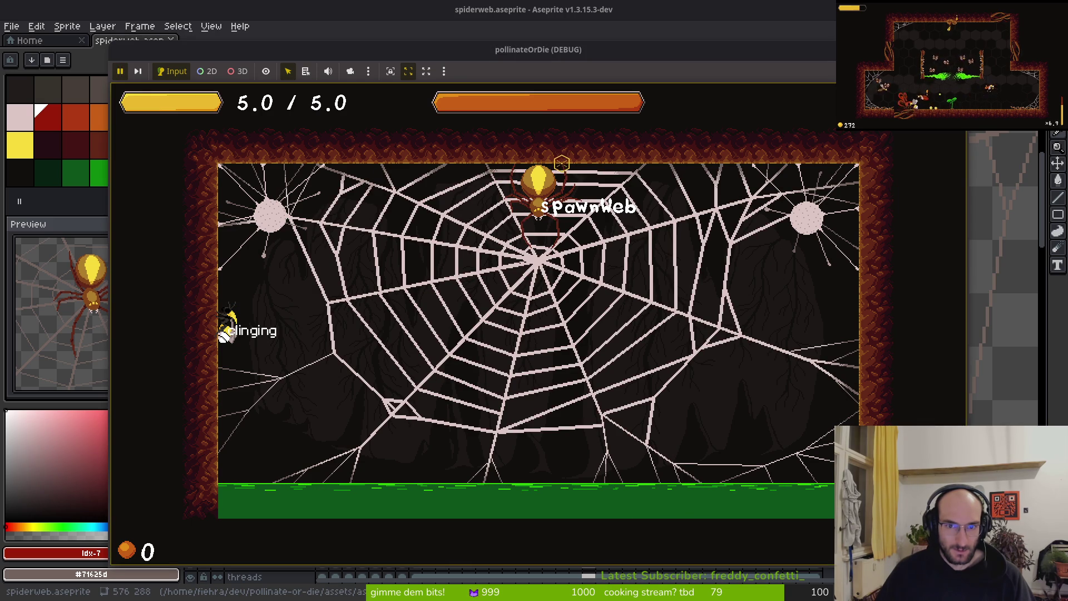
pyautogui.click(118, 73)
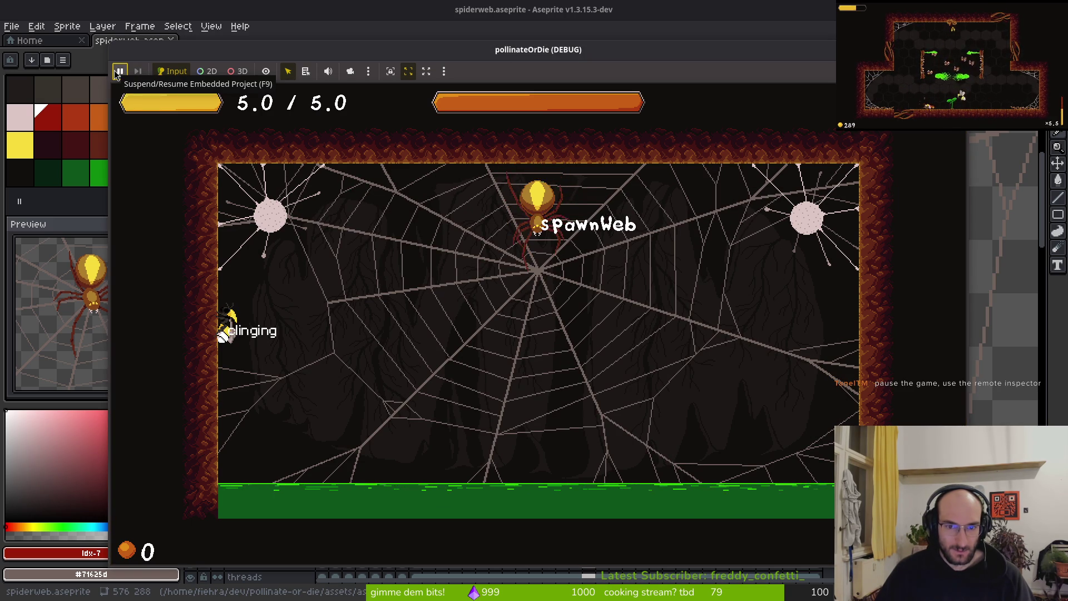
pyautogui.click(118, 72)
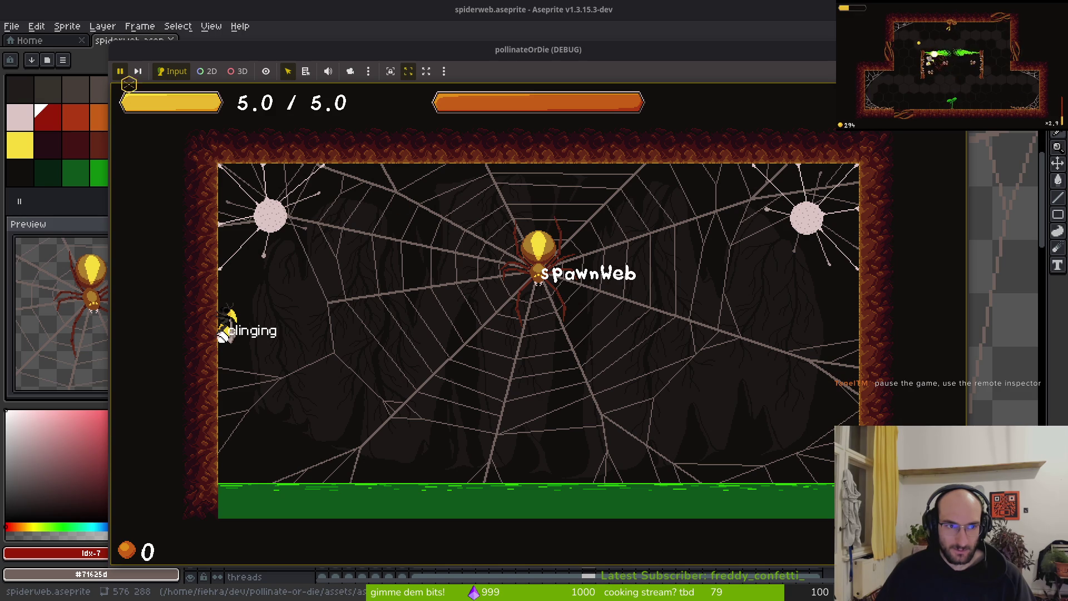
pyautogui.click(120, 73)
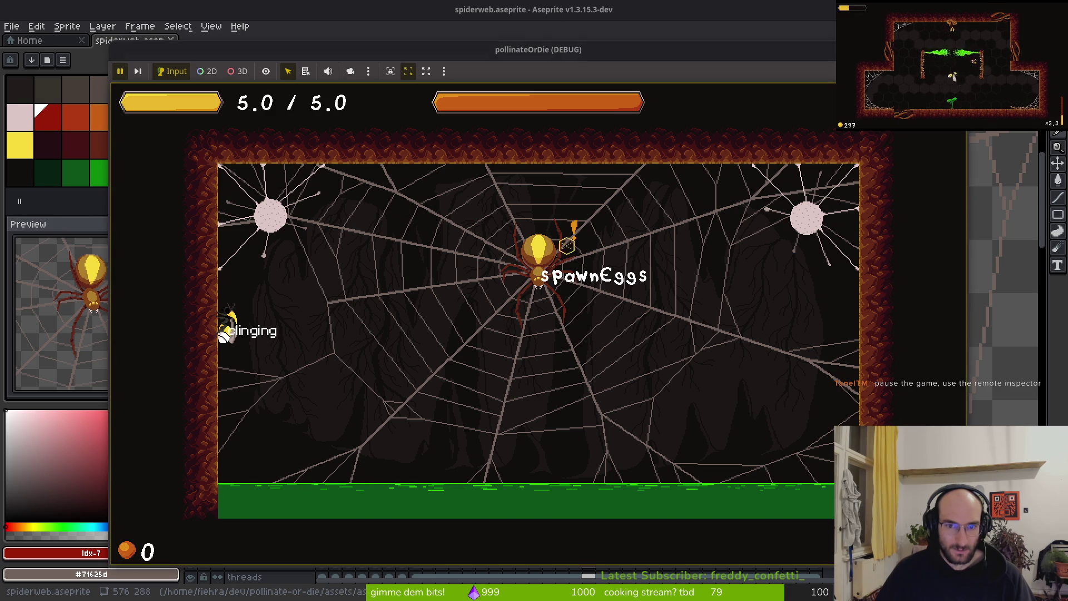
# Step: Glance at Aseprite, then bring the Godot editor back into focus on spider.tscn
pyautogui.hotkey('alt', 'Tab')
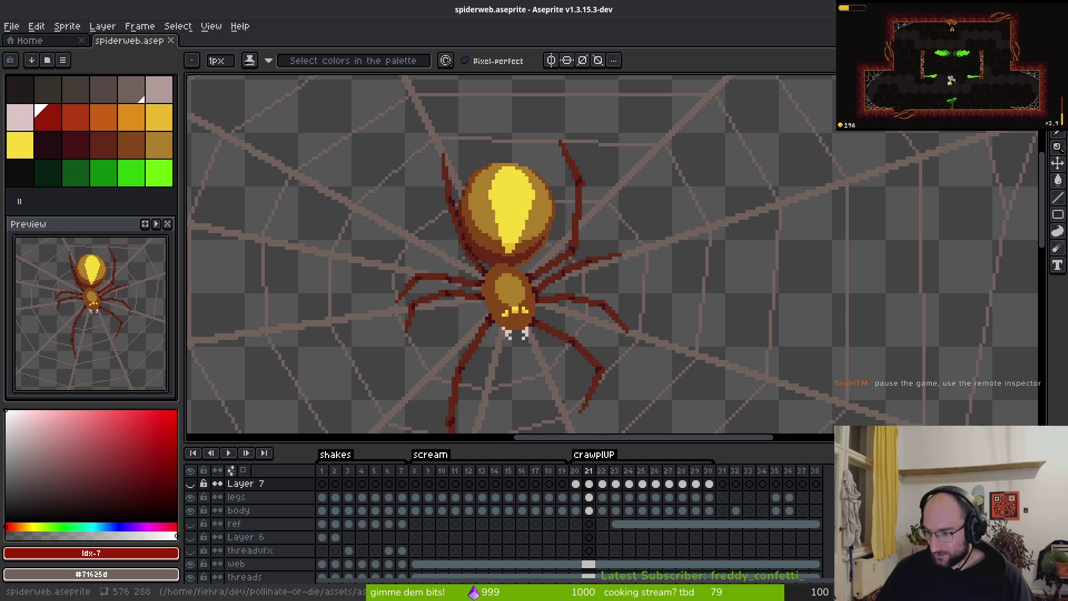
pyautogui.hotkey('alt', 'Tab')
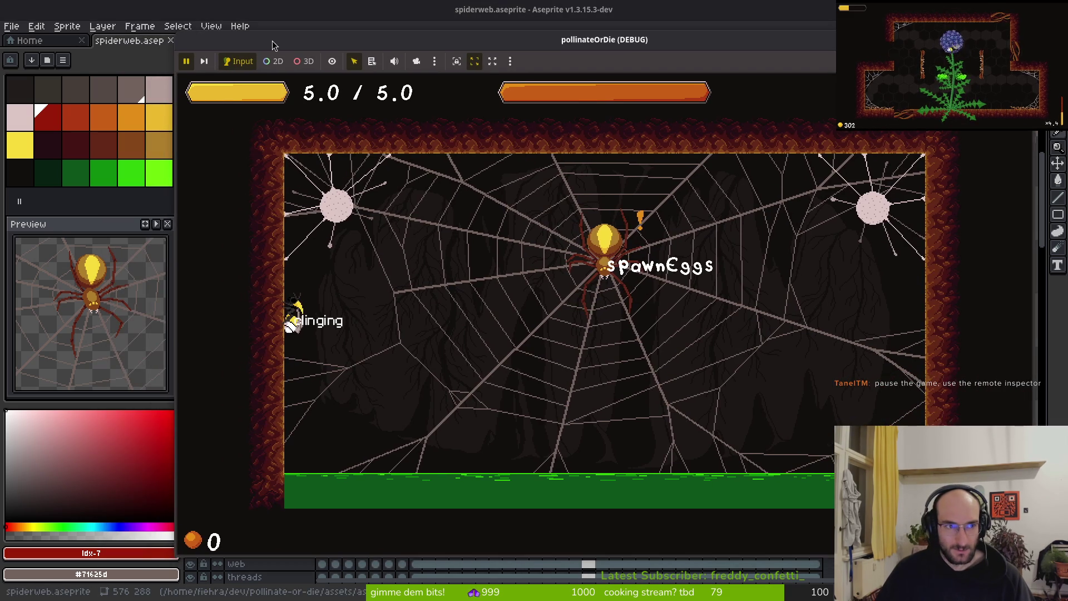
pyautogui.hotkey('alt', 'Tab')
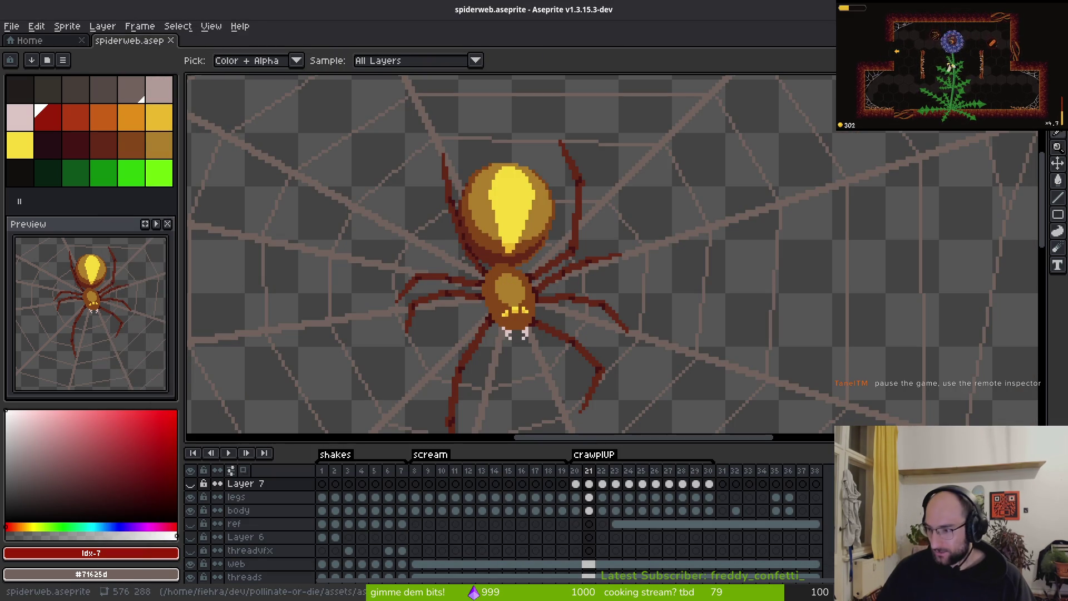
pyautogui.hotkey('alt', 'Tab')
pyautogui.click(360, 318)
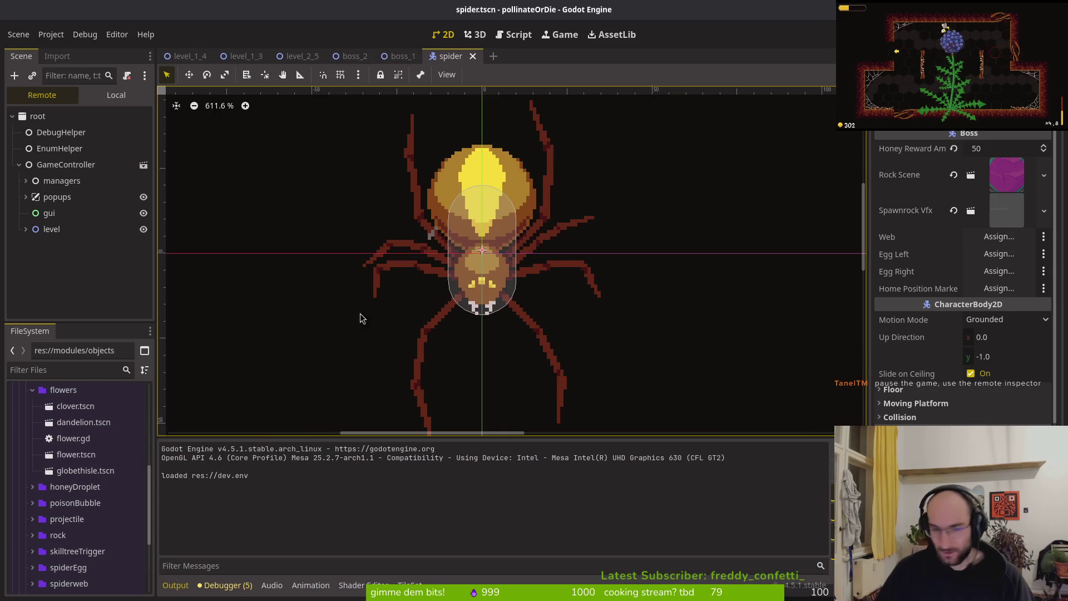
# Step: Show the spider scene's local tree, select its AnimationPlayer and preview the rockslide animation
pyautogui.click(110, 98)
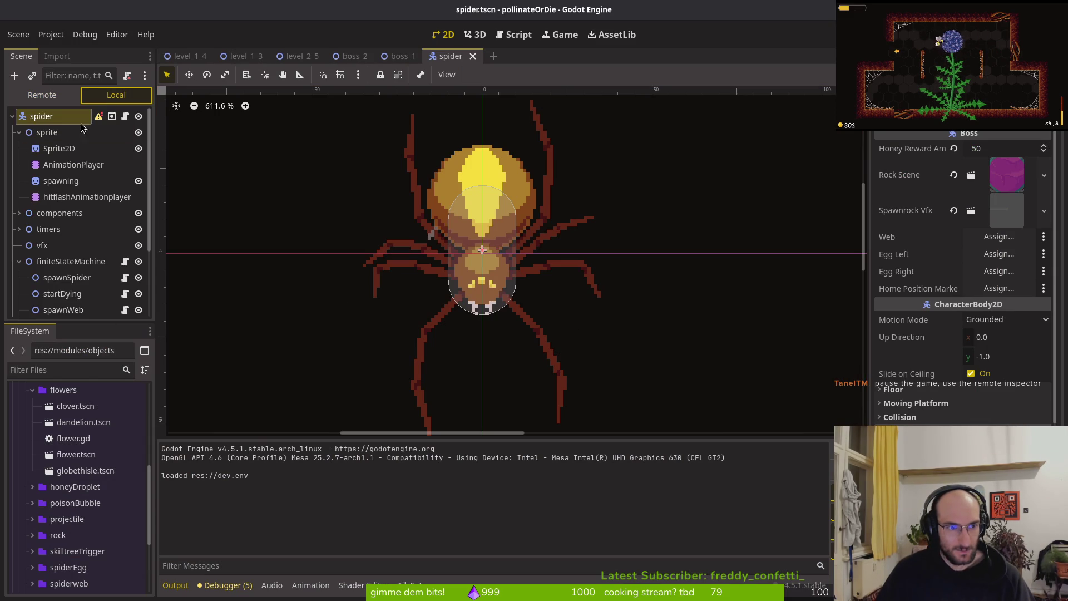
pyautogui.click(58, 165)
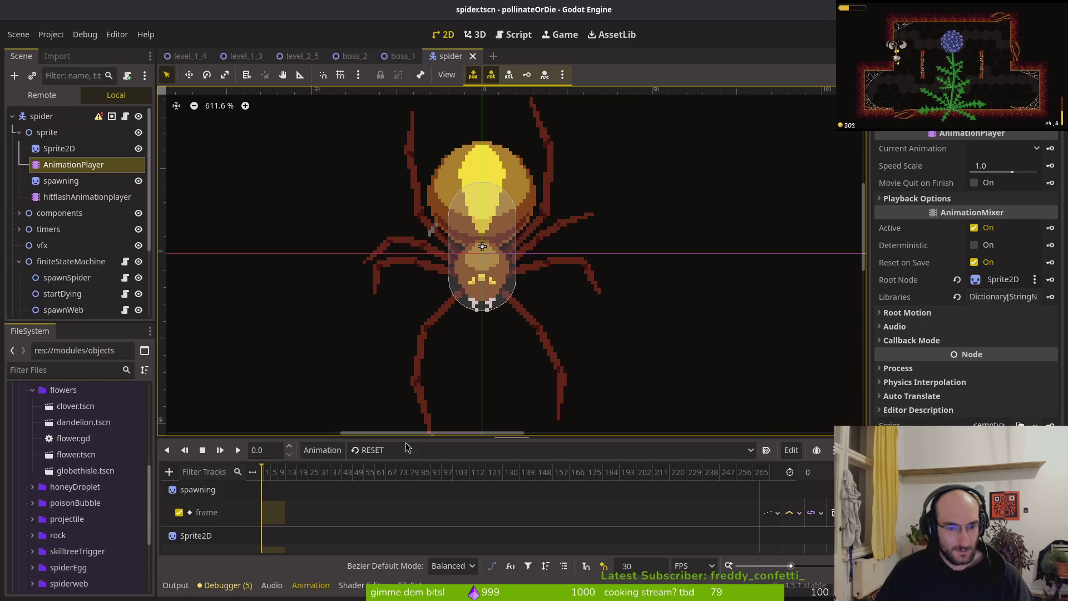
pyautogui.click(406, 449)
pyautogui.click(406, 483)
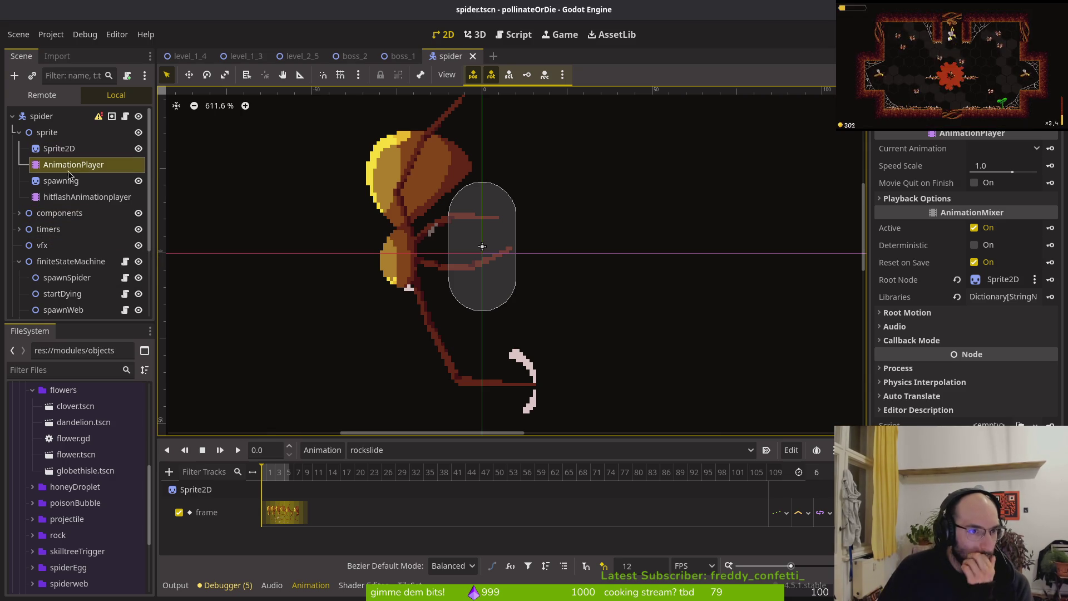
pyautogui.scroll(-4, 65, 273)
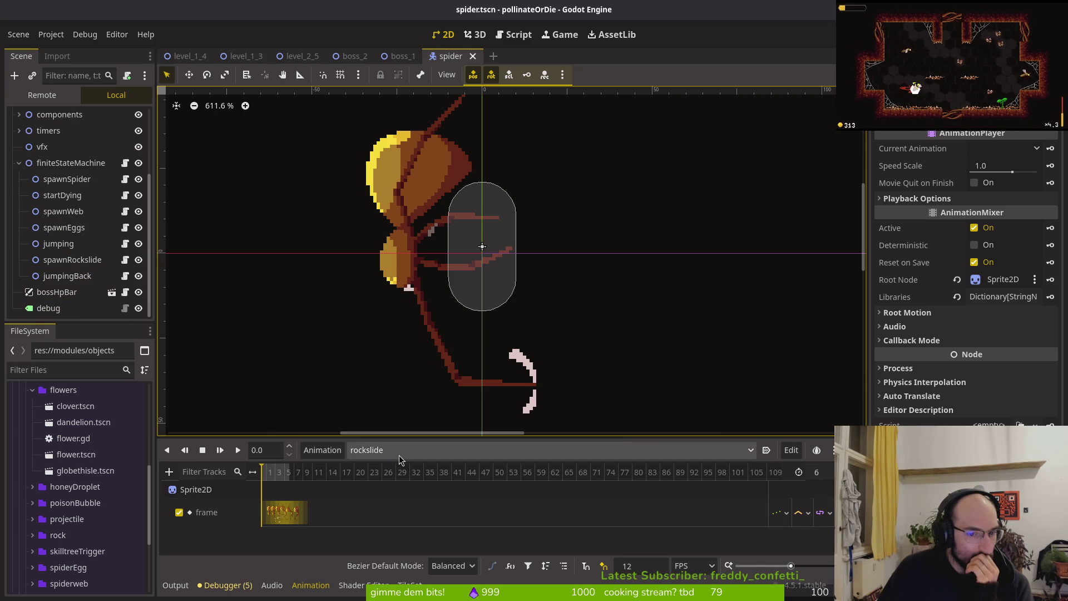
# Step: Switch to the crawlCenter animation and check its position keyframes, the last at y -2.0 px
pyautogui.click(398, 453)
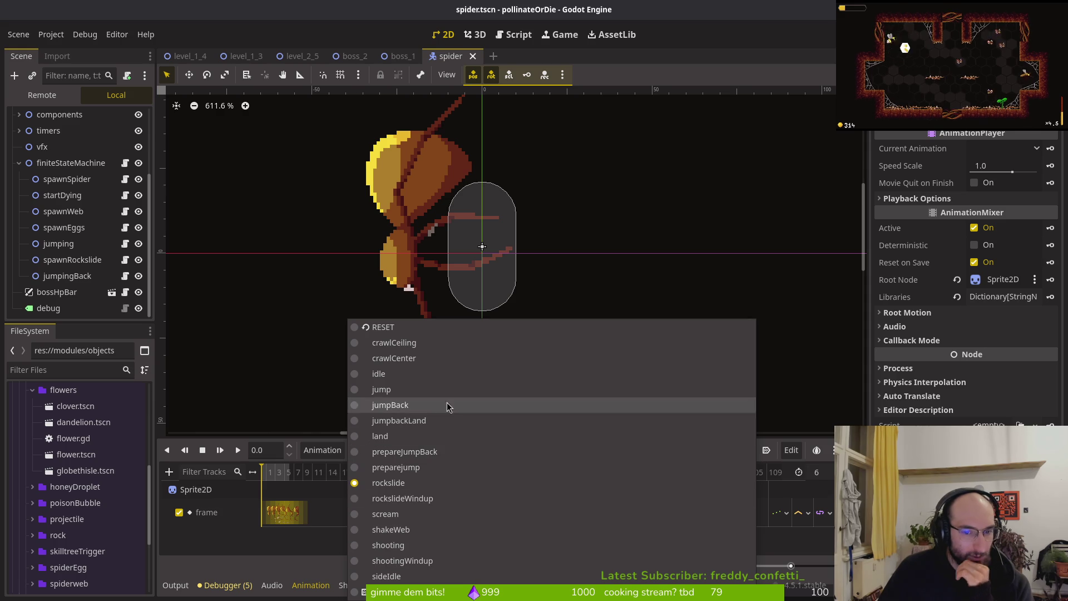
pyautogui.click(398, 359)
pyautogui.scroll(-1, 274, 534)
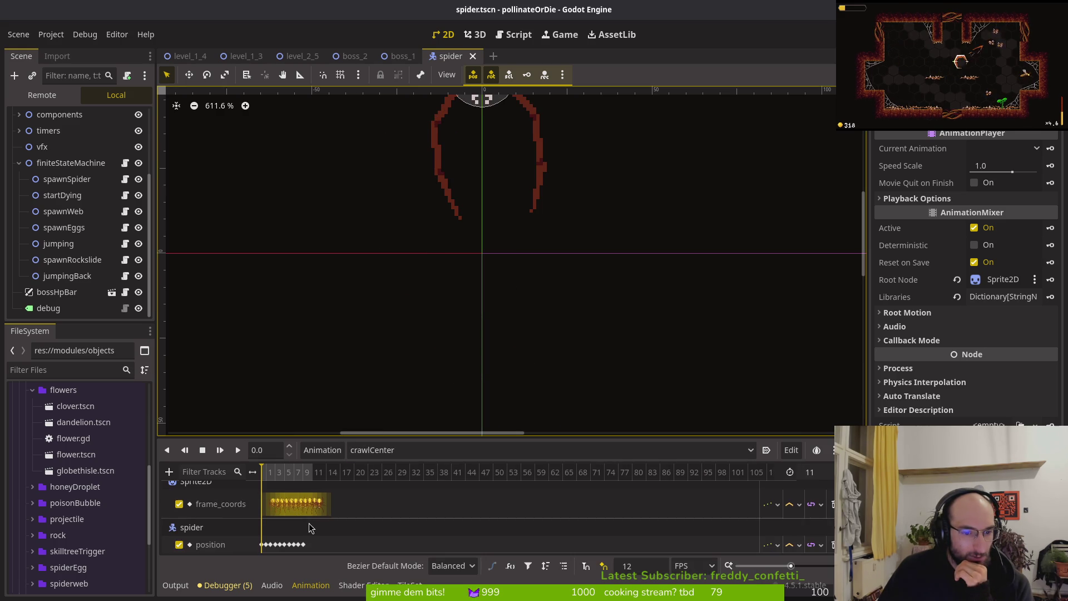
pyautogui.click(262, 544)
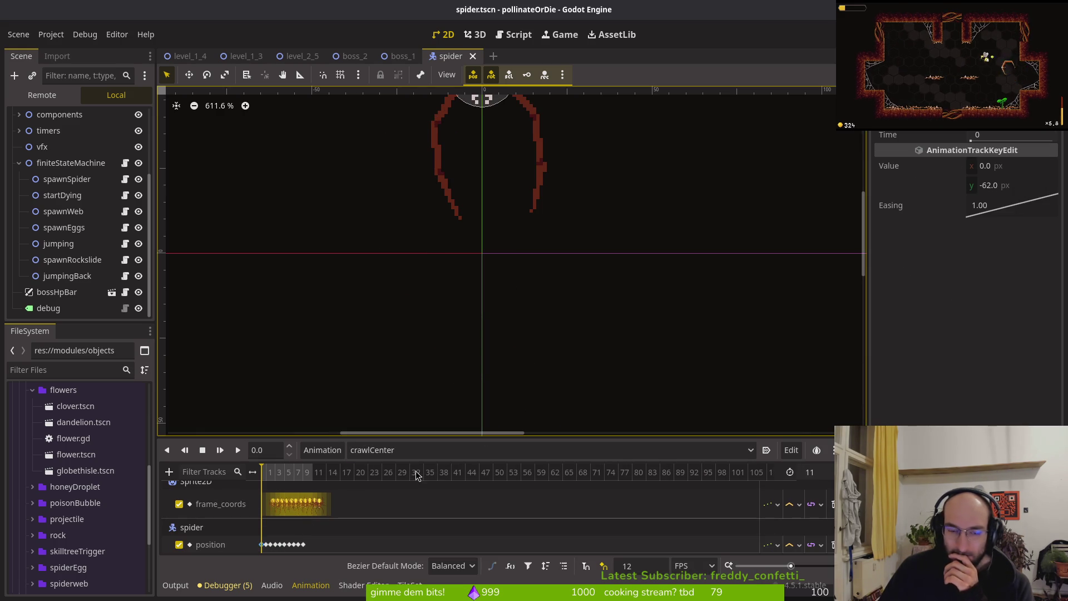
pyautogui.click(283, 544)
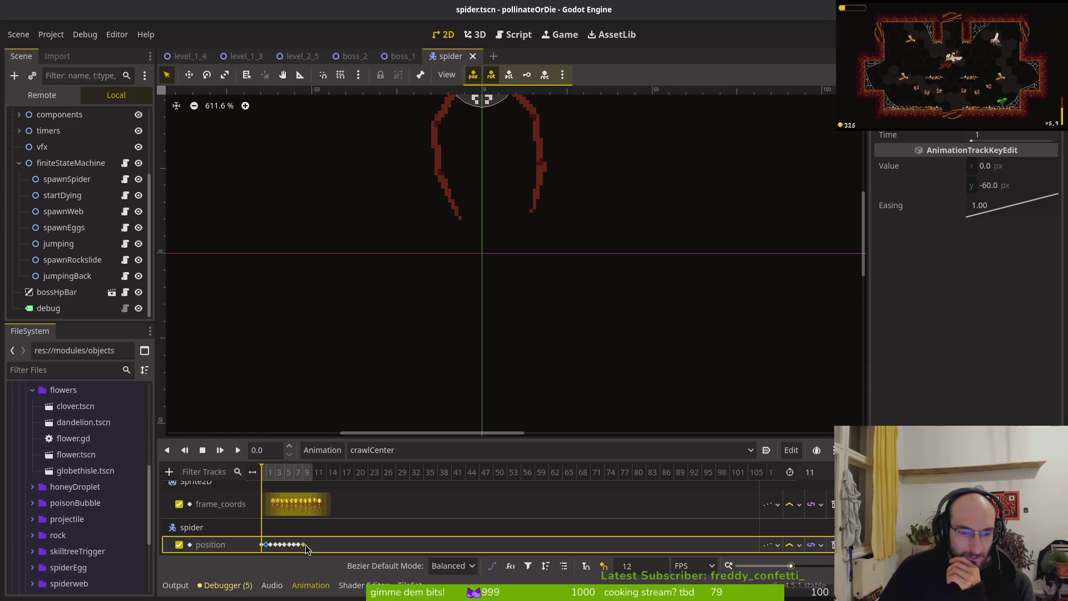
pyautogui.click(1019, 191)
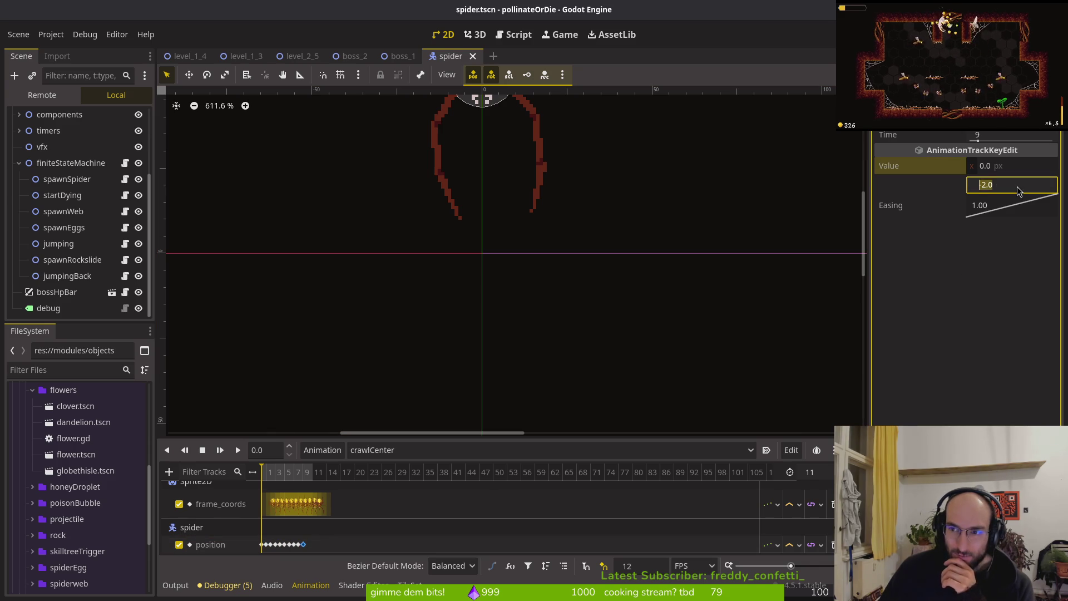
pyautogui.press('Escape')
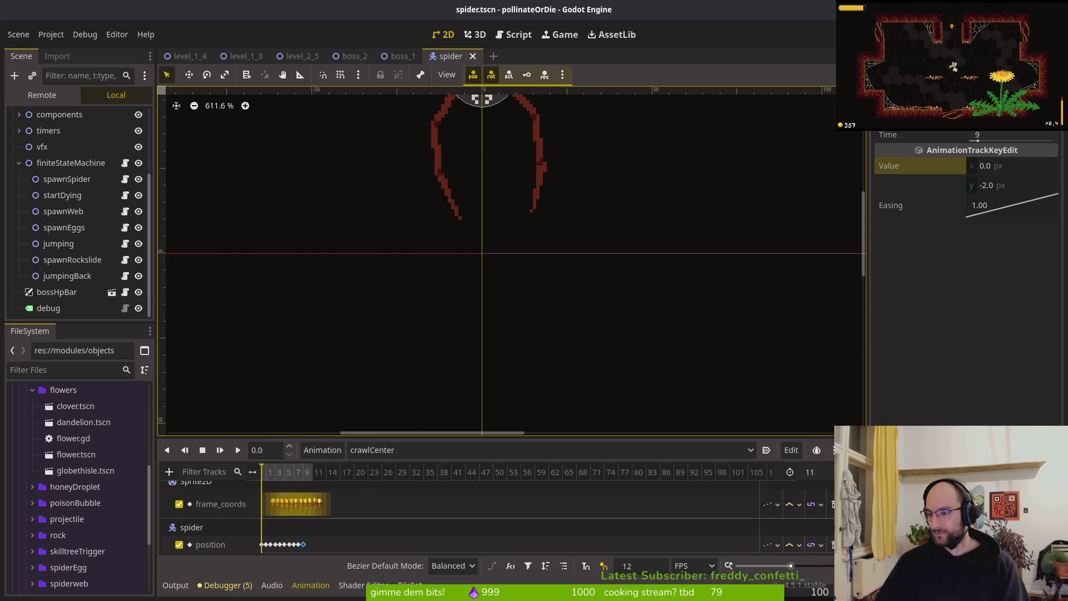
pyautogui.hotkey('alt', 'Tab')
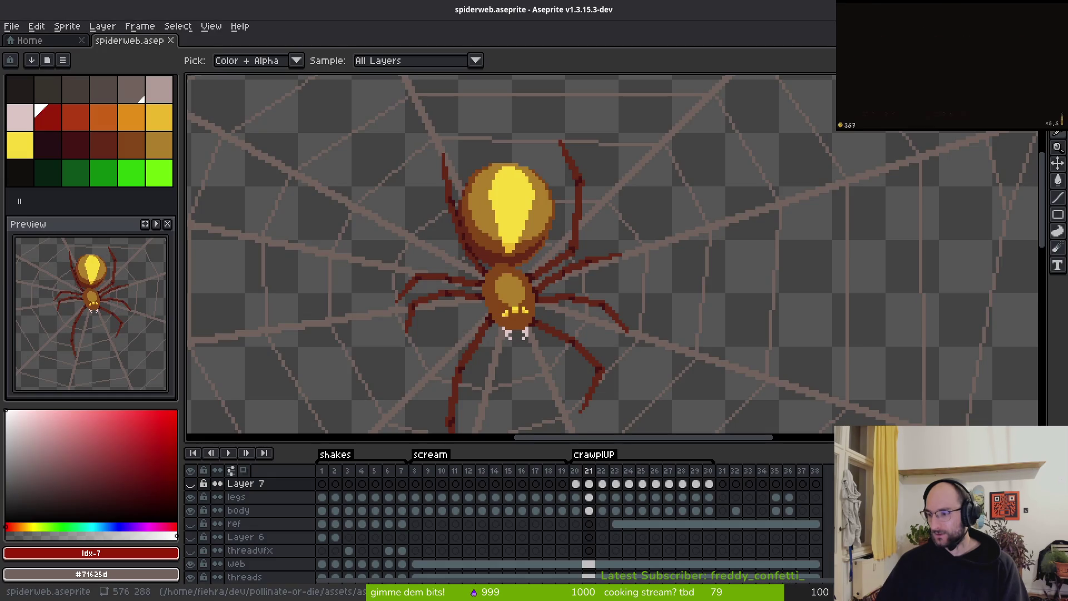
# Step: Review the spider's Sprite2D frame settings, then select the spider root to see its boss properties
pyautogui.hotkey('alt', 'Tab')
pyautogui.scroll(-3, 441, 181)
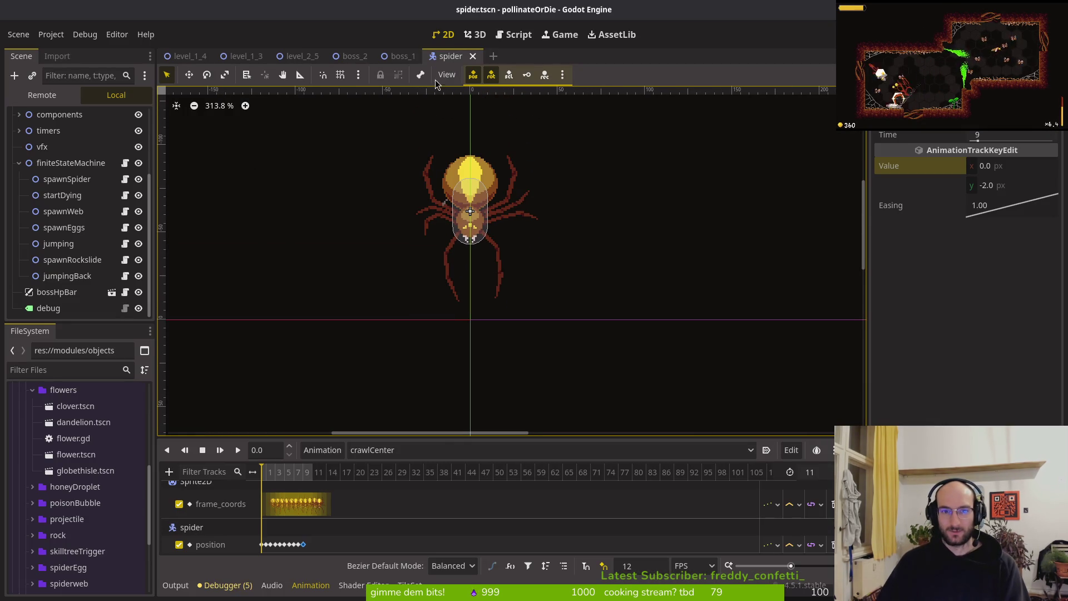
pyautogui.scroll(3, 34, 267)
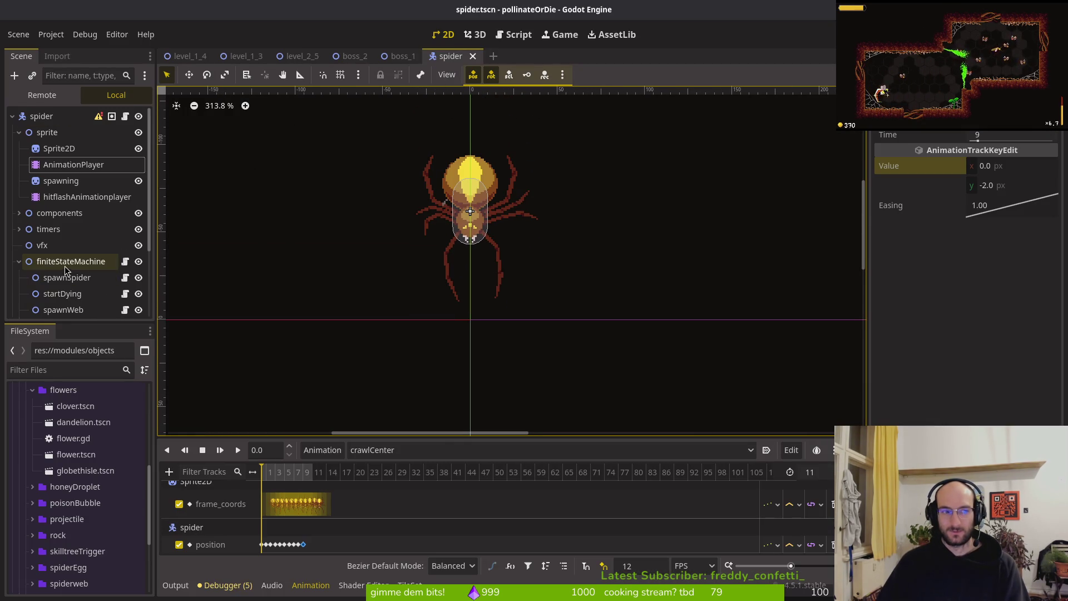
pyautogui.click(19, 262)
pyautogui.click(53, 149)
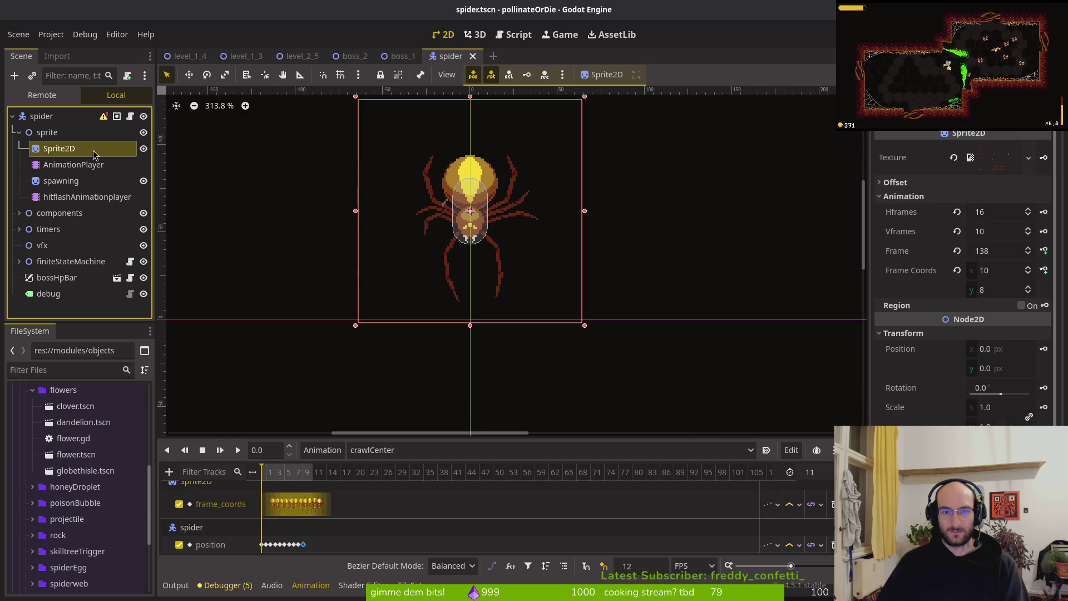
pyautogui.click(76, 118)
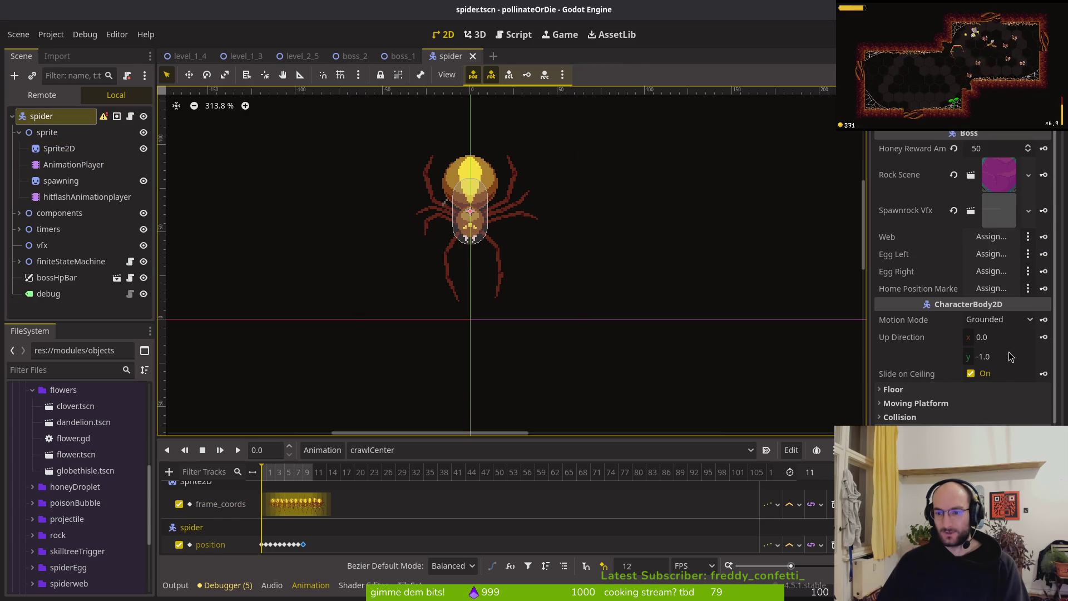
pyautogui.scroll(2, 527, 283)
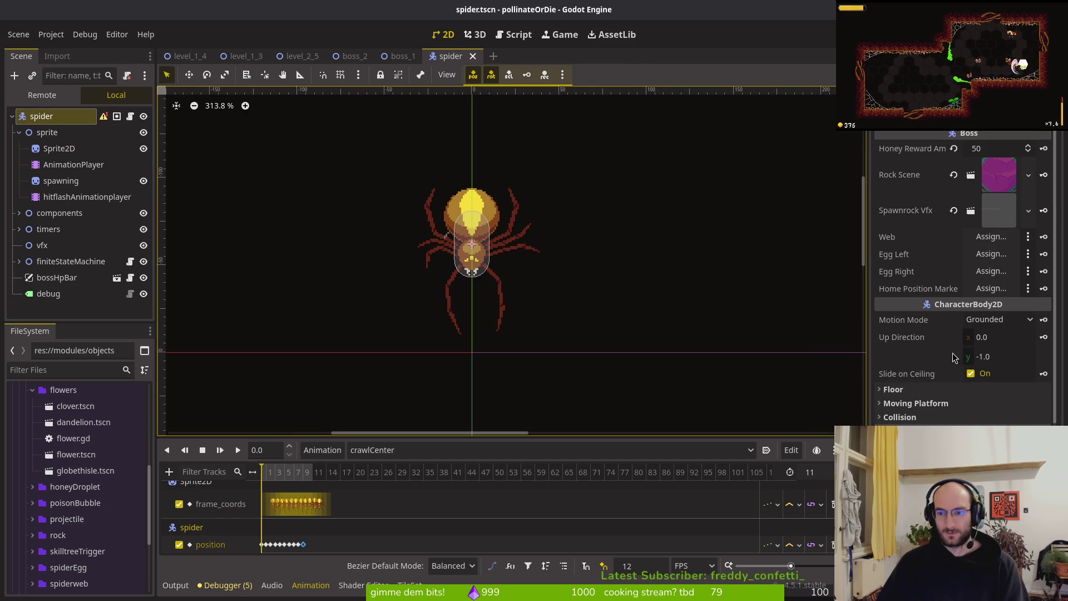
pyautogui.moveTo(737, 323); pyautogui.dragTo(733, 322)
# Step: Reset the spider's position to 0, 0 and save spider.tscn
pyautogui.click(995, 357)
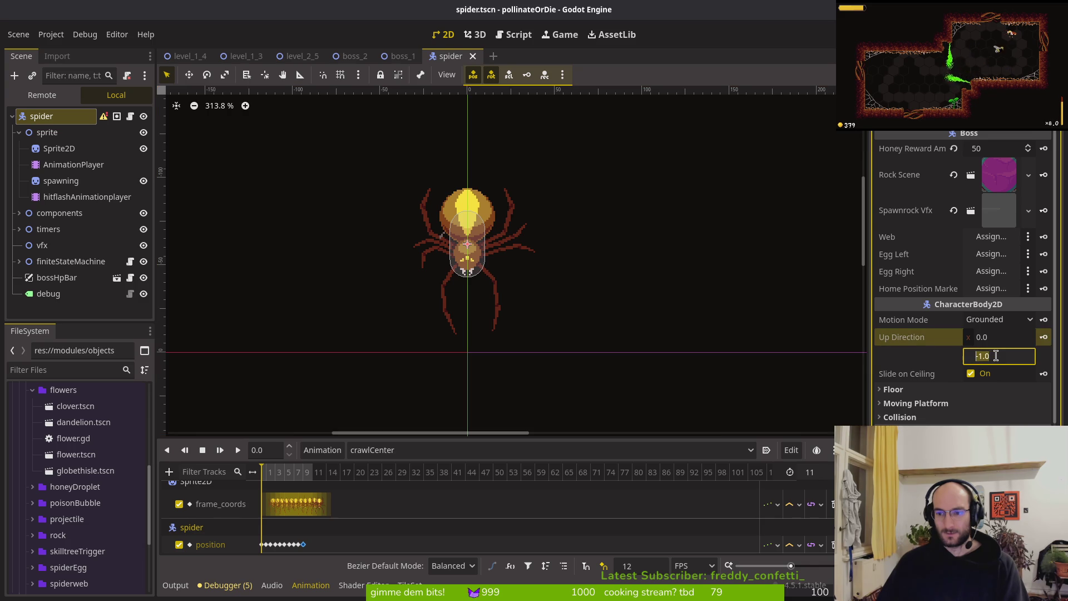
pyautogui.click(63, 119)
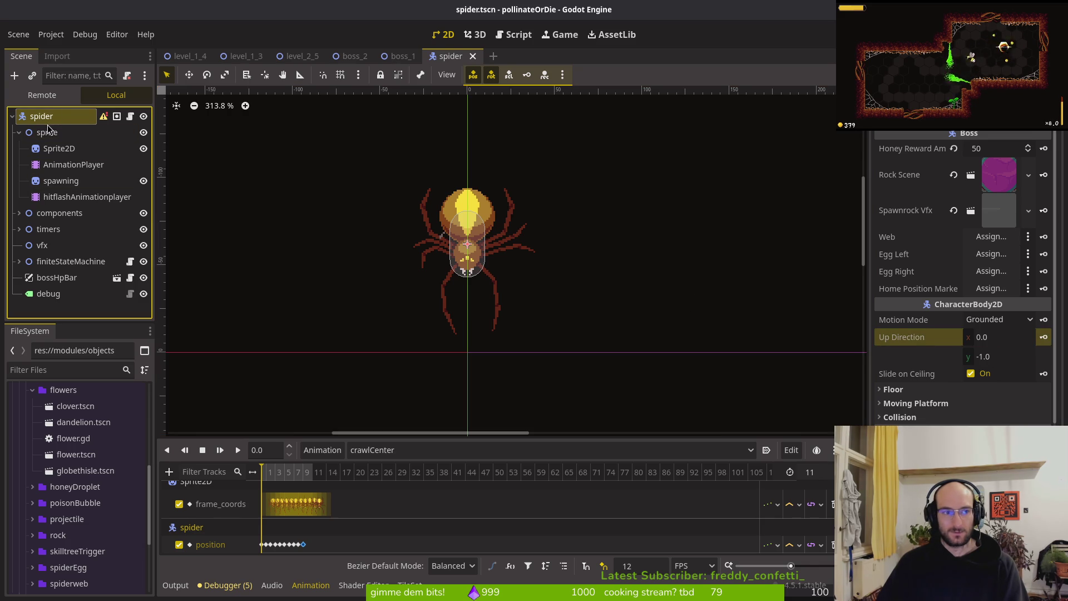
pyautogui.scroll(-4, 1012, 423)
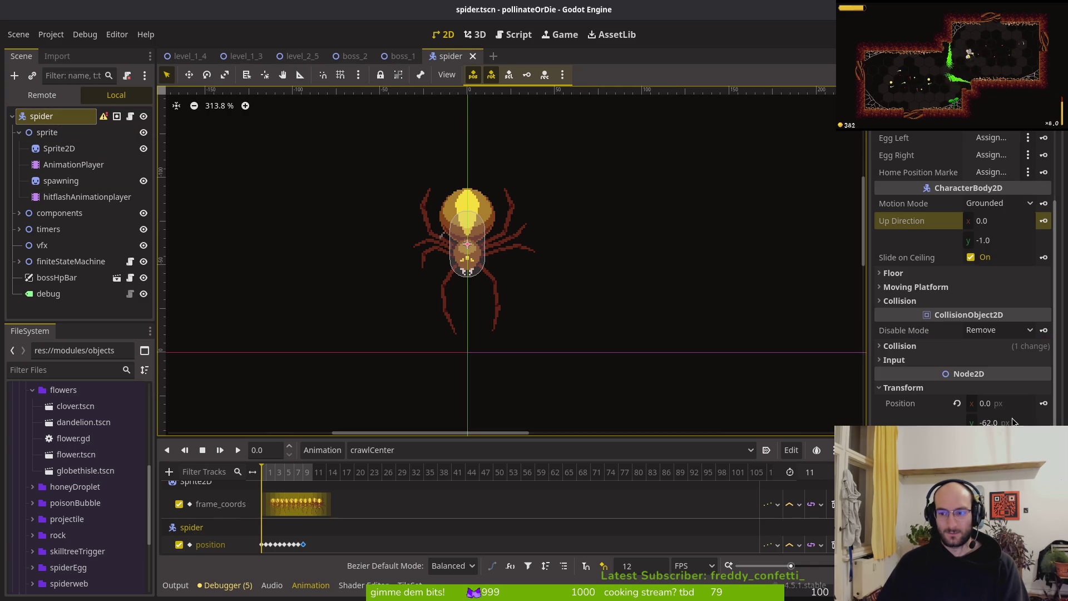
pyautogui.click(957, 404)
pyautogui.scroll(-2, 565, 337)
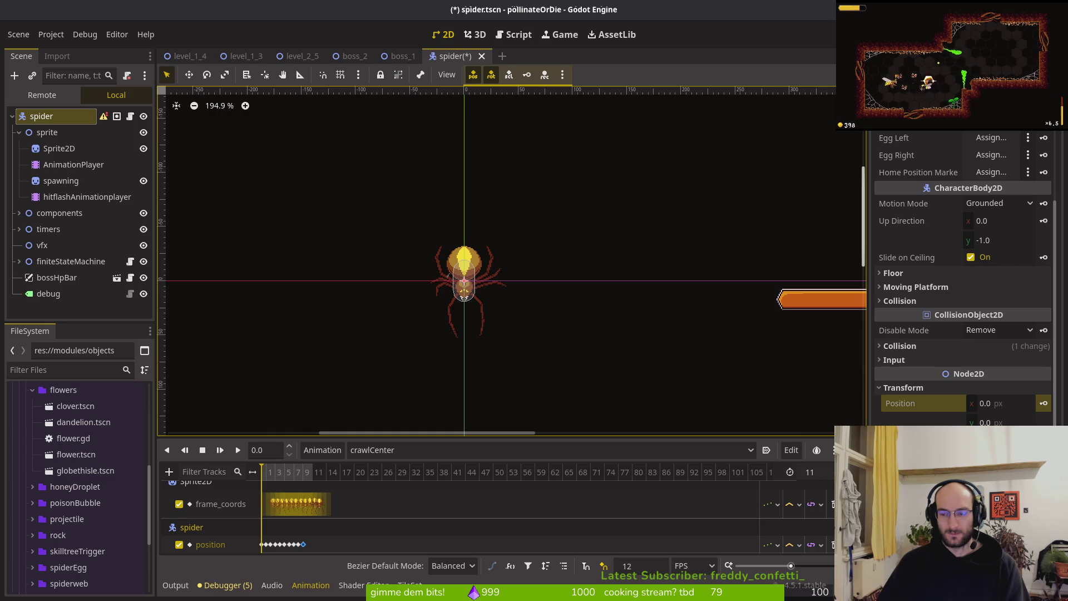
pyautogui.hotkey('ctrl', 's')
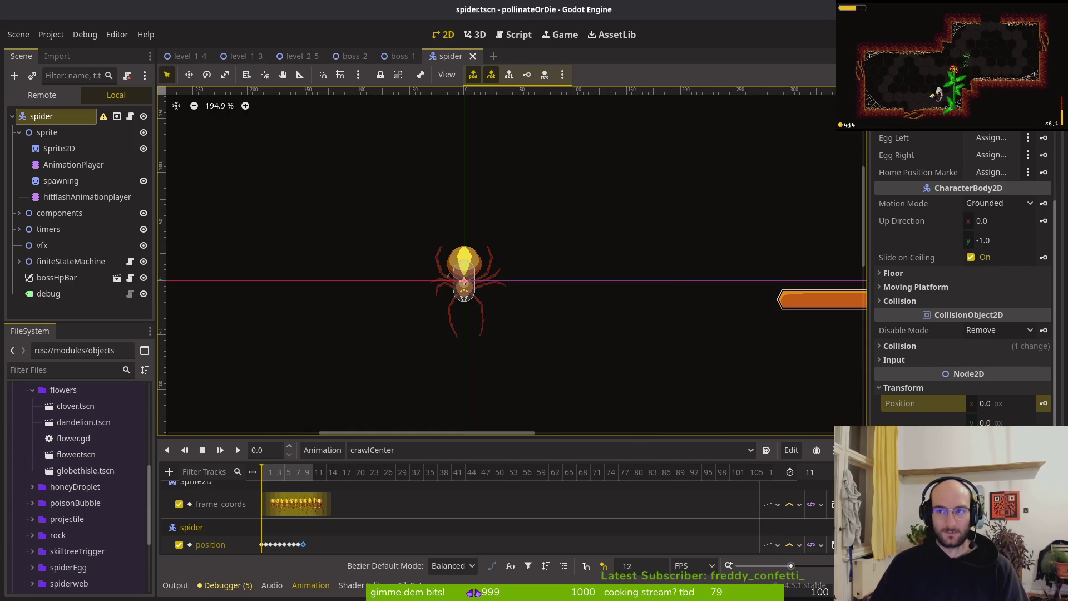
# Step: Start a quick-open search for 'bos' to list the boss level scenes
pyautogui.scroll(-8, 456, 232)
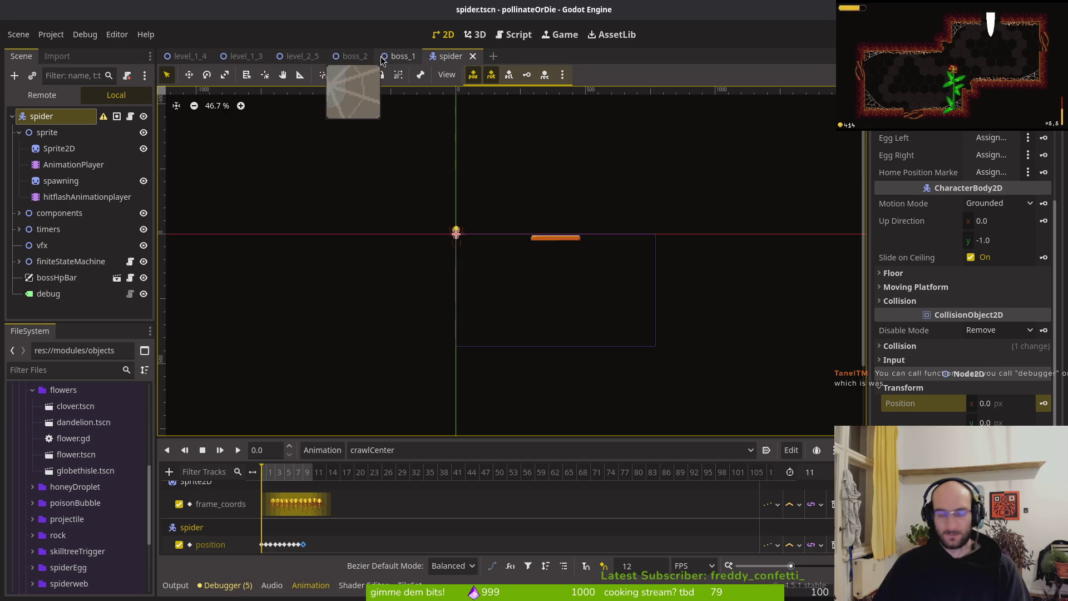
pyautogui.hotkey('alt', 'shift', 'o')
pyautogui.write('boslevets')
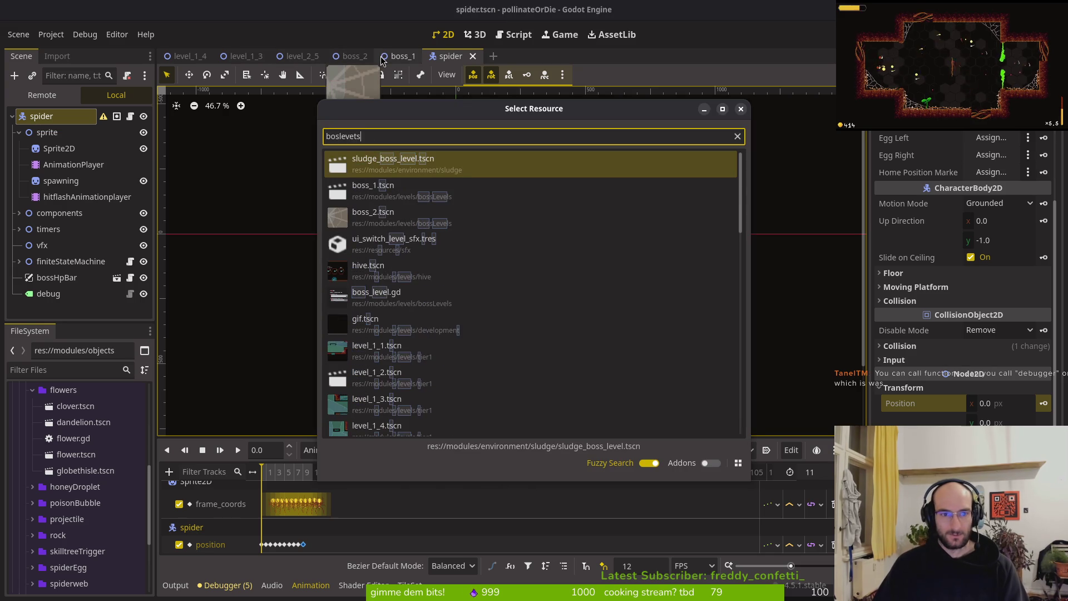
pyautogui.press('BackSpace')
pyautogui.press('BackSpace')
pyautogui.press('BackSpace')
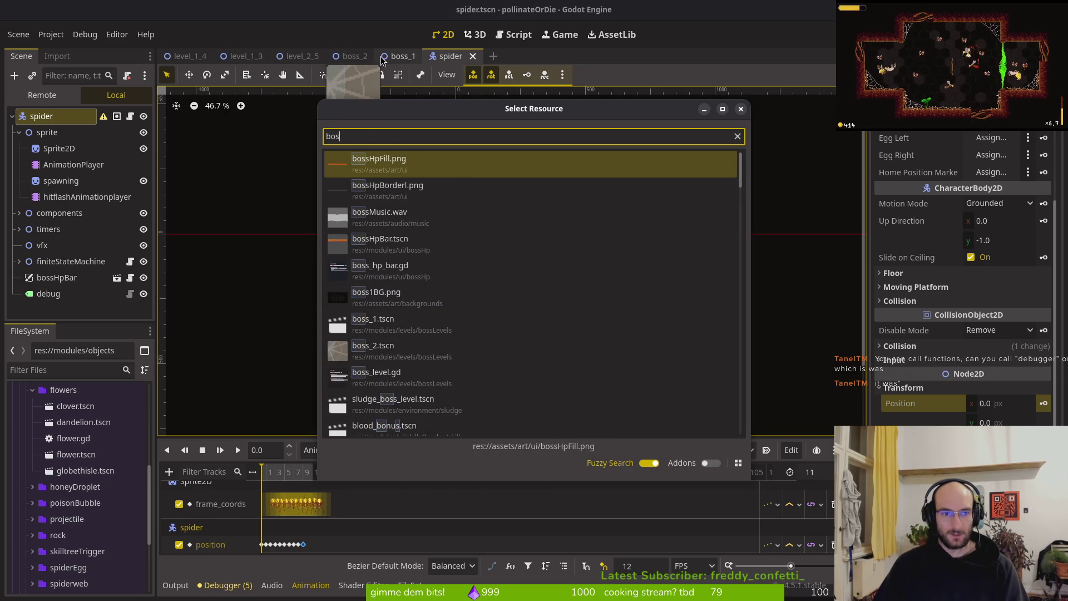
# Step: Open boss_1.tscn, then boss_2.tscn, and centre the view on the spider
pyautogui.write('1')
pyautogui.press('Return')
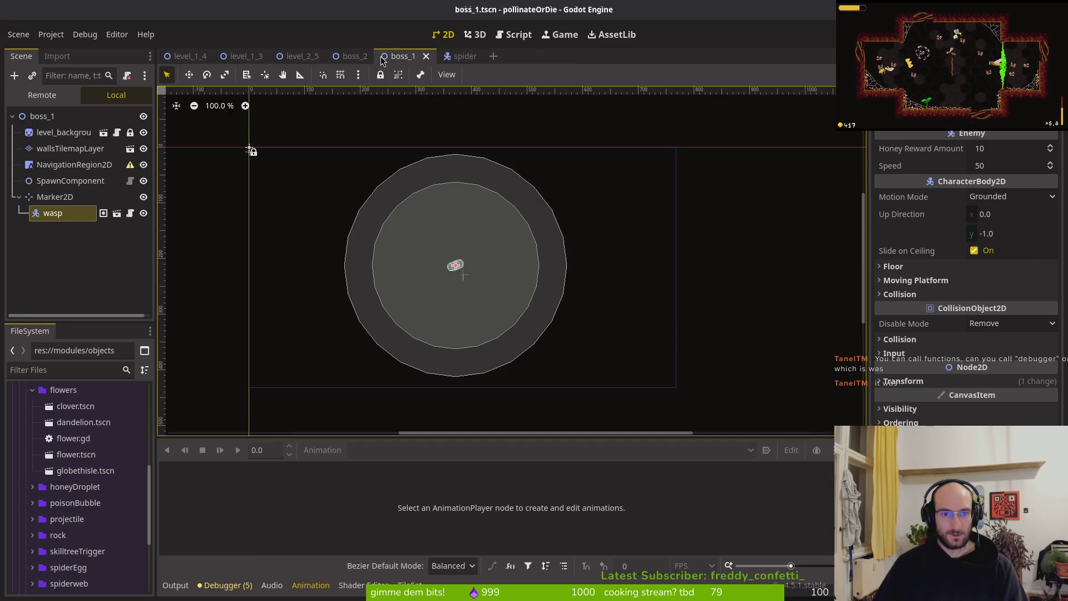
pyautogui.hotkey('alt', 'shift', 'o')
pyautogui.write('boss2')
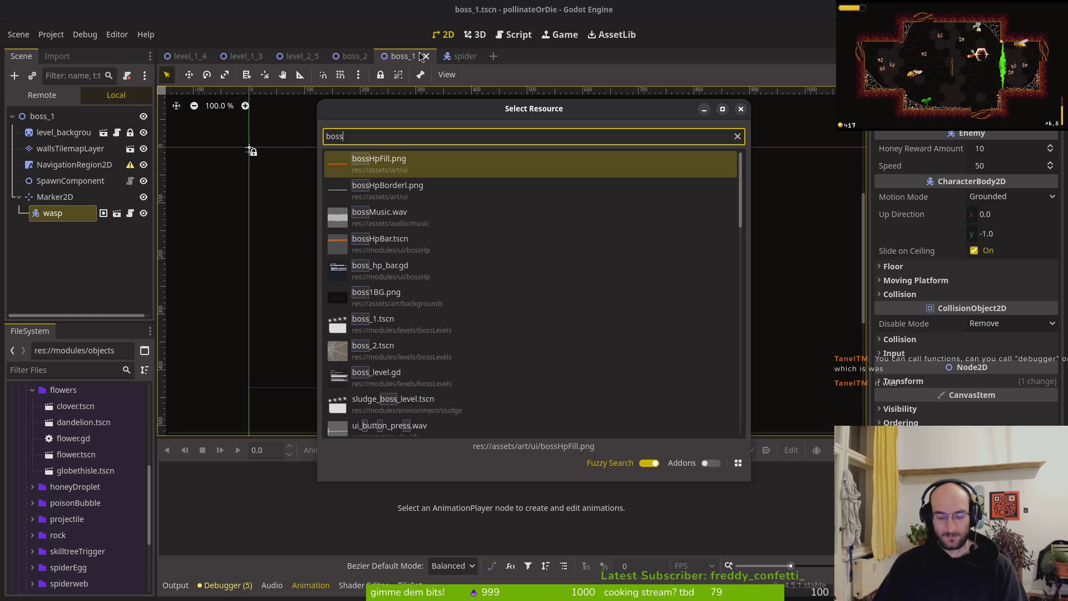
pyautogui.press('Return')
pyautogui.scroll(-5, 498, 239)
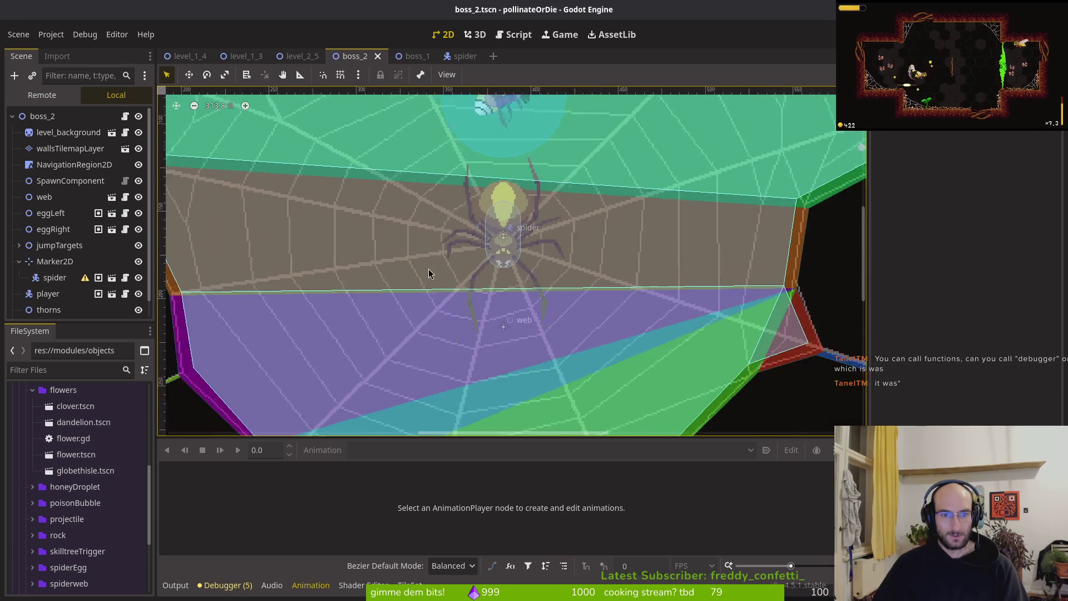
pyautogui.moveTo(515, 259); pyautogui.dragTo(573, 278)
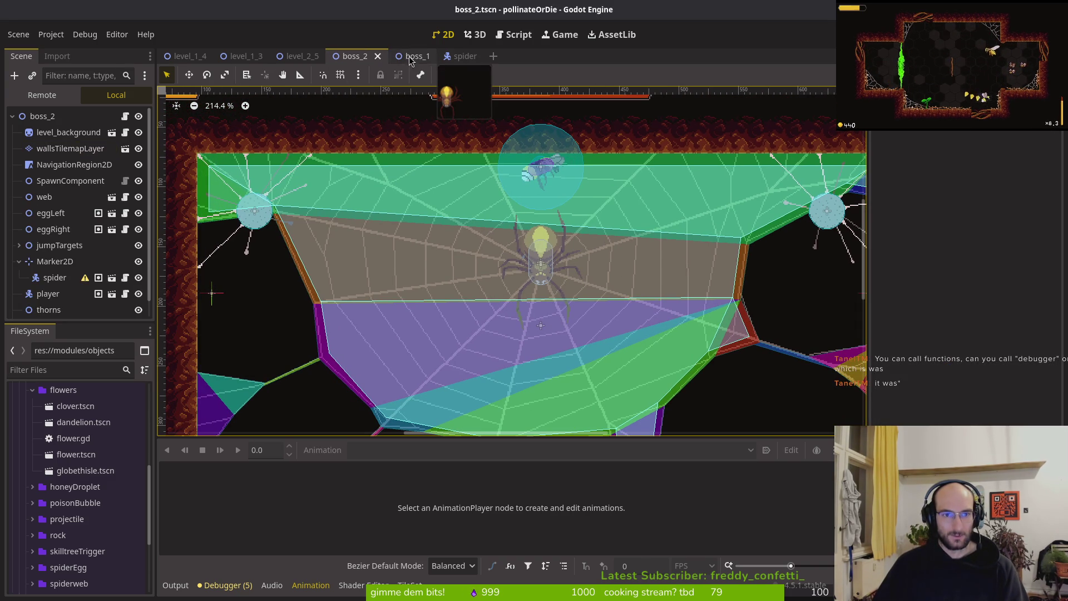
# Step: Reset the spider's Sprite2D to frame 0, save spider.tscn, and hide boss_2's NavigationRegion2D
pyautogui.click(453, 56)
pyautogui.scroll(11, 456, 231)
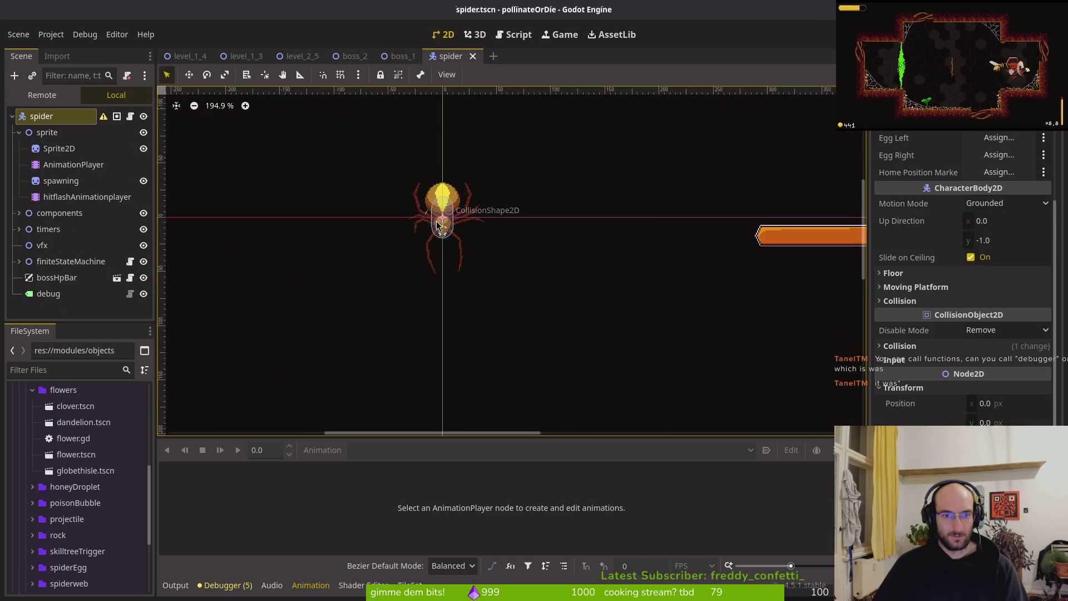
pyautogui.hotkey('ctrl', 's')
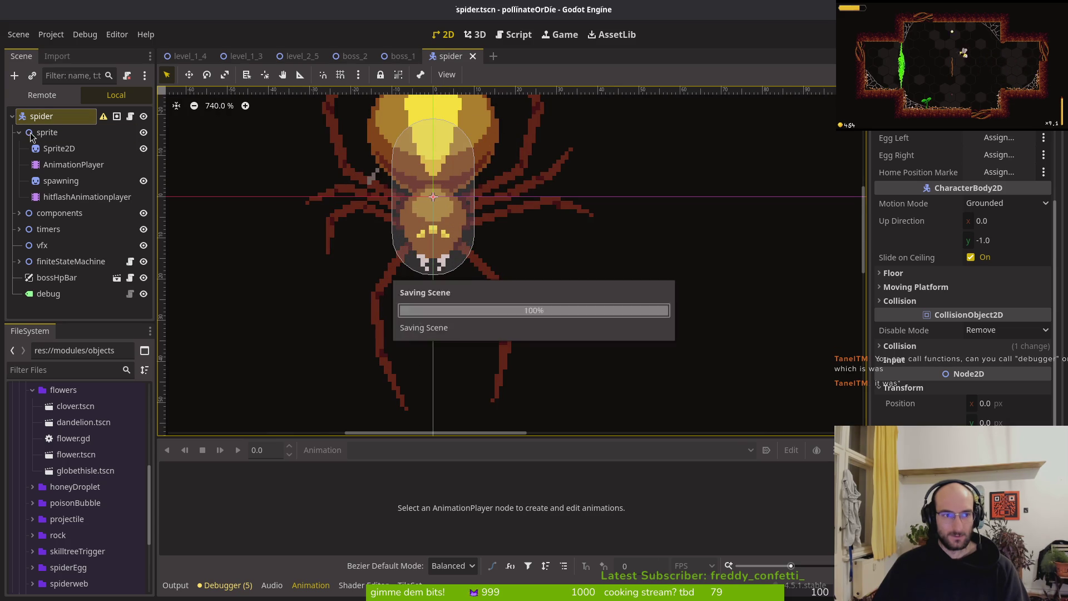
pyautogui.click(19, 133)
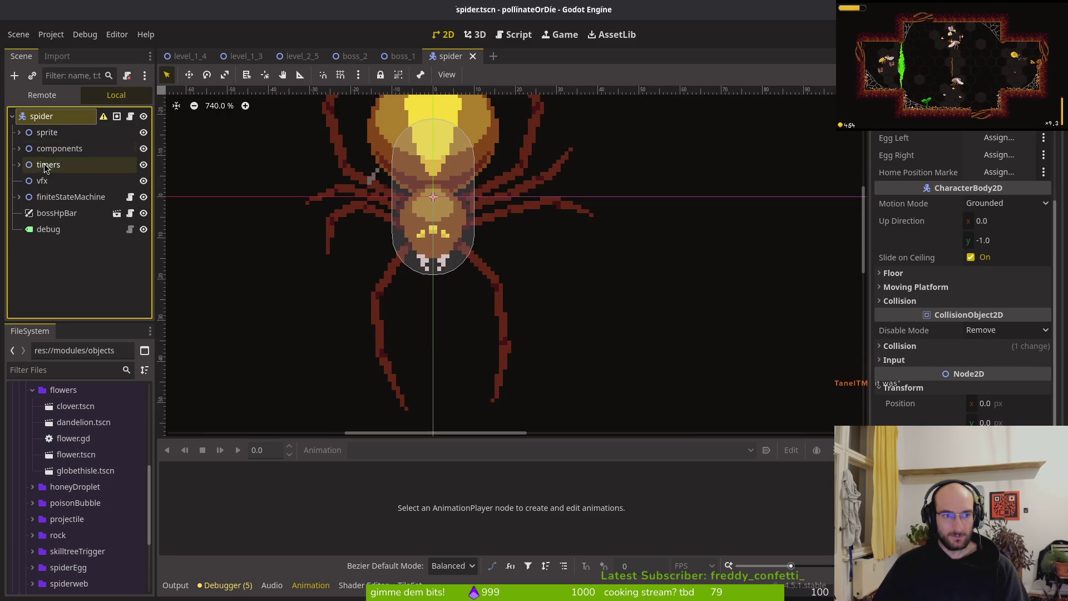
pyautogui.scroll(3, 233, 189)
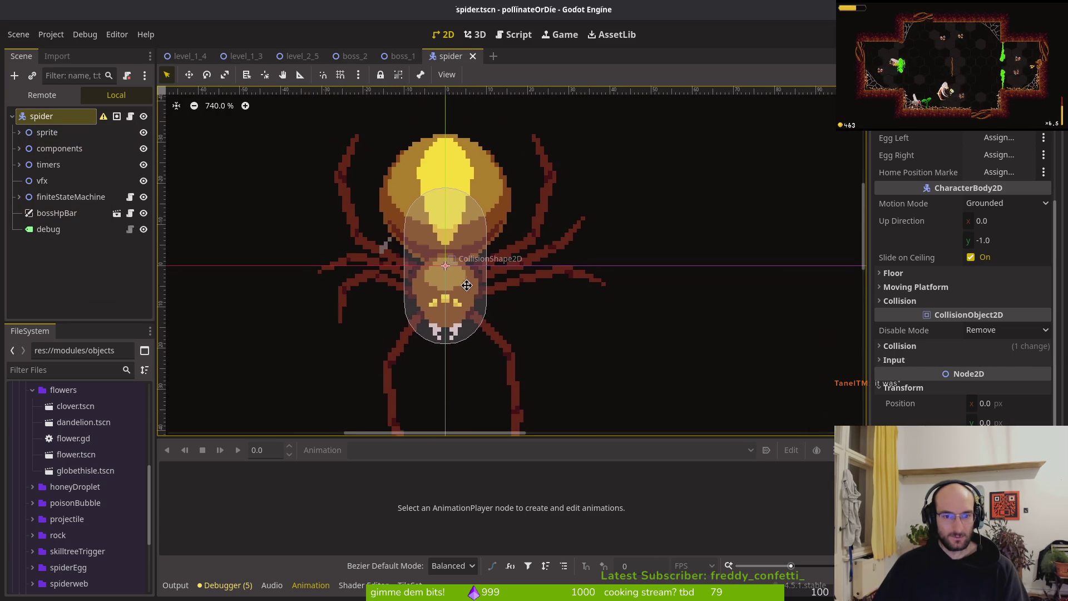
pyautogui.click(19, 133)
pyautogui.click(56, 148)
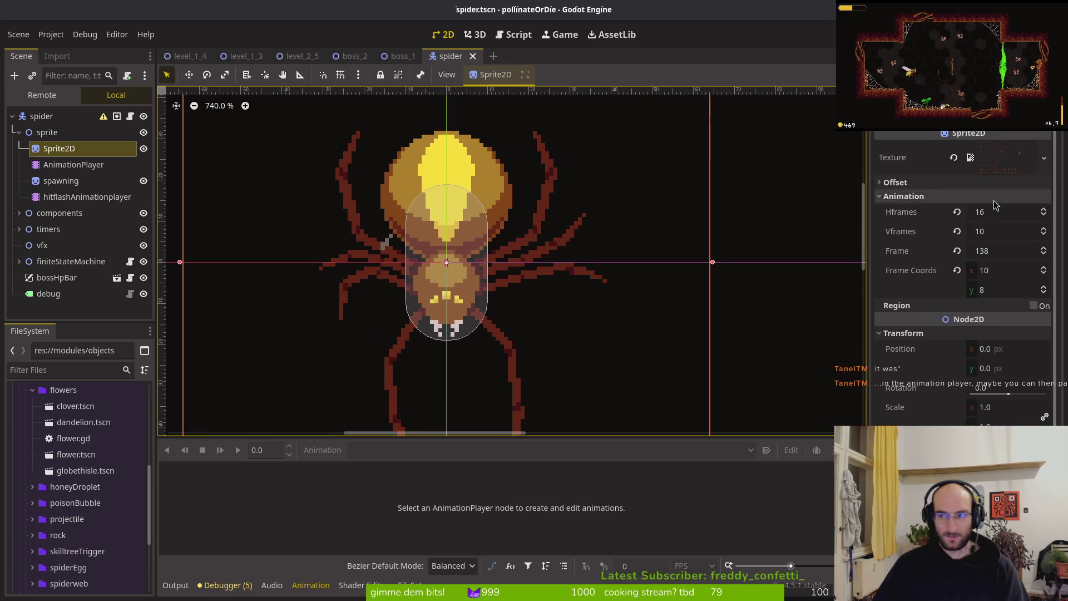
pyautogui.write('0')
pyautogui.scroll(-5, 522, 278)
pyautogui.hotkey('ctrl', 's')
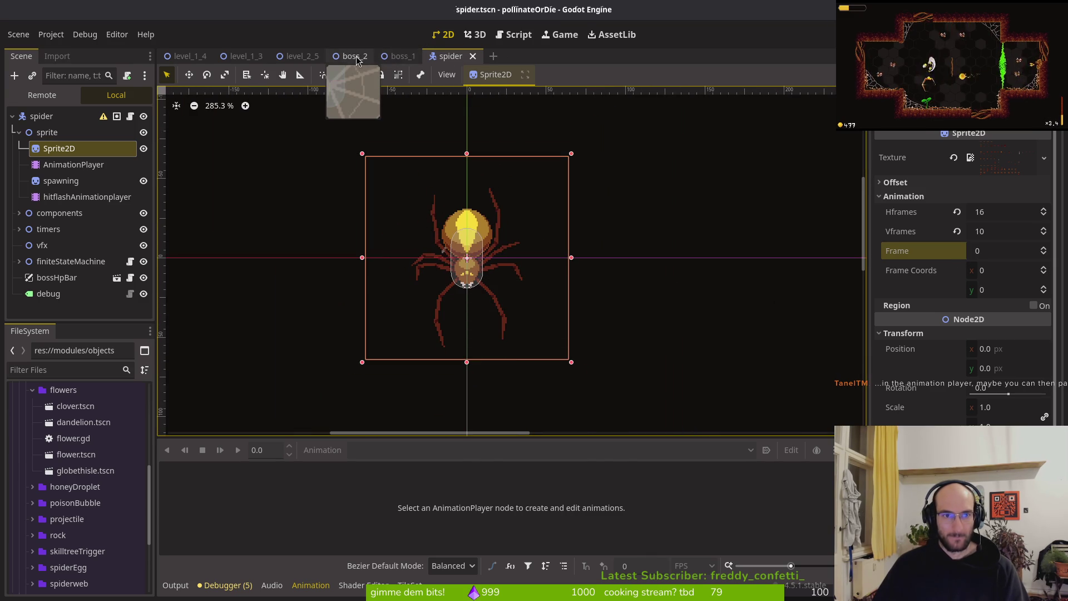
pyautogui.click(354, 56)
pyautogui.click(138, 164)
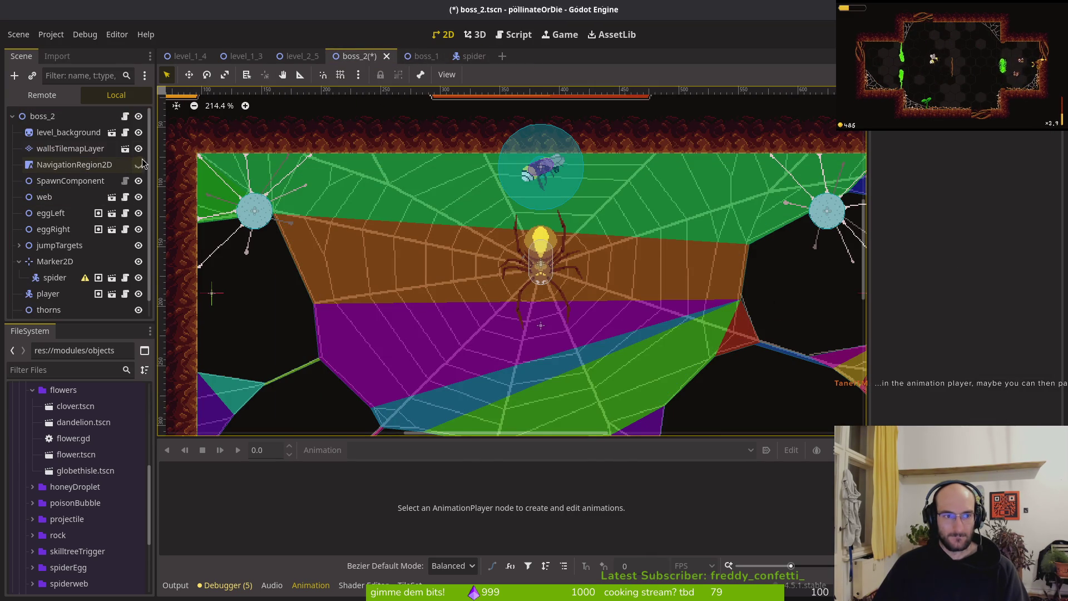
# Step: Hide the HitboxComponent in web.tscn and save the web scene
pyautogui.click(138, 198)
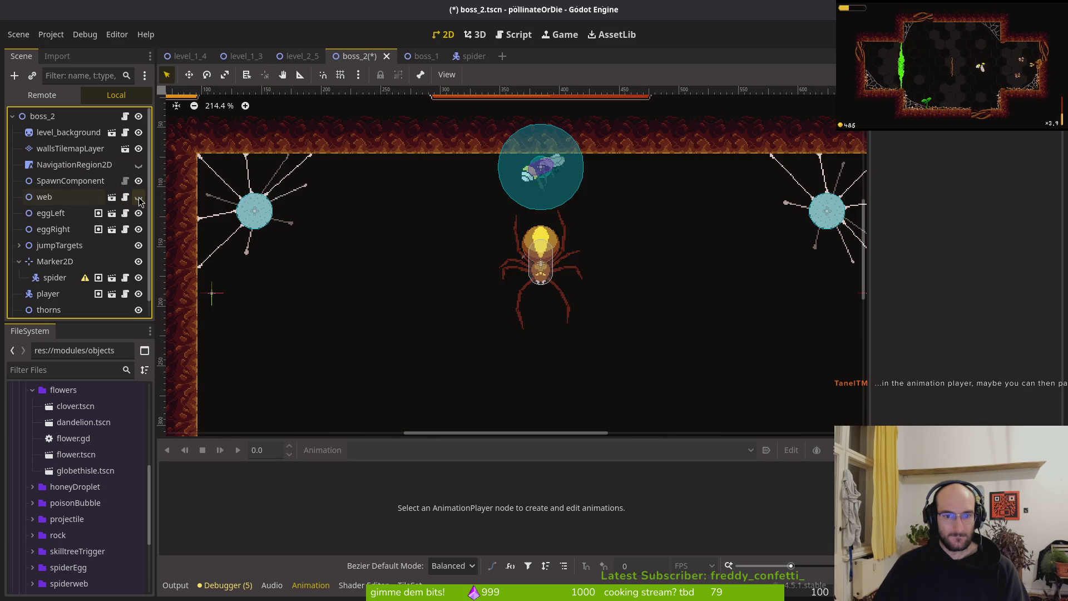
pyautogui.click(139, 198)
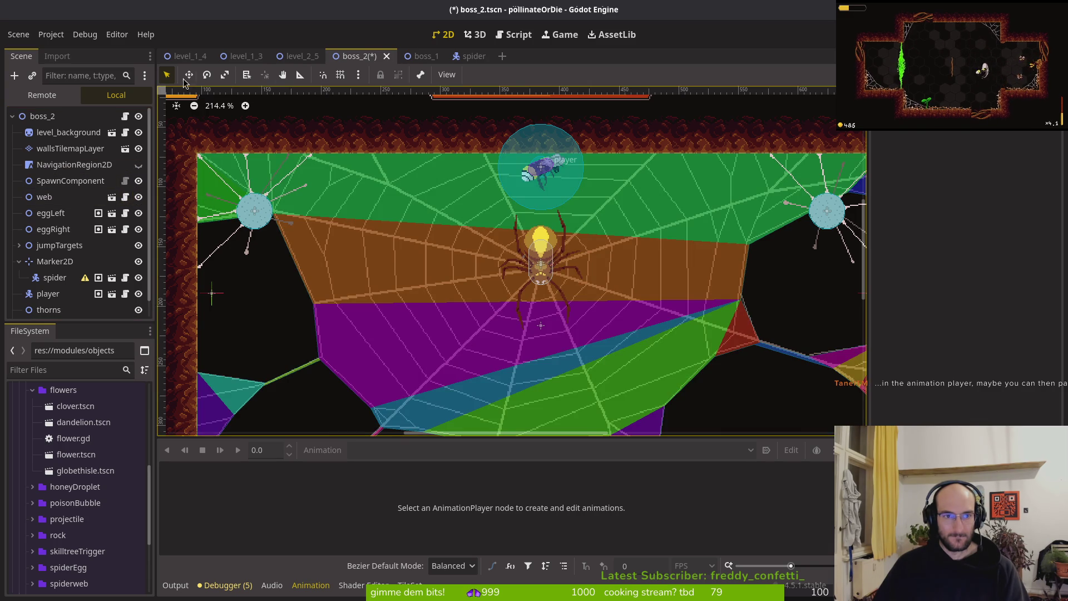
pyautogui.hotkey('shift', 'alt', 'o')
pyautogui.write('web.ts')
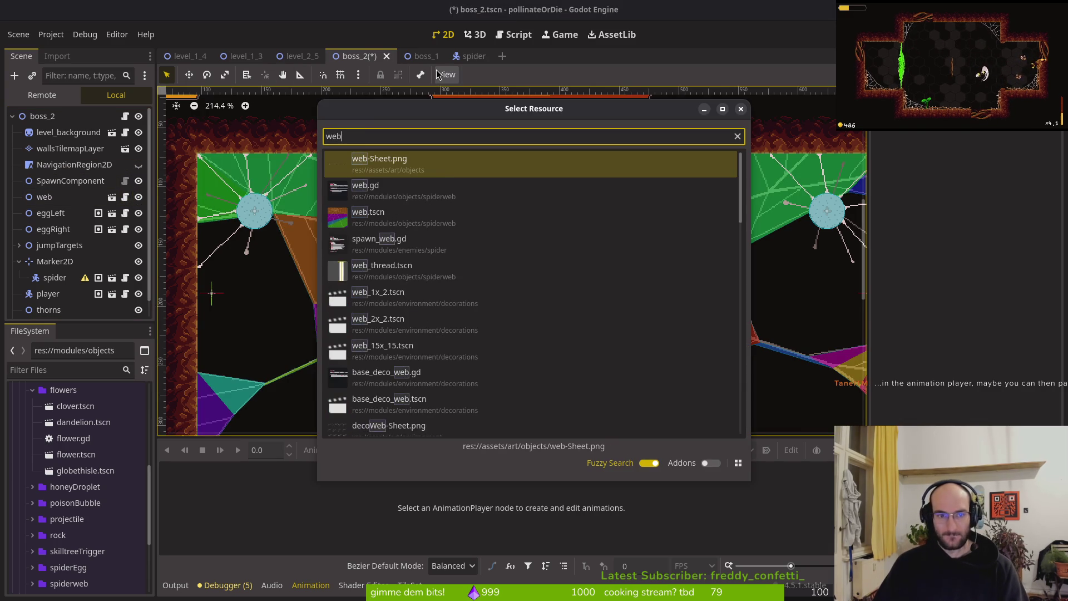
pyautogui.press('Return')
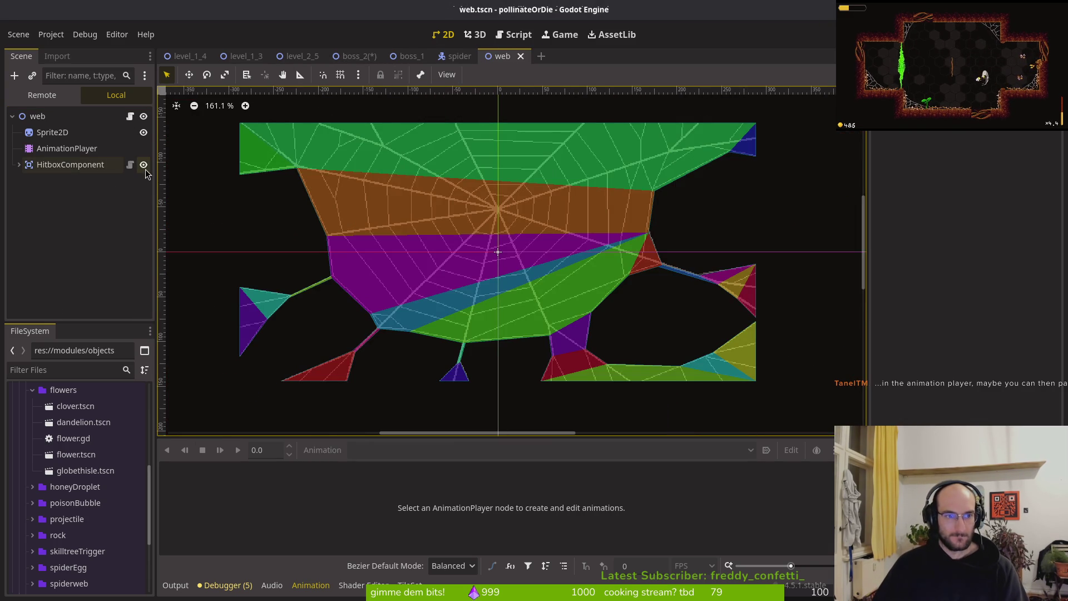
pyautogui.click(144, 164)
pyautogui.hotkey('ctrl', 's')
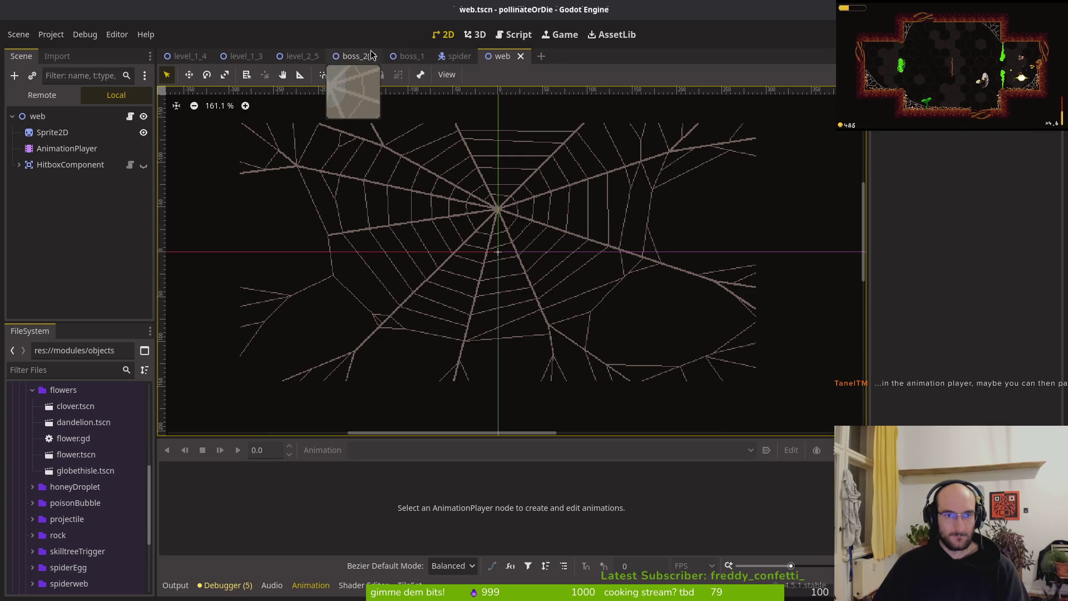
# Step: Back in boss_2, leave the NavigationRegion2D hidden so only the spider and web show
pyautogui.click(355, 56)
pyautogui.click(138, 164)
pyautogui.click(138, 165)
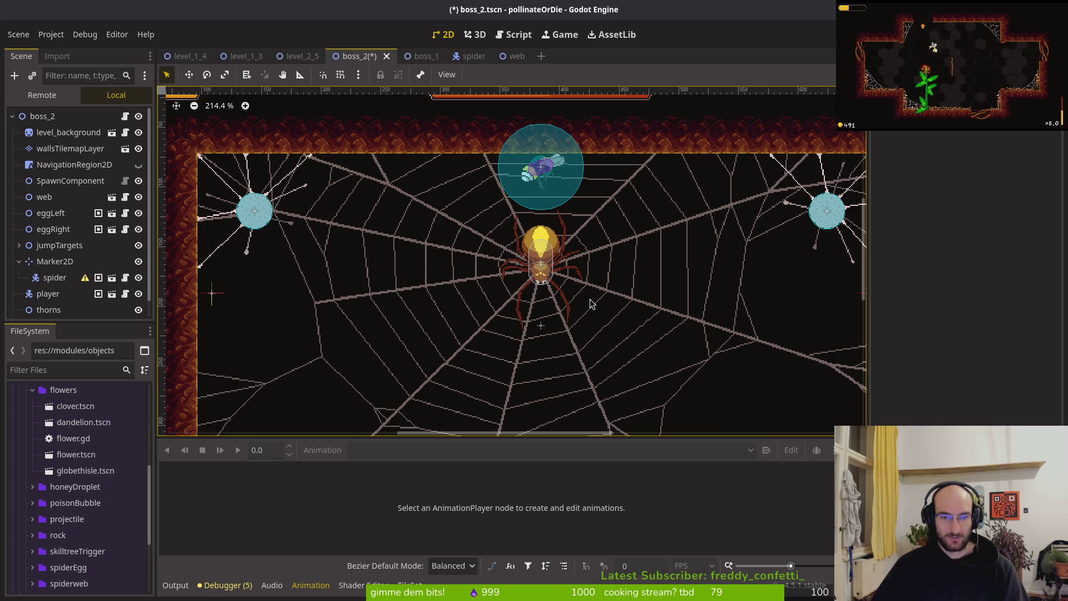
# Step: Save boss_2 and hide the player node in the Scene dock
pyautogui.scroll(-2, 425, 287)
pyautogui.hscroll(4, 425, 287)
pyautogui.hotkey('ctrl', 's')
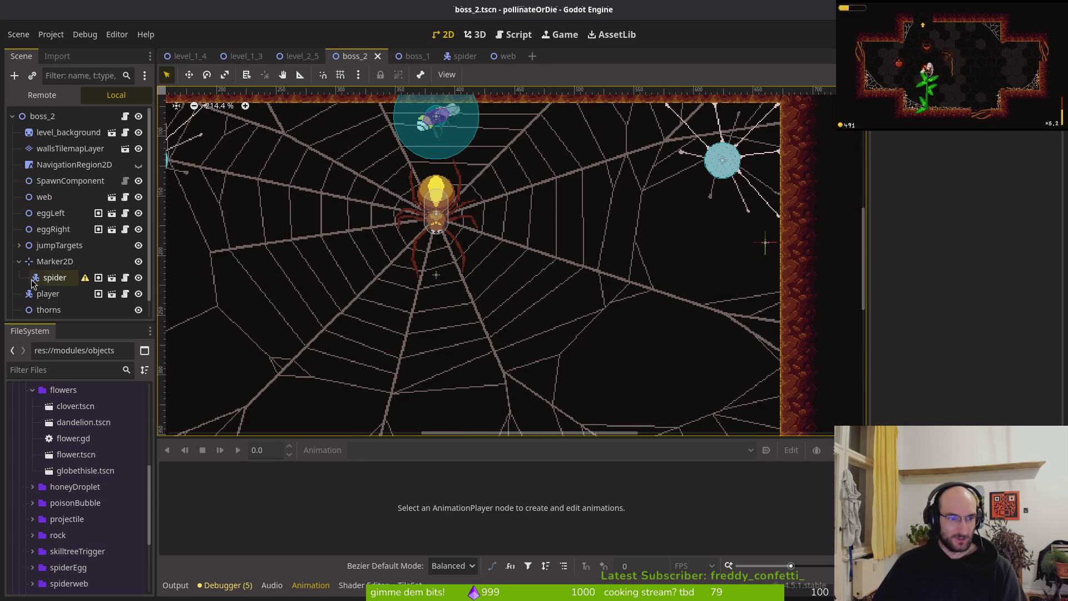
pyautogui.click(19, 261)
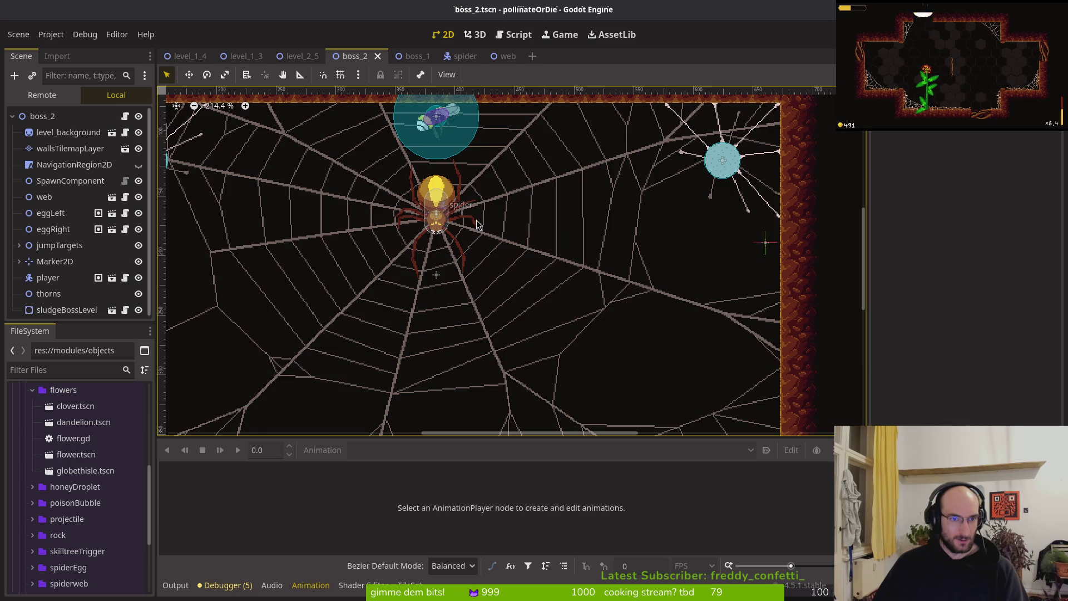
pyautogui.scroll(2, 449, 216)
pyautogui.hscroll(-4, 449, 216)
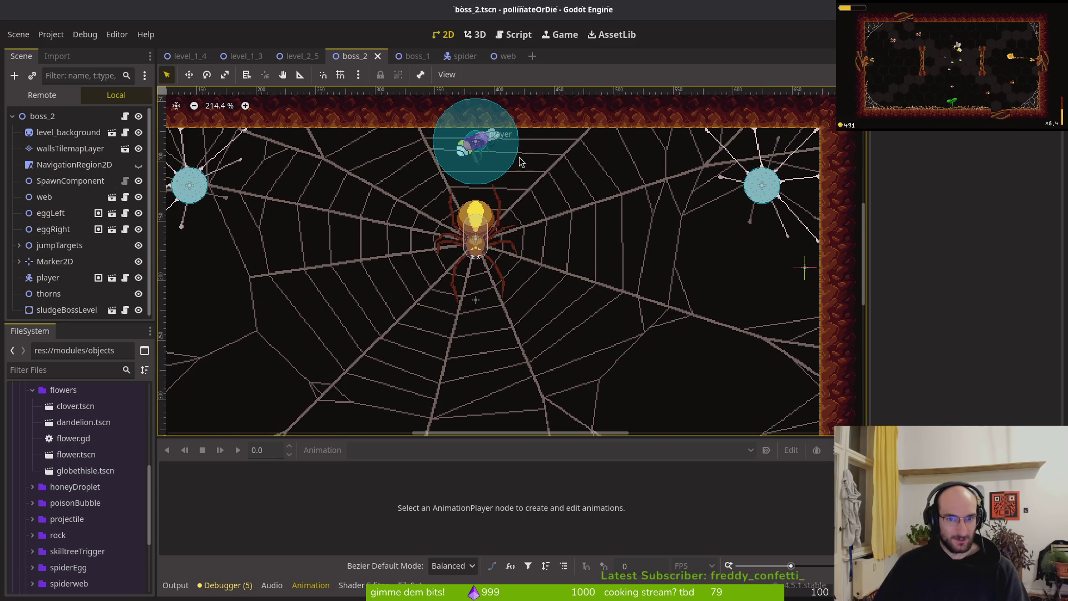
pyautogui.scroll(4, 521, 161)
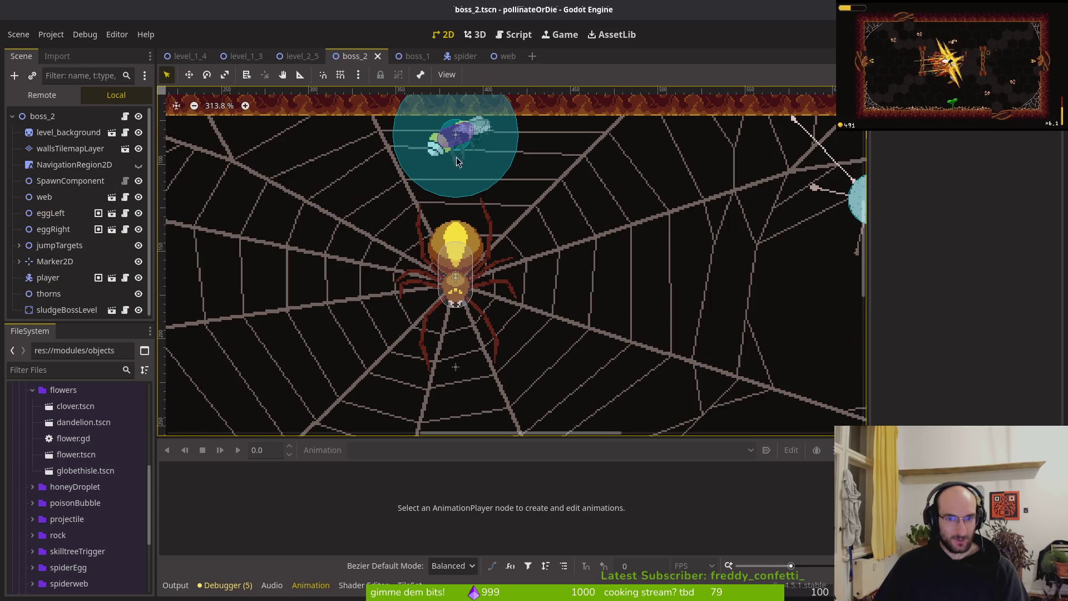
pyautogui.click(138, 278)
pyautogui.scroll(-3, 225, 217)
pyautogui.hscroll(-5, 226, 217)
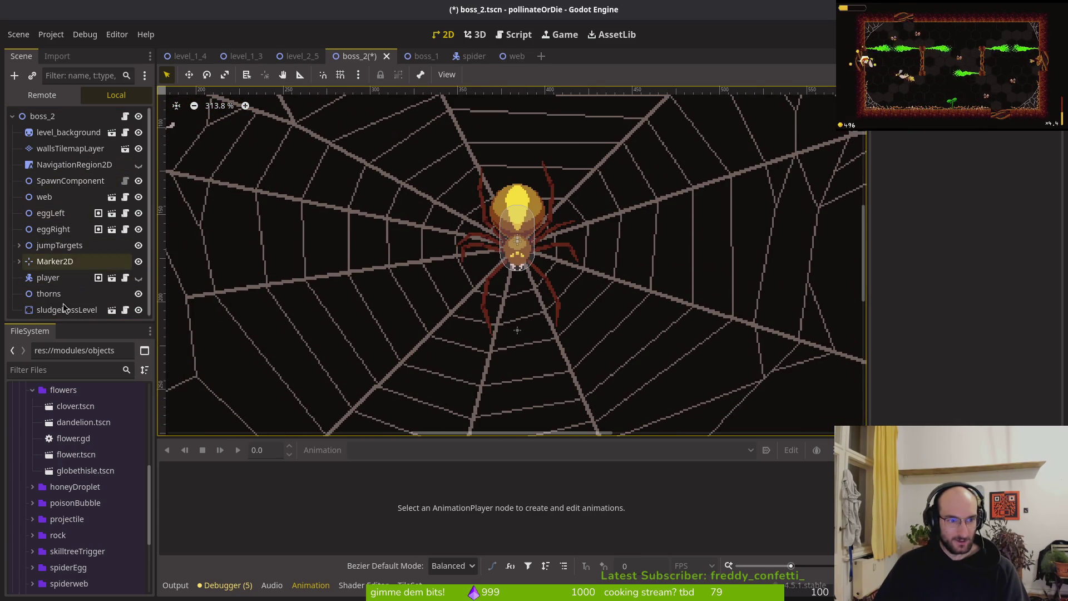
pyautogui.click(55, 278)
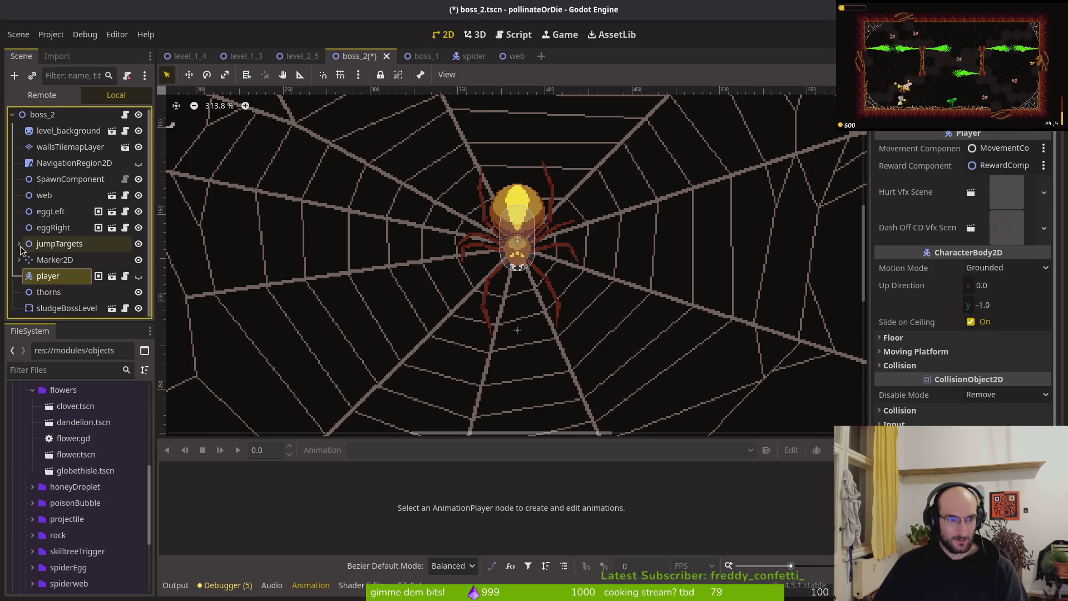
# Step: Move the spider node out of Marker2D so it becomes the marker's sibling
pyautogui.click(20, 260)
pyautogui.click(49, 278)
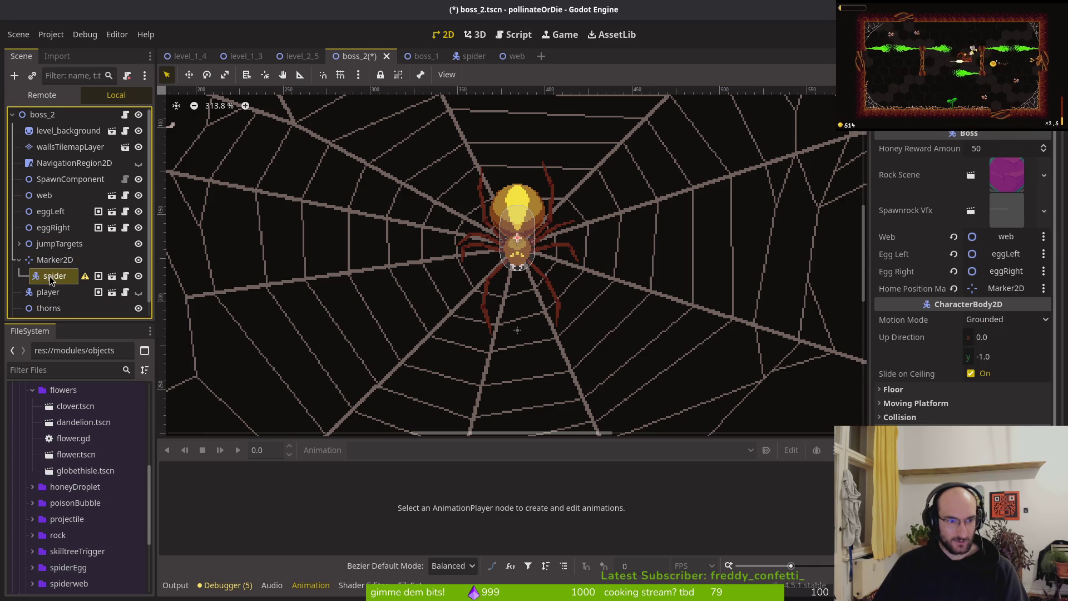
pyautogui.moveTo(49, 276)
pyautogui.mouseDown()
pyautogui.moveTo(57, 257)
pyautogui.moveTo(40, 289)
pyautogui.moveTo(42, 261)
pyautogui.mouseUp()
pyautogui.click(56, 262)
# Step: Rename the Marker2D to spiderHomePosition
pyautogui.doubleClick(58, 262)
pyautogui.write('bossMariker')
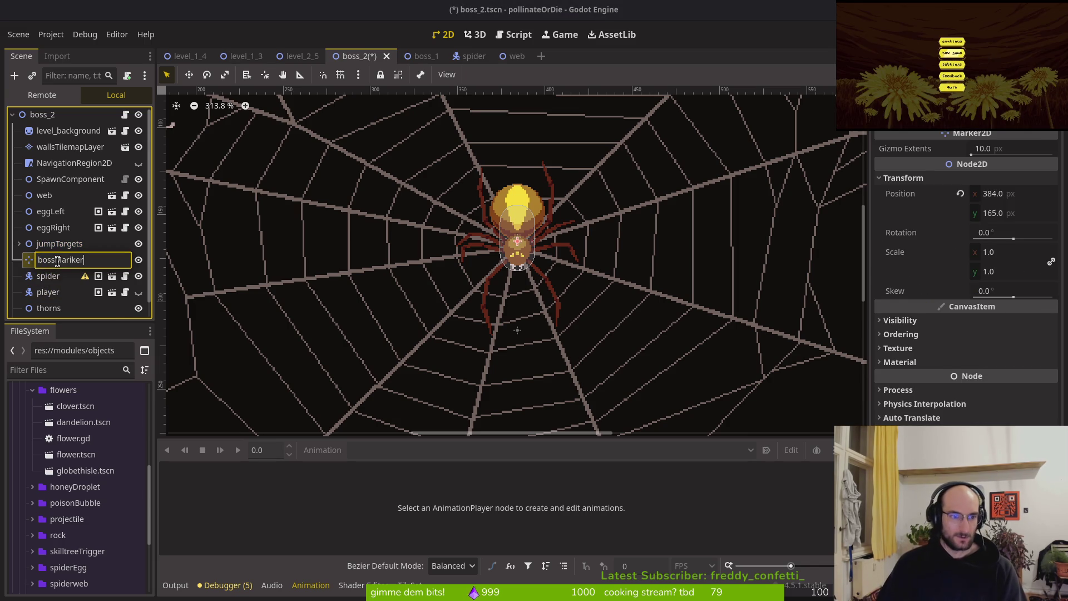
pyautogui.press('Return')
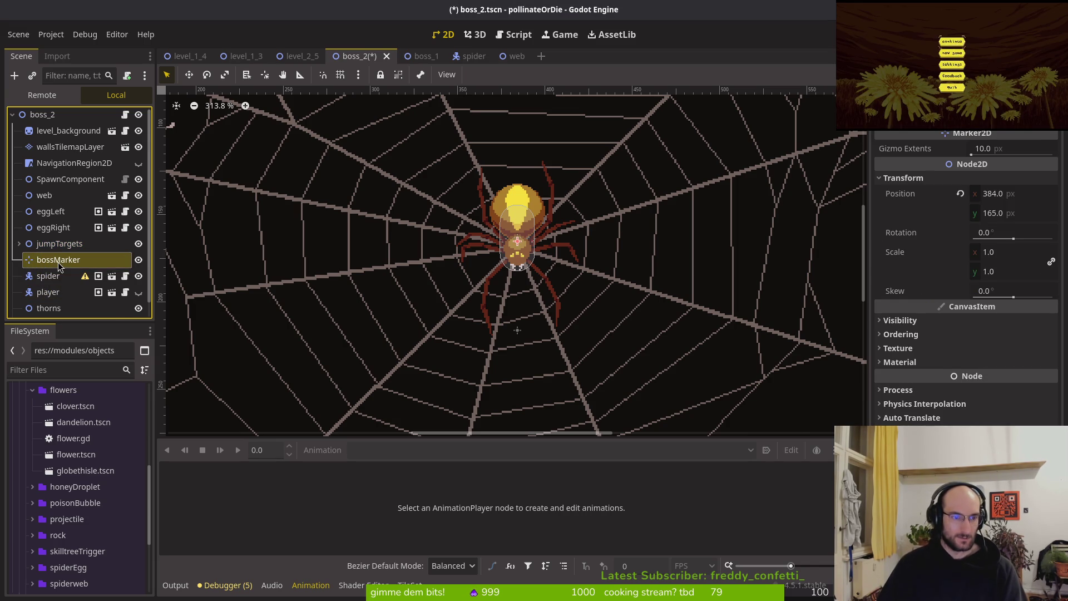
pyautogui.doubleClick(57, 262)
pyautogui.write('sp')
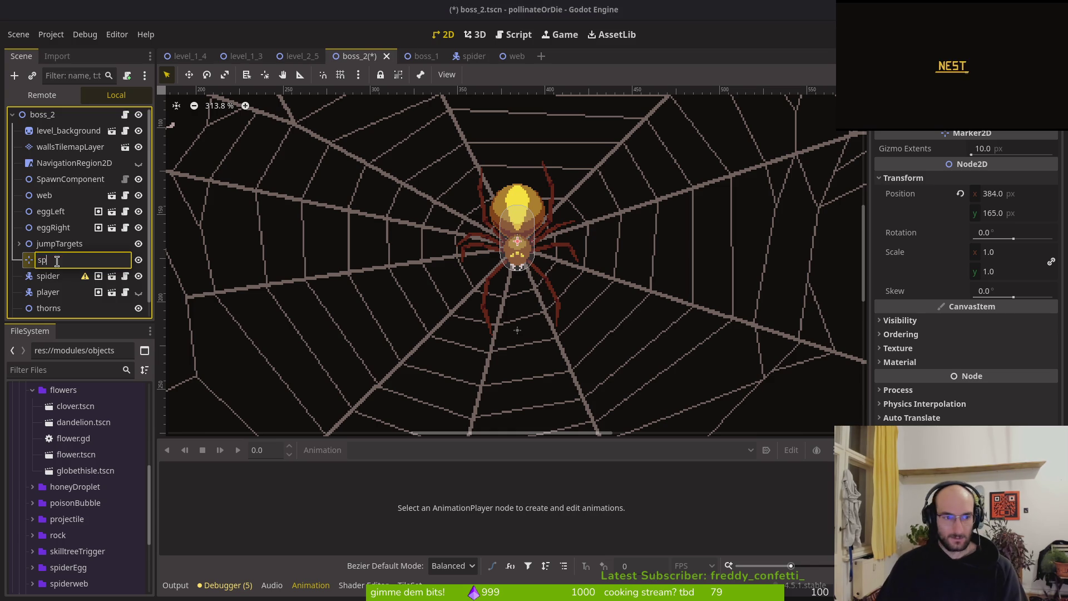
pyautogui.write('iderHomePositio')
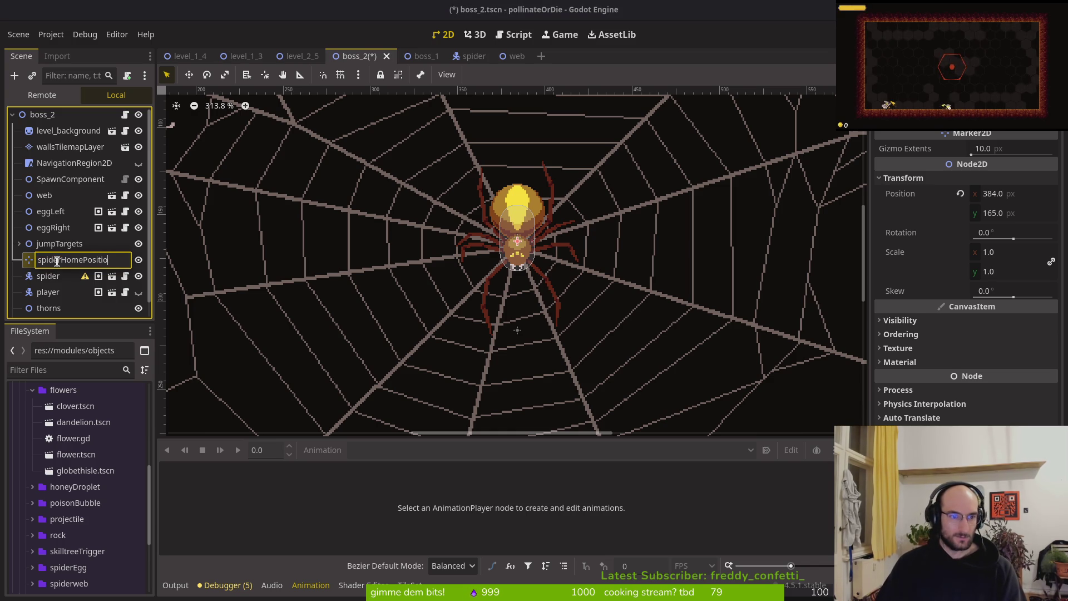
pyautogui.write('n')
pyautogui.press('Return')
# Step: Look over boss_level.gd in Neovim, then return to Godot
pyautogui.hotkey('alt', 'Tab')
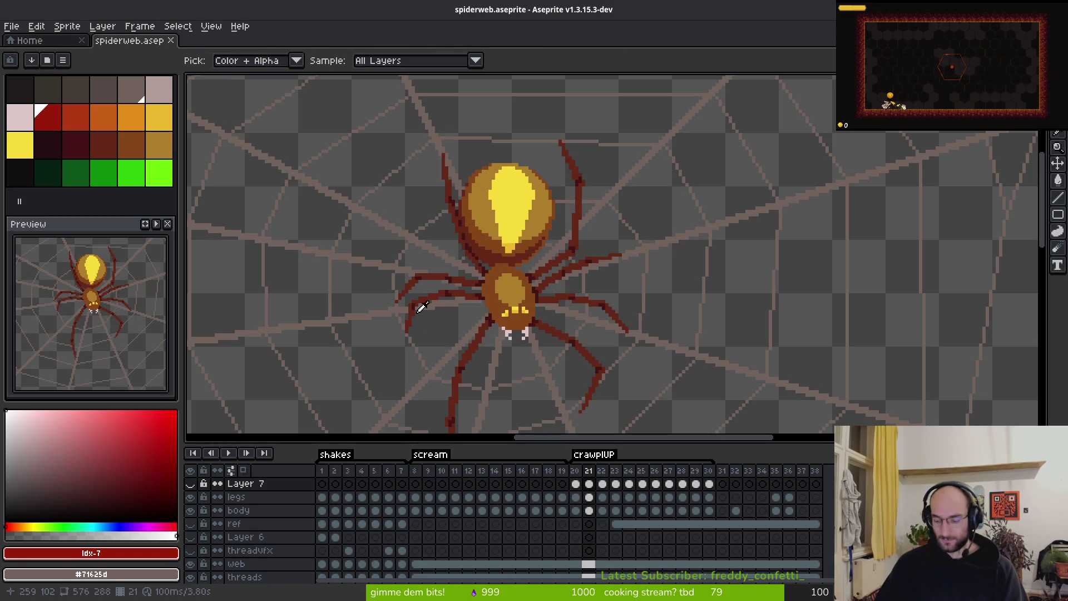
pyautogui.hotkey('alt', 'Tab')
pyautogui.press('space')
pyautogui.press('f')
pyautogui.press('f')
pyautogui.write('bos')
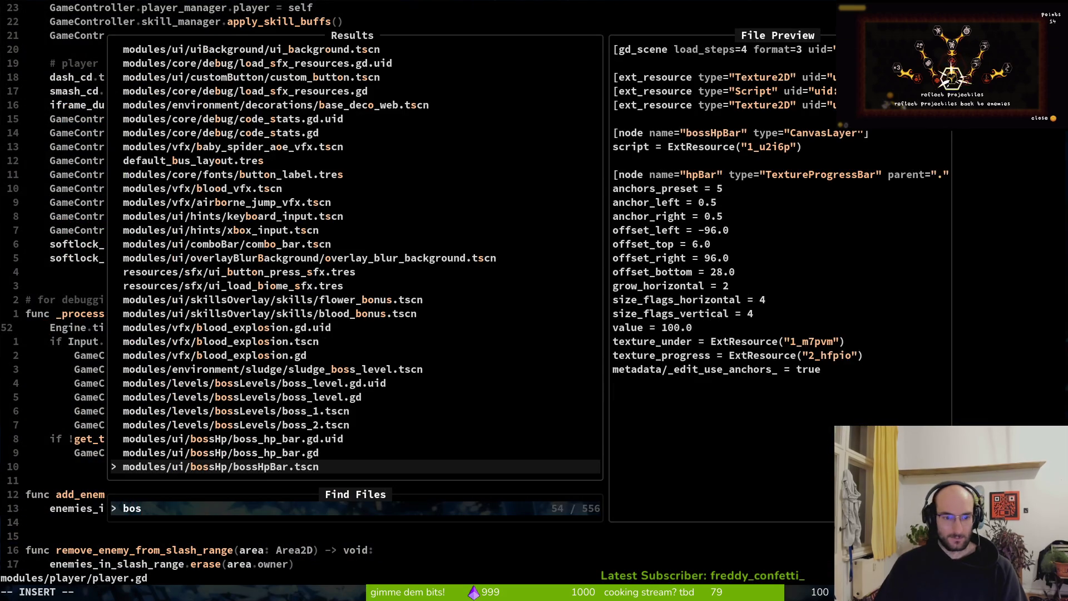
pyautogui.write('s_leve')
pyautogui.press('Return')
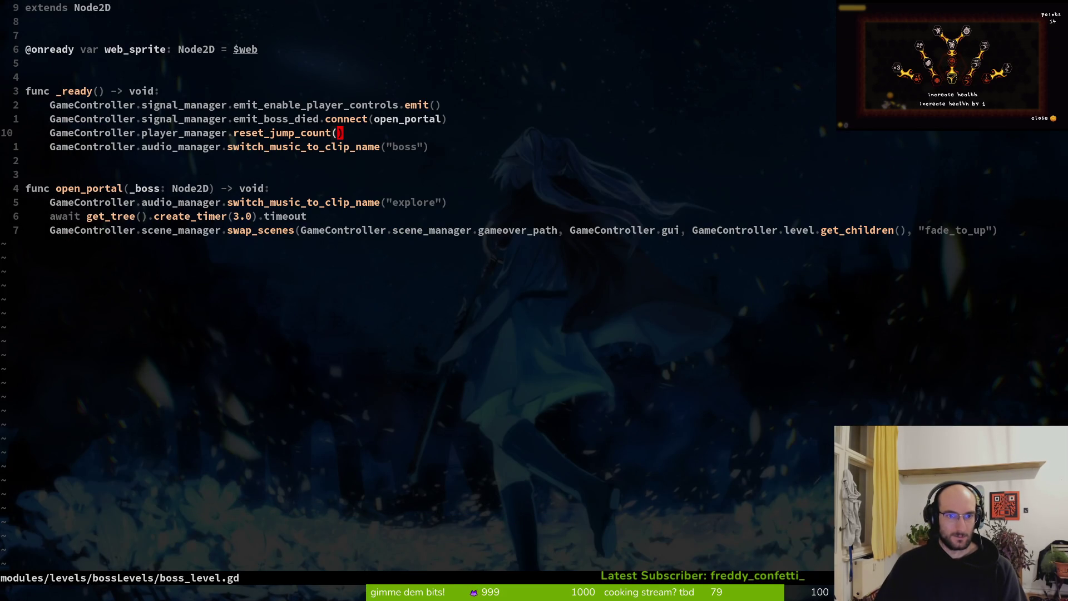
pyautogui.press('space')
pyautogui.press('f')
pyautogui.press('f')
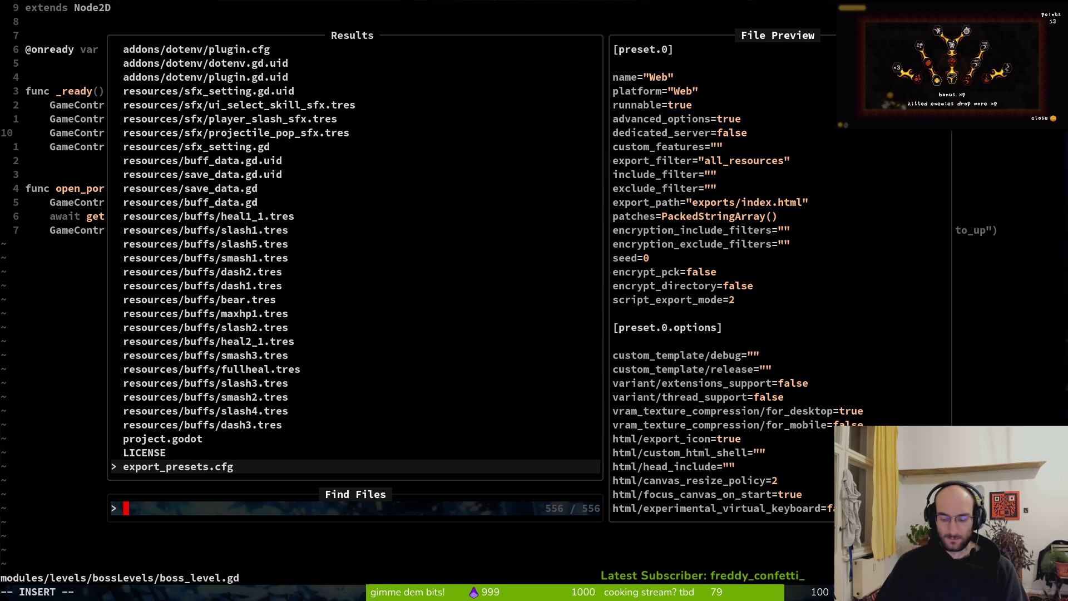
pyautogui.press('Escape')
pyautogui.hotkey('alt', 'Tab')
pyautogui.hotkey('alt', 'Tab')
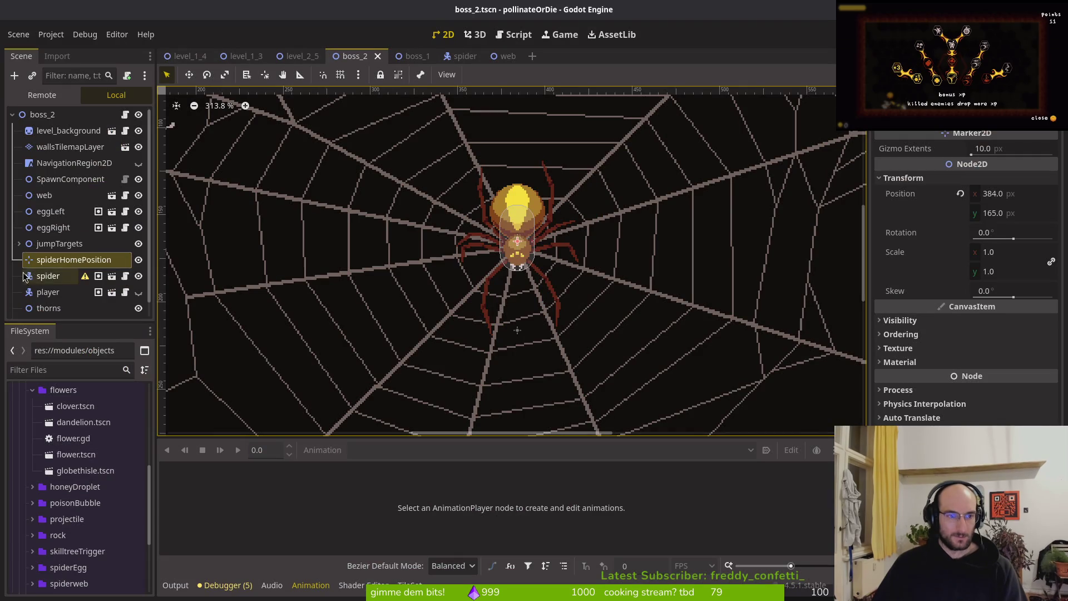
# Step: Select the spider boss, centre the viewport on it, and check Home Position Marker shows spiderHomePosition
pyautogui.click(37, 274)
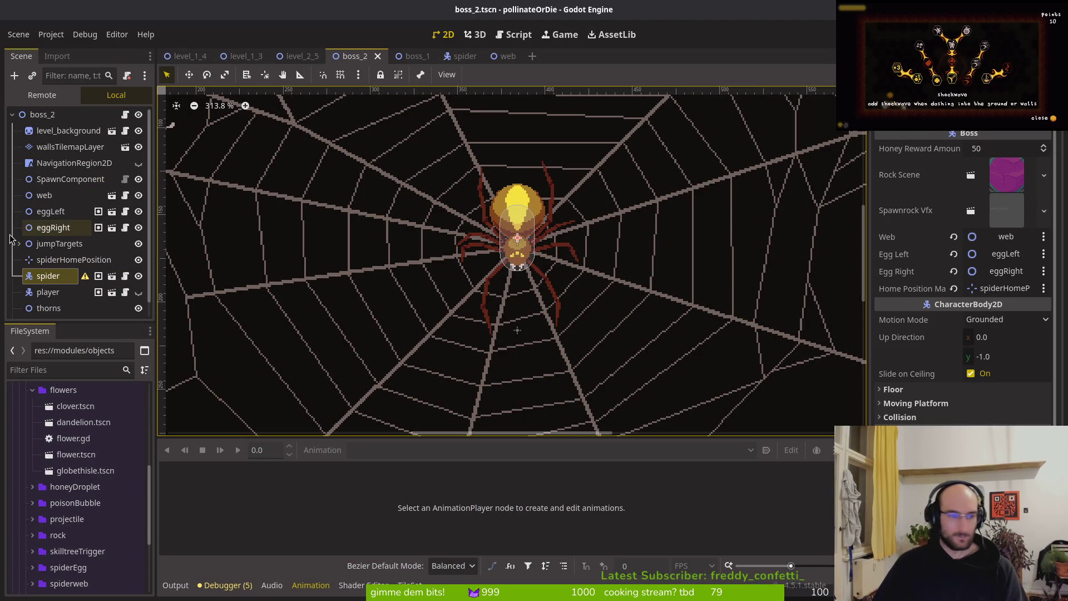
pyautogui.doubleClick(62, 275)
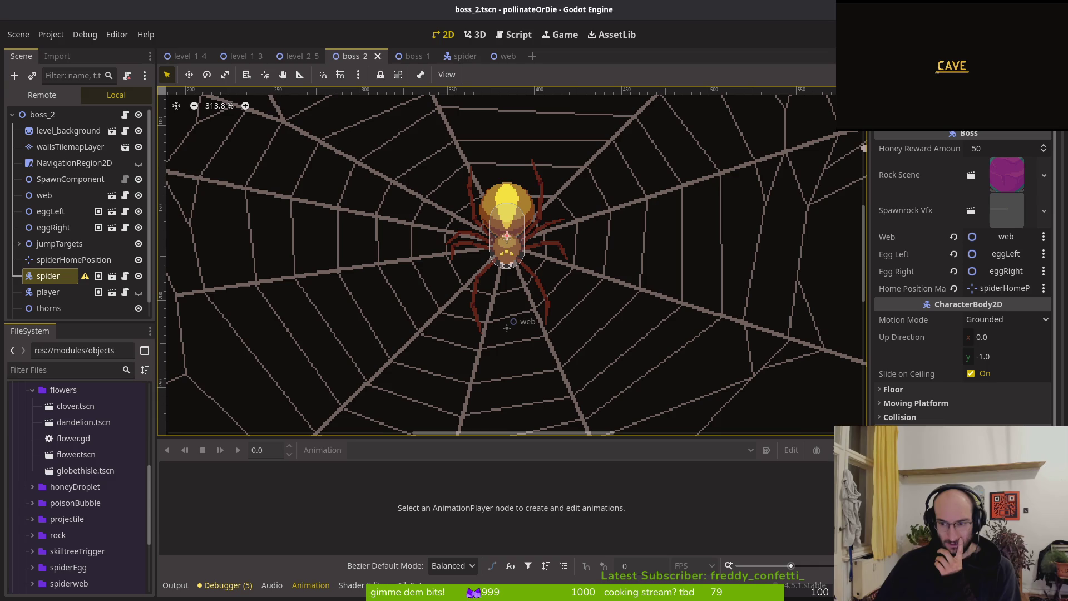
pyautogui.hscroll(2, 473, 311)
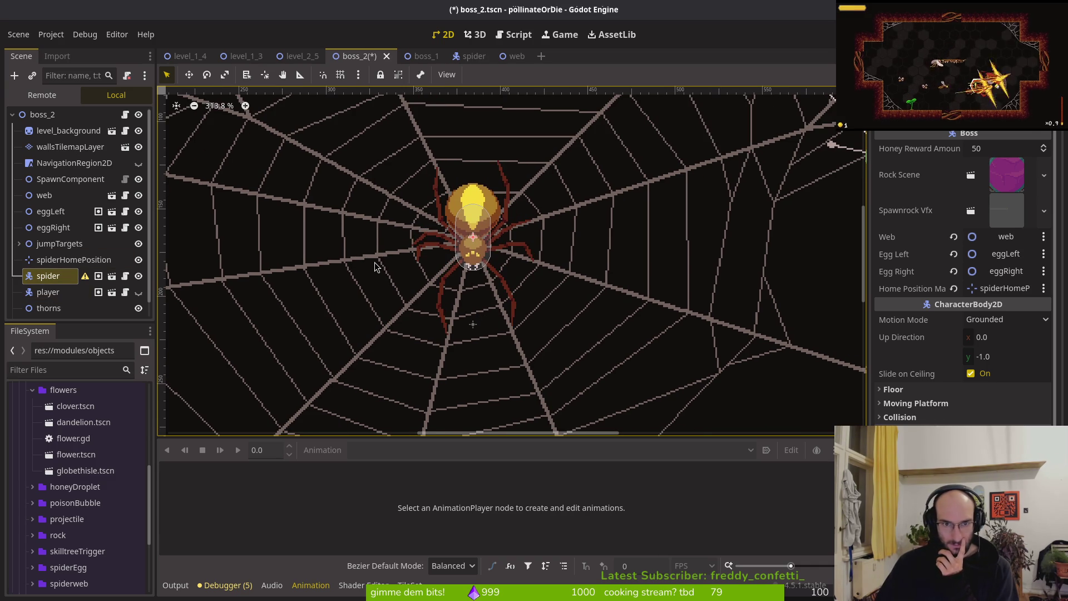
pyautogui.click(375, 267)
# Step: Select the spider's Sprite2D and step Frame Coords through the first rows and columns
pyautogui.click(1050, 268)
pyautogui.click(1049, 267)
pyautogui.click(1049, 267)
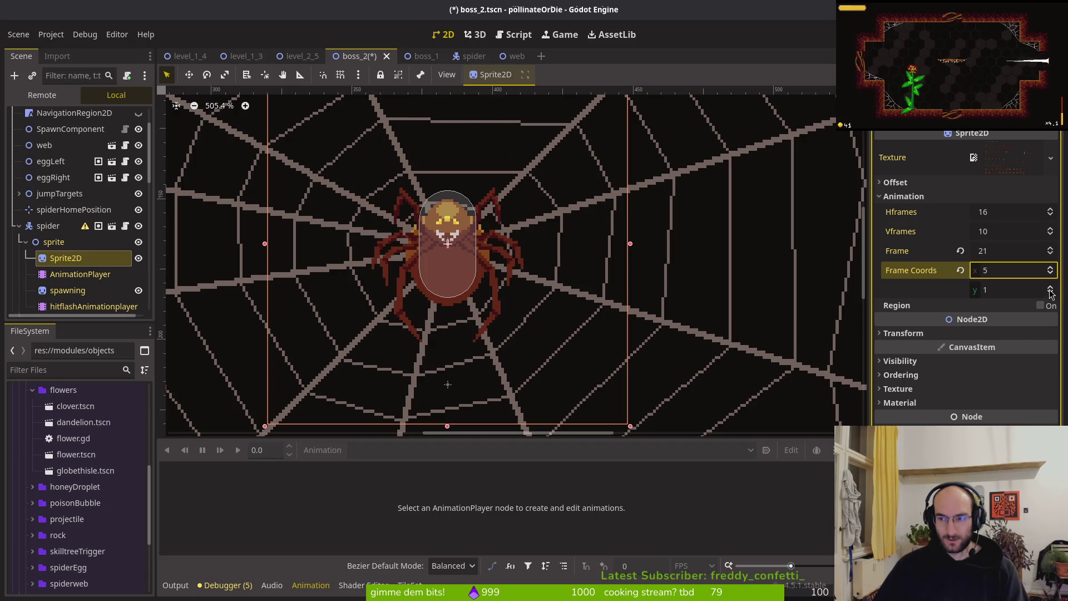
pyautogui.click(1050, 289)
pyautogui.click(960, 270)
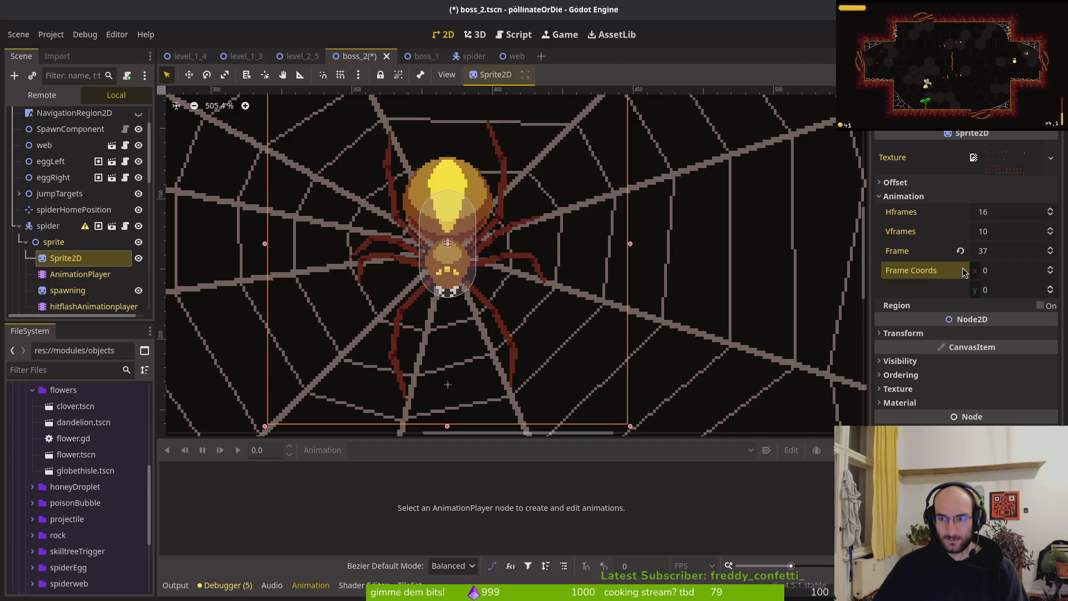
pyautogui.click(1051, 288)
pyautogui.click(1050, 289)
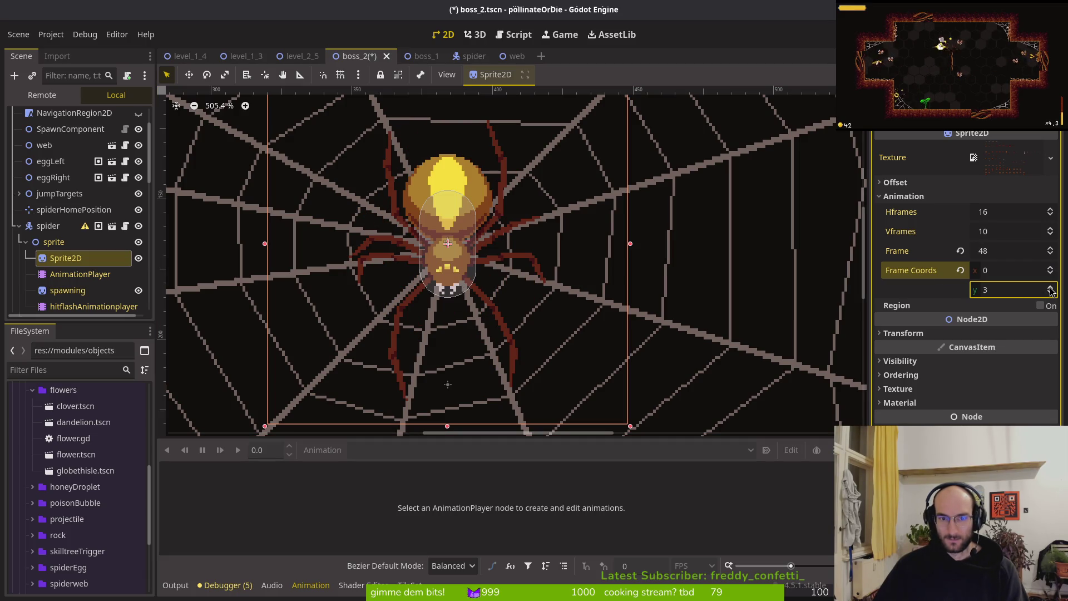
pyautogui.click(1050, 268)
pyautogui.click(1050, 268)
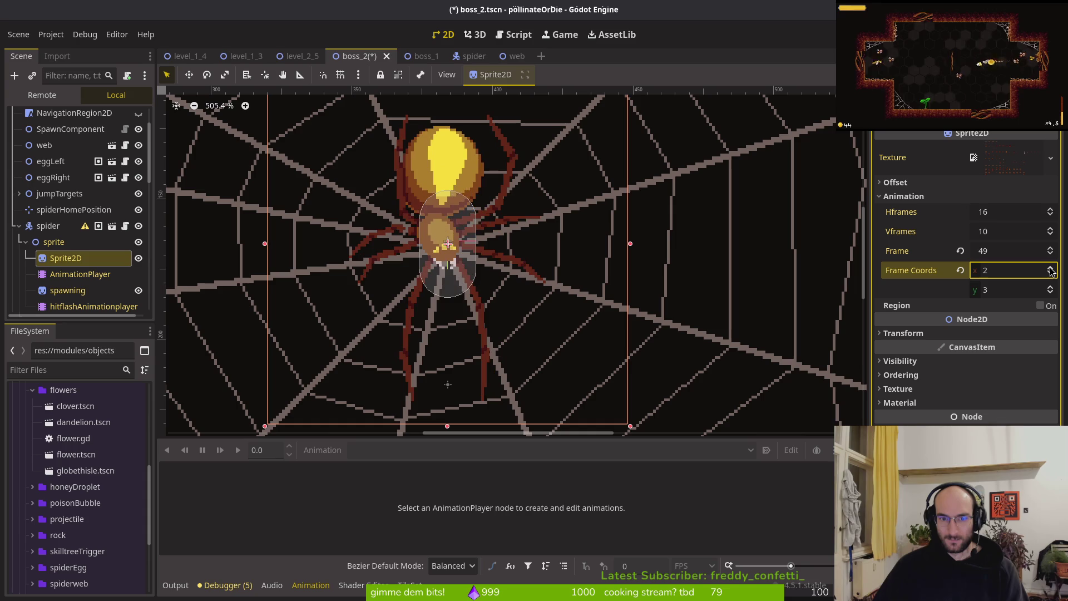
pyautogui.click(1050, 268)
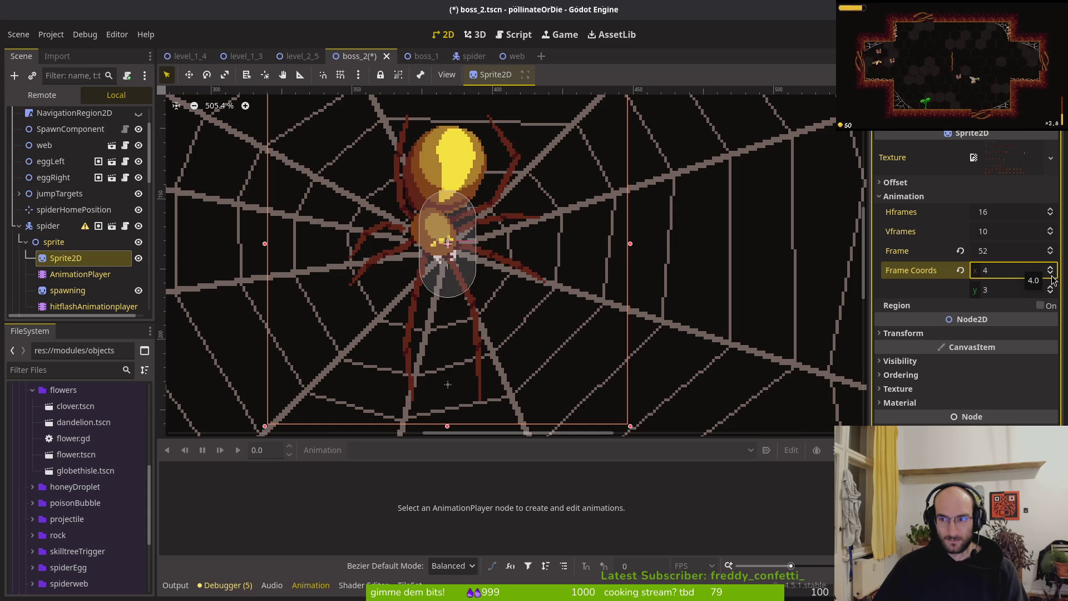
# Step: Return the frame column to 0 and step the row up to 7, showing frame 112
pyautogui.click(1051, 274)
pyautogui.click(1051, 275)
pyautogui.click(1051, 275)
pyautogui.click(1051, 274)
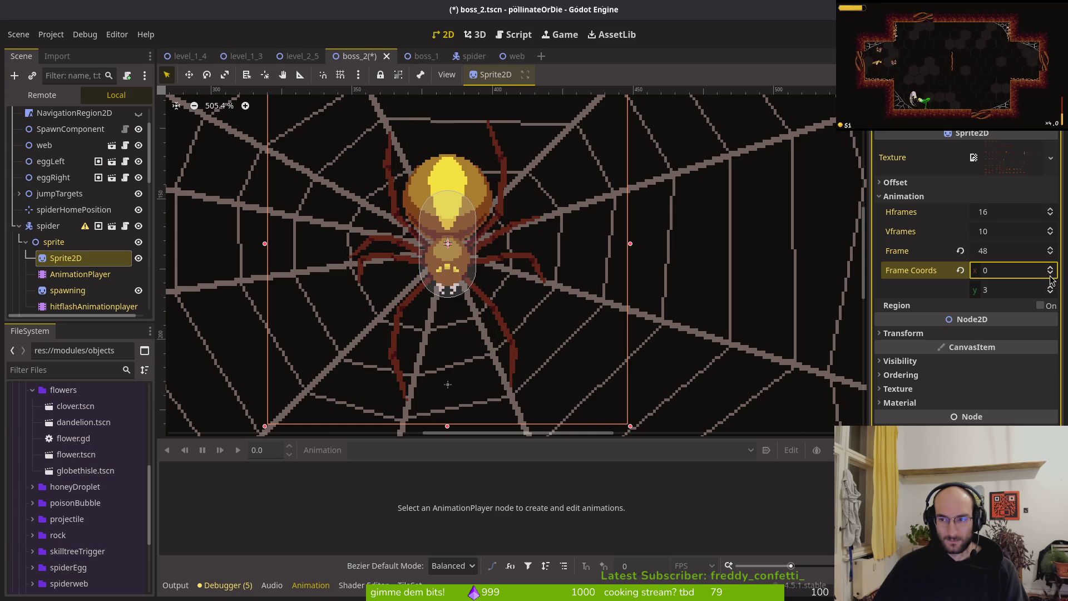
pyautogui.click(1050, 288)
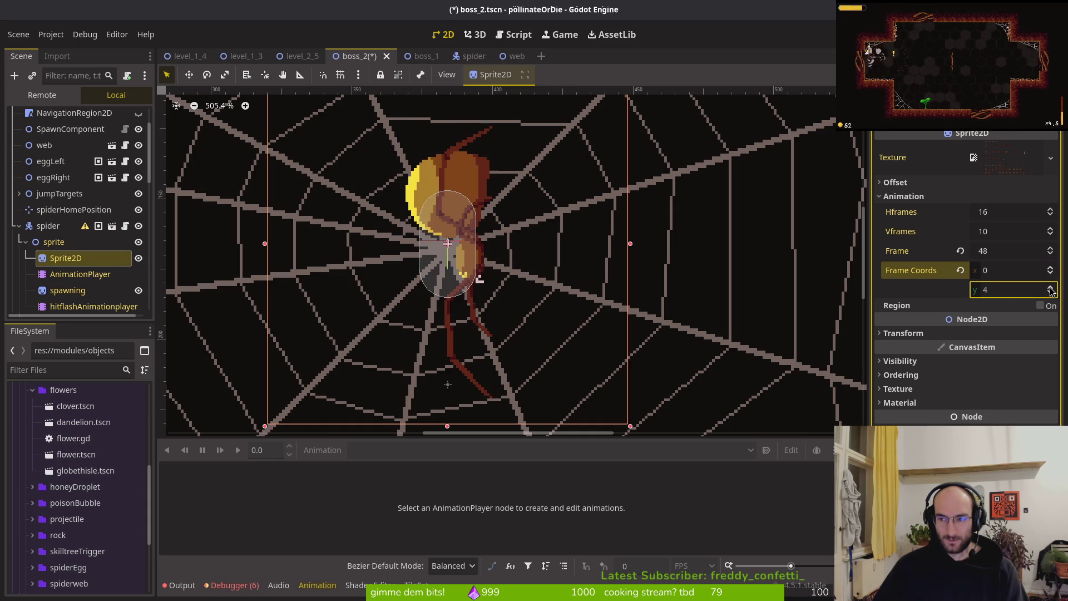
pyautogui.click(1050, 288)
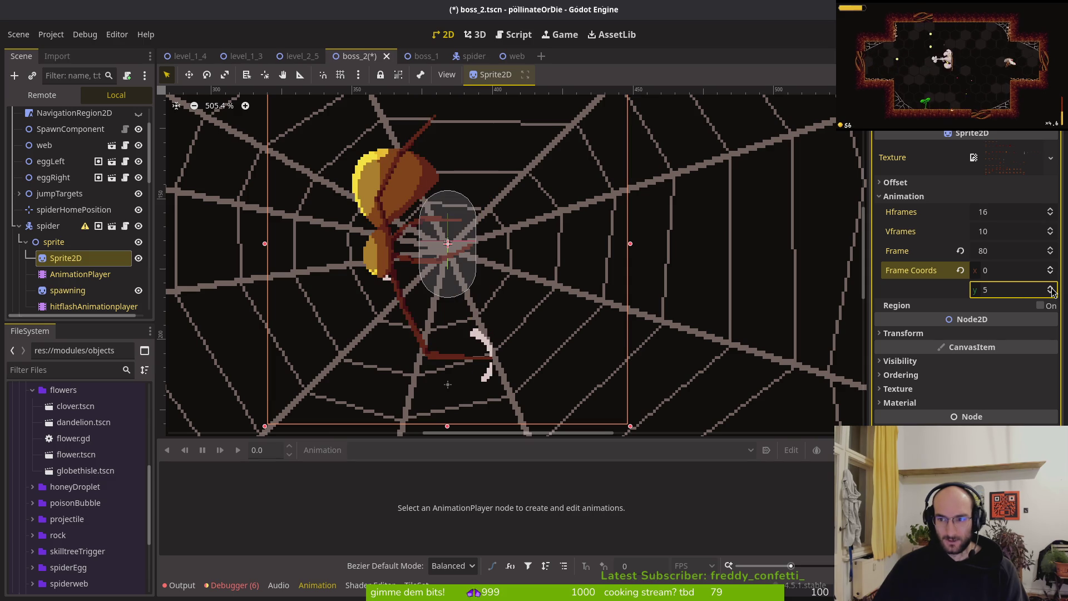
pyautogui.click(1050, 288)
pyautogui.click(1050, 288)
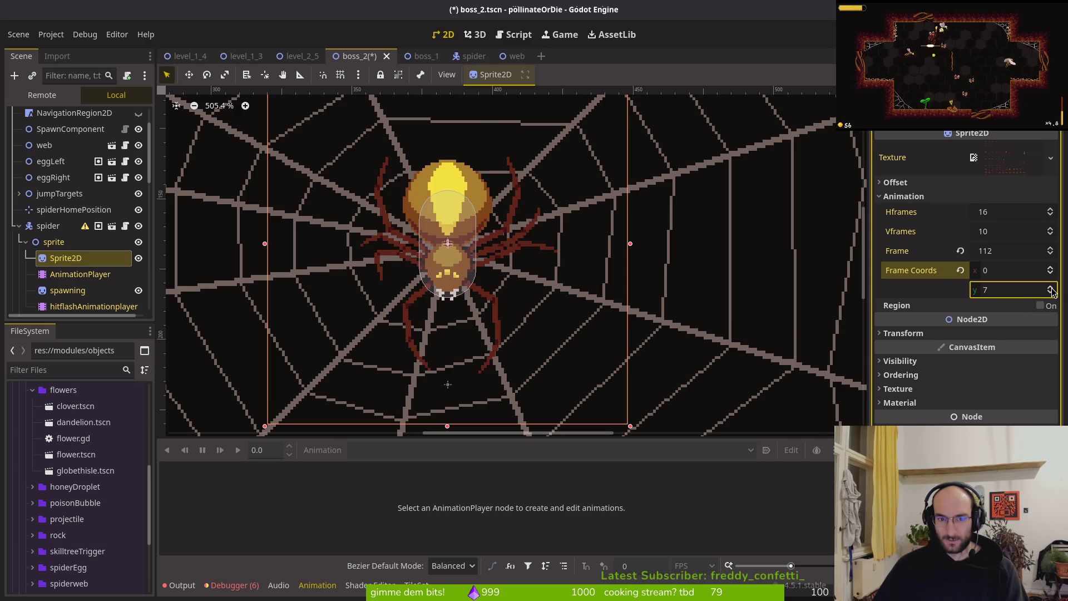
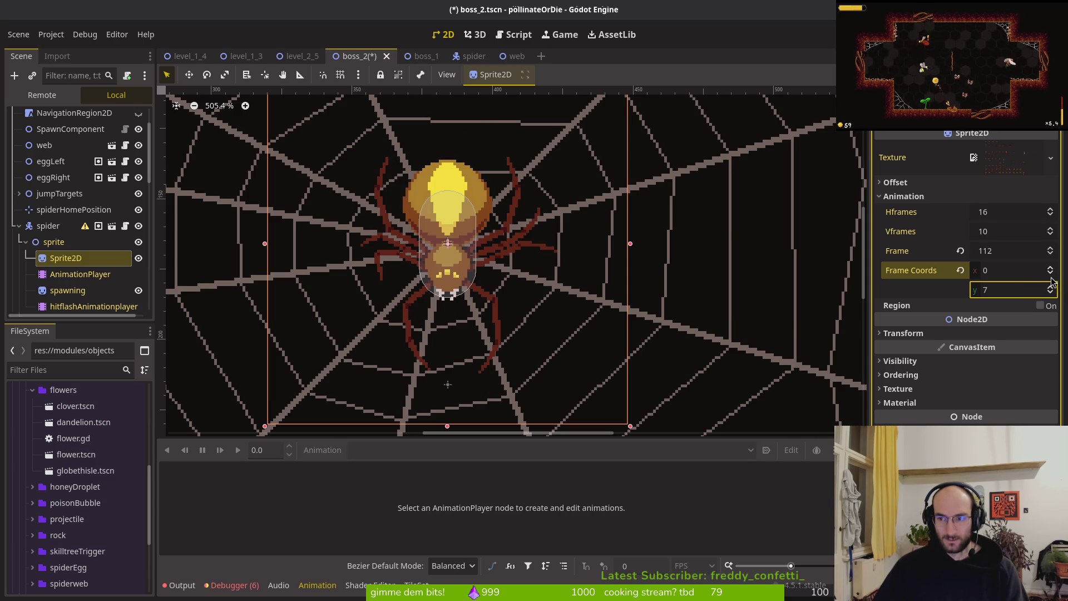
# Step: Step the spider Sprite2D to frame 128, Frame Coords column 0, row 8
pyautogui.click(1050, 249)
pyautogui.click(1050, 249)
pyautogui.click(1050, 248)
pyautogui.click(1051, 248)
pyautogui.click(1051, 248)
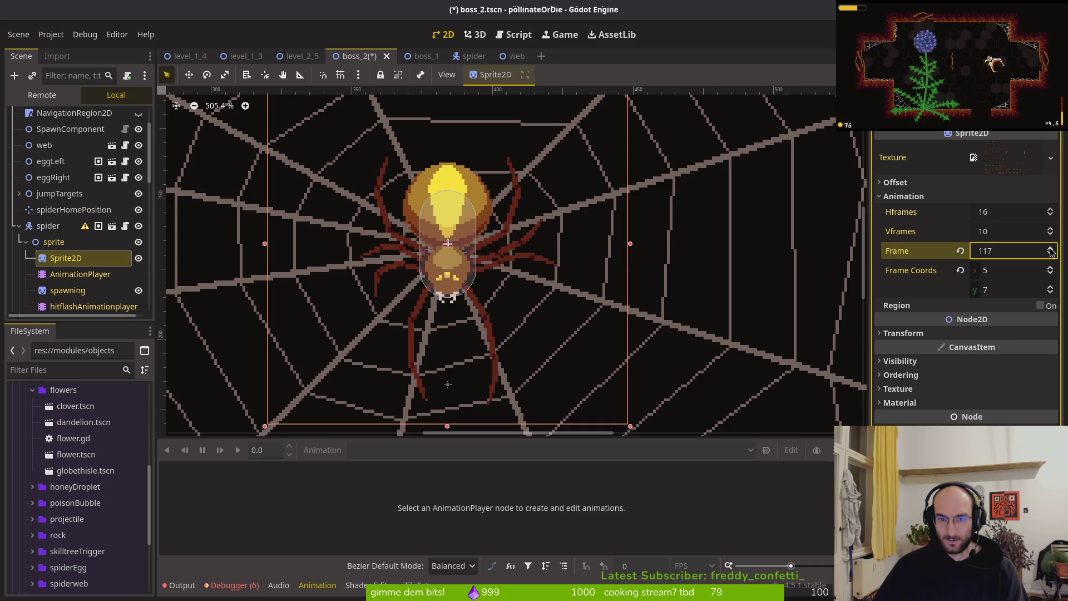
pyautogui.click(1051, 254)
pyautogui.click(1051, 254)
pyautogui.click(1051, 254)
pyautogui.click(1050, 254)
pyautogui.click(1050, 254)
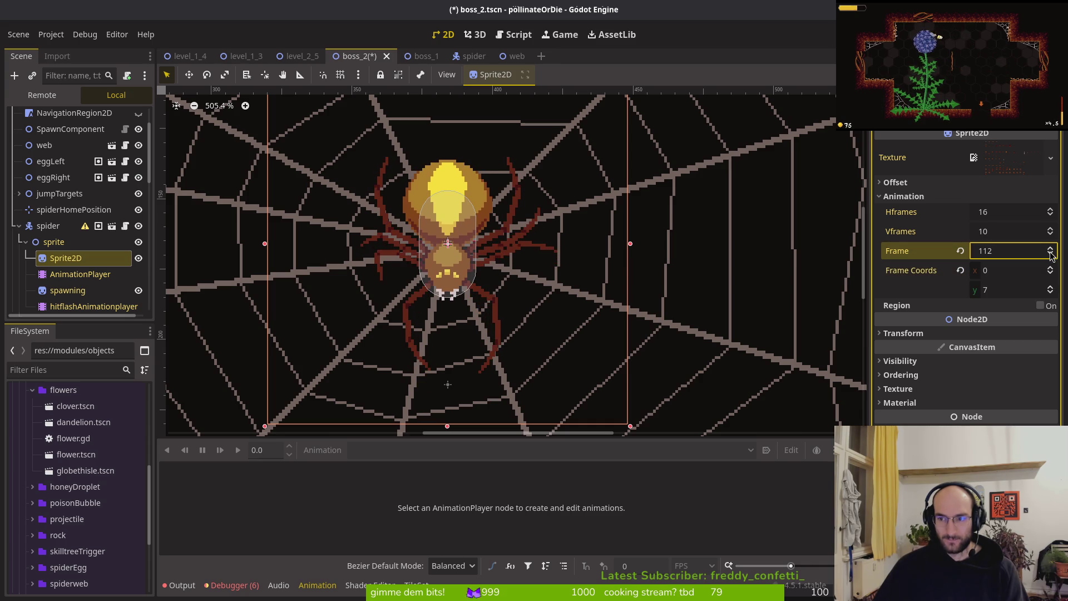
pyautogui.click(1050, 287)
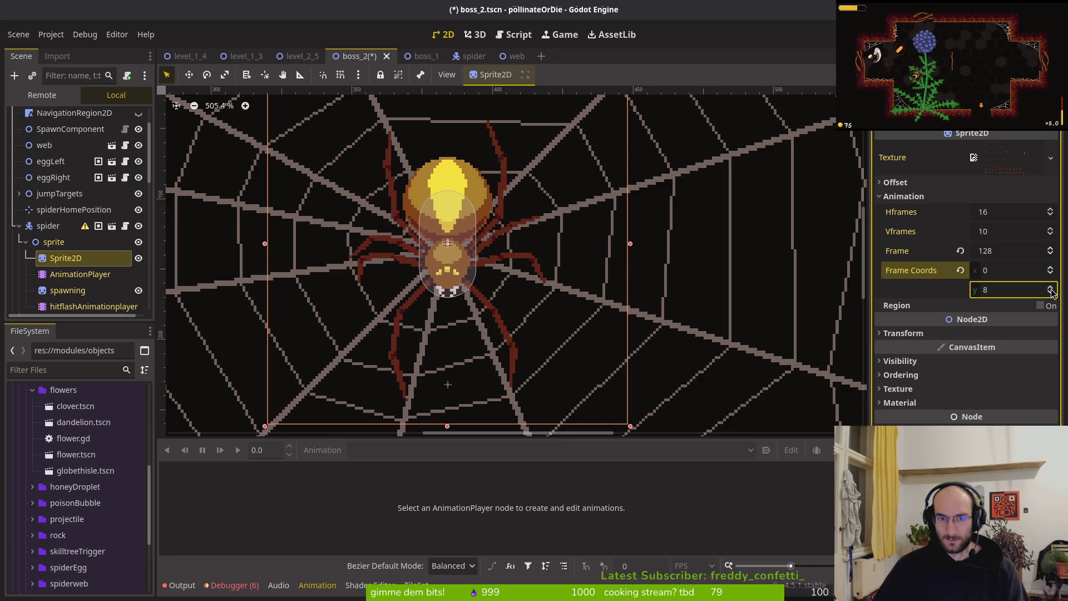
pyautogui.click(1051, 268)
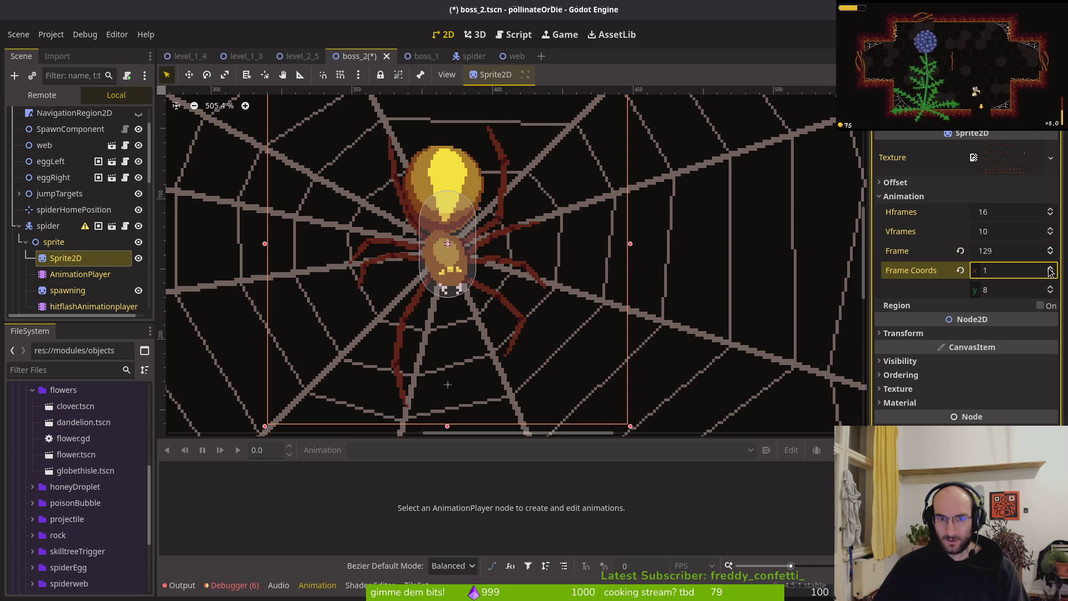
pyautogui.click(1050, 272)
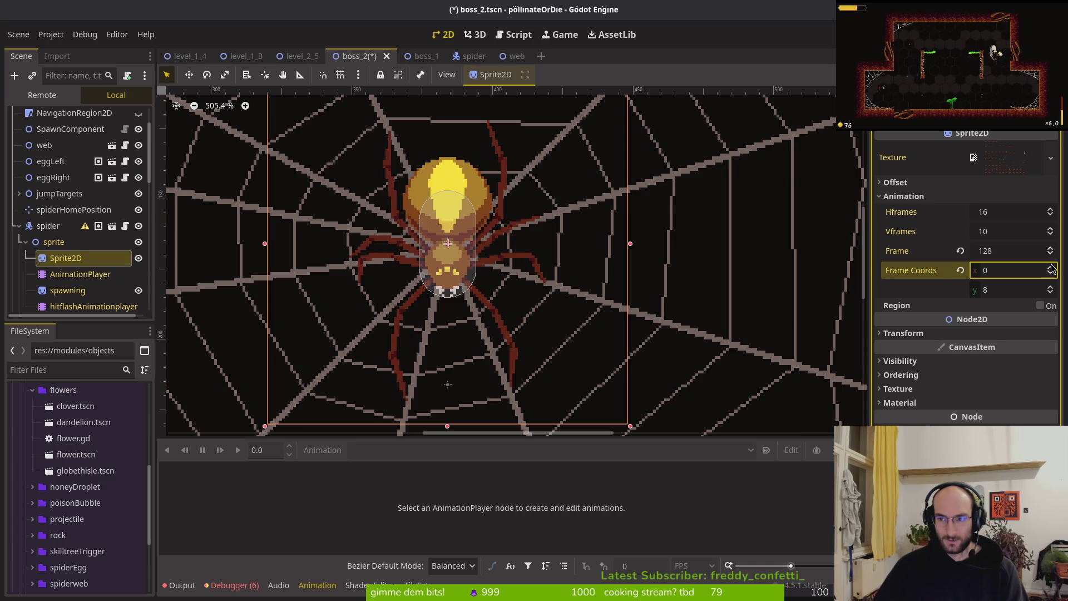
pyautogui.click(1051, 268)
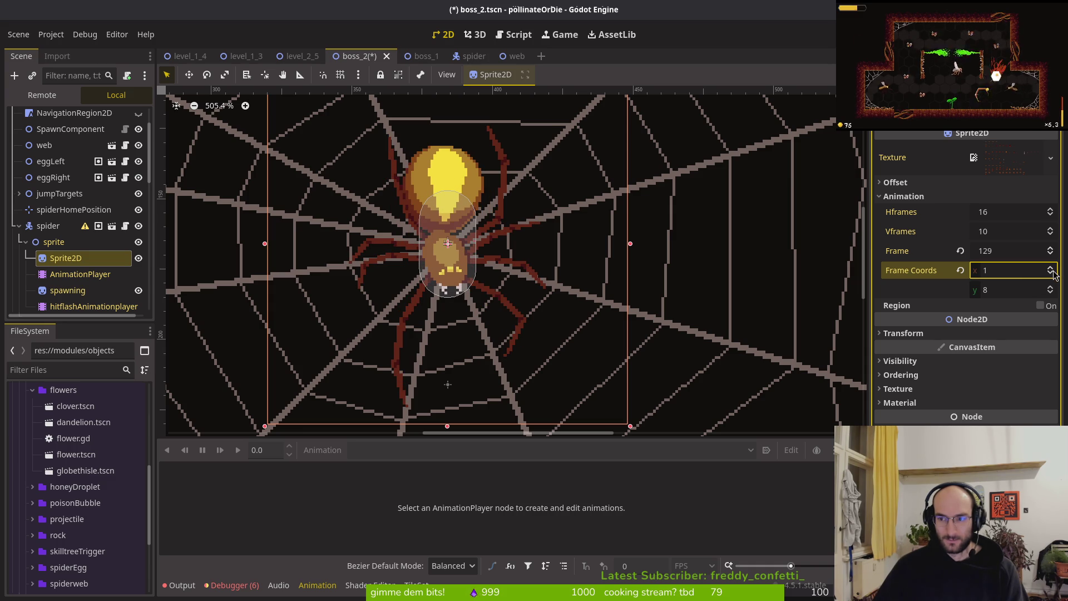
pyautogui.click(1051, 272)
pyautogui.hscroll(-2, 477, 334)
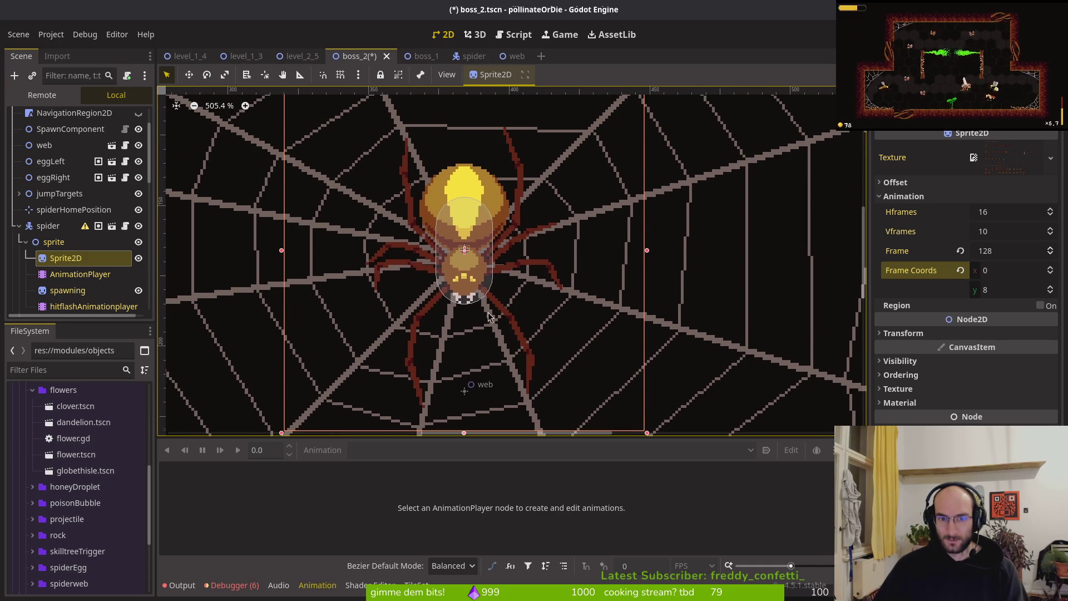
# Step: Try setting the sprite's position y to -2, then undo the change
pyautogui.click(945, 337)
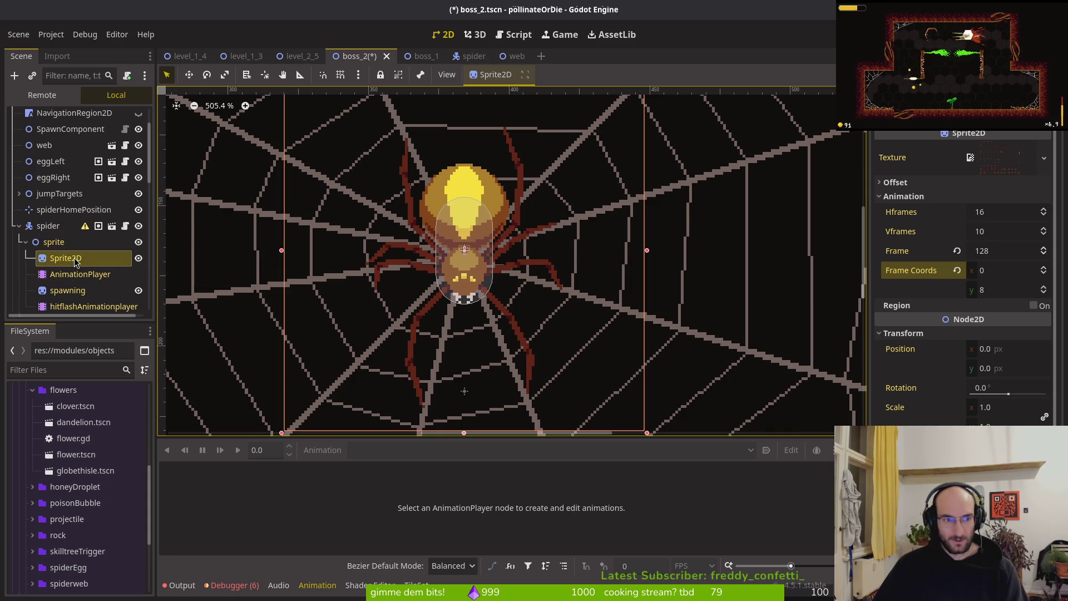
pyautogui.click(1015, 372)
pyautogui.write('-2')
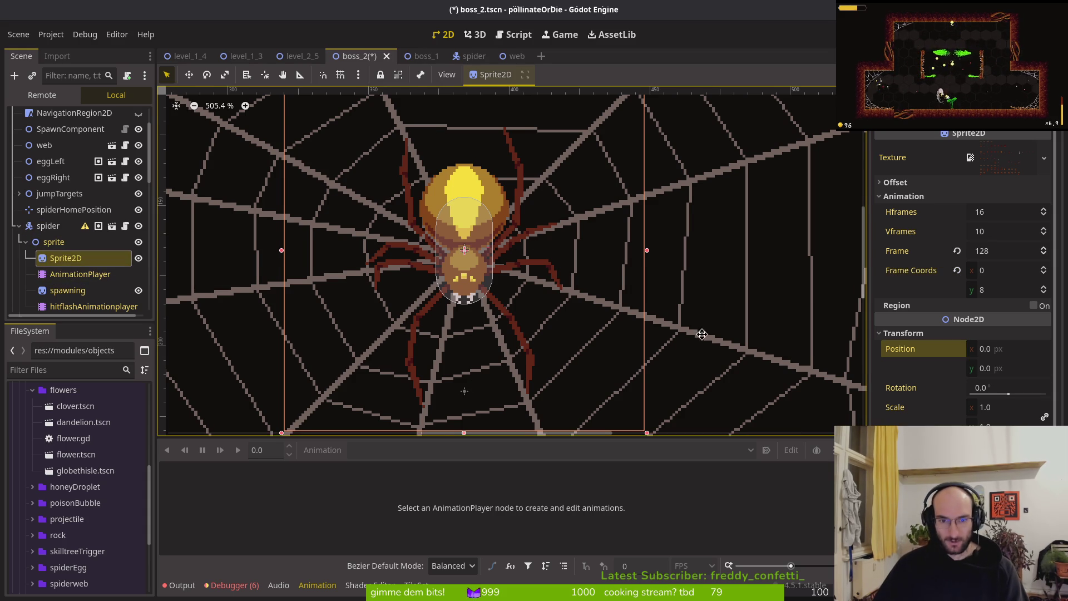
pyautogui.press('Return')
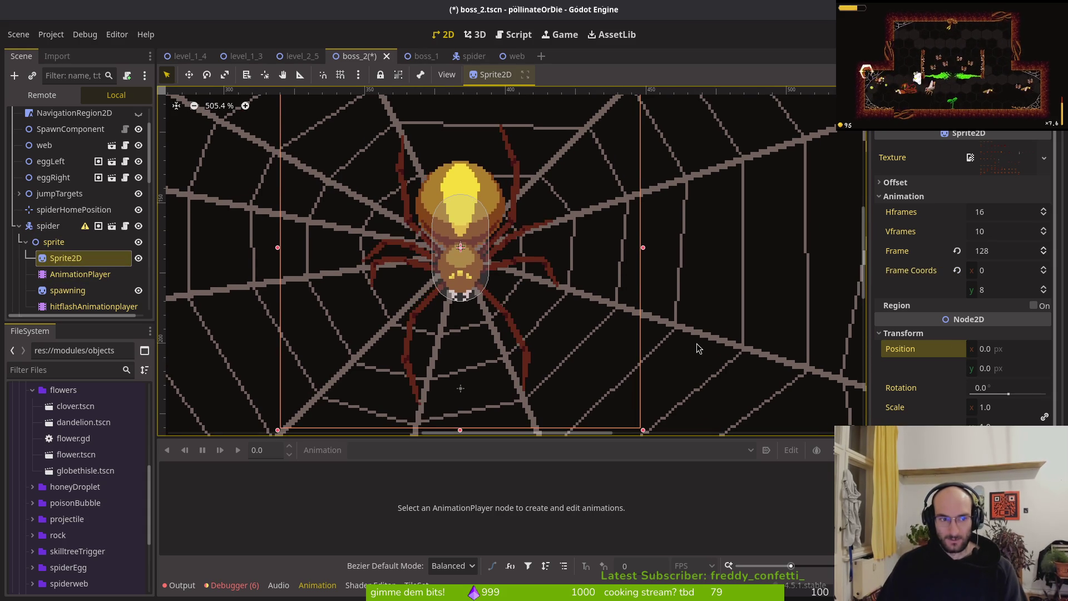
pyautogui.hotkey('ctrl', 'z')
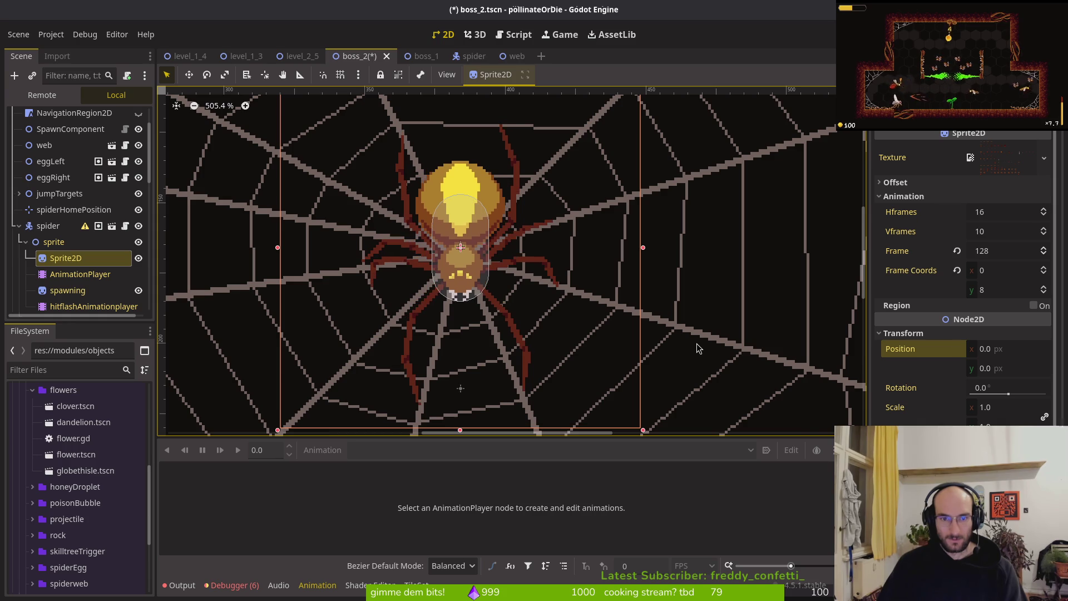
pyautogui.scroll(5, 476, 261)
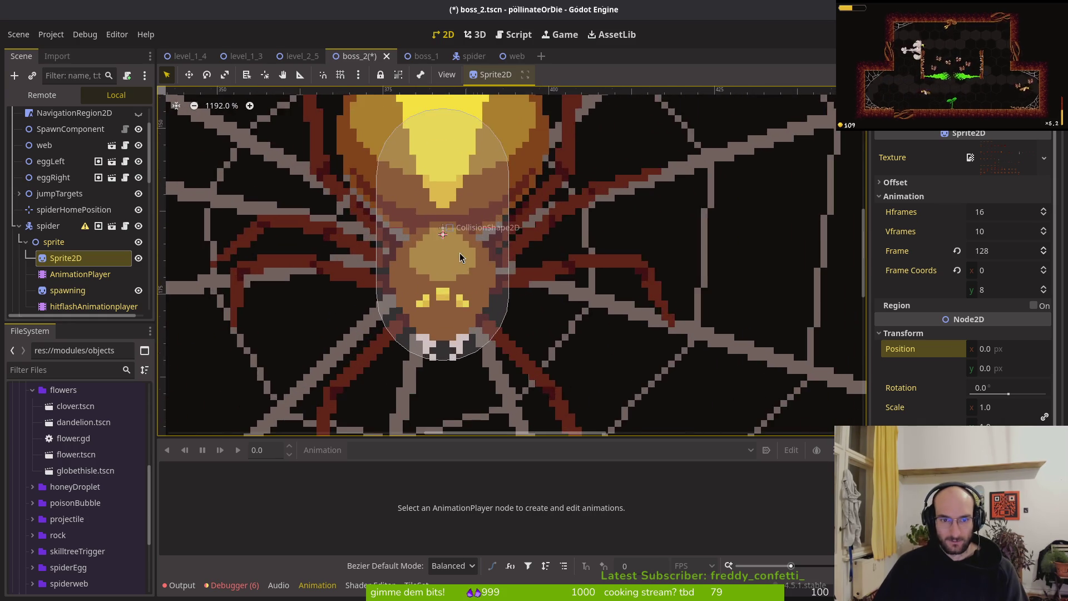
# Step: Check the spiderHomePosition marker and save the boss_2 scene
pyautogui.click(432, 219)
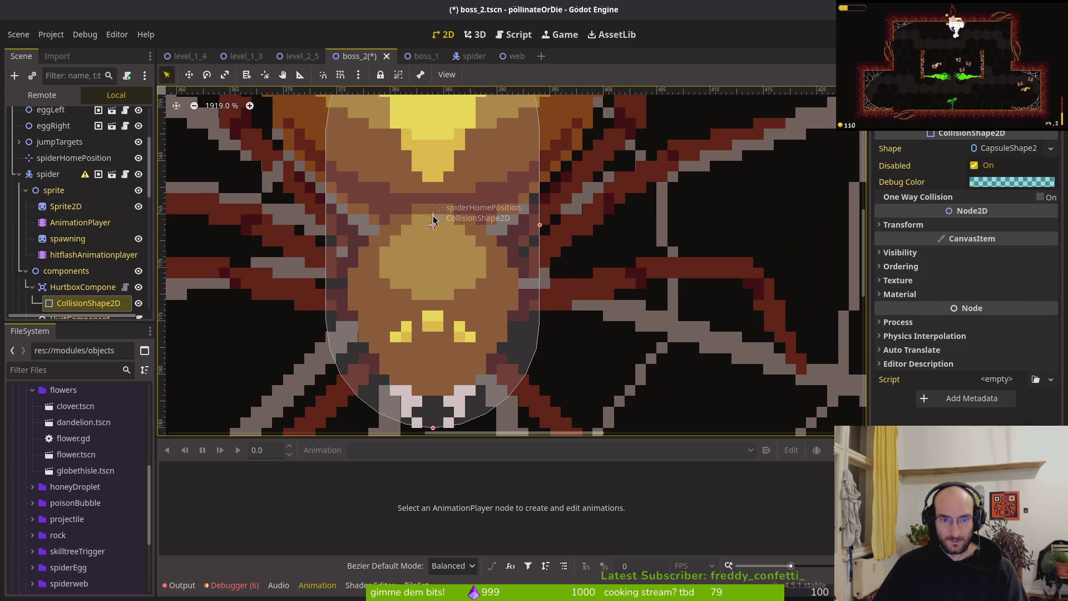
pyautogui.click(434, 216)
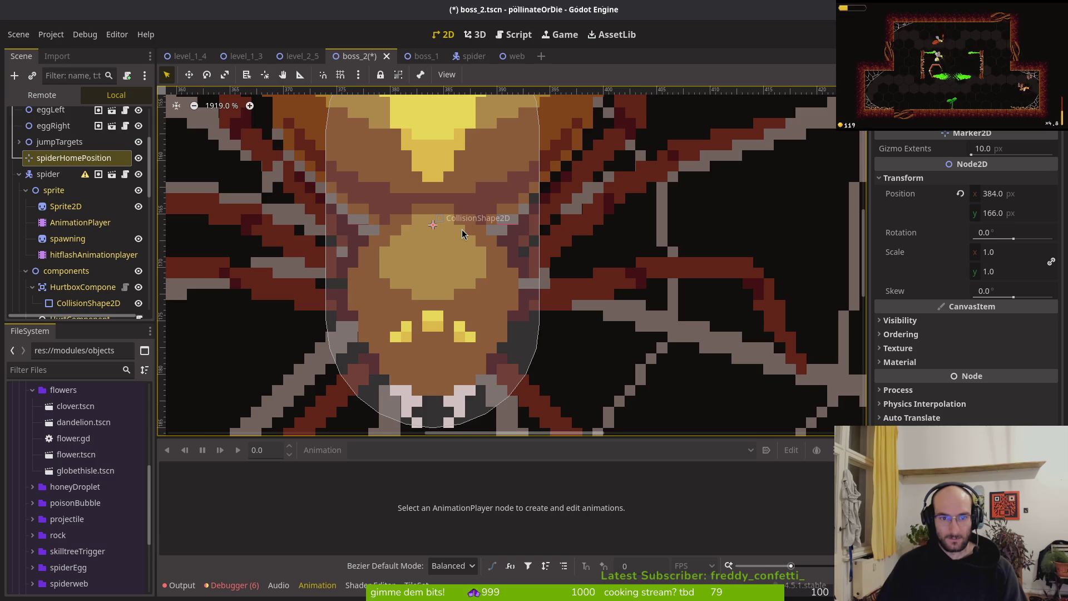
pyautogui.scroll(-6, 461, 233)
pyautogui.hotkey('ctrl', 's')
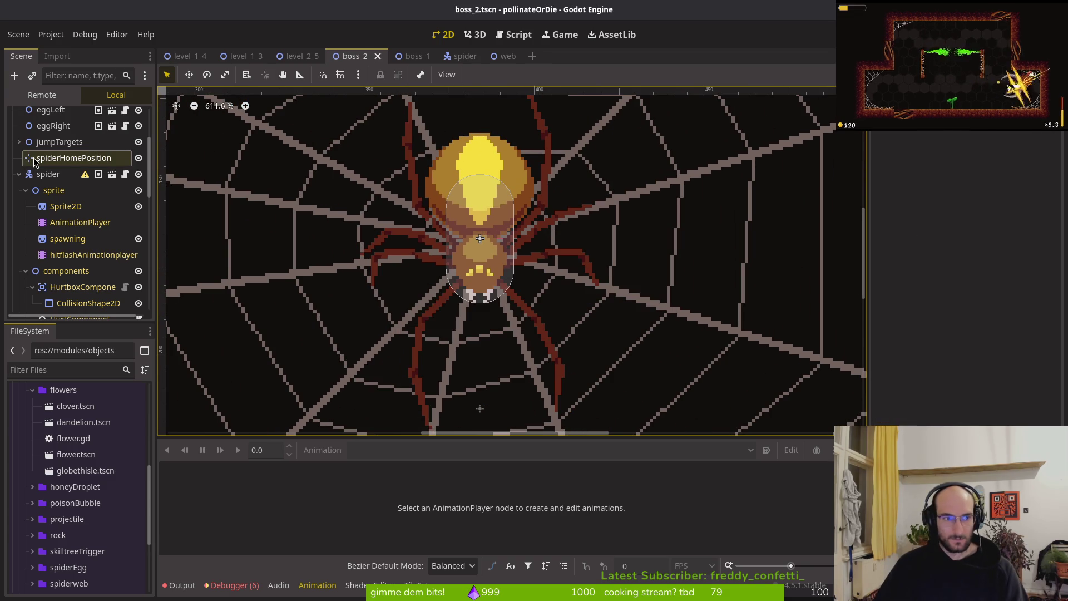
pyautogui.click(33, 161)
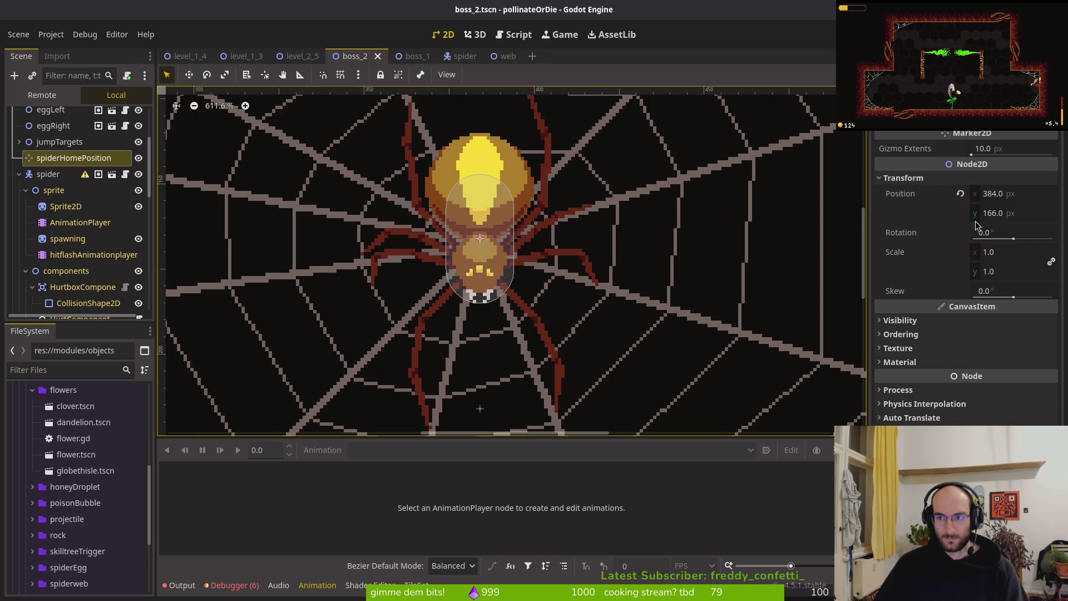
# Step: Set the sprite's Frame Coords column to 1 (frame 129), nudge it up 2 px, and show debugger errors
pyautogui.click(66, 206)
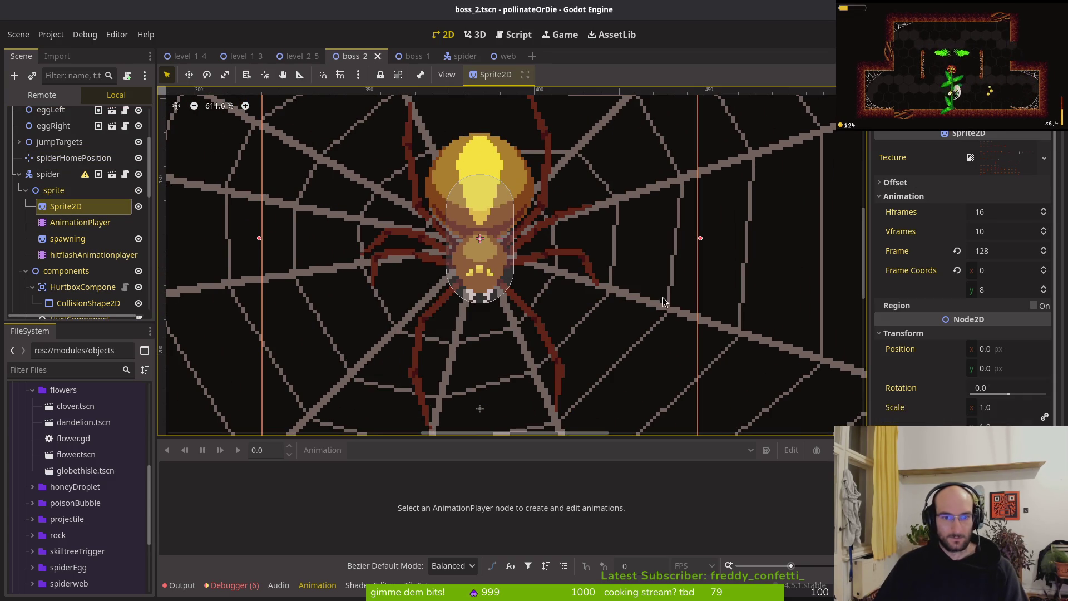
pyautogui.scroll(-2, 578, 326)
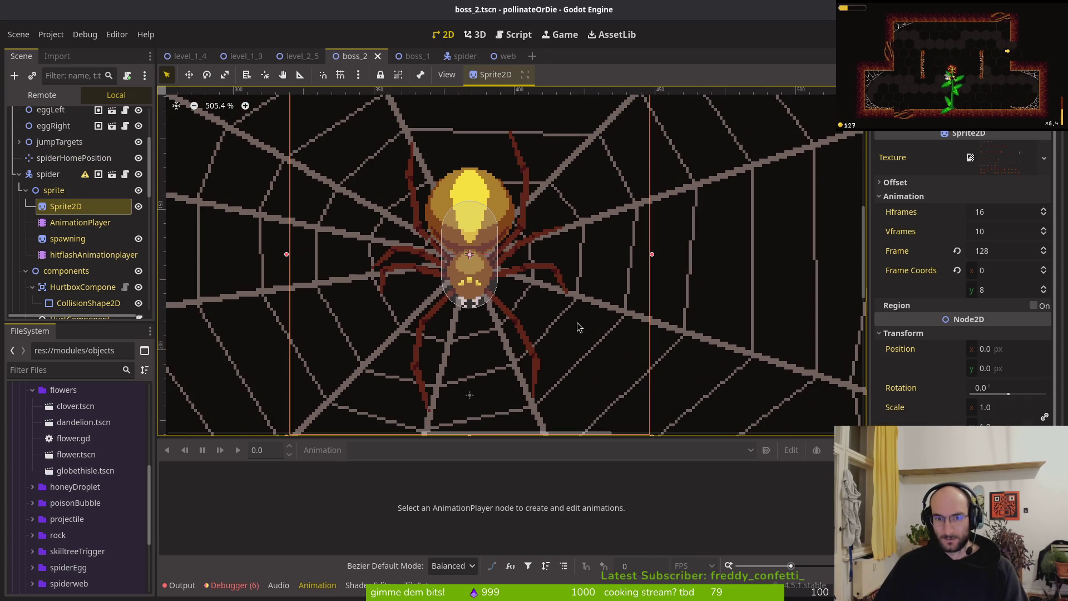
pyautogui.click(1044, 268)
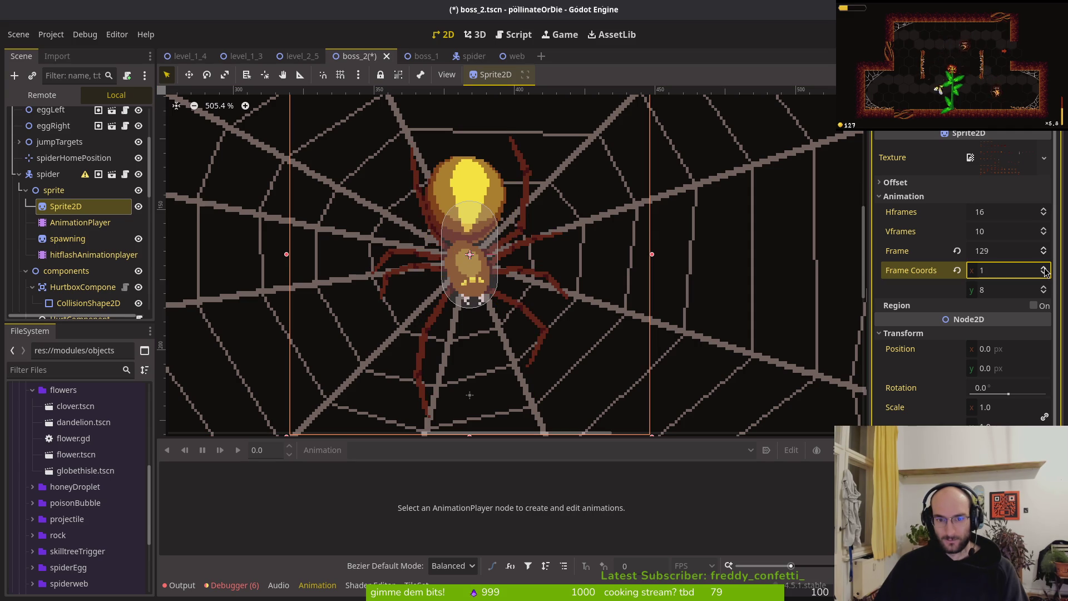
pyautogui.click(1044, 273)
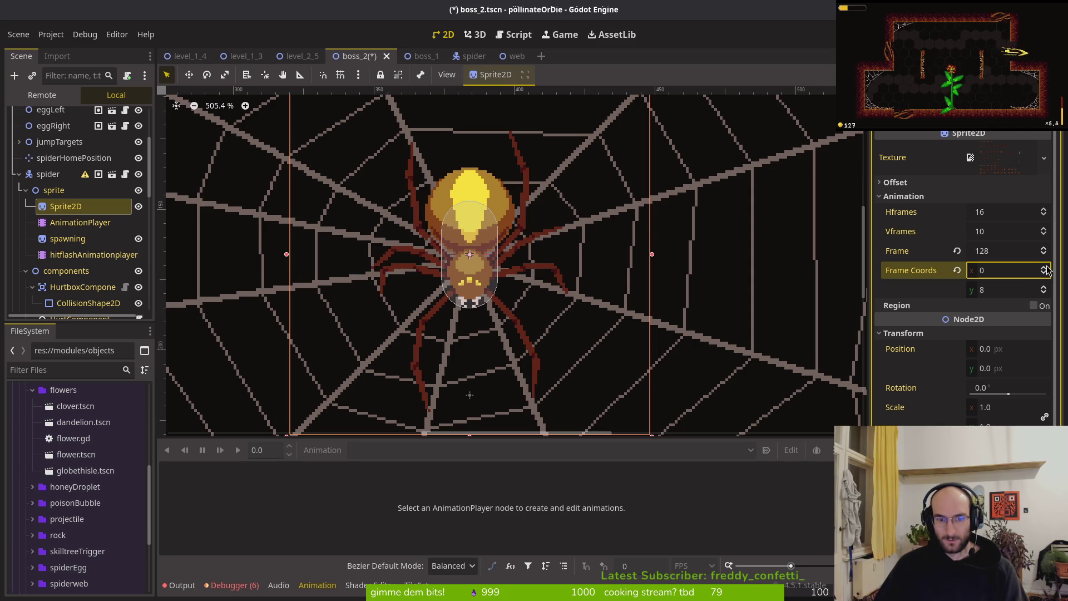
pyautogui.click(1044, 268)
pyautogui.hscroll(-1, 659, 351)
pyautogui.press('Up')
pyautogui.press('Up')
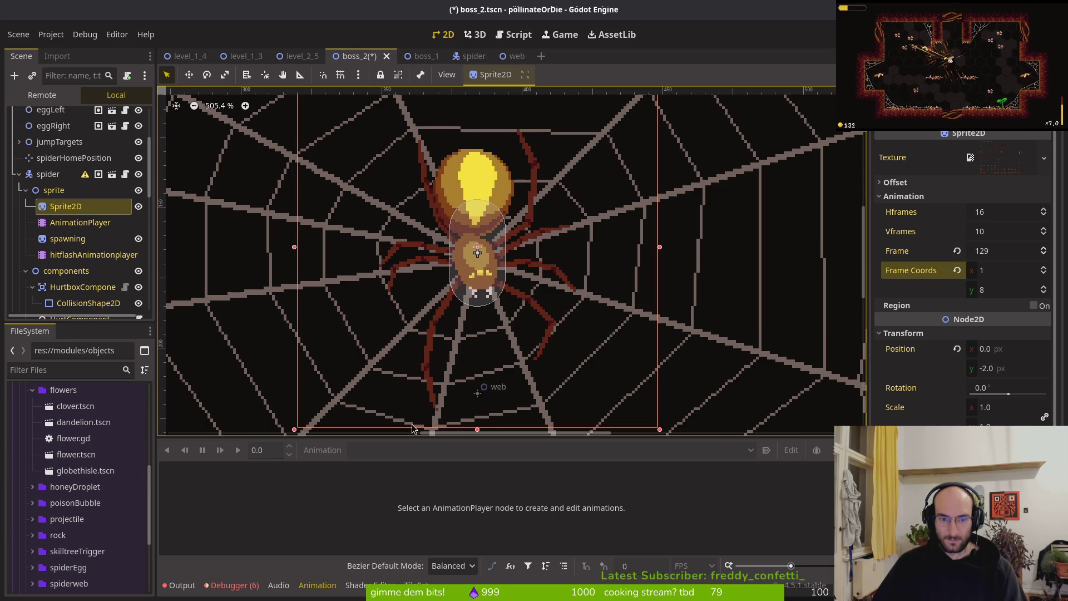
pyautogui.click(229, 584)
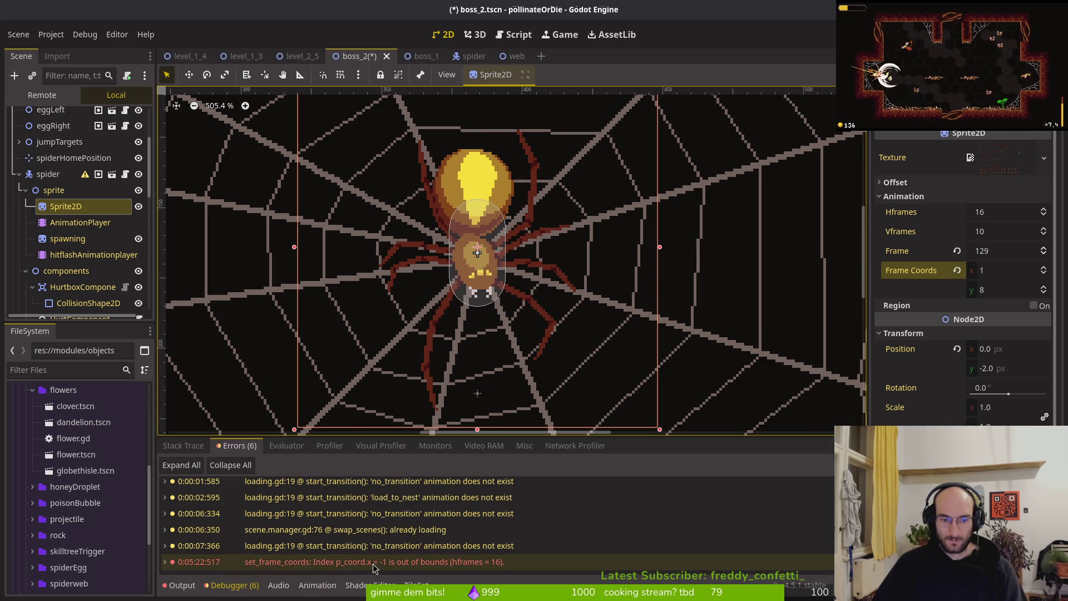
# Step: Open spider.tscn, select its AnimationPlayer, enlarge the timeline and scrub crawlCenter's keyframes
pyautogui.click(78, 222)
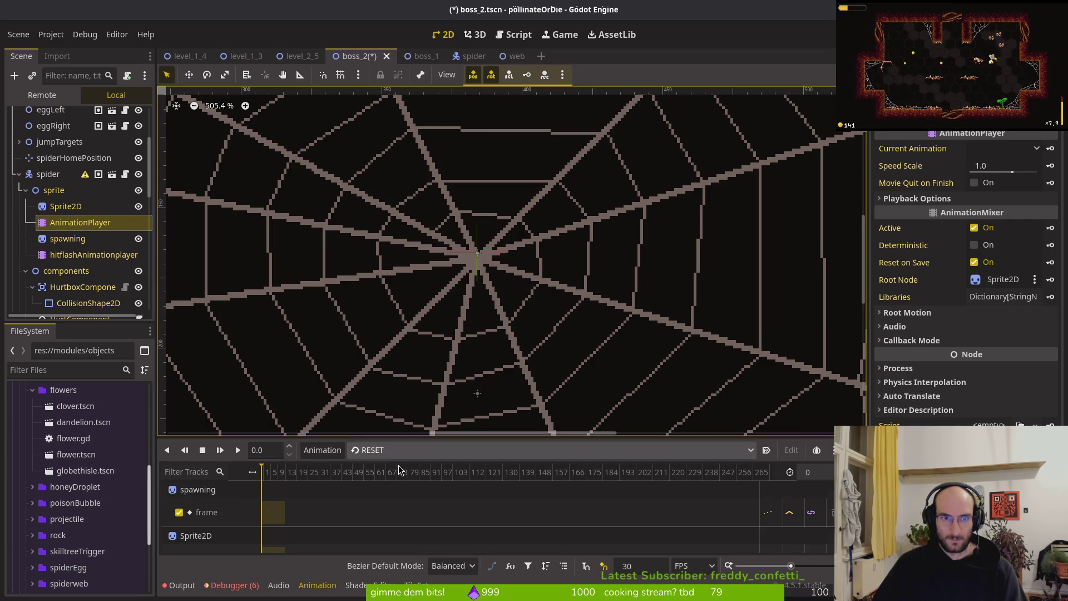
pyautogui.click(471, 56)
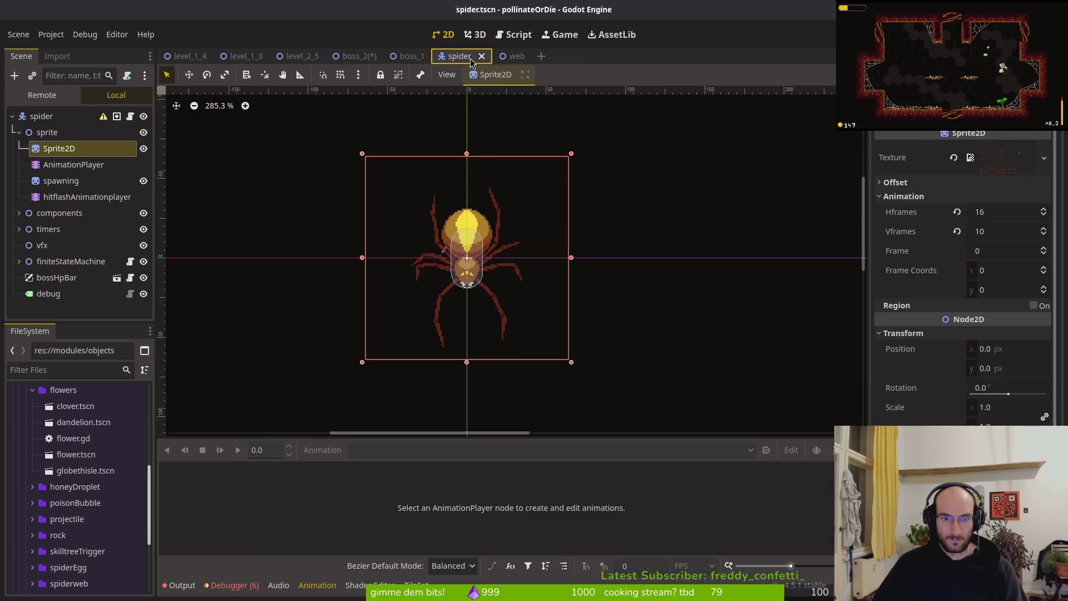
pyautogui.click(74, 164)
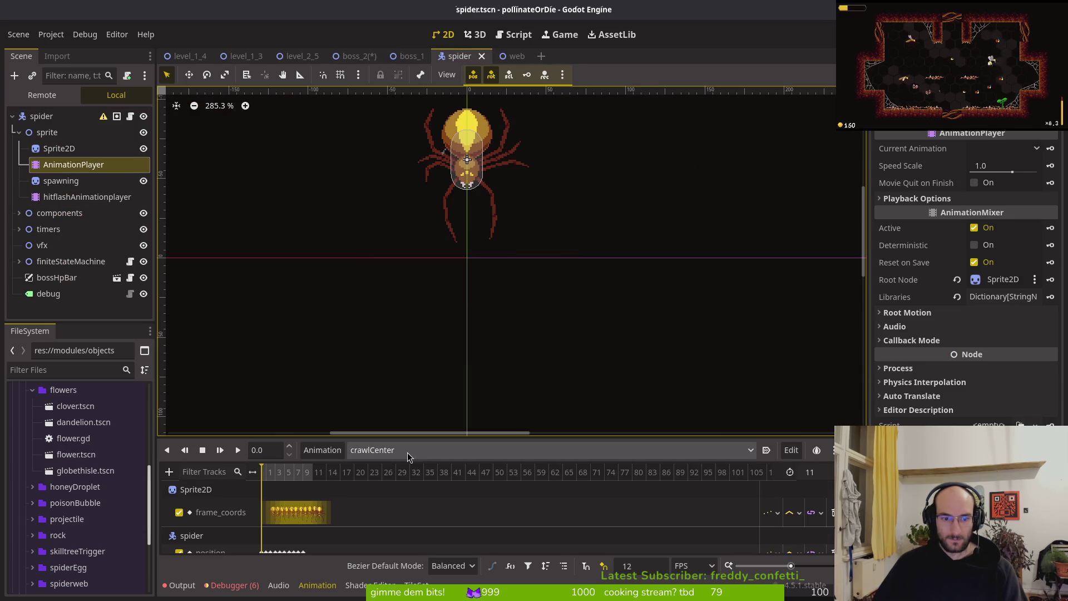
pyautogui.scroll(5, 292, 502)
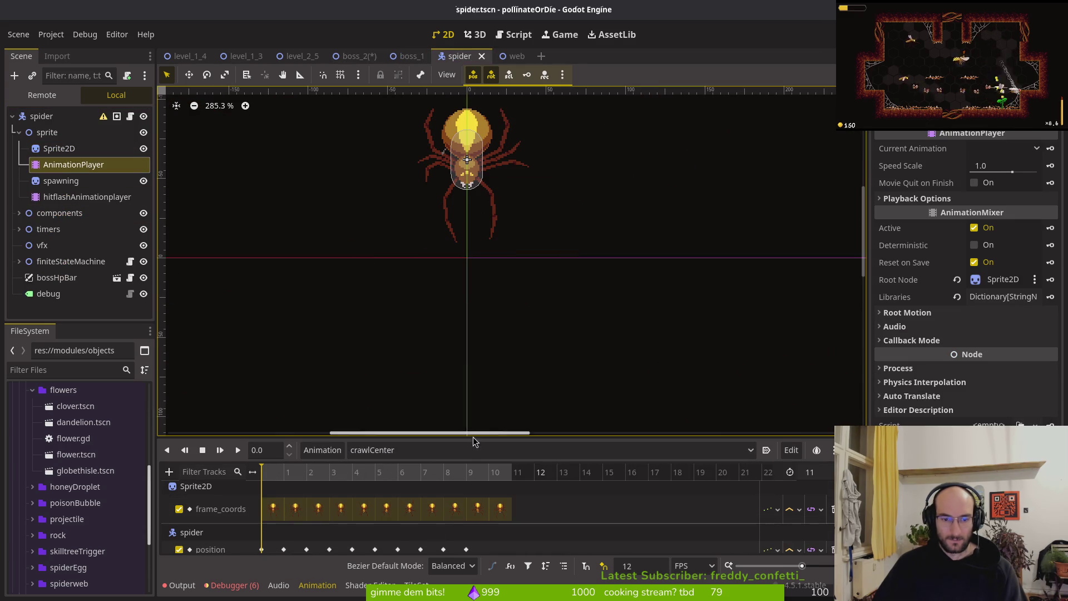
pyautogui.moveTo(465, 437)
pyautogui.mouseDown()
pyautogui.moveTo(462, 371)
pyautogui.moveTo(455, 412)
pyautogui.mouseUp()
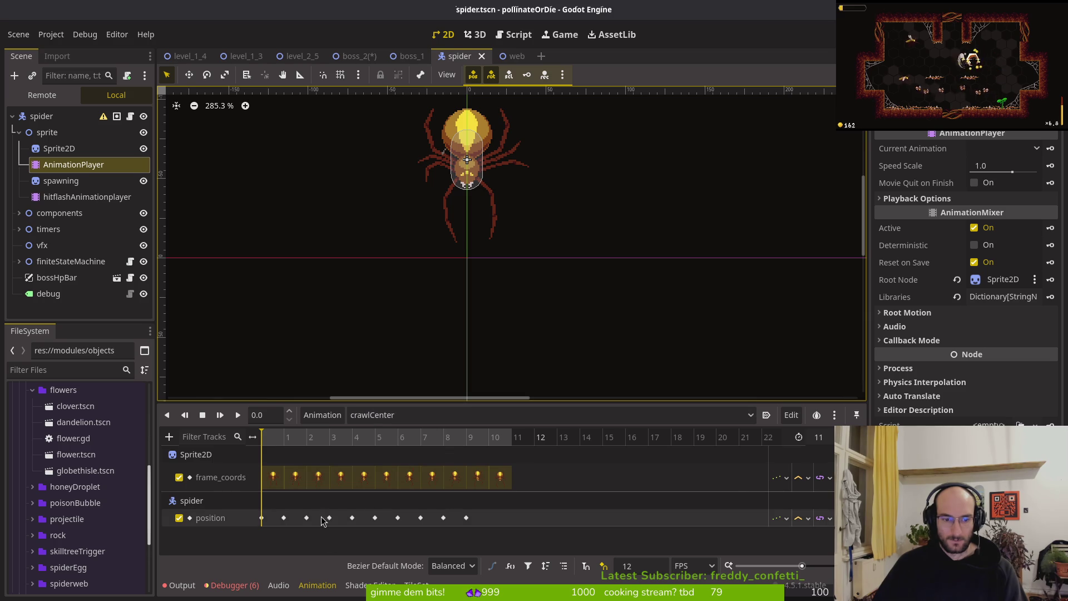
pyautogui.moveTo(269, 442)
pyautogui.mouseDown()
pyautogui.moveTo(280, 443)
pyautogui.moveTo(250, 447)
pyautogui.moveTo(510, 453)
pyautogui.moveTo(238, 439)
pyautogui.moveTo(506, 442)
pyautogui.mouseUp()
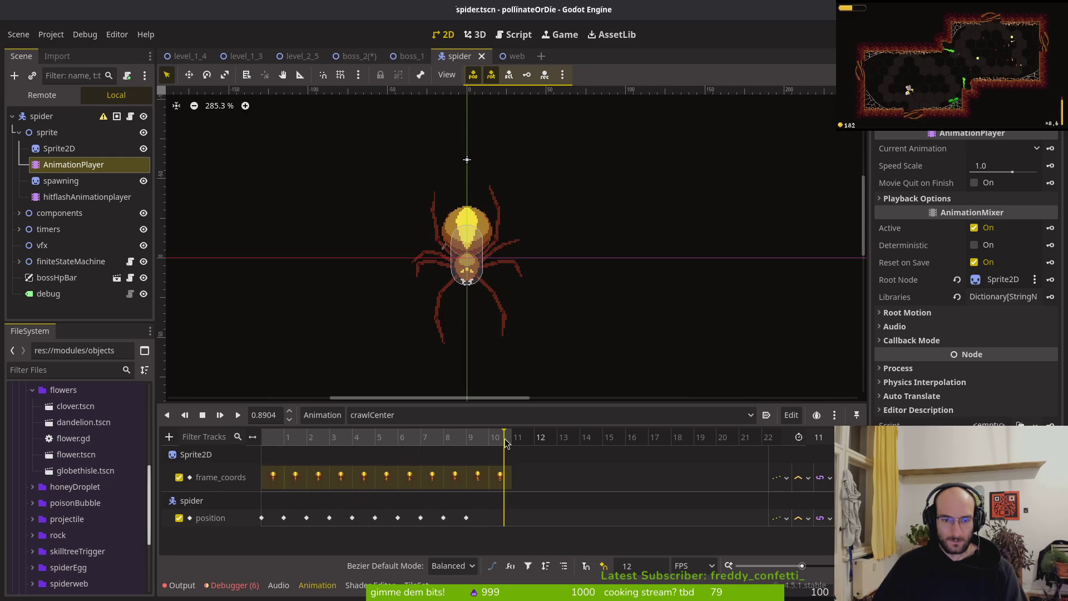
pyautogui.click(503, 415)
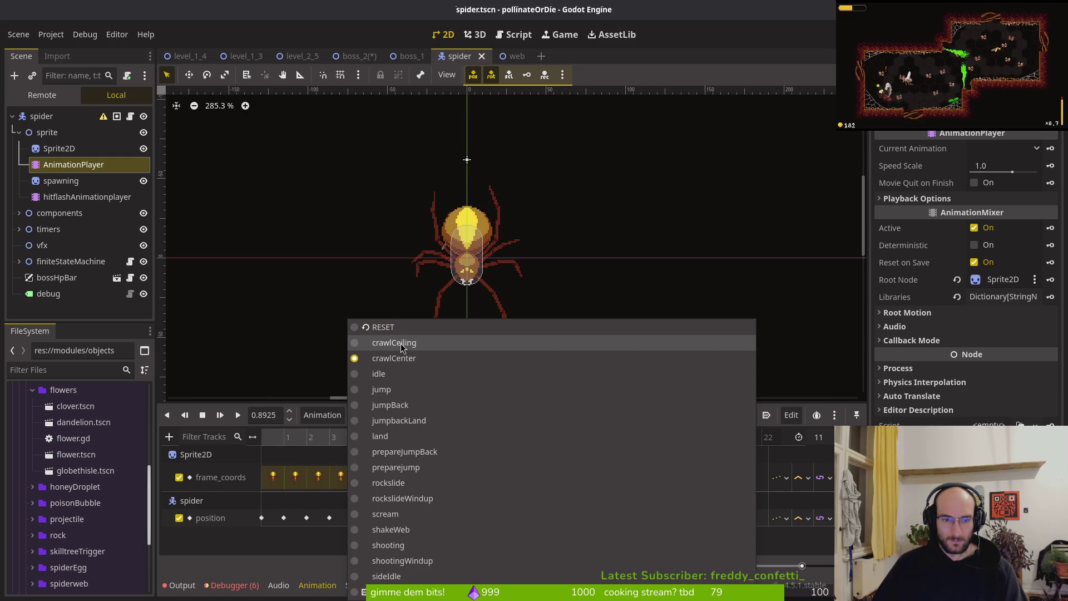
# Step: Load the crawlCeiling animation and preview its opening frames and first position key
pyautogui.click(401, 342)
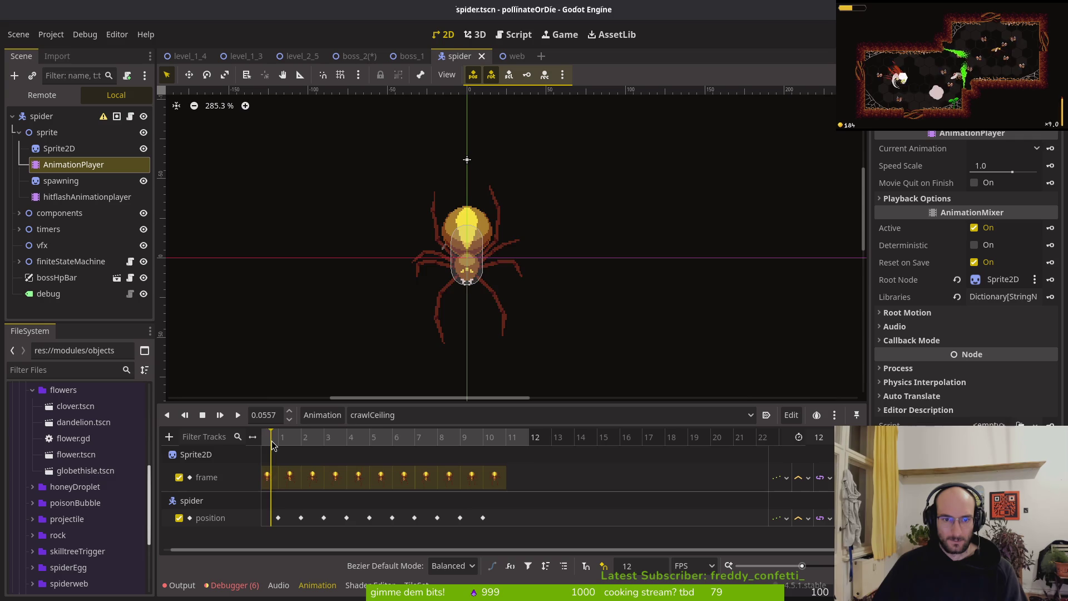
pyautogui.moveTo(272, 441); pyautogui.dragTo(265, 445)
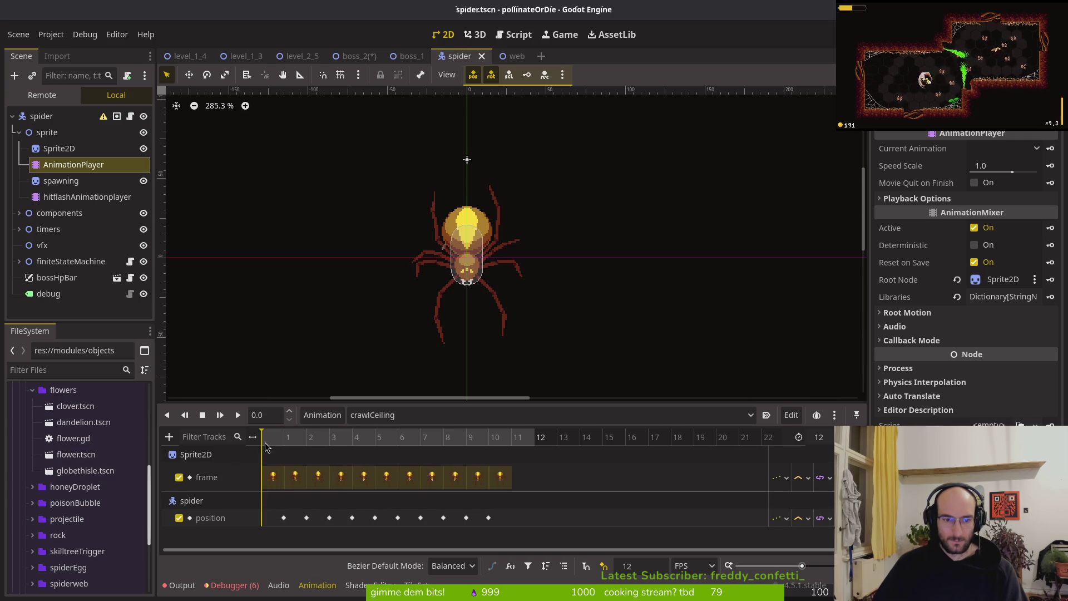
pyautogui.moveTo(263, 443)
pyautogui.mouseDown()
pyautogui.moveTo(307, 440)
pyautogui.moveTo(248, 441)
pyautogui.mouseUp()
pyautogui.click(283, 518)
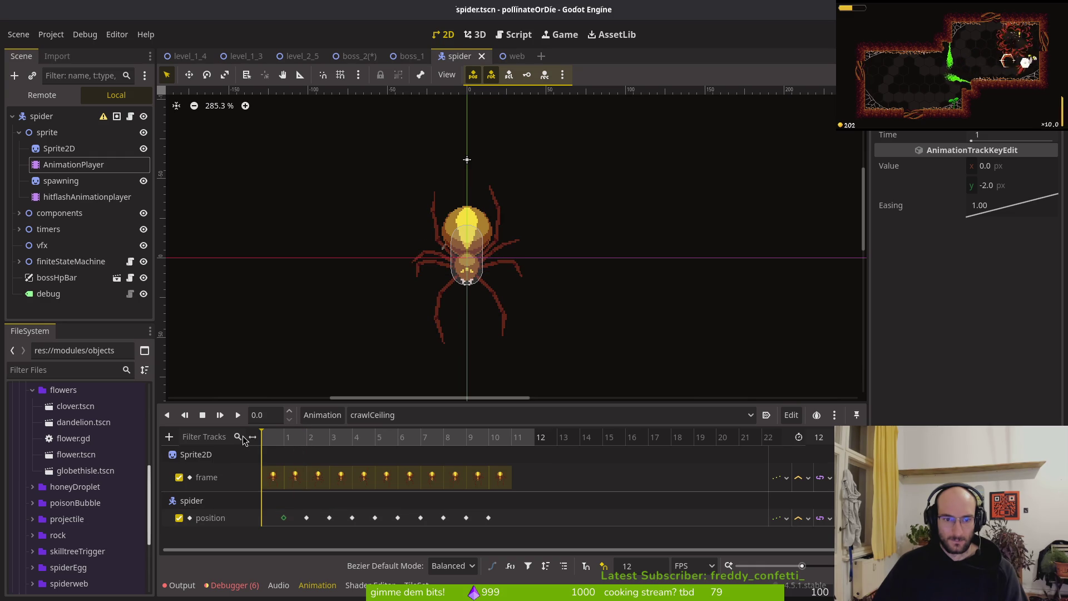
pyautogui.click(238, 415)
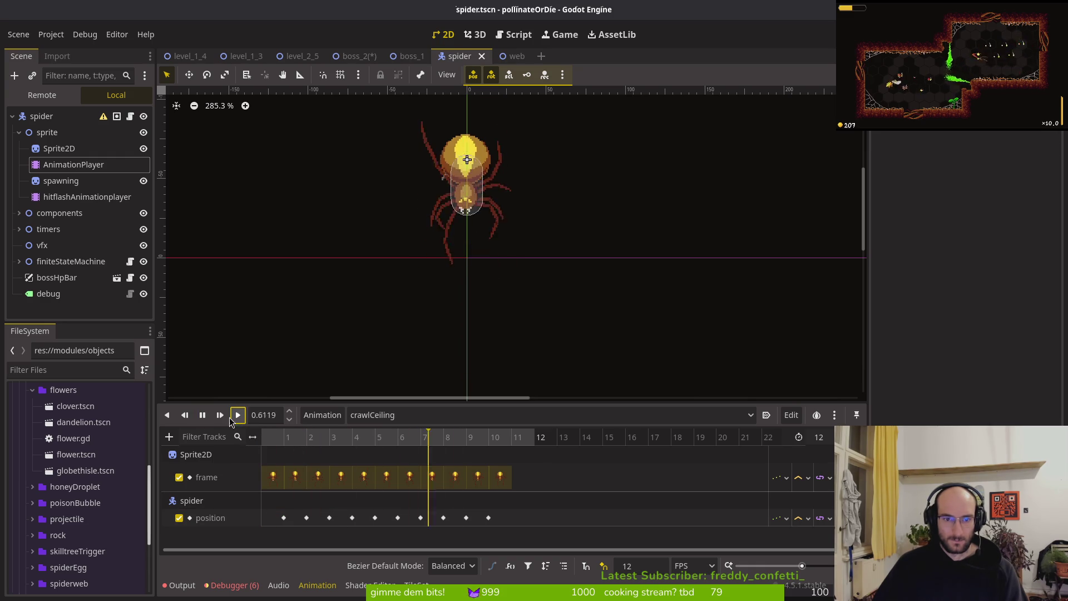
pyautogui.click(205, 416)
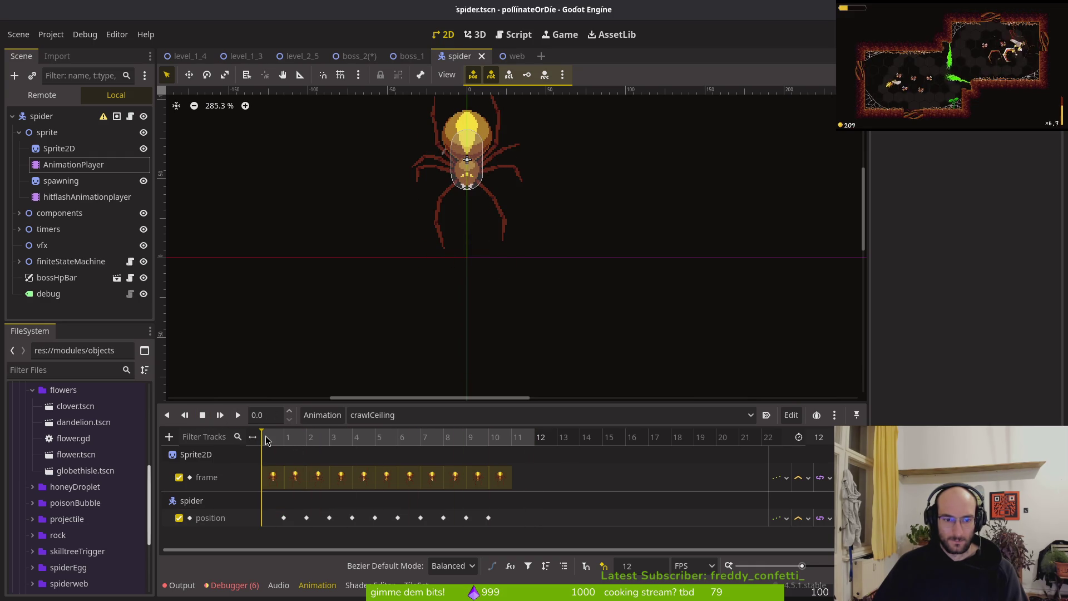
pyautogui.moveTo(283, 437)
pyautogui.mouseDown()
pyautogui.moveTo(264, 441)
pyautogui.moveTo(295, 439)
pyautogui.moveTo(253, 434)
pyautogui.moveTo(290, 437)
pyautogui.moveTo(253, 437)
pyautogui.moveTo(282, 437)
pyautogui.moveTo(255, 447)
pyautogui.moveTo(287, 444)
pyautogui.mouseUp()
# Step: Change the first crawlCeiling position key's y from -2 to -4 and scrub to check the pose
pyautogui.click(283, 517)
pyautogui.click(1004, 186)
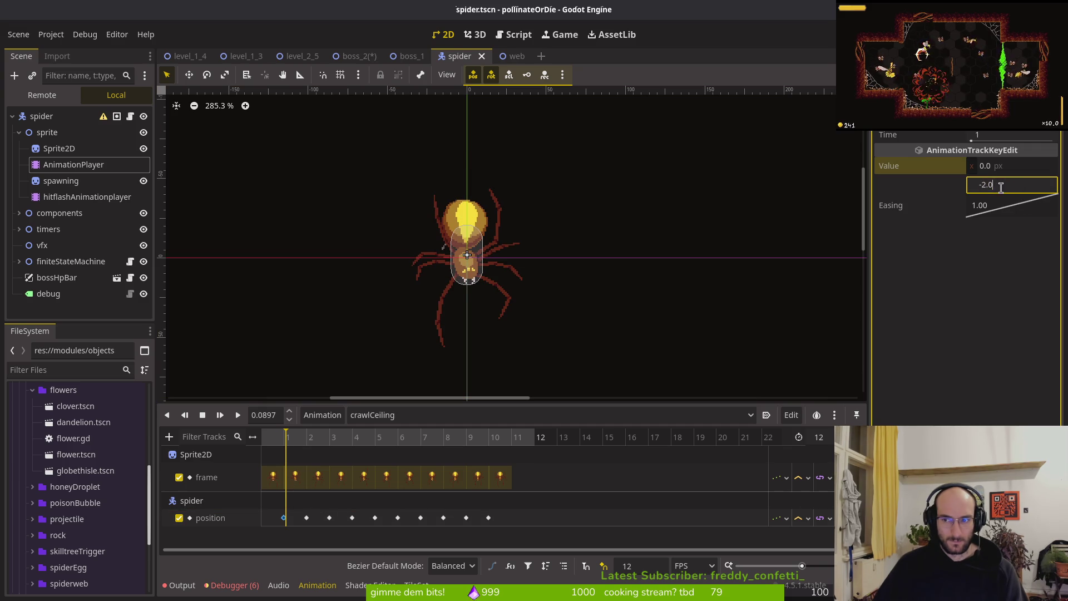
pyautogui.write('-4')
pyautogui.press('Return')
pyautogui.click(263, 442)
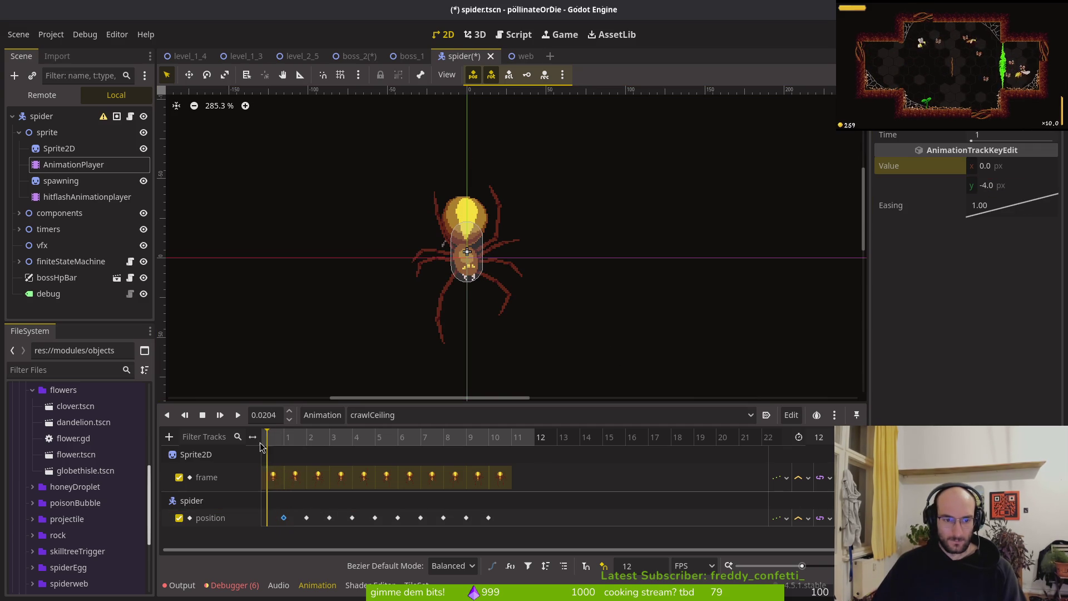
pyautogui.moveTo(284, 441)
pyautogui.mouseDown()
pyautogui.moveTo(260, 440)
pyautogui.moveTo(323, 441)
pyautogui.moveTo(186, 435)
pyautogui.moveTo(333, 441)
pyautogui.moveTo(190, 432)
pyautogui.mouseUp()
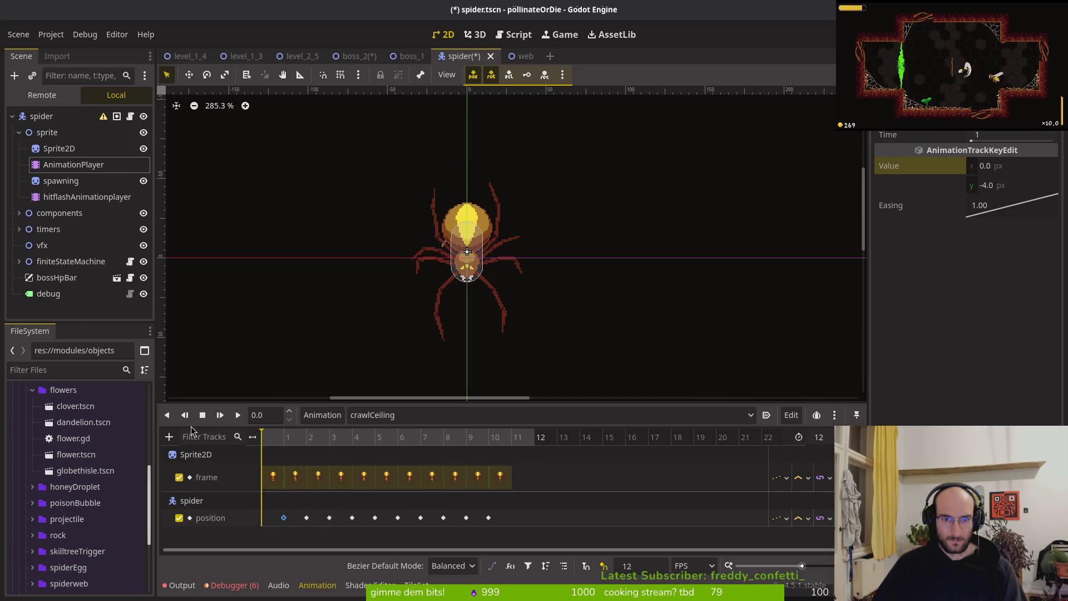
pyautogui.moveTo(286, 432)
pyautogui.mouseDown()
pyautogui.moveTo(374, 437)
pyautogui.moveTo(262, 439)
pyautogui.mouseUp()
# Step: Save spider.tscn and return to the boss_2 scene
pyautogui.hotkey('ctrl', 's')
pyautogui.click(356, 56)
pyautogui.hotkey('ctrl', 's')
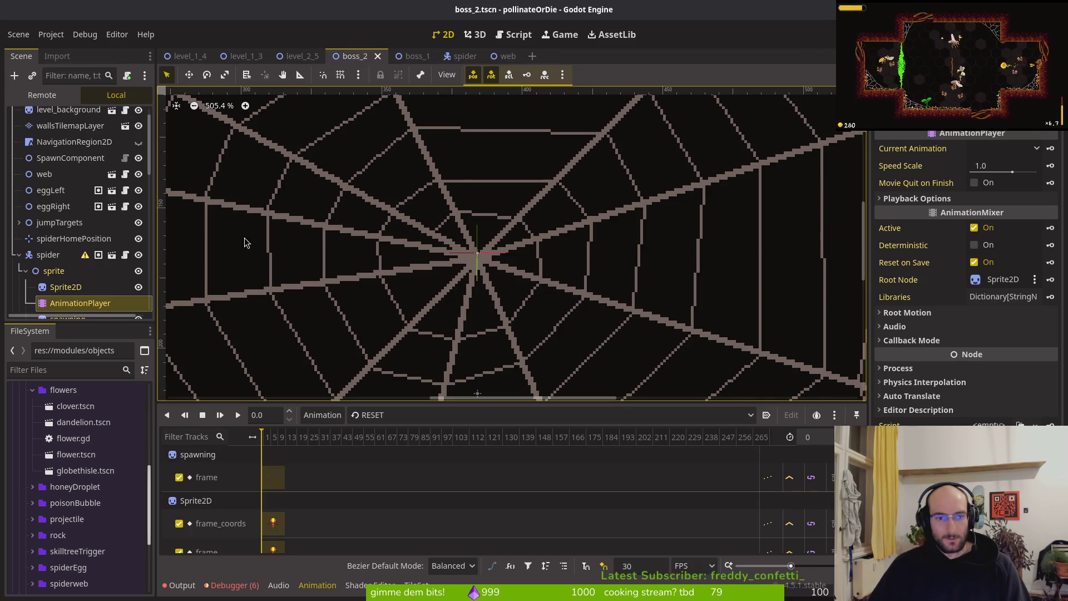
# Step: Load crawlCeiling in boss_2's spider timeline and revert the Sprite2D frame to 0
pyautogui.click(74, 287)
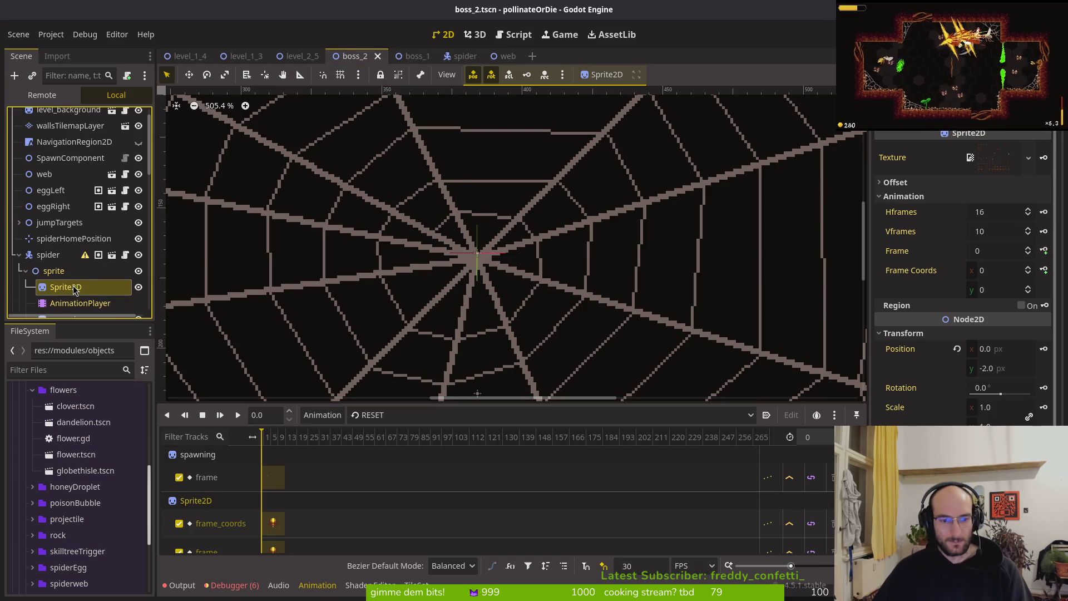
pyautogui.click(400, 415)
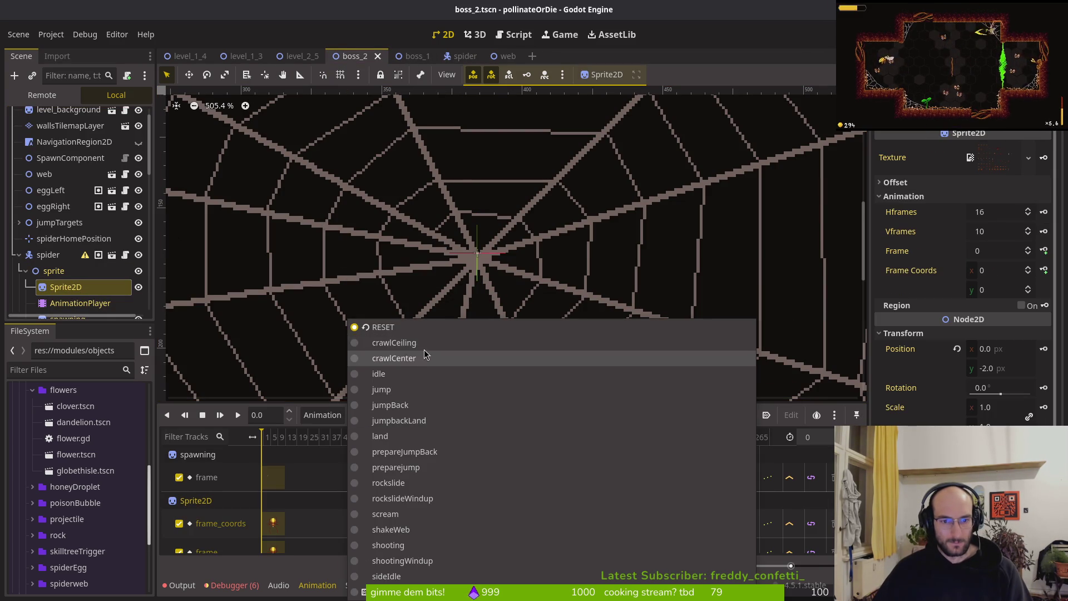
pyautogui.click(409, 343)
pyautogui.scroll(-5, 438, 234)
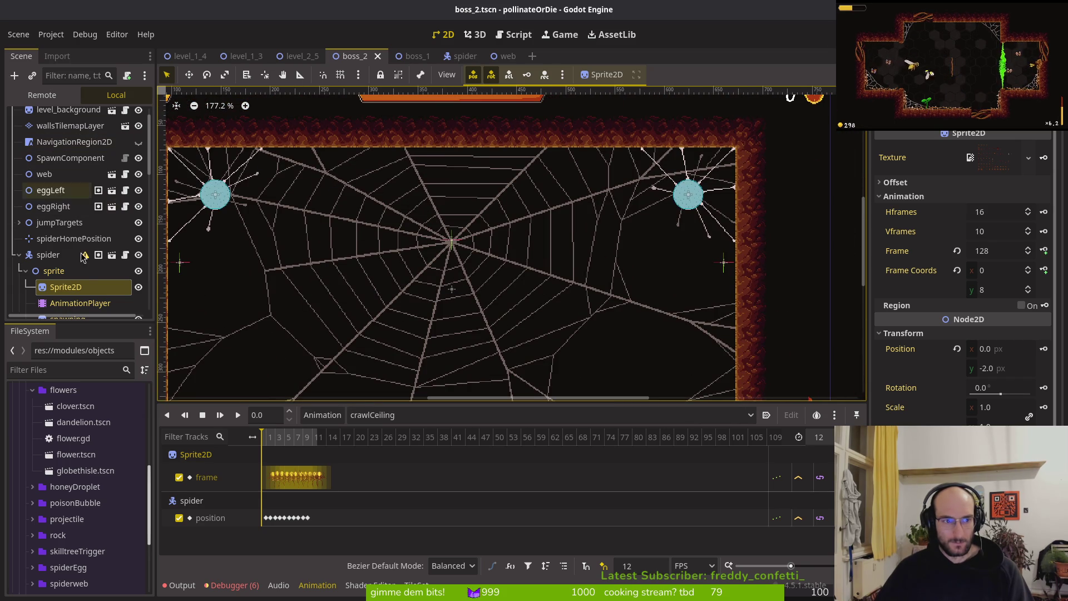
pyautogui.click(956, 252)
# Step: Collapse the spider scene's sprite node, then reselect boss_2's Sprite2D and revert its frame from 128 to 0
pyautogui.hotkey('ctrl', 'Tab')
pyautogui.hotkey('ctrl', 'Tab')
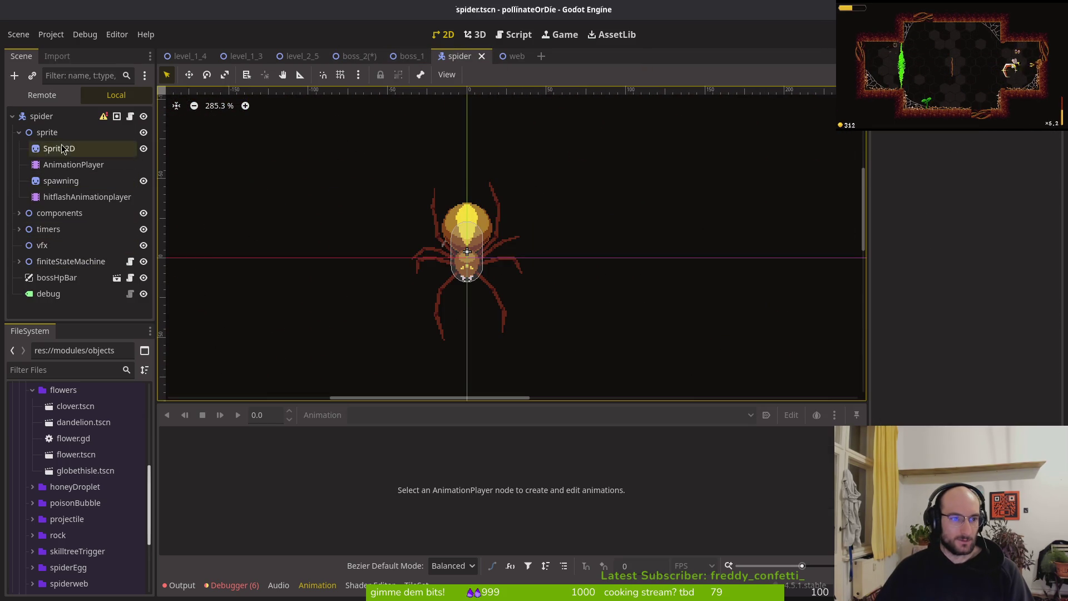
pyautogui.click(19, 132)
pyautogui.click(355, 56)
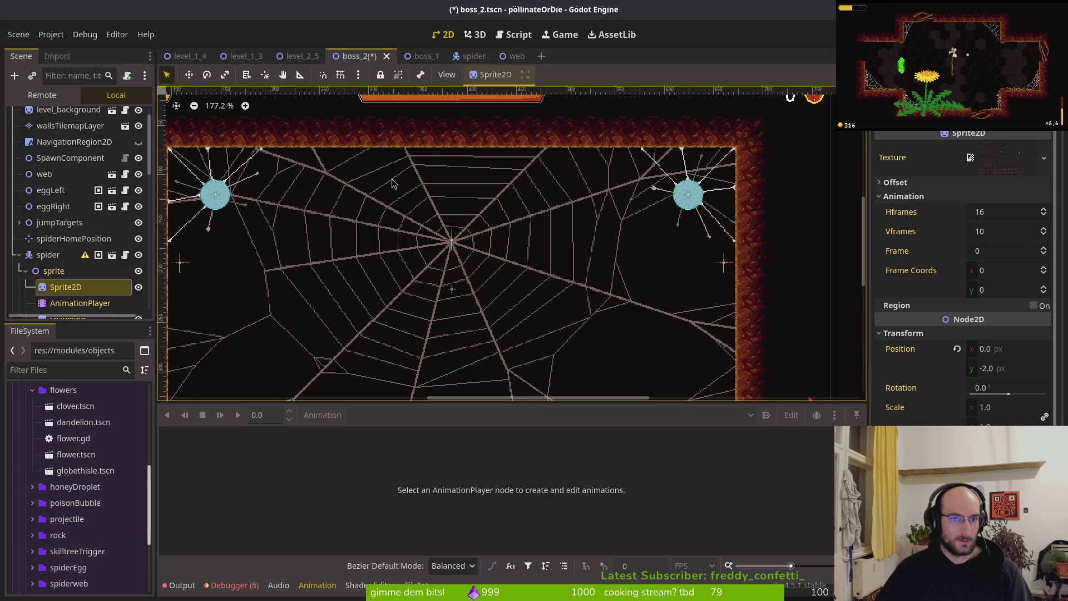
pyautogui.scroll(3, 312, 286)
pyautogui.scroll(-3, 66, 231)
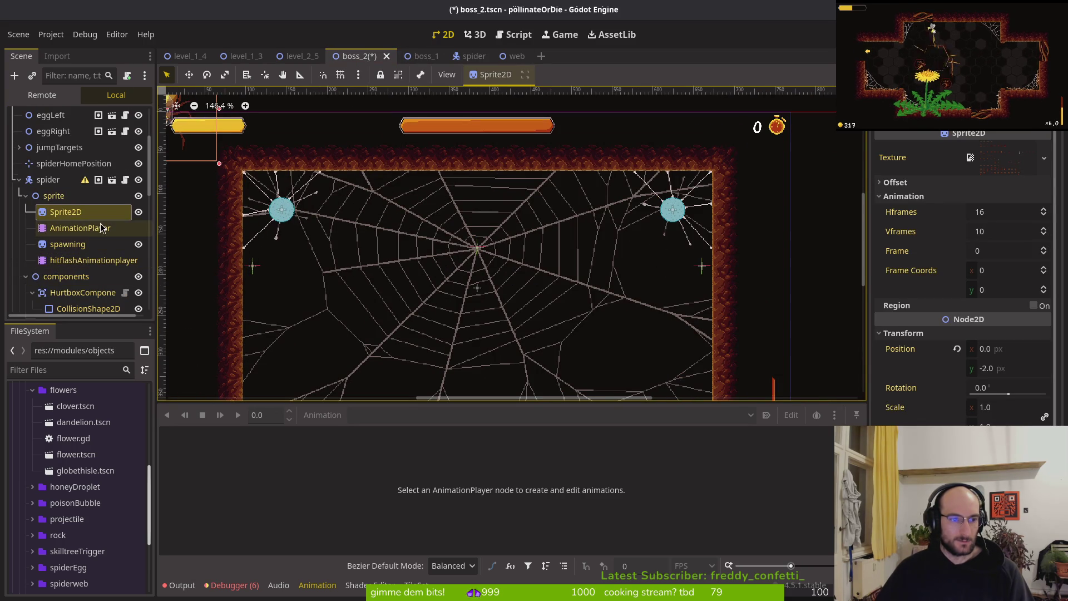
pyautogui.click(100, 228)
pyautogui.click(55, 196)
pyautogui.click(61, 213)
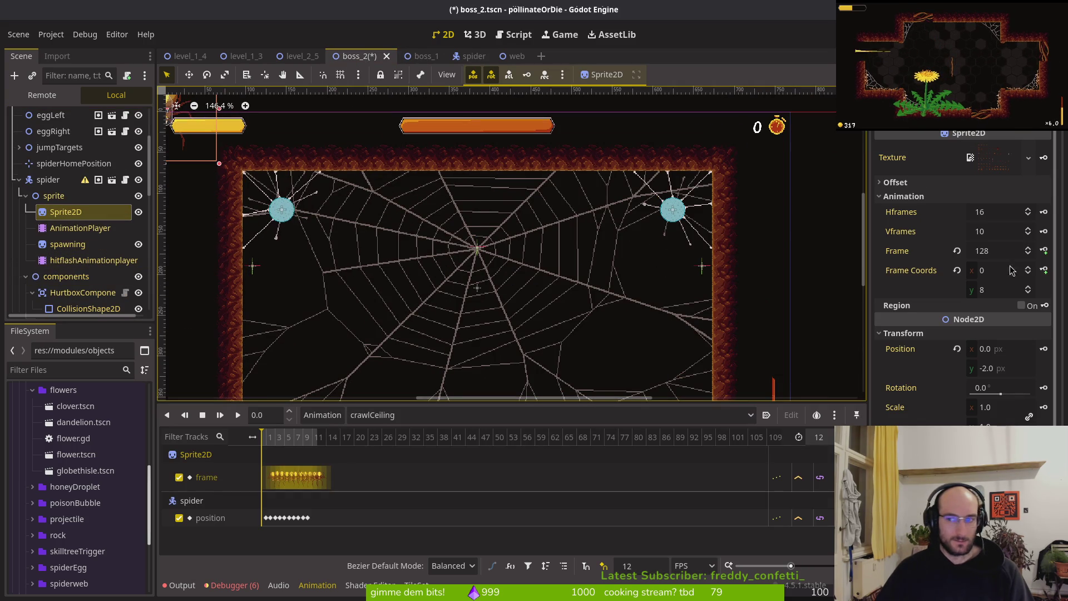
pyautogui.click(957, 251)
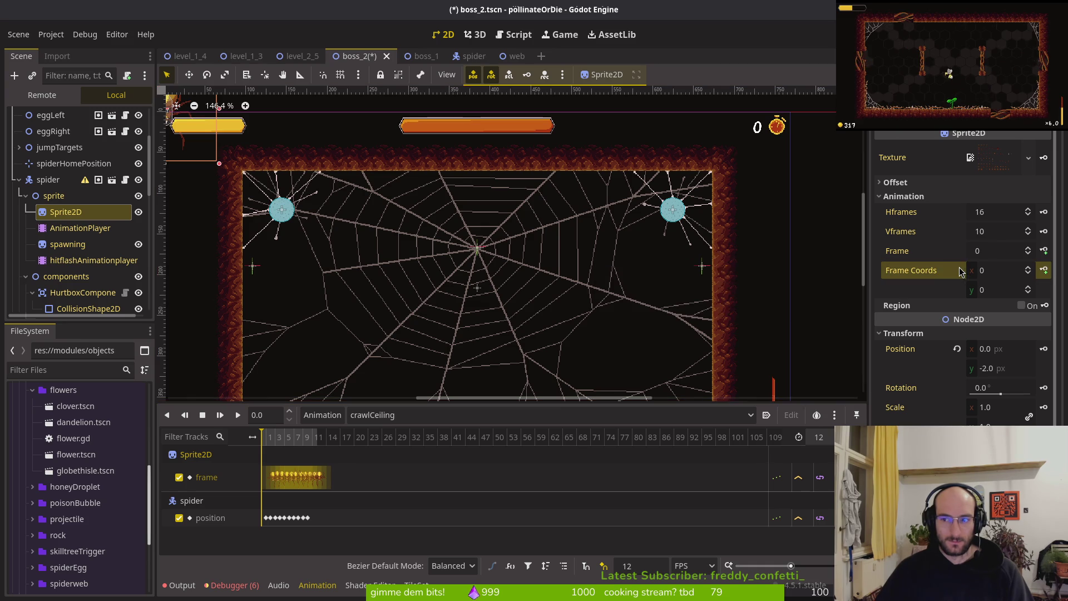
# Step: Select the spider boss node, save boss_2, and glance at the spider scene before returning
pyautogui.click(57, 193)
pyautogui.click(56, 180)
pyautogui.scroll(-5, 306, 213)
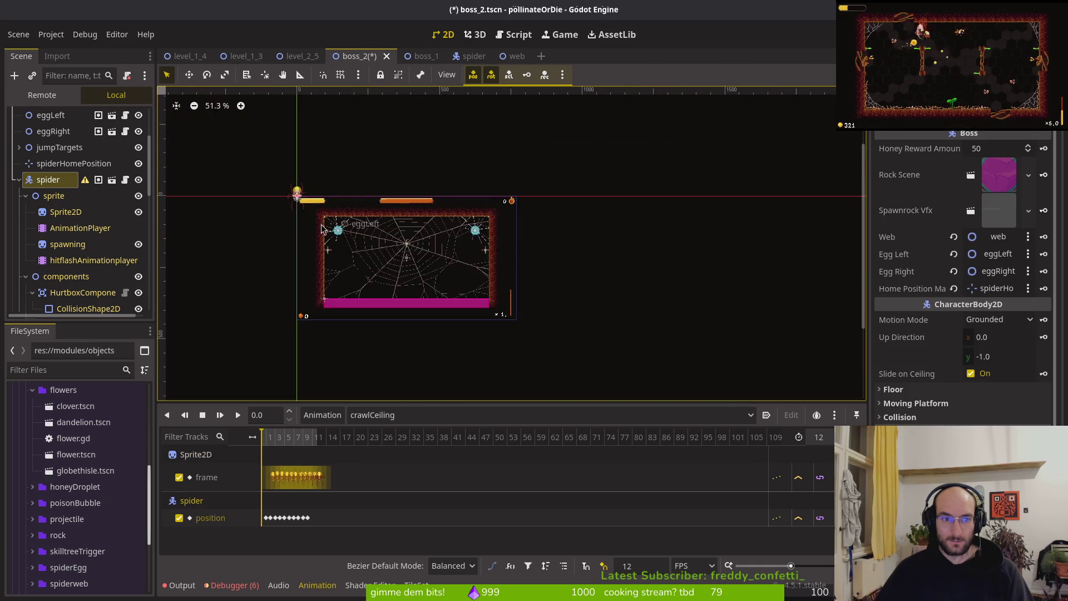
pyautogui.scroll(3, 306, 213)
pyautogui.scroll(-1, 334, 273)
pyautogui.hotkey('ctrl', 's')
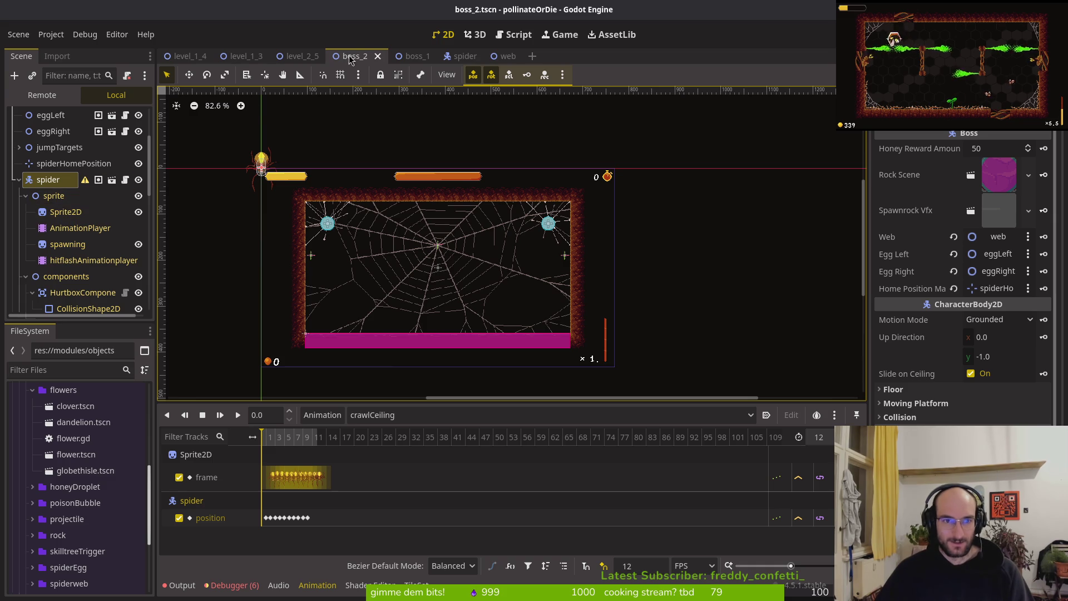
pyautogui.click(468, 60)
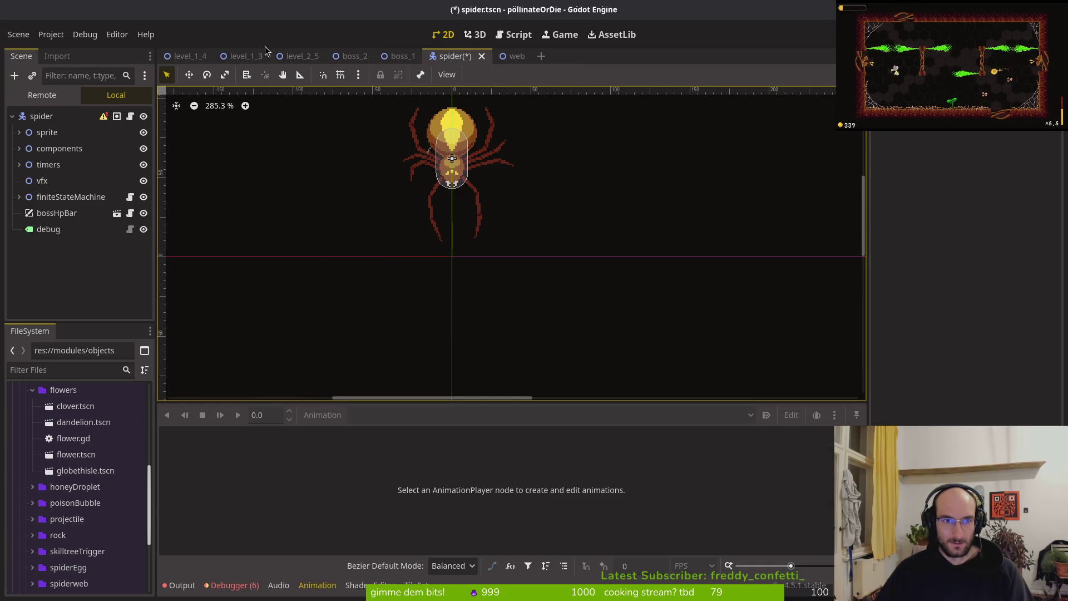
pyautogui.click(353, 56)
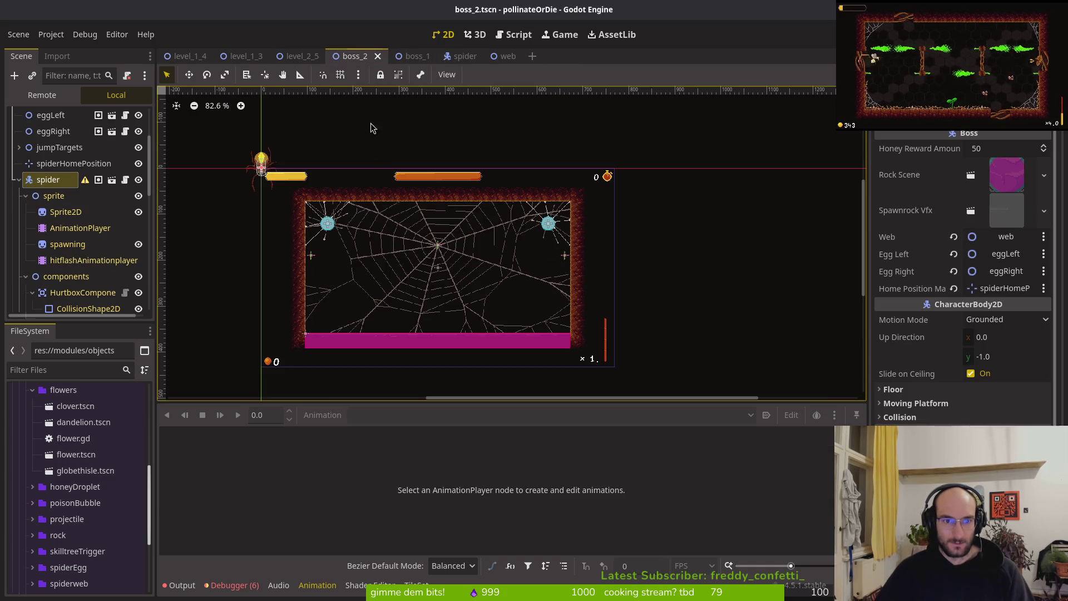
pyautogui.scroll(4, 334, 167)
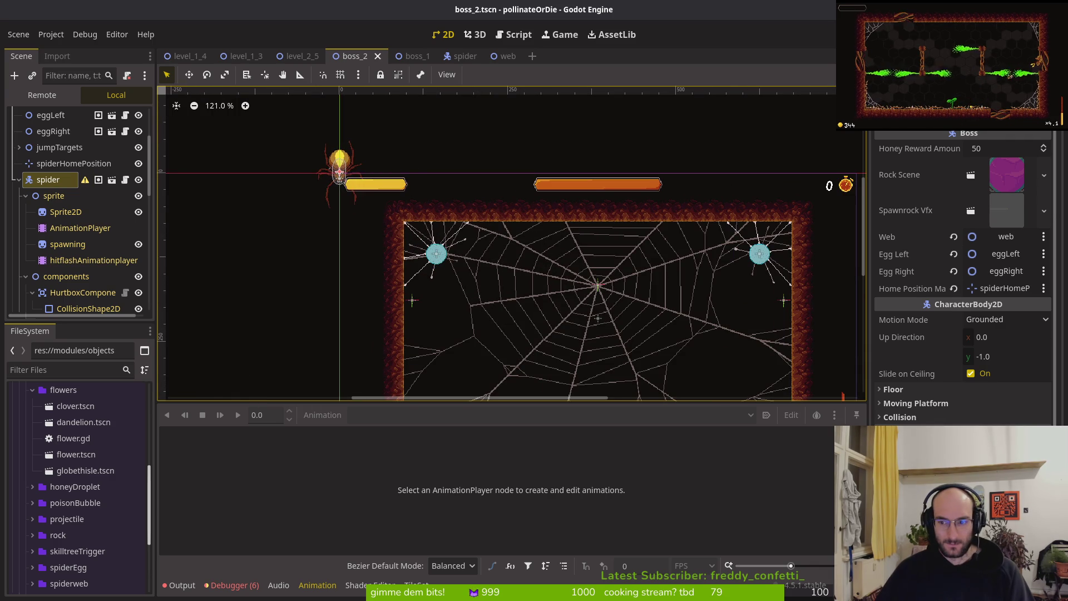
pyautogui.scroll(-4, 1041, 332)
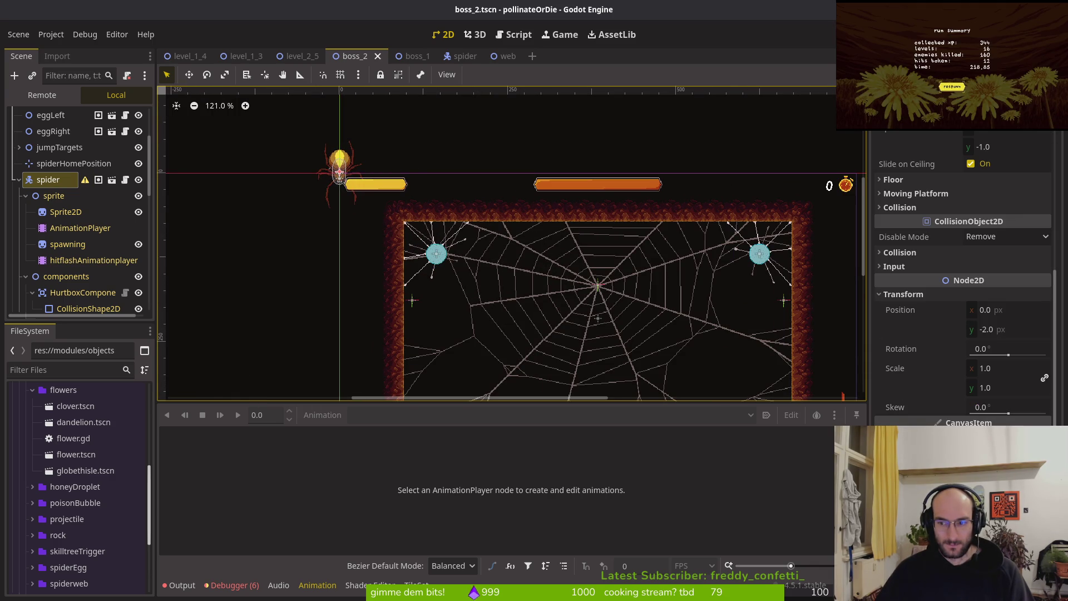
# Step: Try reparenting the spider under spiderHomePosition, compare positions, then undo the reparent
pyautogui.moveTo(43, 186); pyautogui.dragTo(59, 165)
pyautogui.click(61, 163)
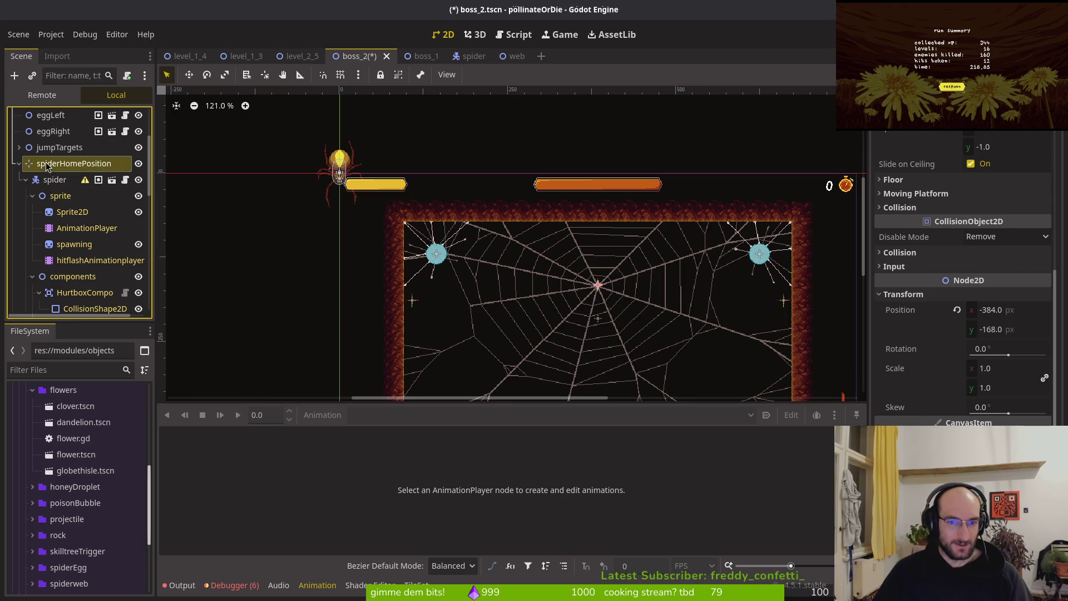
pyautogui.click(58, 181)
pyautogui.click(61, 163)
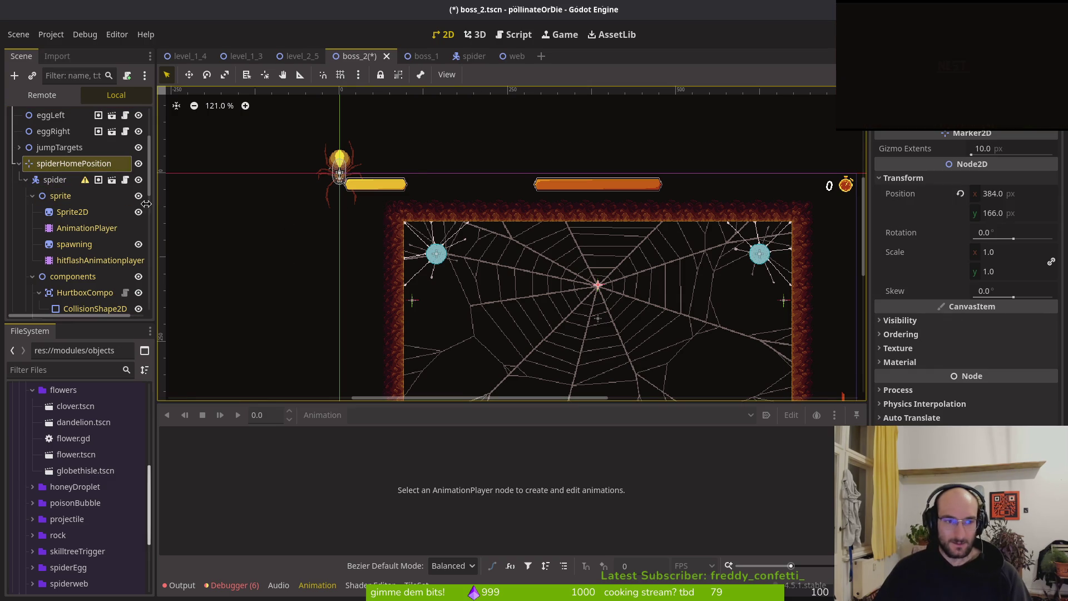
pyautogui.click(54, 180)
pyautogui.hotkey('ctrl', 'z')
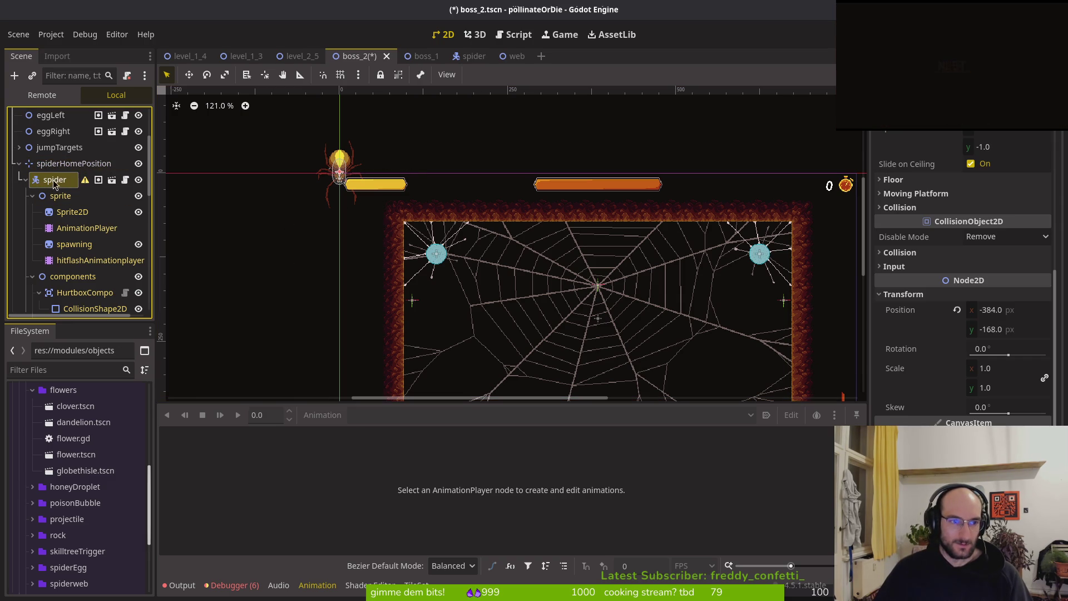
pyautogui.click(50, 164)
# Step: Open the Output log of undo steps and undo an accidental jumpingBack node move
pyautogui.moveTo(43, 276)
pyautogui.mouseDown()
pyautogui.moveTo(42, 300)
pyautogui.moveTo(314, 267)
pyautogui.mouseUp()
pyautogui.hotkey('ctrl', 's')
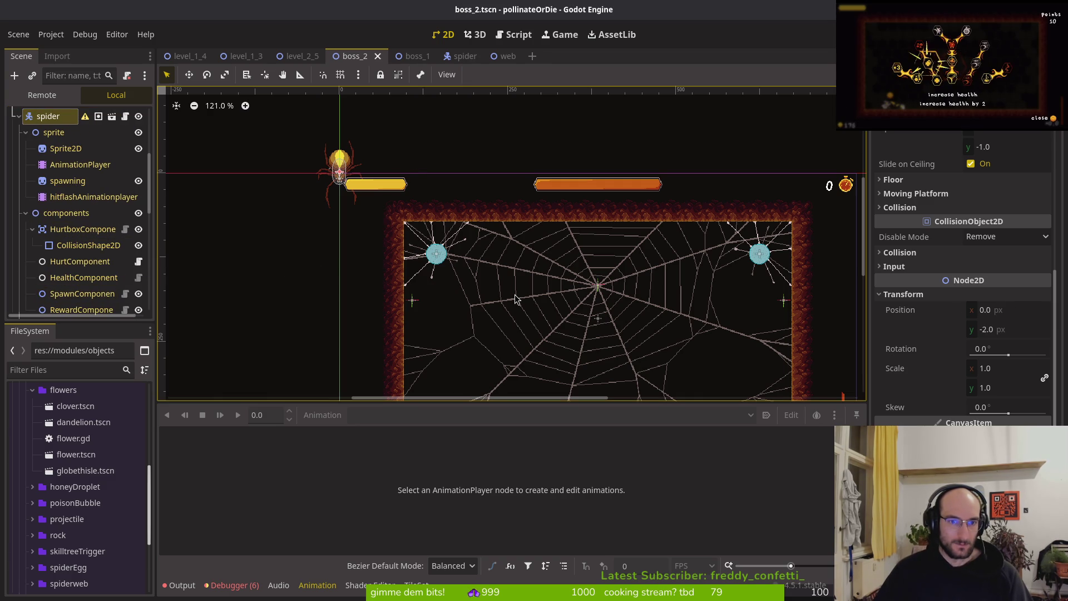
pyautogui.hotkey('ctrl', 'z')
pyautogui.moveTo(417, 297); pyautogui.dragTo(443, 316)
pyautogui.scroll(5, 83, 223)
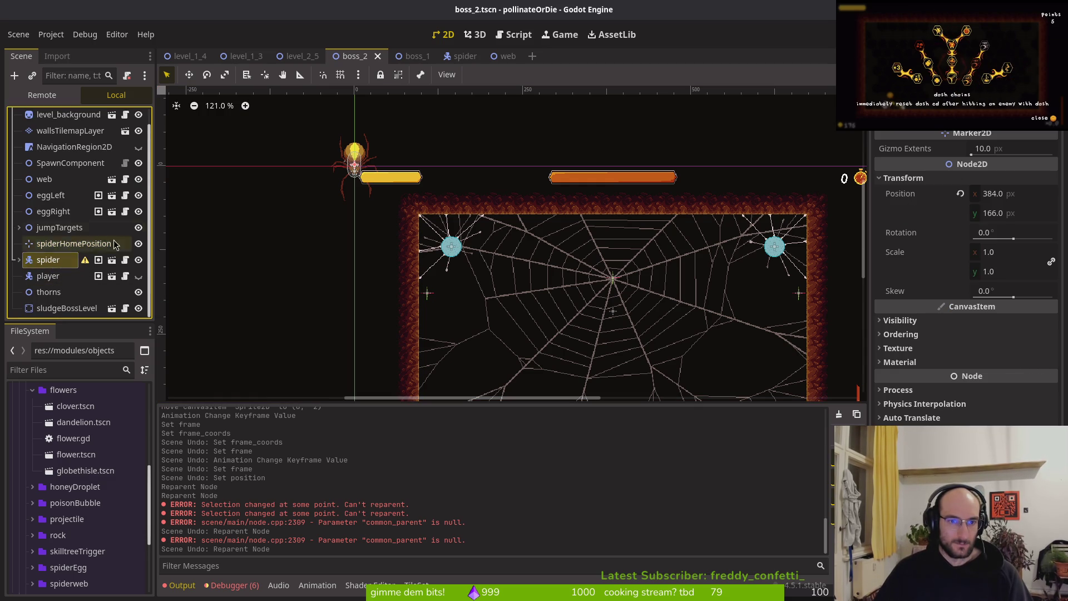
pyautogui.moveTo(354, 165); pyautogui.dragTo(316, 250)
pyautogui.hotkey('ctrl', 'z')
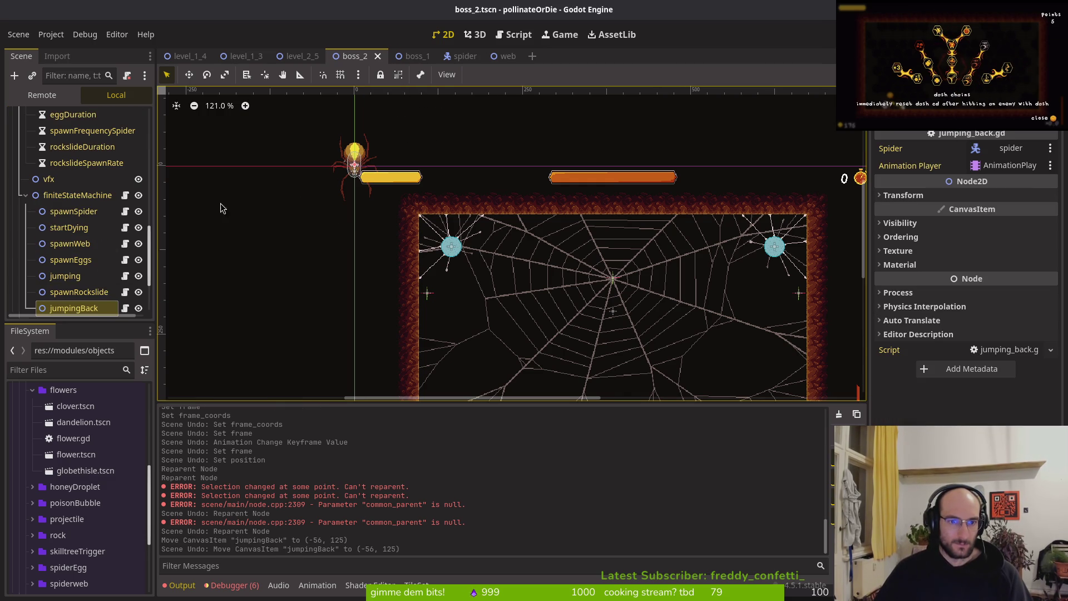
# Step: Collapse the spider's components and sprite nodes in the Scene tree
pyautogui.scroll(3, 49, 221)
pyautogui.scroll(4, 30, 211)
pyautogui.click(26, 207)
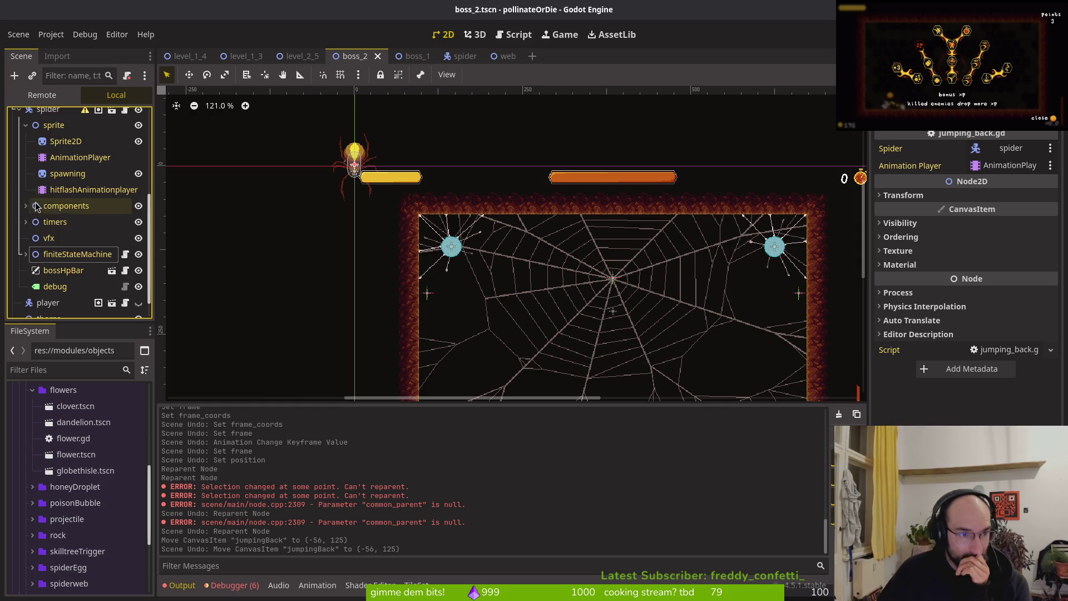
pyautogui.scroll(2, 28, 207)
pyautogui.click(26, 203)
pyautogui.rightClick(41, 192)
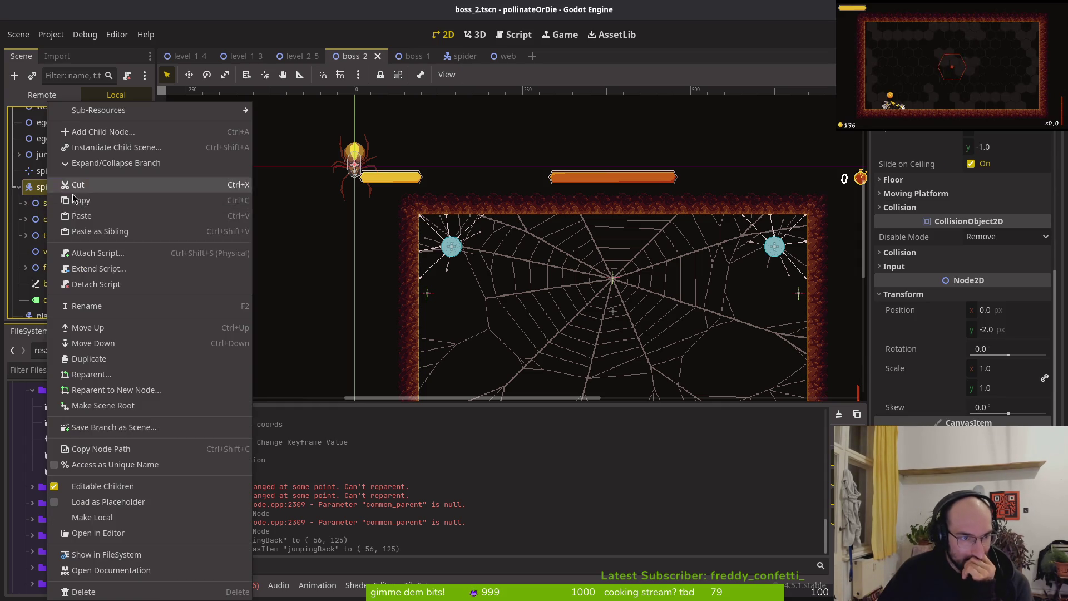
# Step: Turn off Editable Children on the spider and move it toward the web centre
pyautogui.click(111, 488)
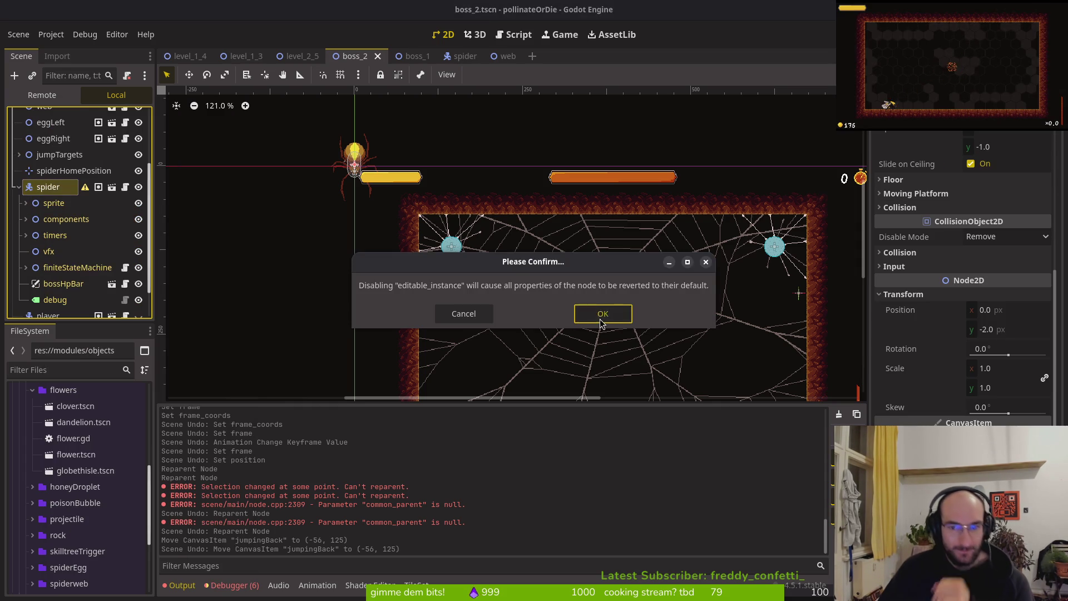
pyautogui.click(603, 313)
pyautogui.moveTo(363, 156)
pyautogui.mouseDown()
pyautogui.moveTo(461, 203)
pyautogui.moveTo(456, 226)
pyautogui.moveTo(404, 256)
pyautogui.moveTo(575, 294)
pyautogui.moveTo(607, 270)
pyautogui.moveTo(356, 234)
pyautogui.moveTo(367, 247)
pyautogui.mouseUp()
pyautogui.scroll(8, 584, 287)
pyautogui.moveTo(55, 262); pyautogui.dragTo(67, 244)
# Step: Make the spider a child of spiderHomePosition at zero offset and save boss_2
pyautogui.moveTo(319, 267)
pyautogui.mouseDown()
pyautogui.moveTo(261, 189)
pyautogui.moveTo(277, 202)
pyautogui.moveTo(493, 190)
pyautogui.moveTo(482, 204)
pyautogui.mouseUp()
pyautogui.press('Right')
pyautogui.hotkey('ctrl', 's')
# Step: Nudge spiderHomePosition down one pixel to 384, 167
pyautogui.click(28, 245)
pyautogui.click(20, 244)
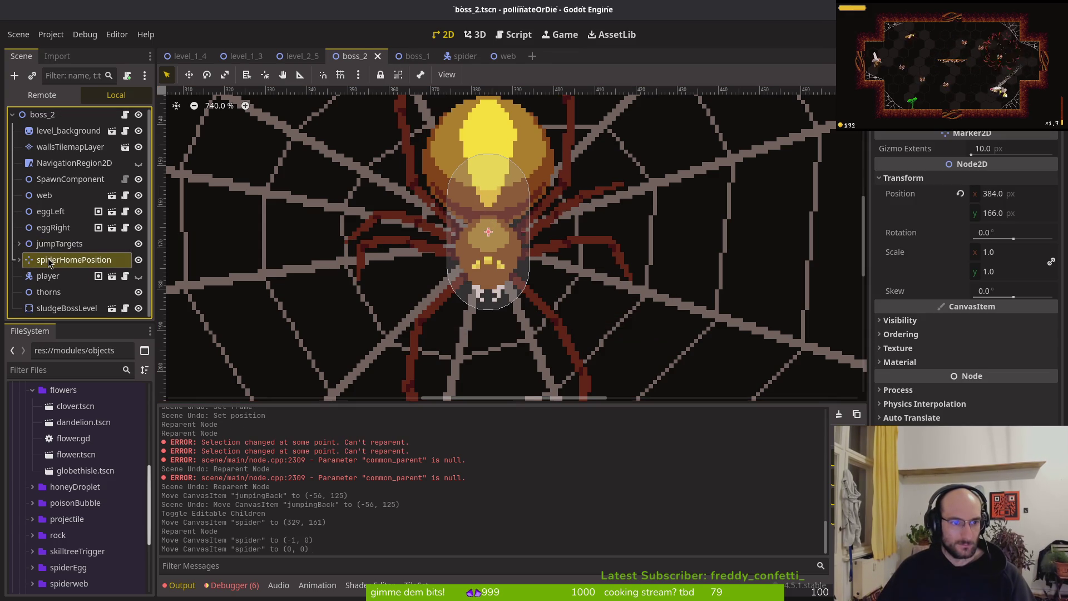
pyautogui.scroll(-5, 417, 231)
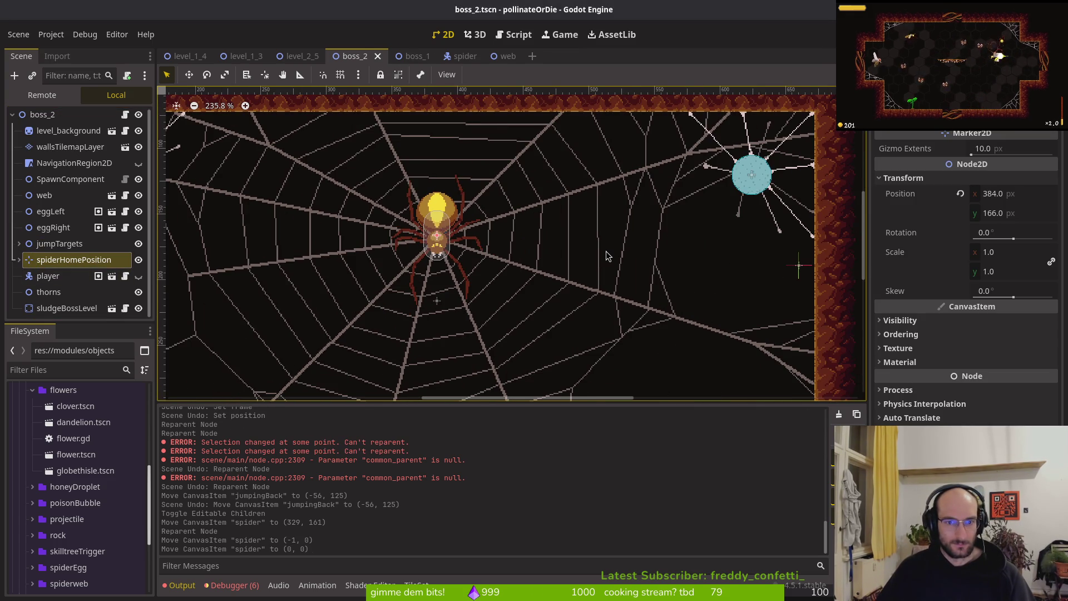
pyautogui.press('Down')
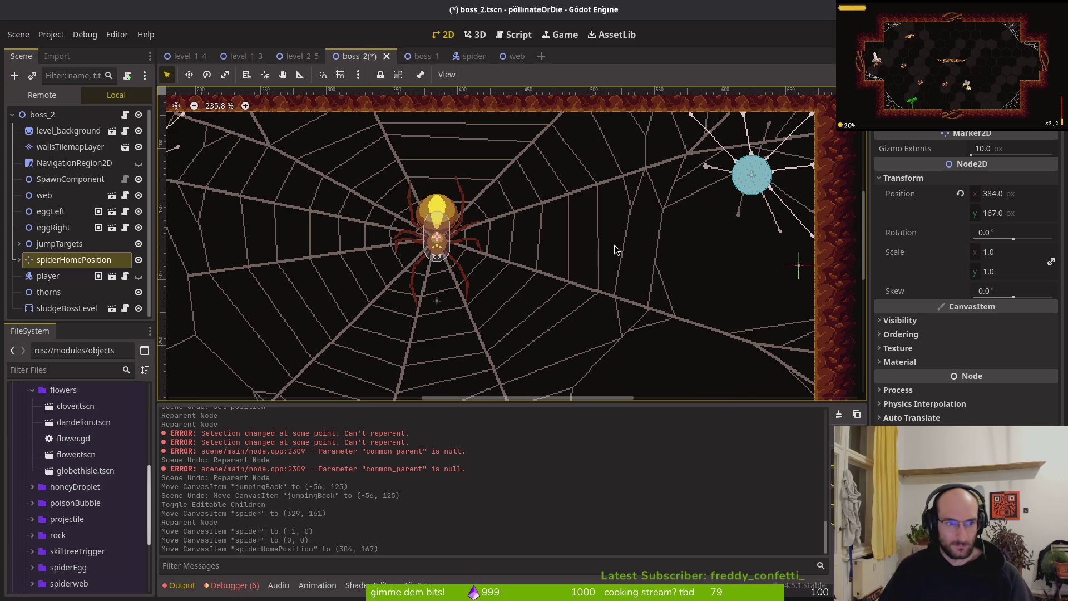
pyautogui.click(54, 277)
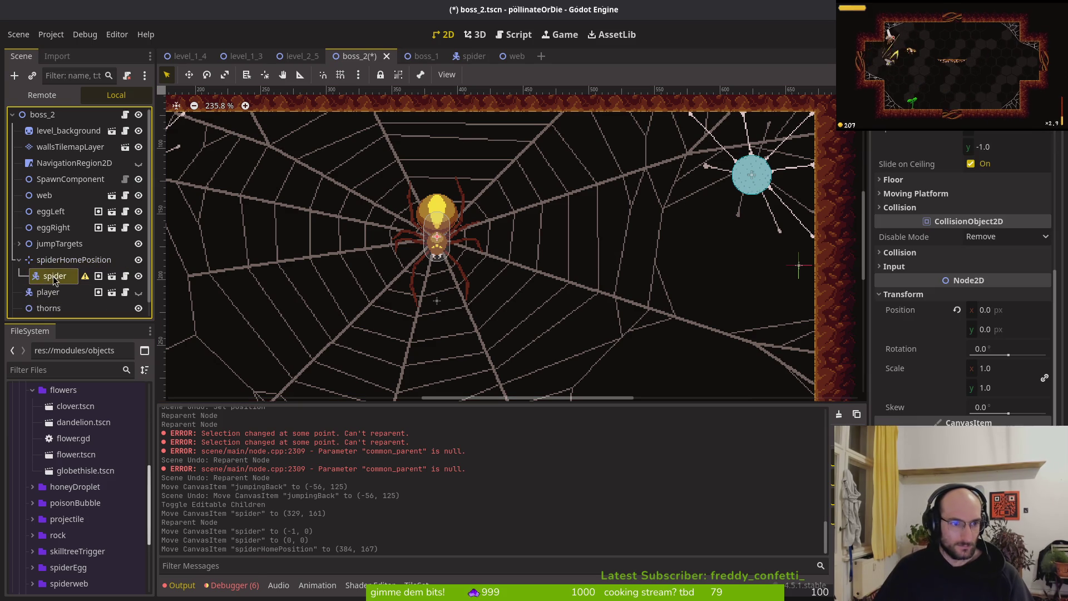
# Step: Re-enable Editable Children on the spider and expand its sprite node
pyautogui.rightClick(53, 277)
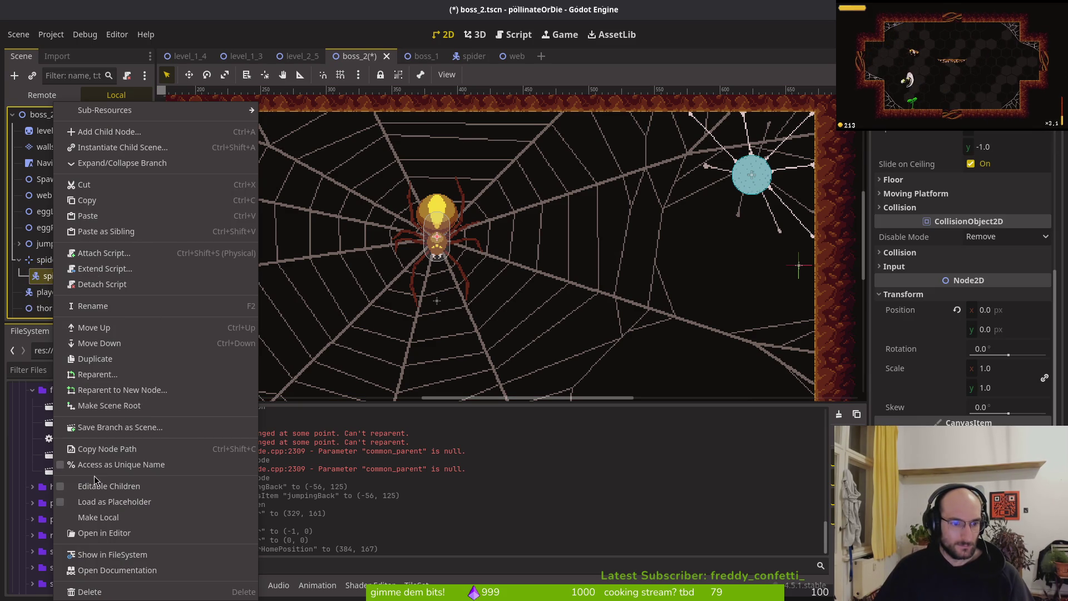
pyautogui.click(97, 486)
pyautogui.click(32, 292)
pyautogui.scroll(-3, 58, 278)
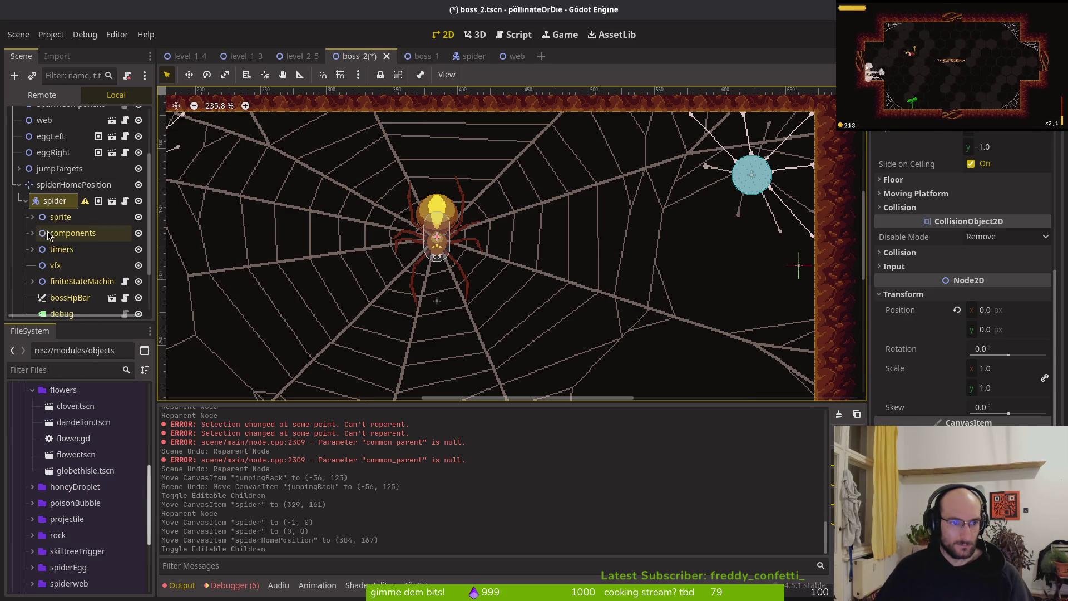
pyautogui.scroll(8, 443, 255)
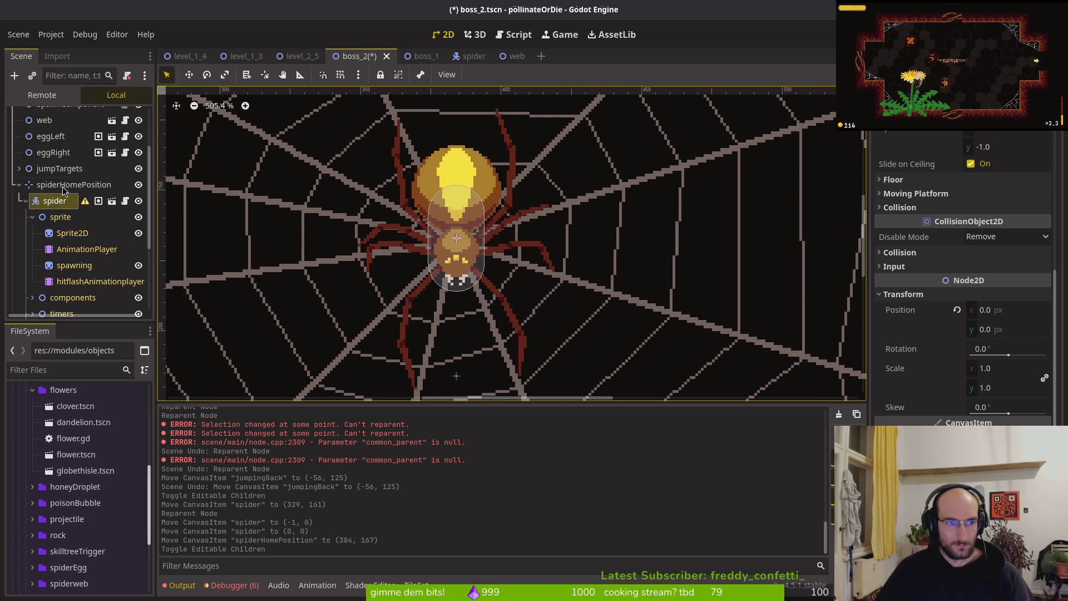
# Step: Lower spiderHomePosition one more pixel to y 168 and save boss_2
pyautogui.click(398, 240)
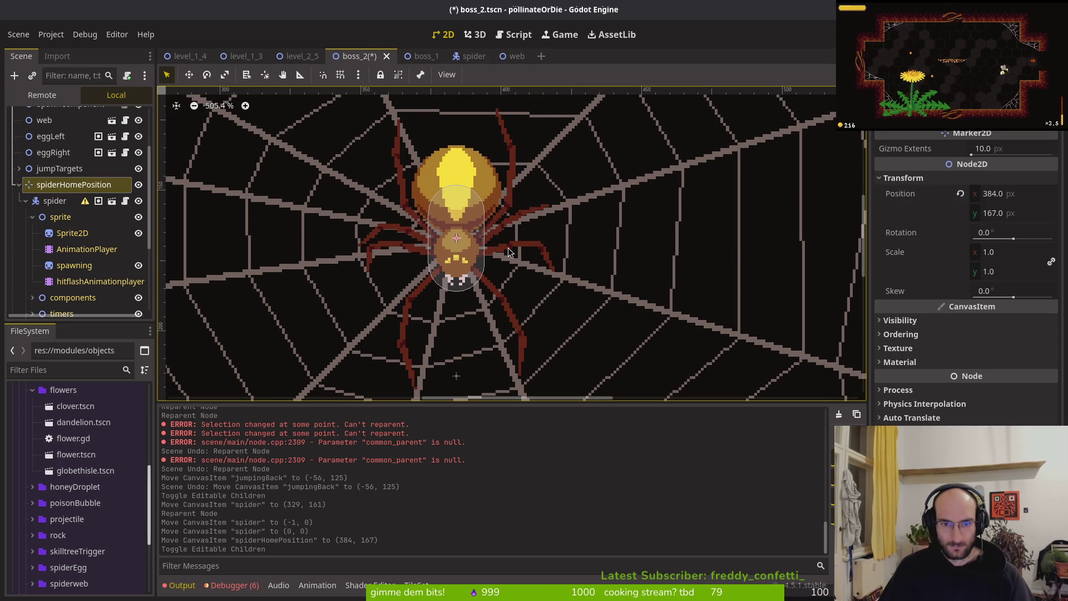
pyautogui.press('Down')
pyautogui.scroll(-5, 554, 265)
pyautogui.click(538, 298)
pyautogui.hotkey('ctrl', 's')
# Step: Revert the spider Sprite2D's frame from 128 to 0 and save boss_2
pyautogui.click(71, 230)
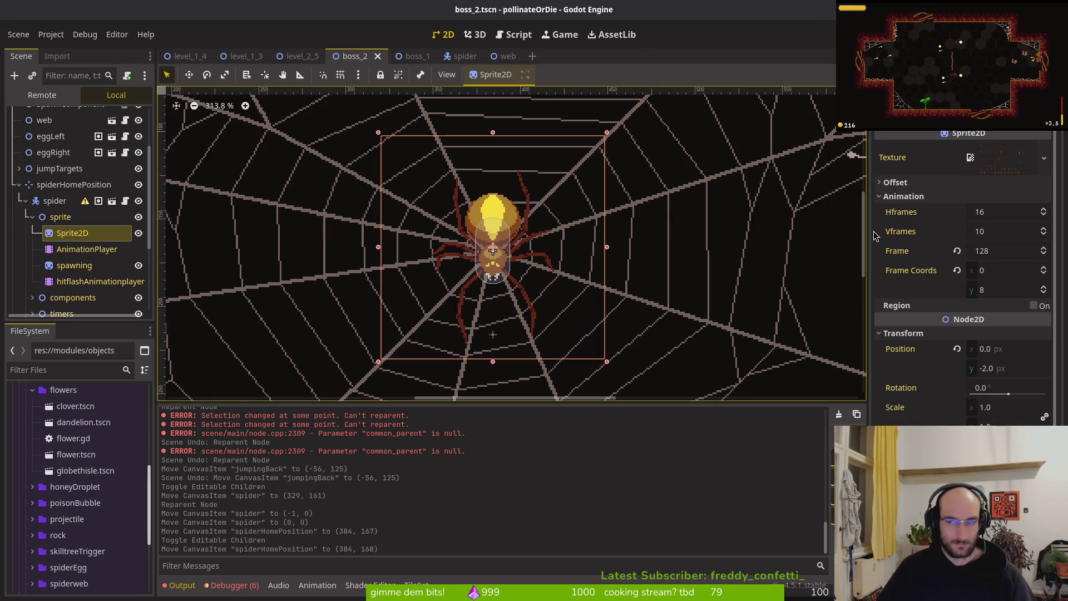
pyautogui.click(957, 251)
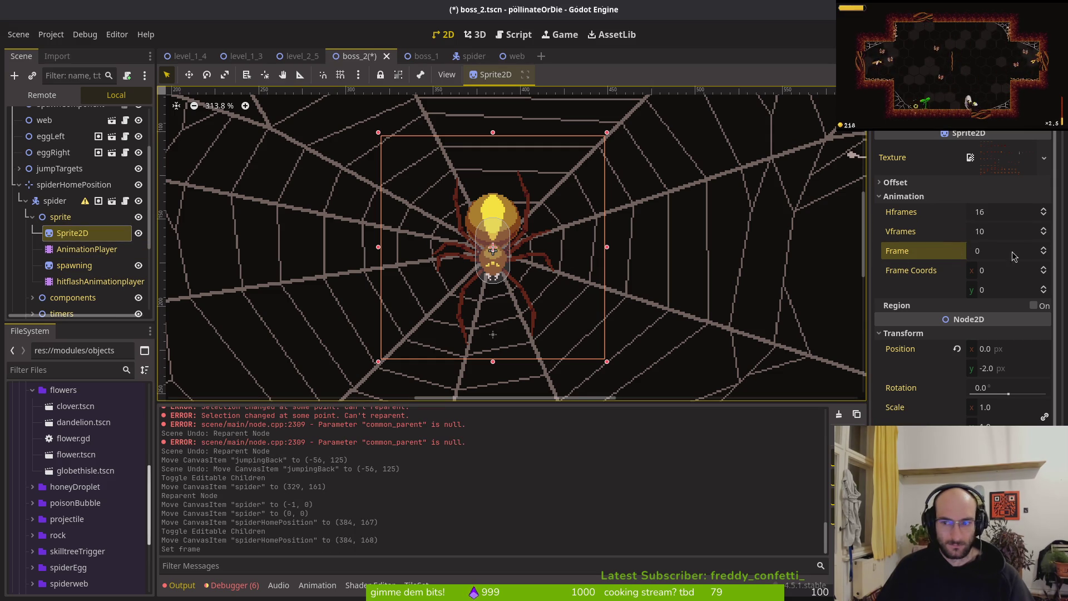
pyautogui.doubleClick(1044, 248)
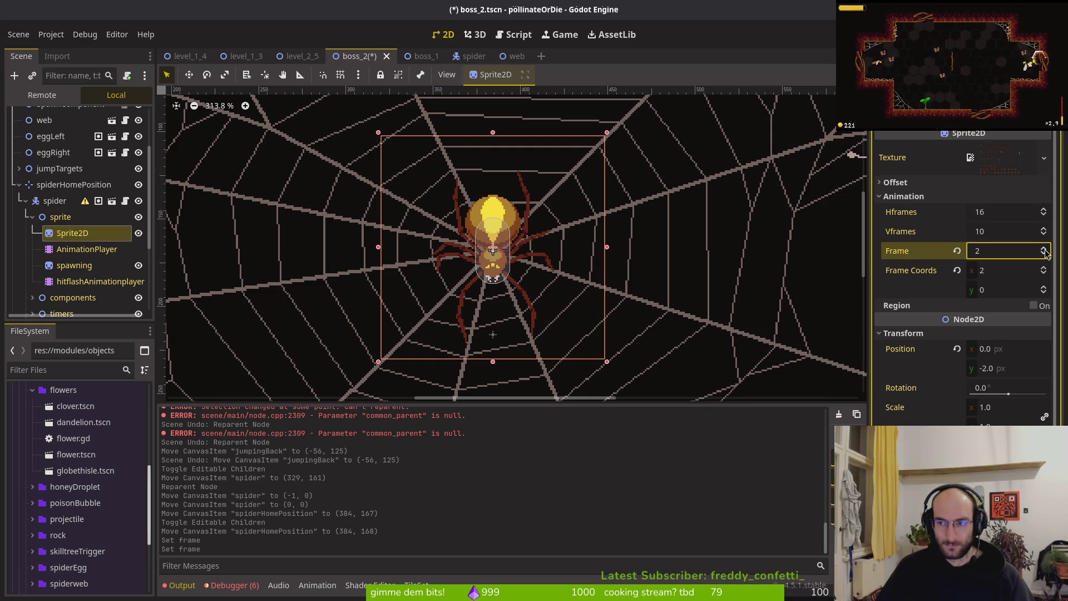
pyautogui.doubleClick(1043, 255)
pyautogui.hotkey('ctrl', 's')
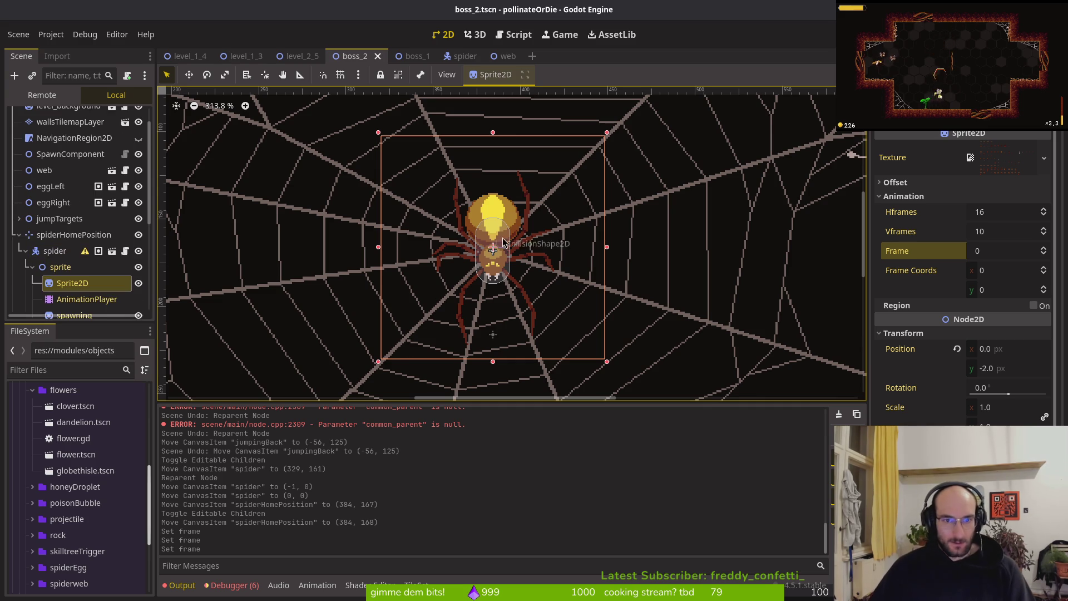
pyautogui.scroll(-1, 457, 166)
pyautogui.scroll(-3, 77, 225)
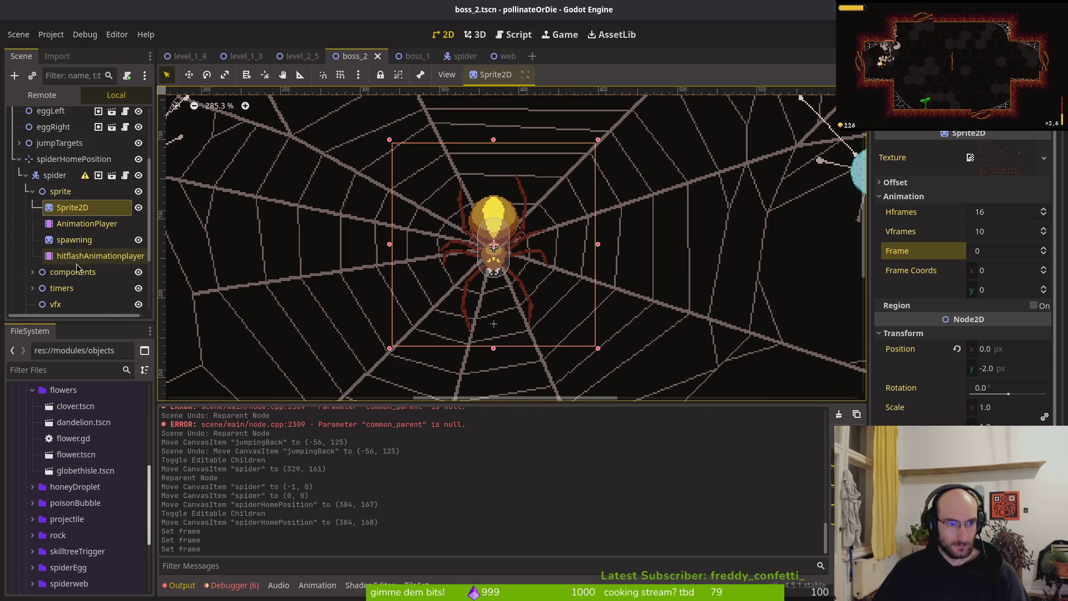
pyautogui.click(78, 224)
# Step: In boss_2's RESET animation, inspect the spider position key at time 0, showing y -2
pyautogui.click(388, 418)
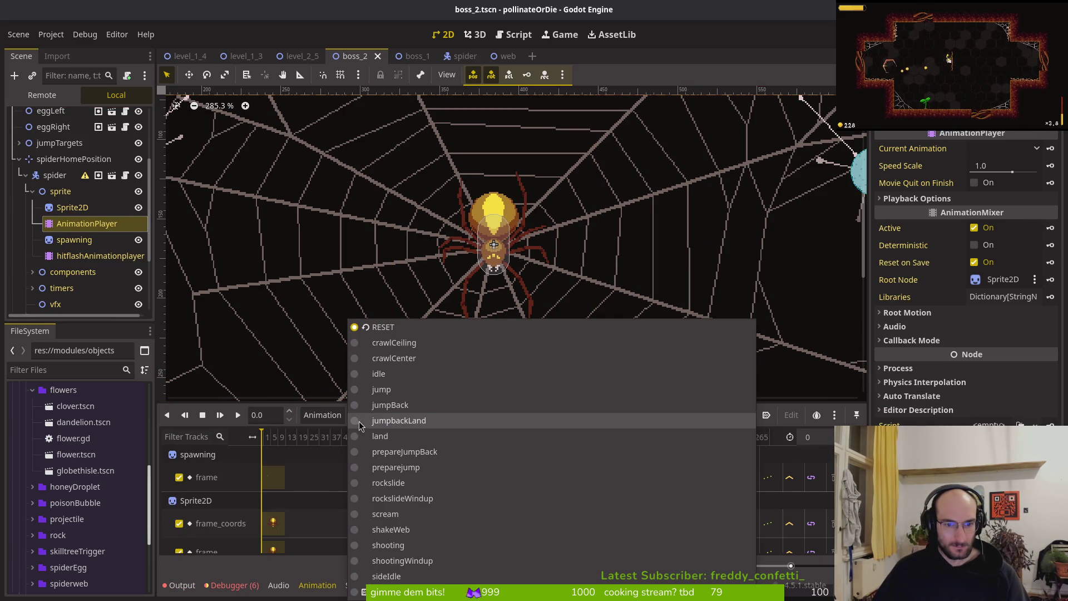
pyautogui.press('Escape')
pyautogui.scroll(-2, 252, 553)
pyautogui.click(263, 545)
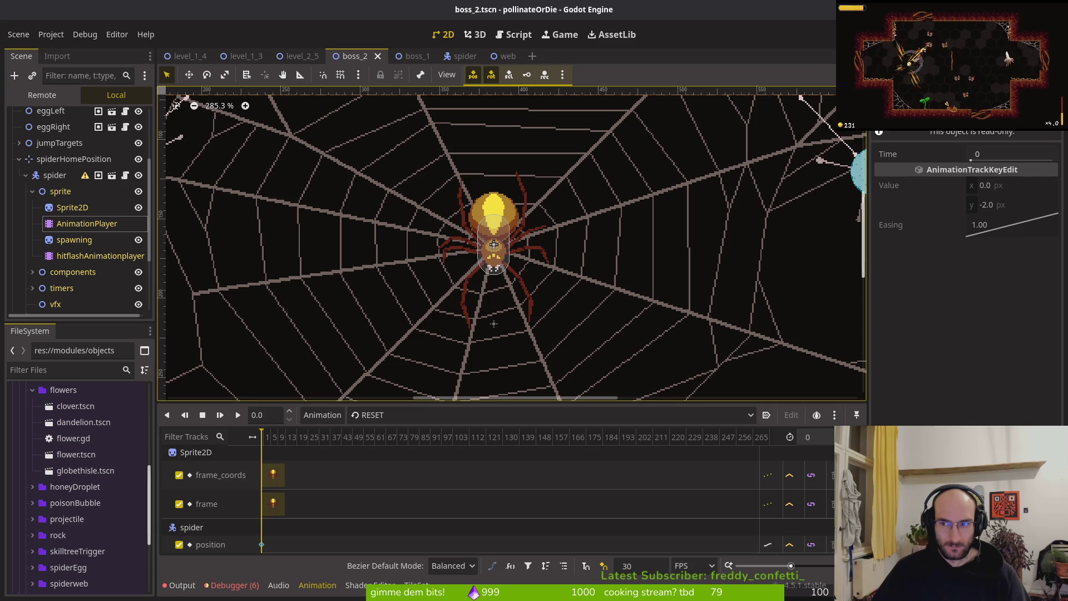
pyautogui.click(1020, 205)
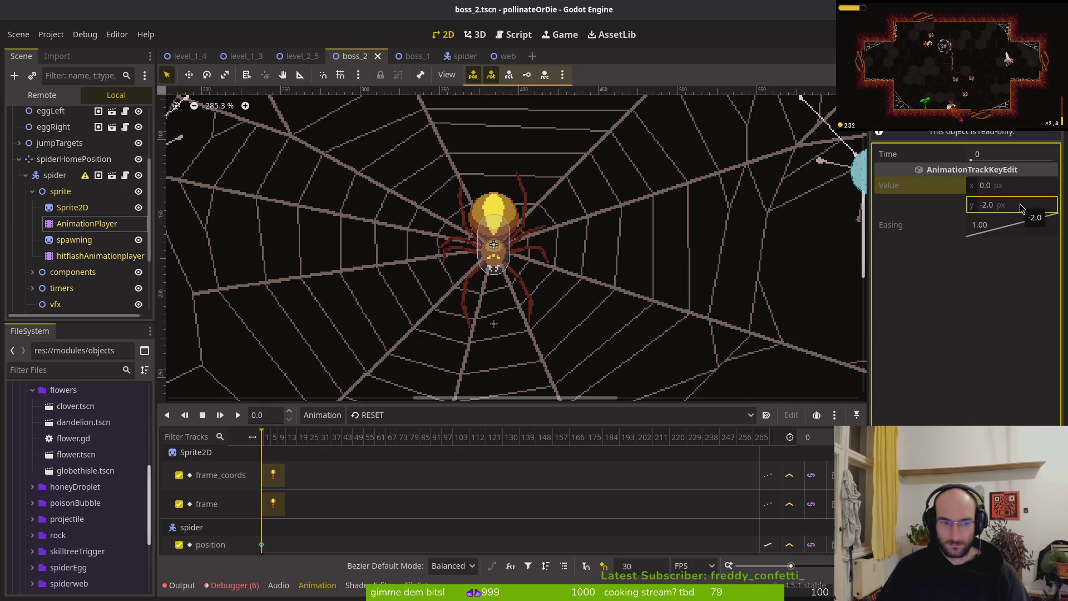
pyautogui.click(262, 548)
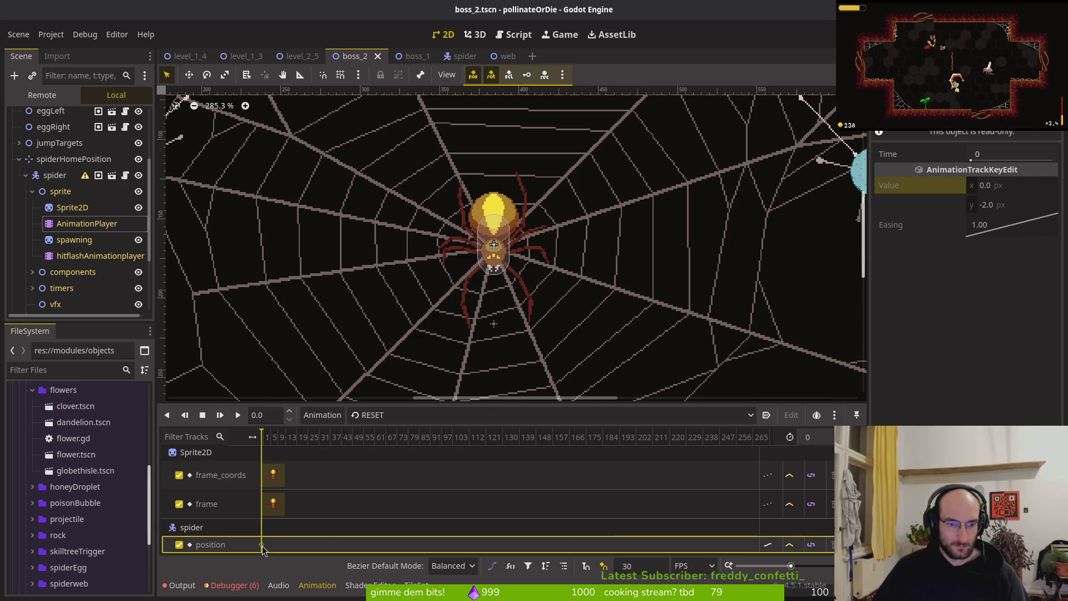
pyautogui.click(261, 545)
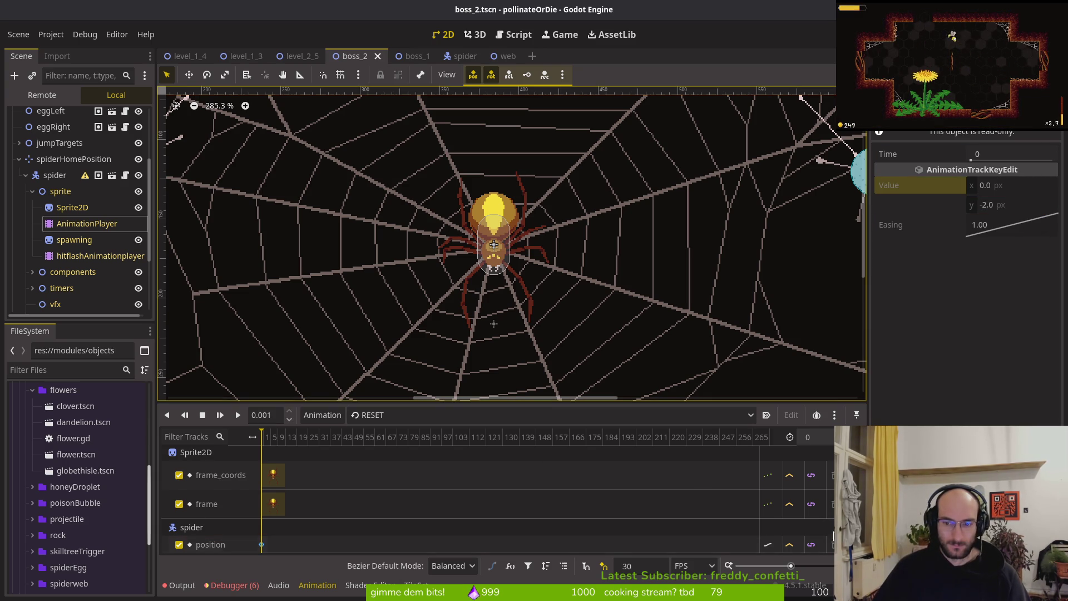
pyautogui.scroll(1, 305, 516)
pyautogui.scroll(-2, 306, 516)
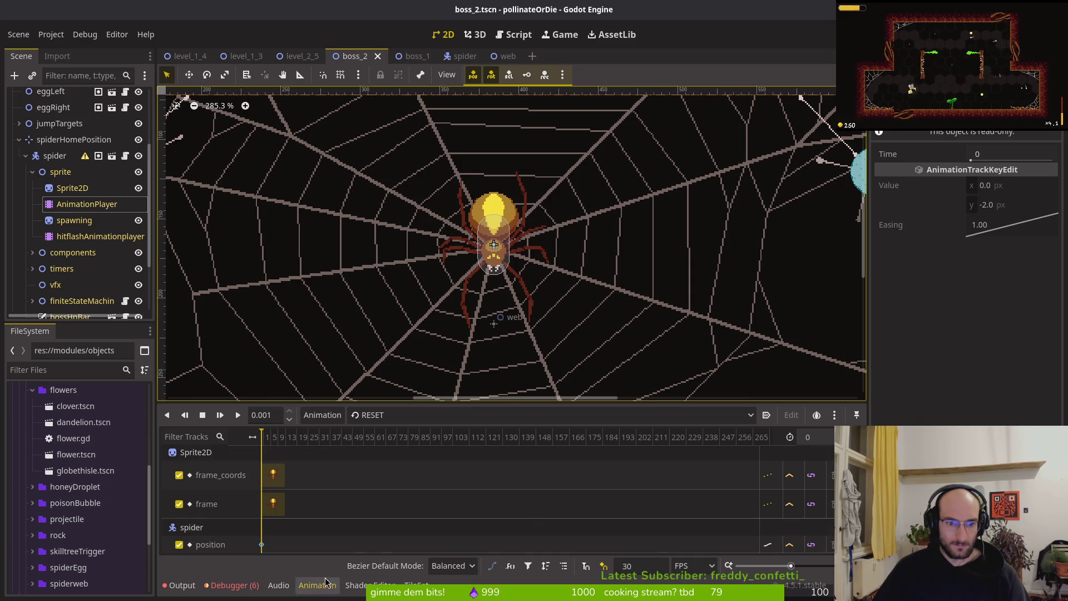
pyautogui.click(264, 546)
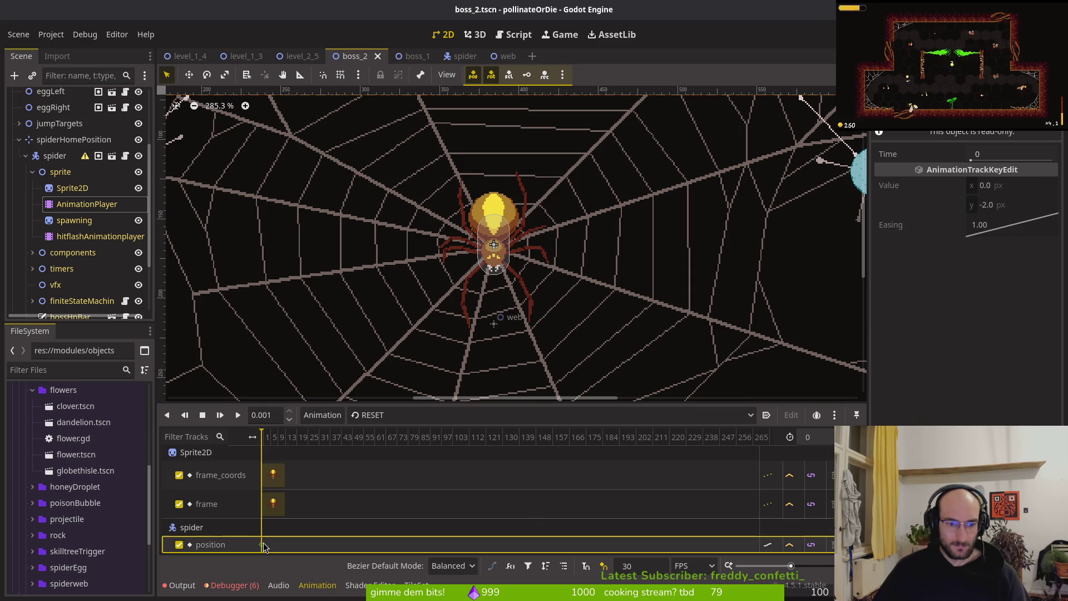
pyautogui.click(776, 547)
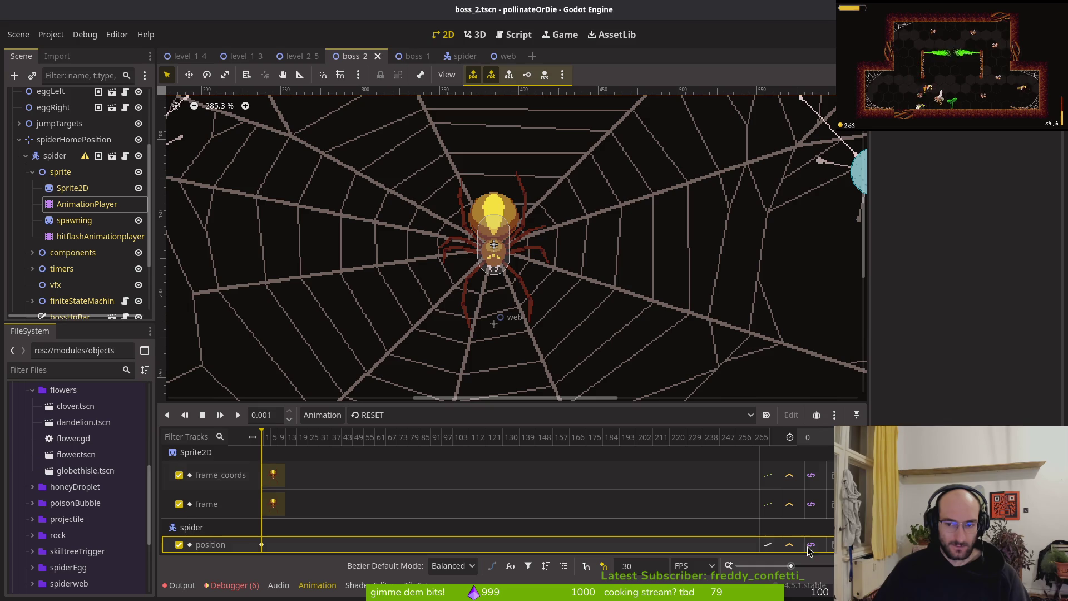
# Step: Return RESET's playhead to time 0 and select the AnimationPlayer, then the Sprite2D node
pyautogui.click(551, 415)
pyautogui.press('Escape')
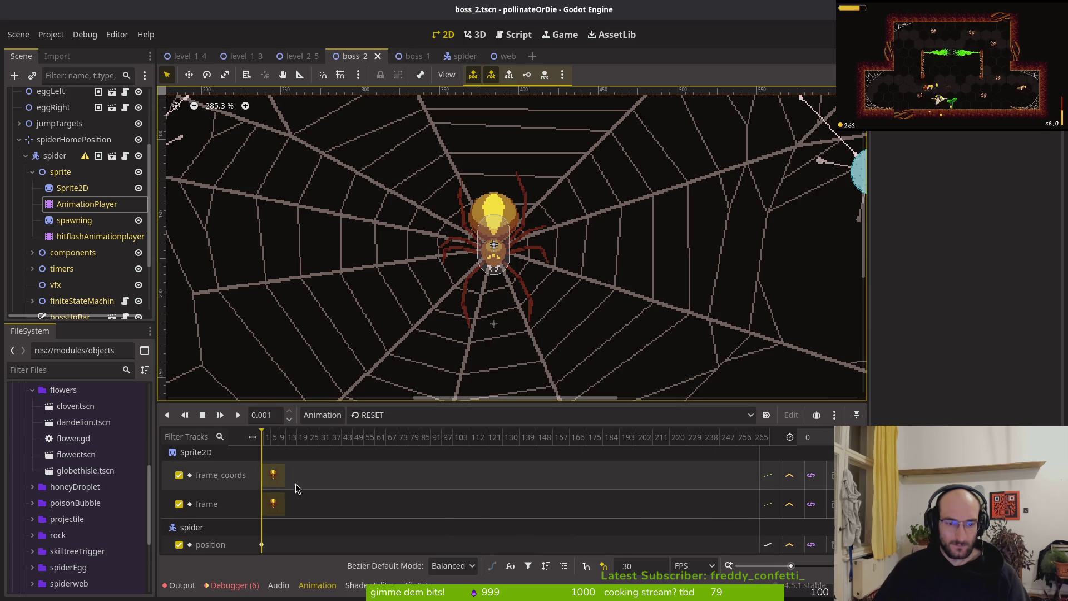
pyautogui.scroll(1, 290, 481)
pyautogui.click(253, 439)
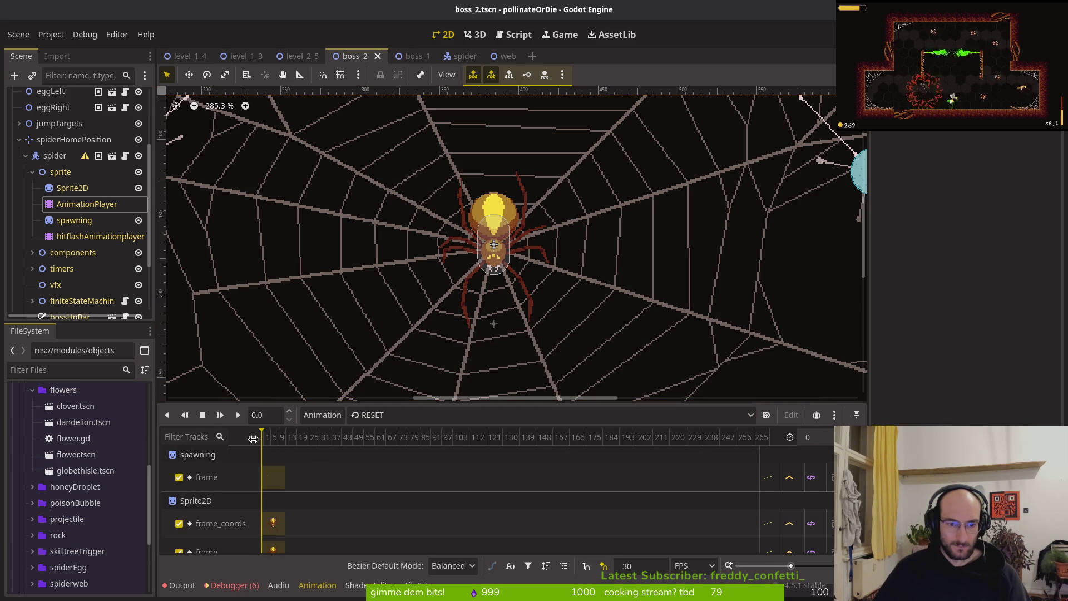
pyautogui.scroll(5, 264, 442)
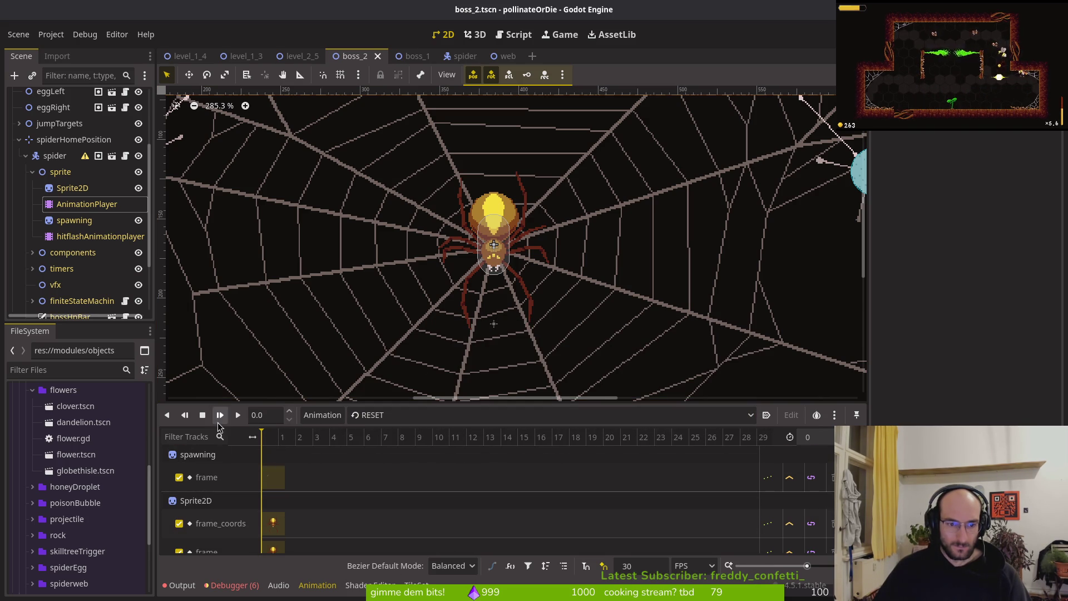
pyautogui.click(83, 203)
pyautogui.click(81, 189)
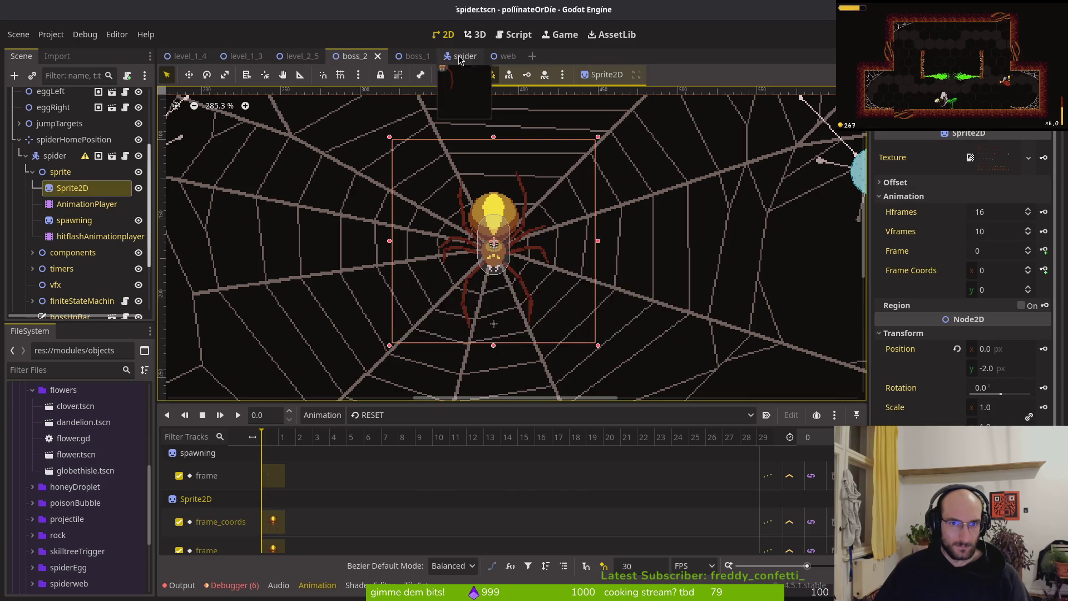
# Step: In spider.tscn, select the AnimationPlayer and show its RESET animation
pyautogui.click(465, 56)
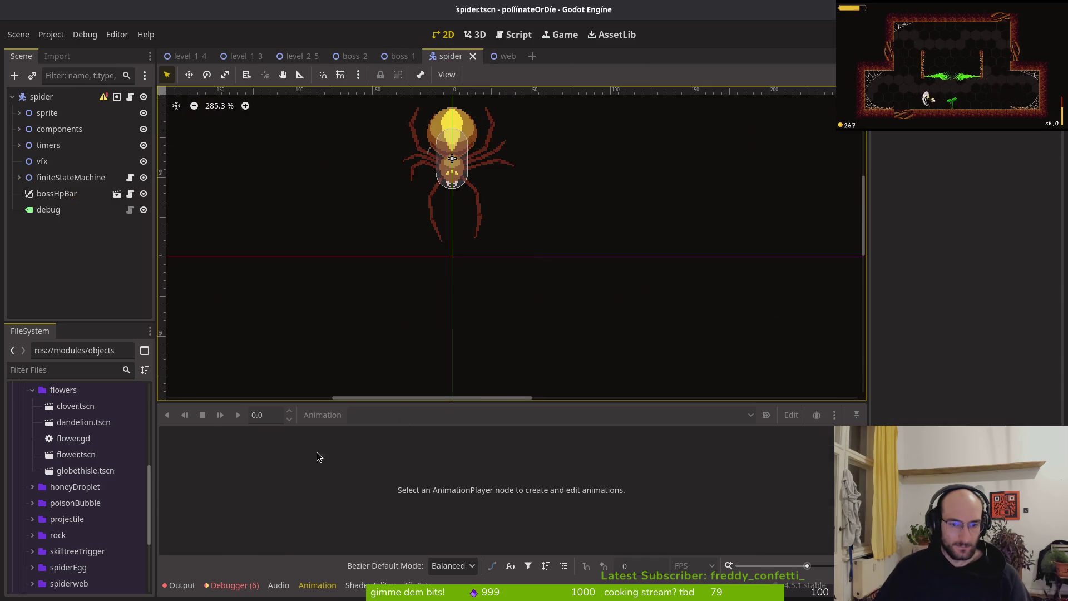
pyautogui.click(19, 112)
pyautogui.click(73, 144)
pyautogui.click(406, 414)
pyautogui.click(391, 317)
pyautogui.click(391, 414)
pyautogui.click(388, 329)
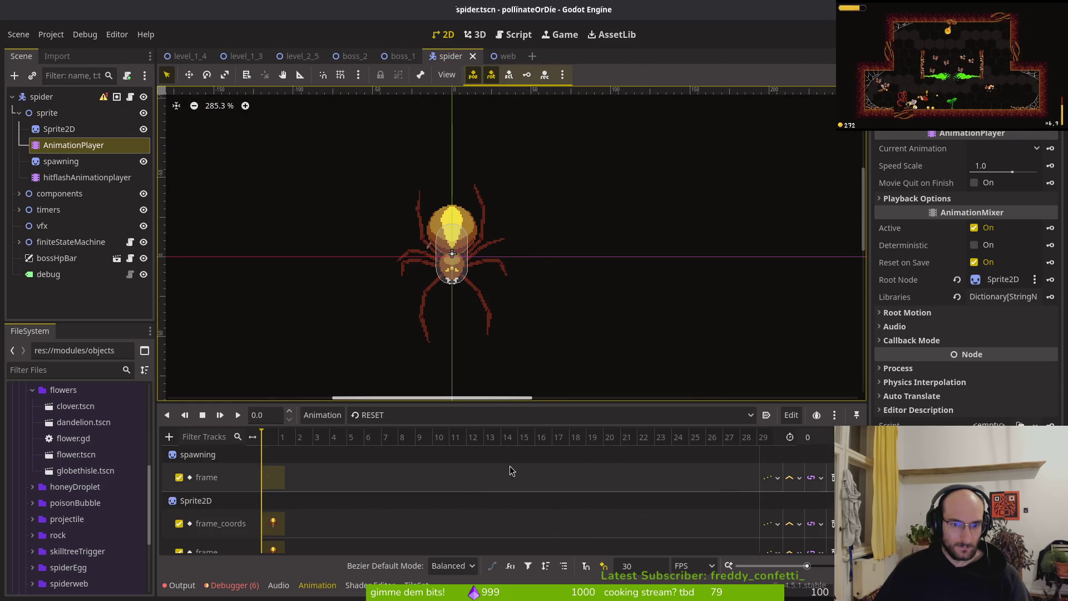
# Step: Set the RESET position key's y to 0 and save the spider scene
pyautogui.click(261, 545)
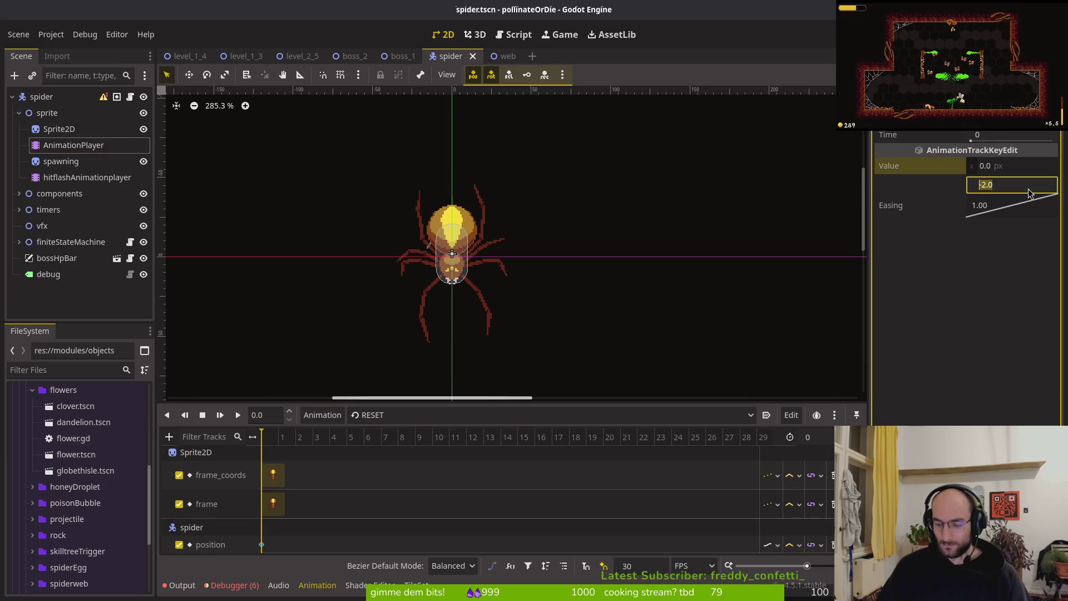
pyautogui.write('0')
pyautogui.press('Return')
pyautogui.hotkey('ctrl', 's')
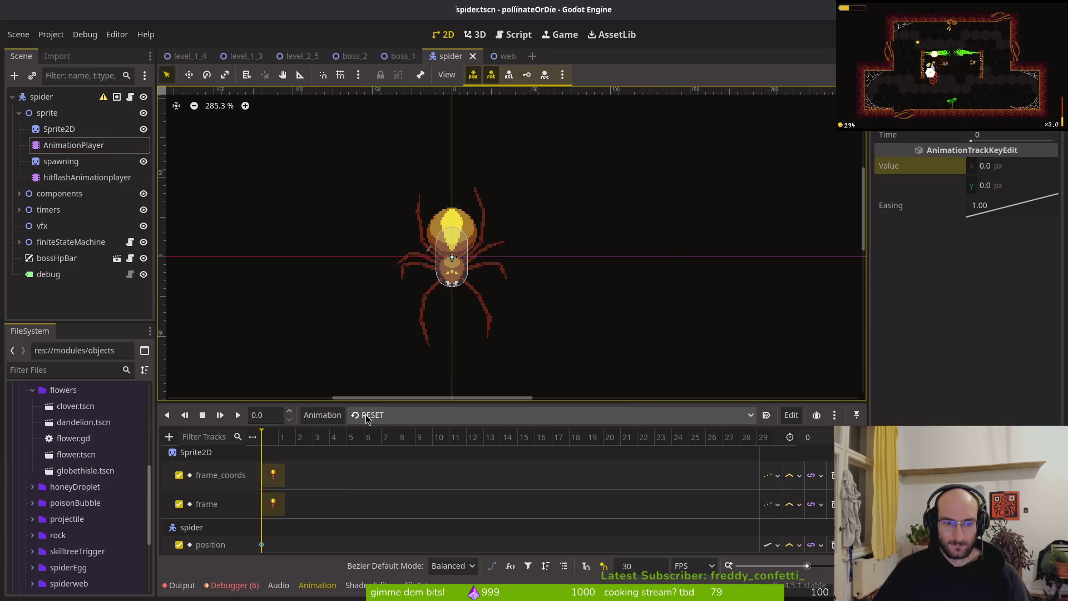
# Step: Show the crawlCeiling animation's tracks, then return to boss_2
pyautogui.click(389, 415)
pyautogui.click(389, 341)
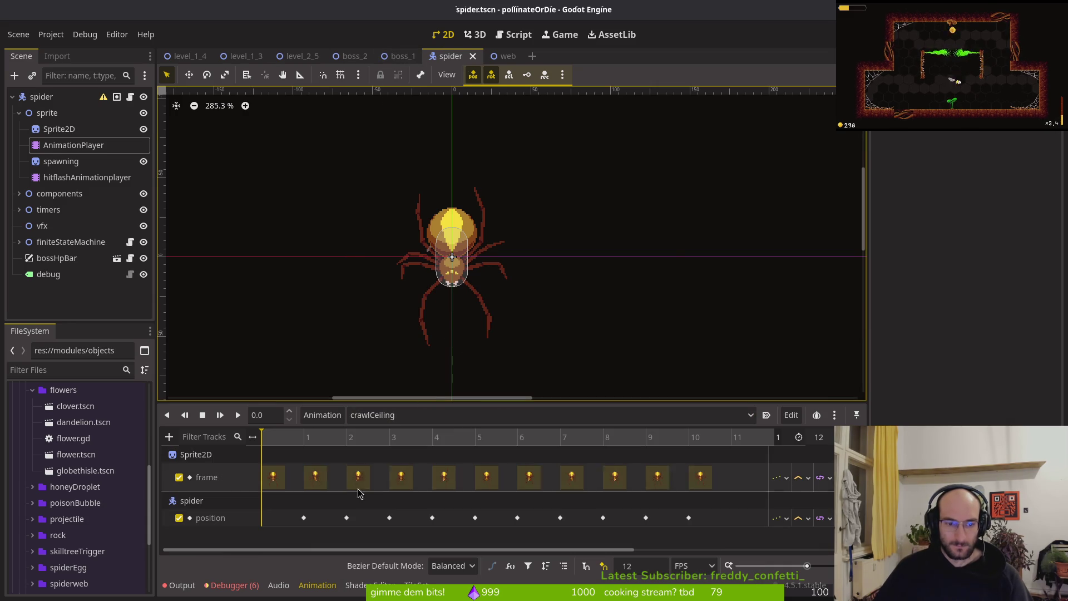
pyautogui.click(354, 56)
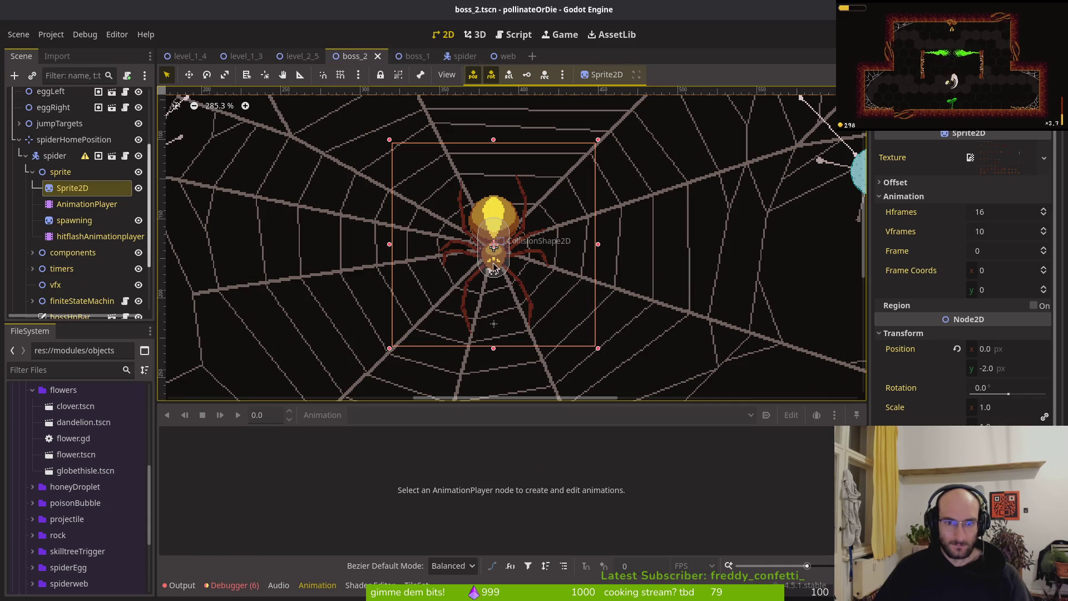
# Step: Reset the boss_2 Sprite2D's frame column to 0 and step down to the top-down rows, around frames 128-129
pyautogui.scroll(4, 527, 270)
pyautogui.scroll(1, 527, 270)
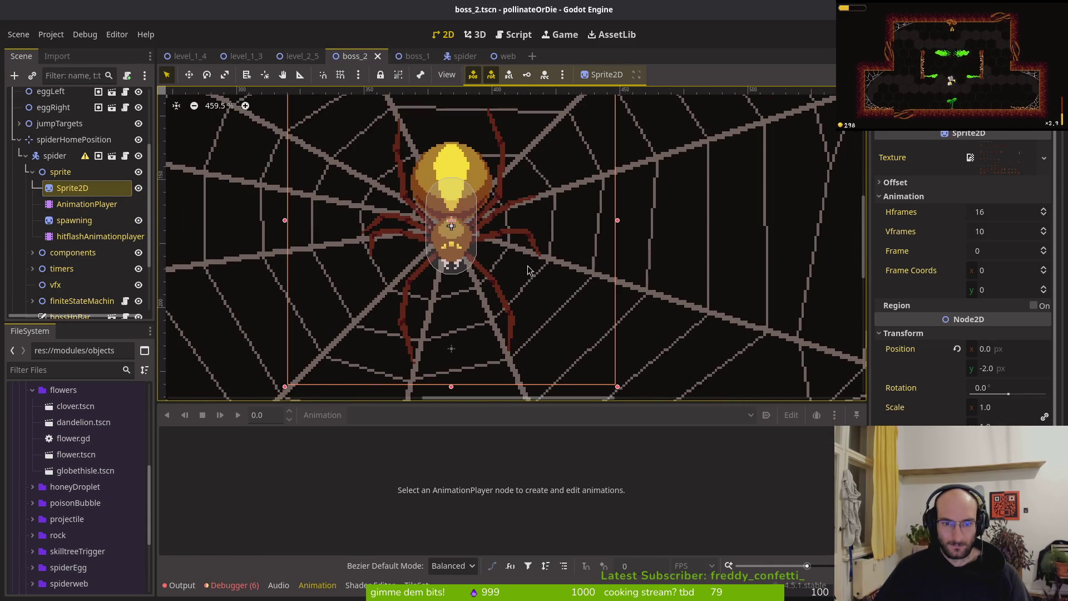
pyautogui.click(1045, 252)
pyautogui.click(1045, 251)
pyautogui.click(1045, 251)
pyautogui.click(1045, 251)
pyautogui.moveTo(1044, 255); pyautogui.dragTo(1038, 284)
pyautogui.click(1044, 288)
pyautogui.click(1044, 288)
pyautogui.click(1044, 288)
pyautogui.click(1044, 287)
pyautogui.click(1044, 288)
pyautogui.click(1044, 287)
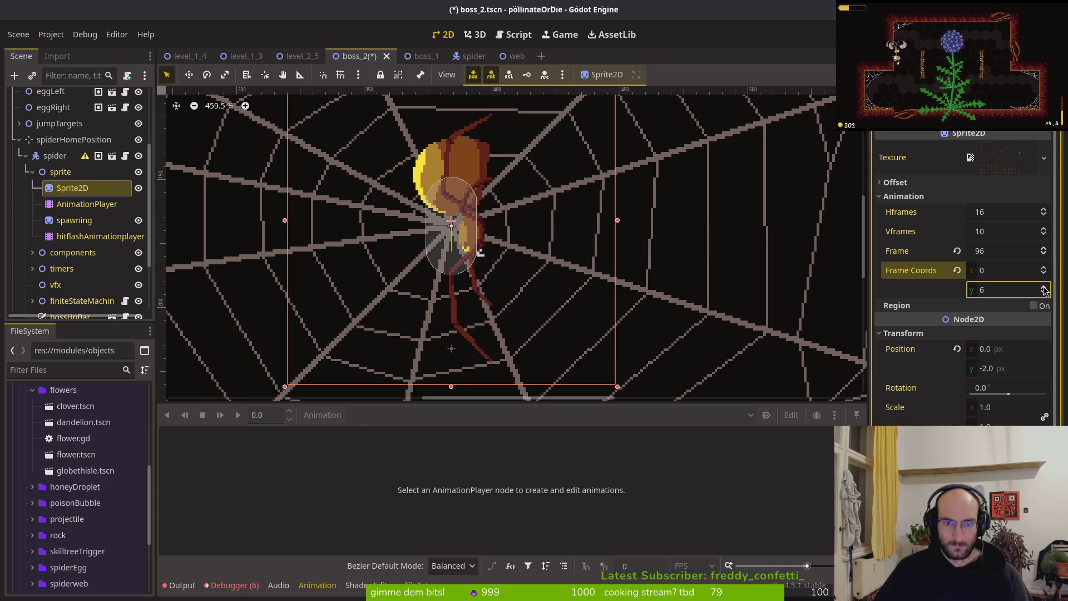
pyautogui.click(1043, 288)
pyautogui.click(1043, 288)
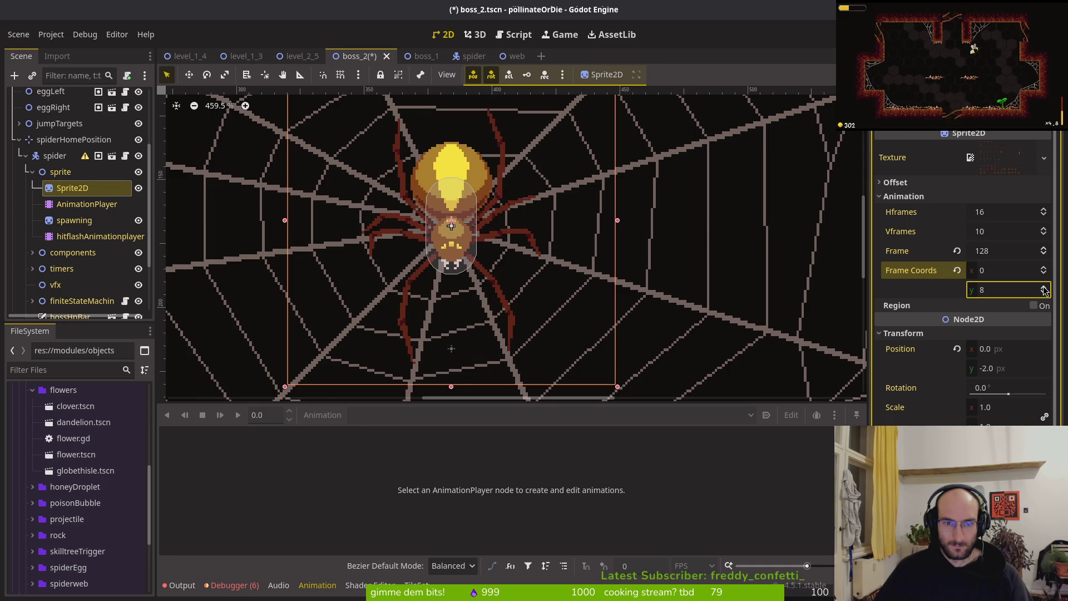
pyautogui.click(1044, 250)
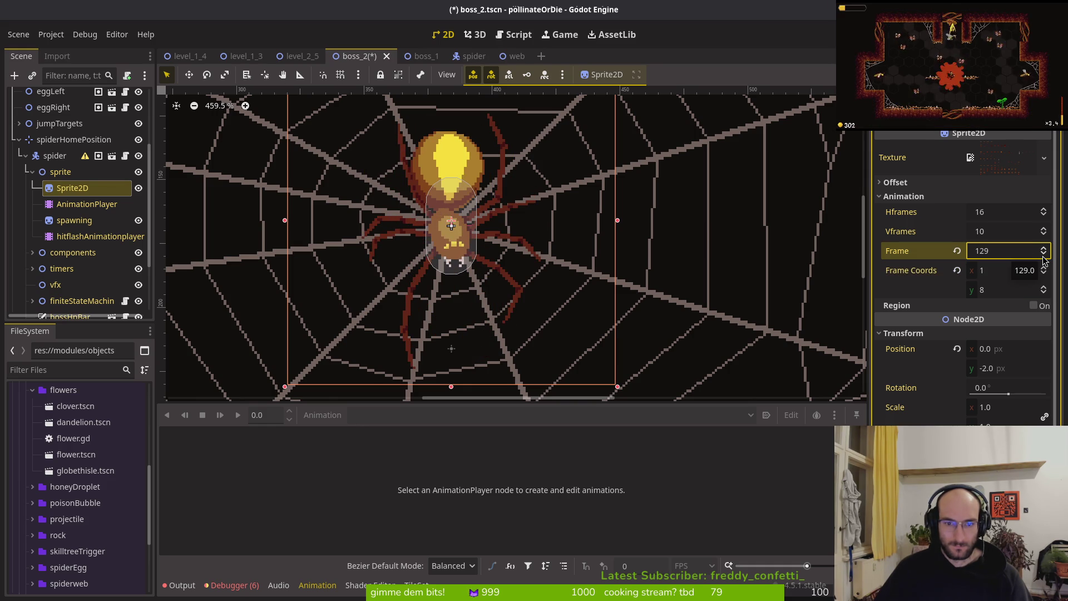
pyautogui.click(1043, 258)
pyautogui.click(1044, 249)
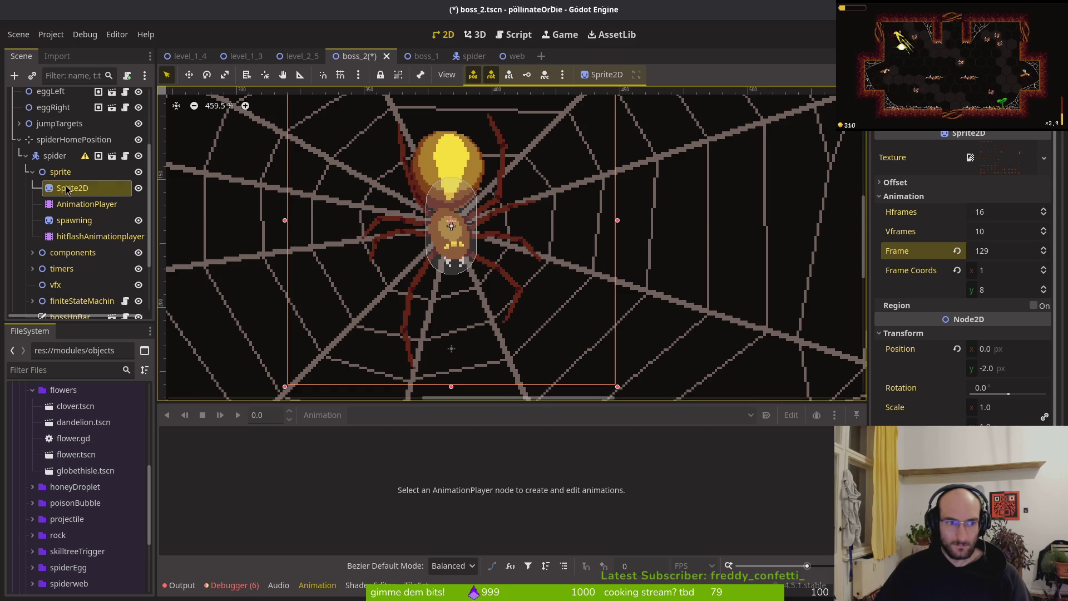
# Step: Check the spiderHomePosition marker, set the Sprite2D back to frame 128, and save boss_2
pyautogui.click(57, 142)
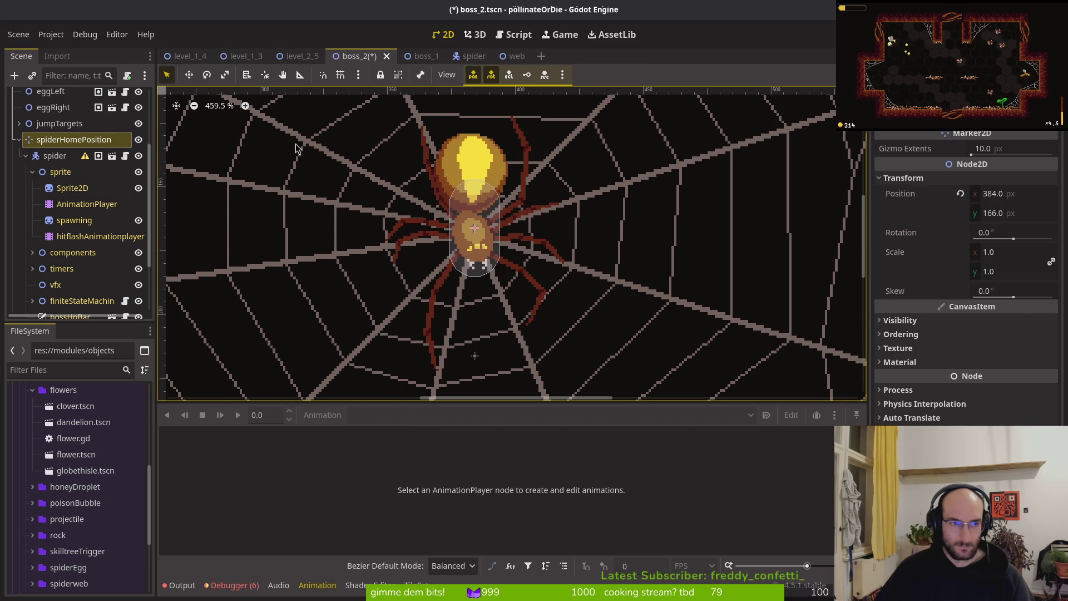
pyautogui.click(381, 262)
pyautogui.click(380, 262)
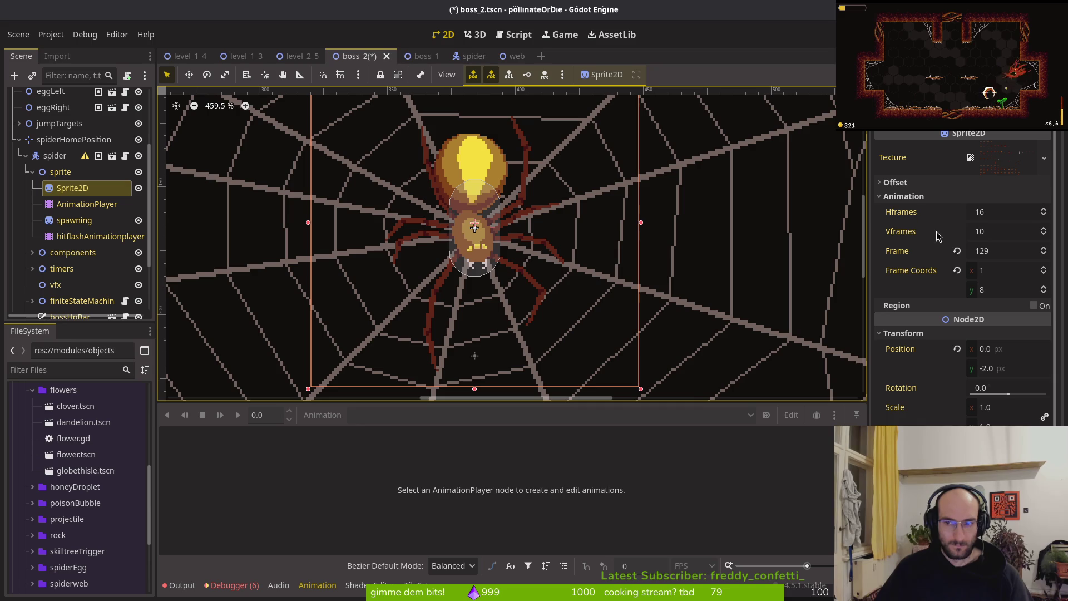
pyautogui.click(1044, 256)
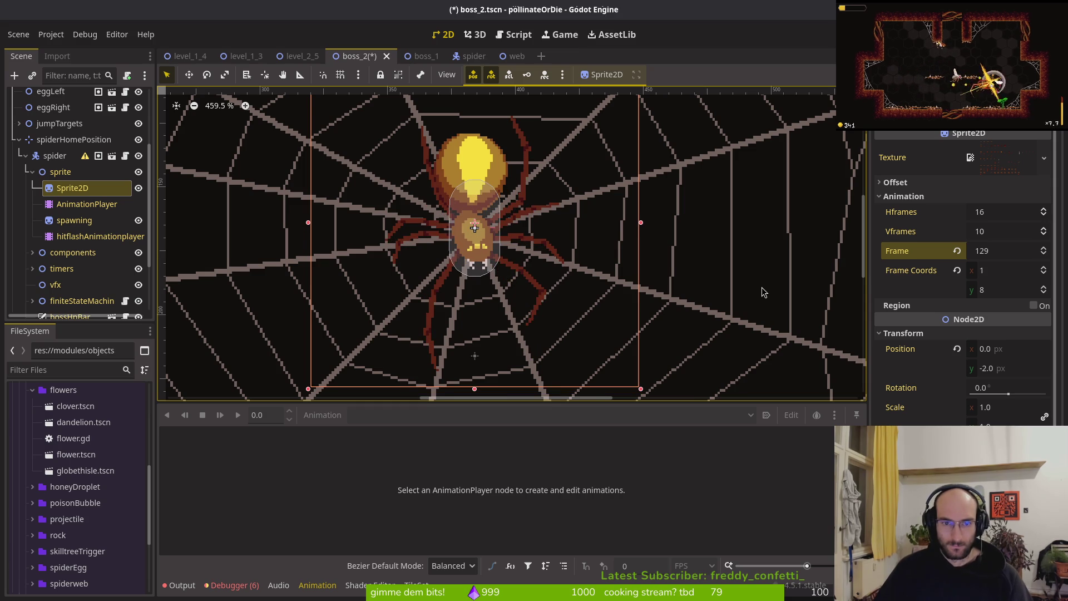
pyautogui.hotkey('ctrl', 's')
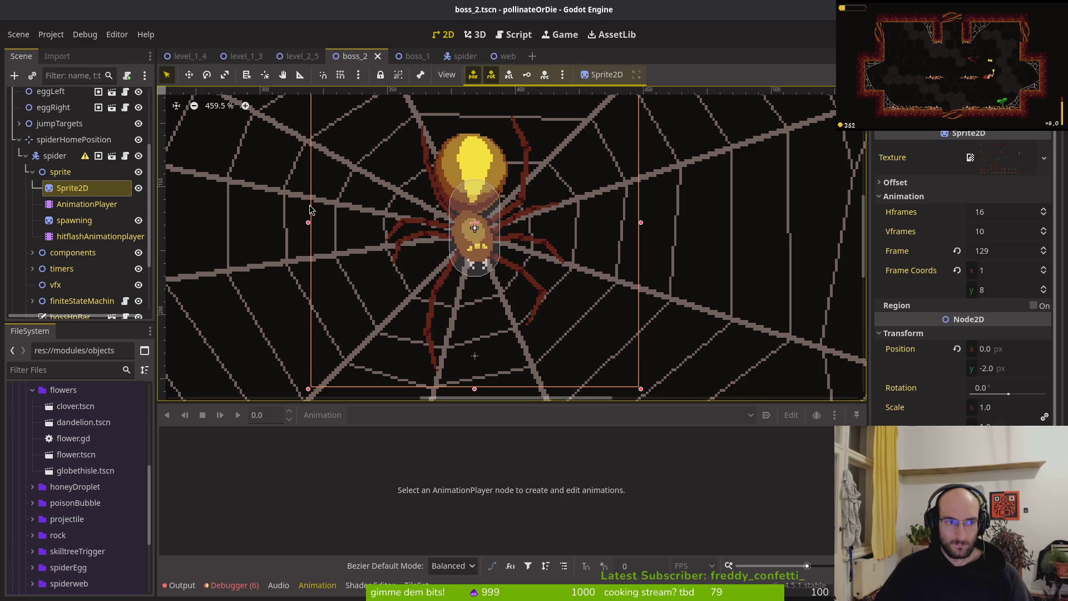
pyautogui.press('Escape')
pyautogui.hotkey('ctrl', 's')
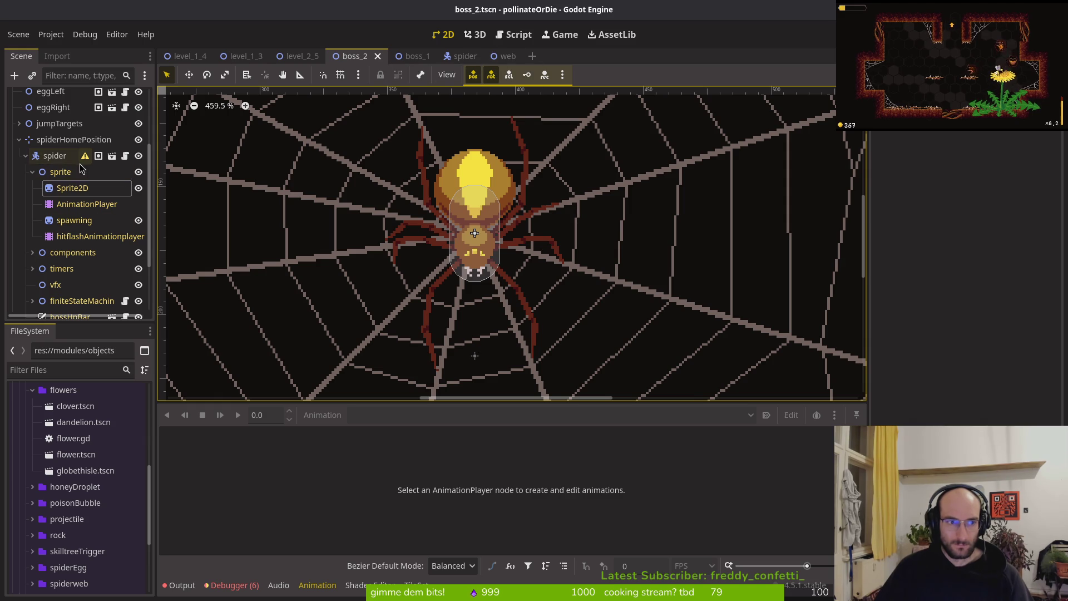
# Step: Recheck the marker's position and advance the Sprite2D to frame 130 (column 2, row 8)
pyautogui.click(62, 139)
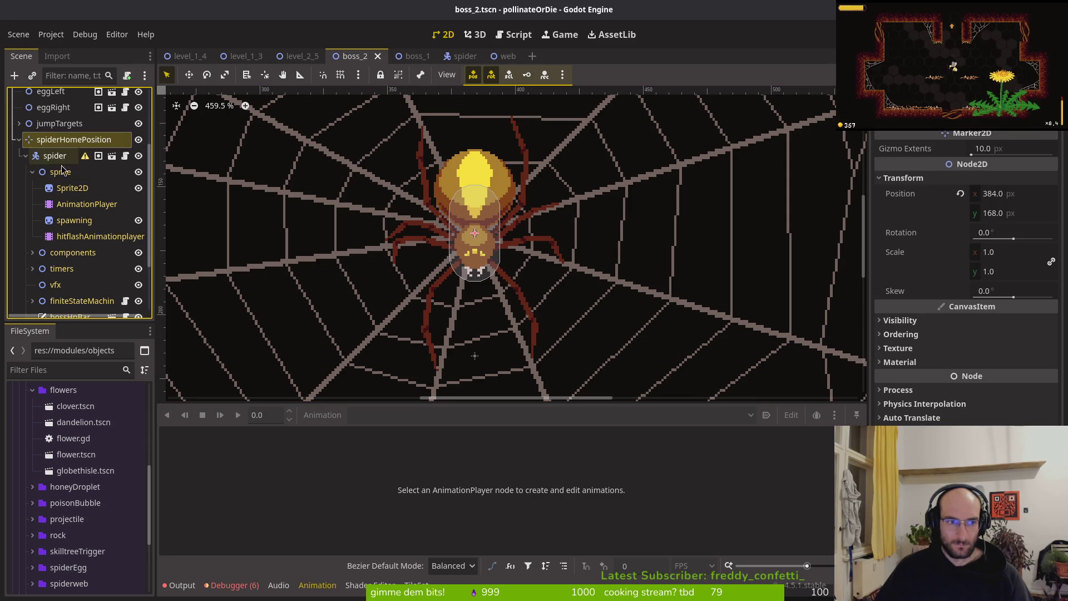
pyautogui.click(72, 188)
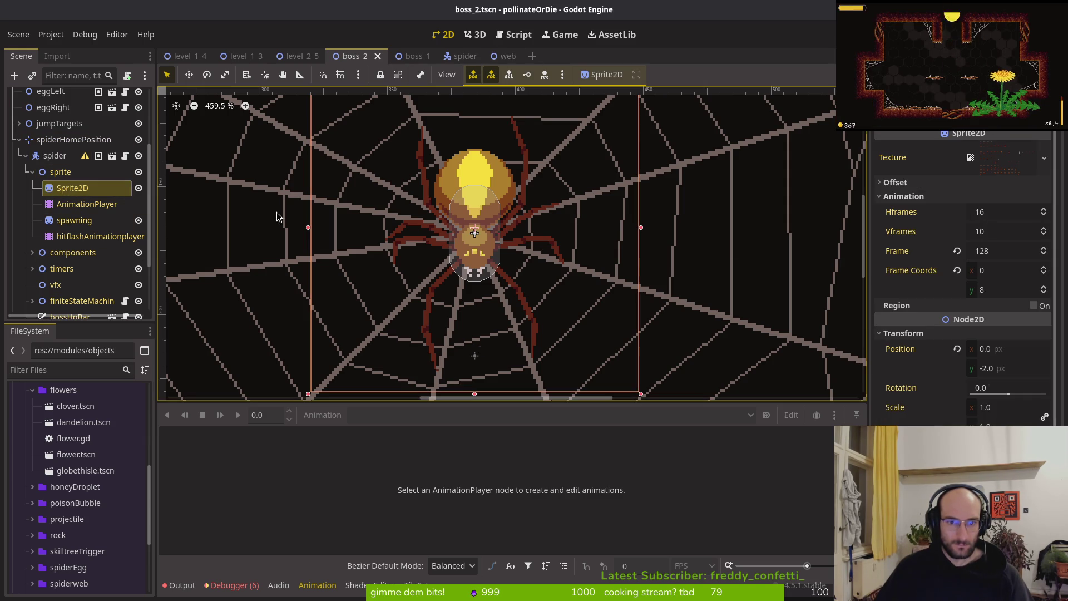
pyautogui.click(1044, 250)
pyautogui.click(1044, 248)
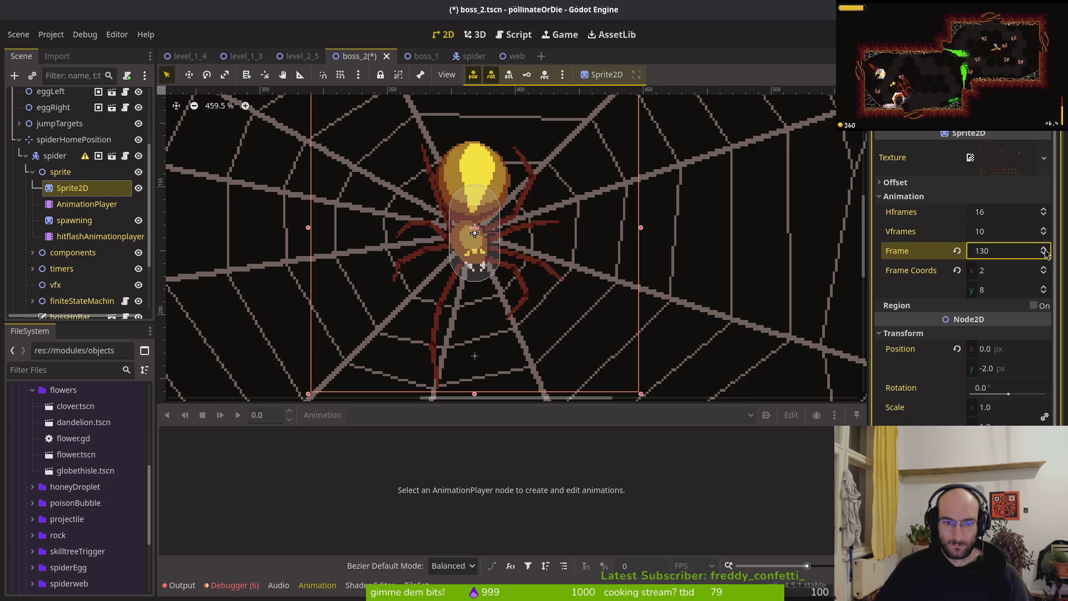
pyautogui.scroll(2, 521, 262)
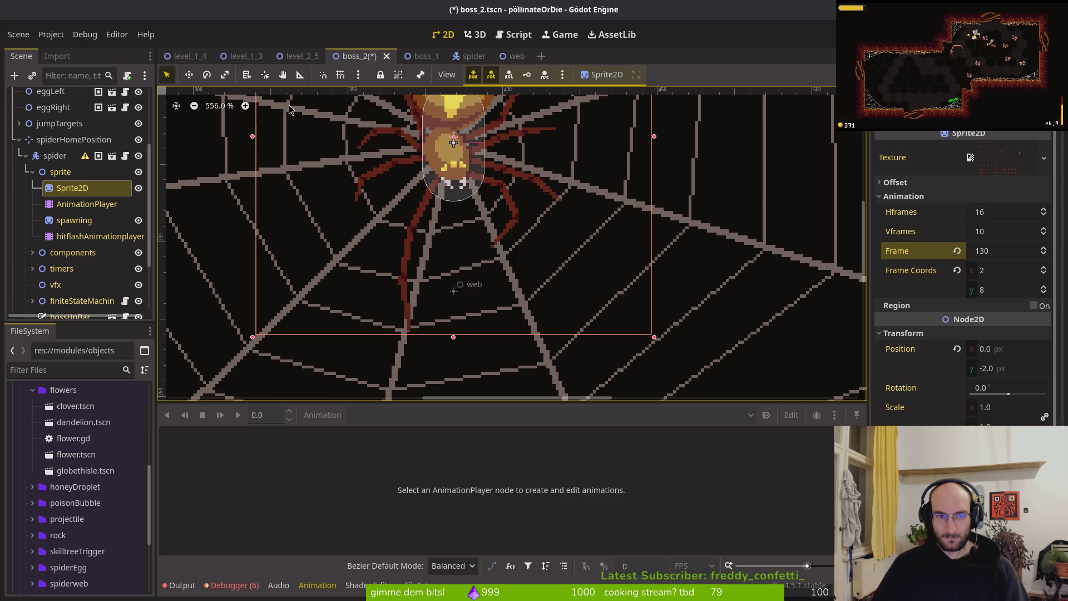
pyautogui.click(467, 57)
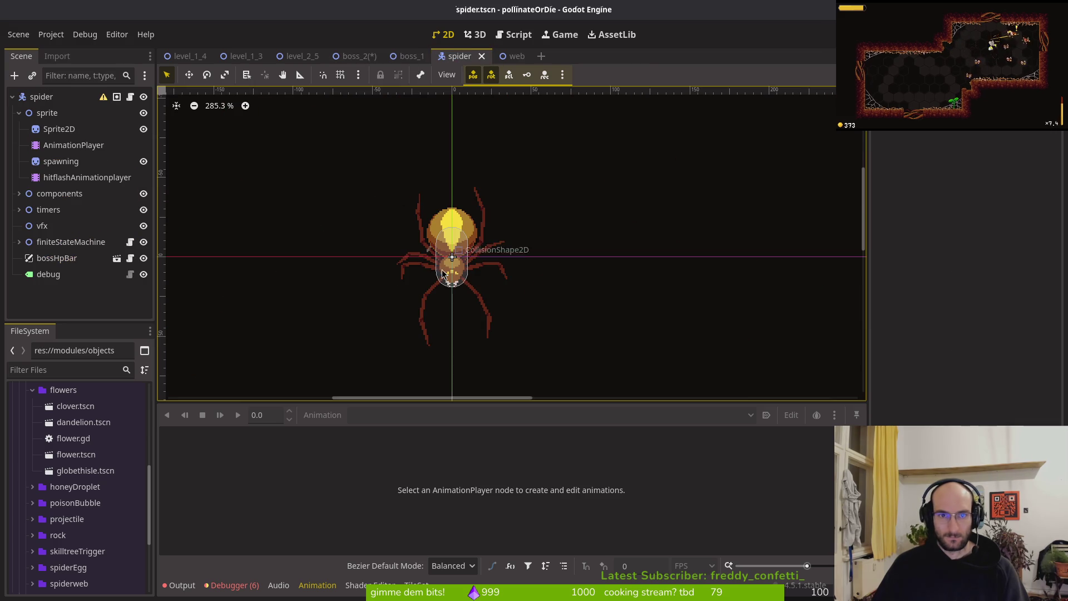
# Step: Inspect crawlCeiling's first and frame-3 position keyframes, then run the game with F5
pyautogui.click(71, 145)
pyautogui.click(304, 518)
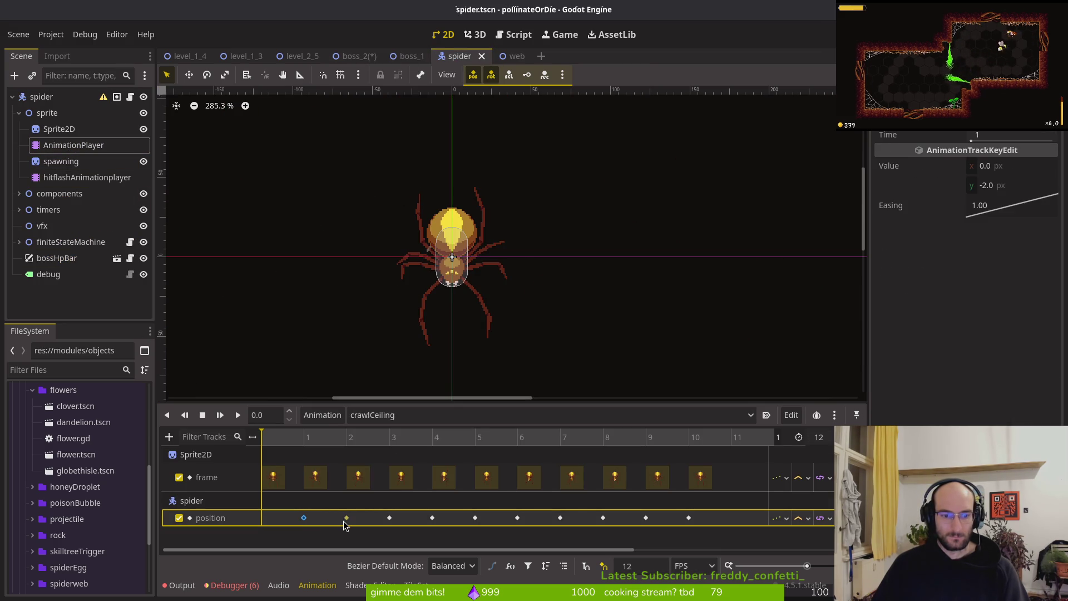
pyautogui.click(389, 518)
pyautogui.press('F5')
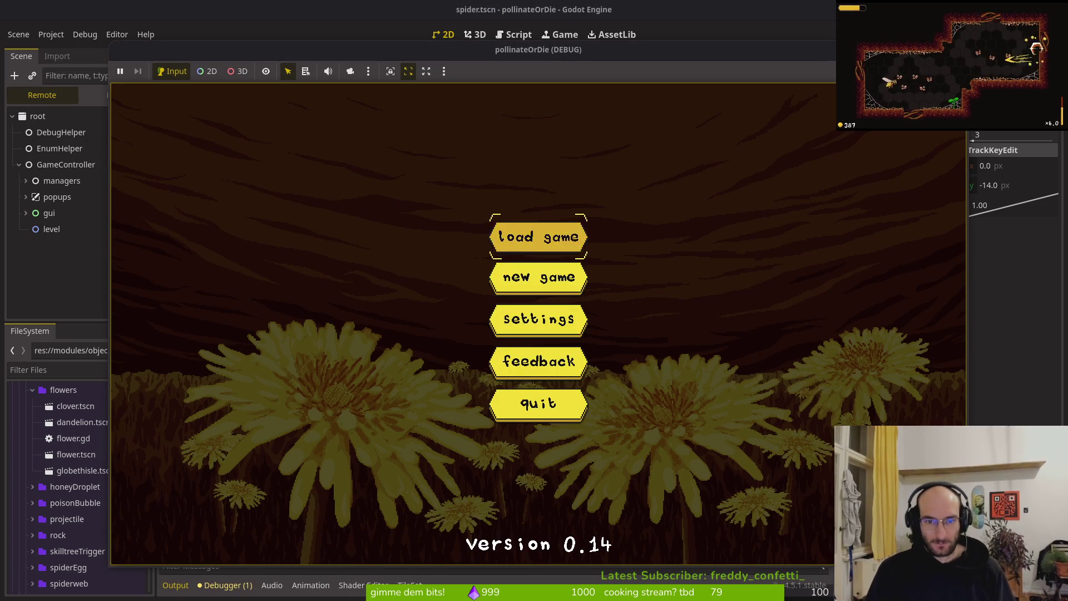
# Step: Start a game, teleport via the hexagon to boss2, fight the spider, then stop with F8
pyautogui.press('Return')
pyautogui.press('w')
pyautogui.press('space')
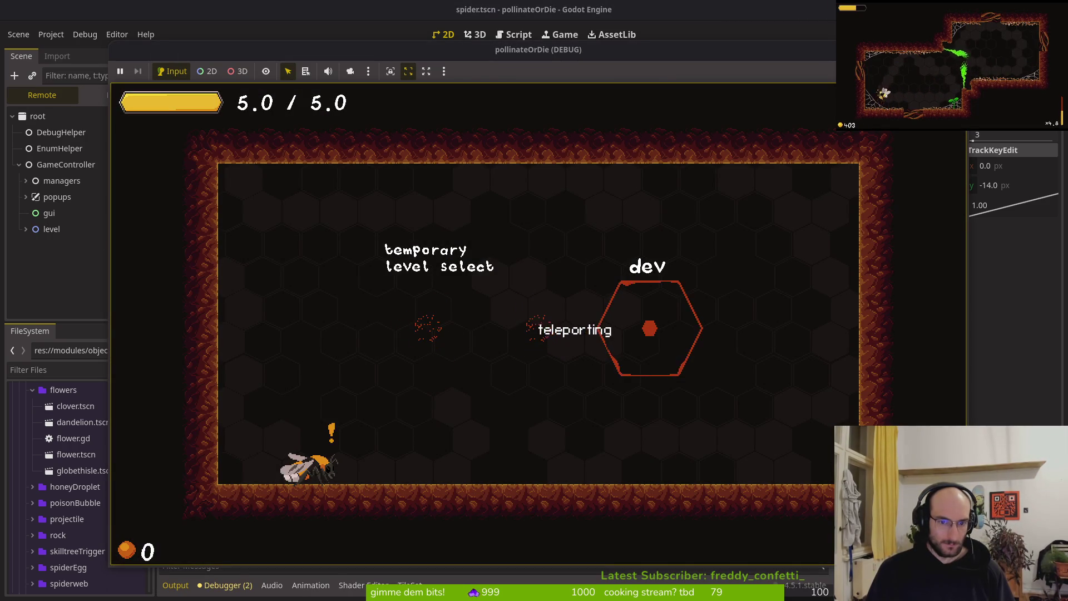
pyautogui.press('Down')
pyautogui.press('Return')
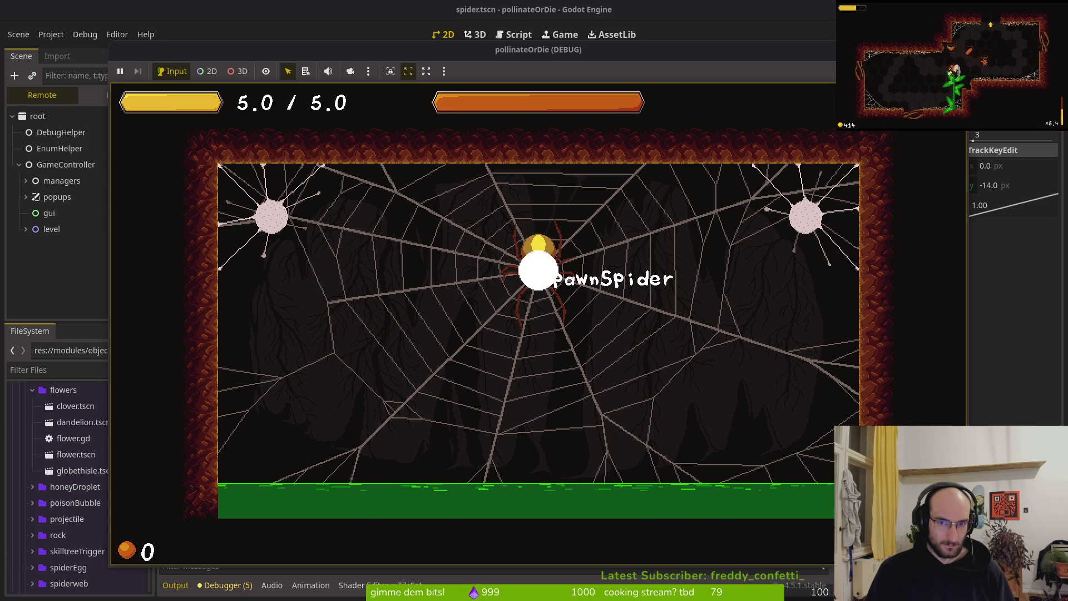
pyautogui.press('d')
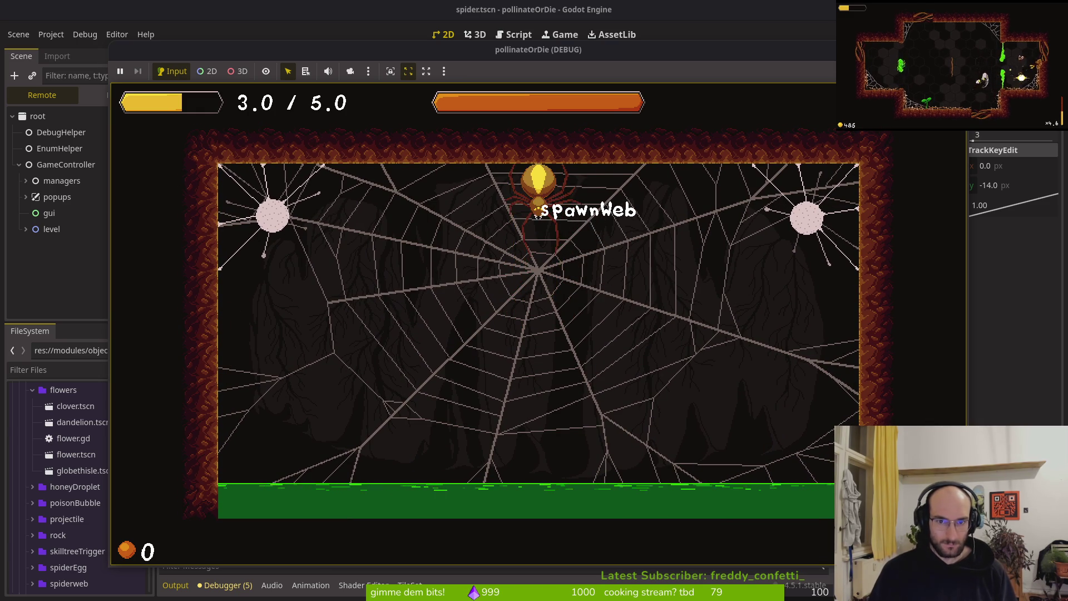
pyautogui.press('F8')
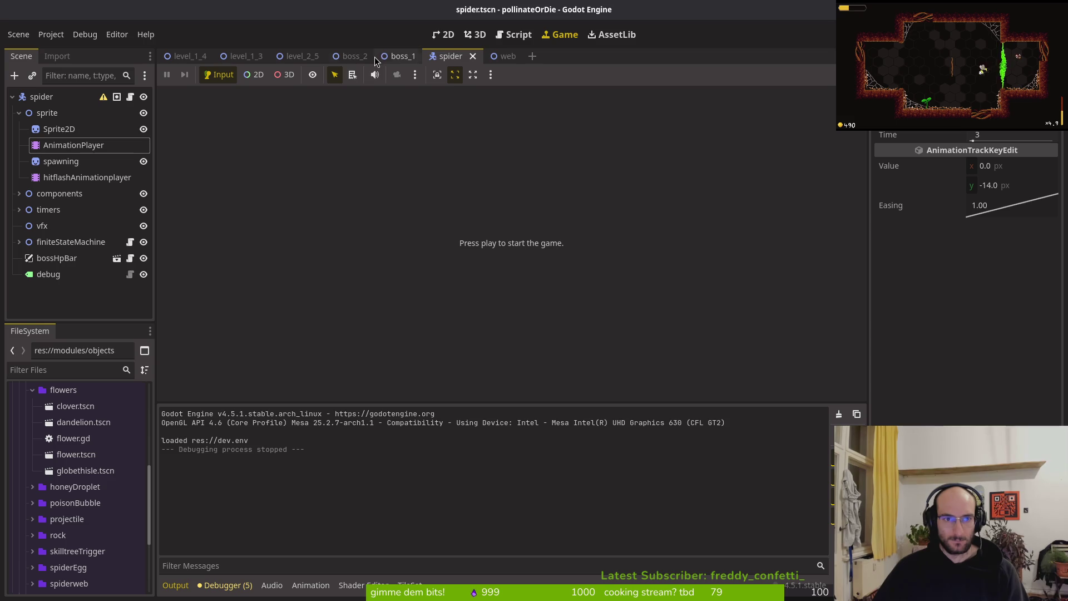
pyautogui.click(353, 61)
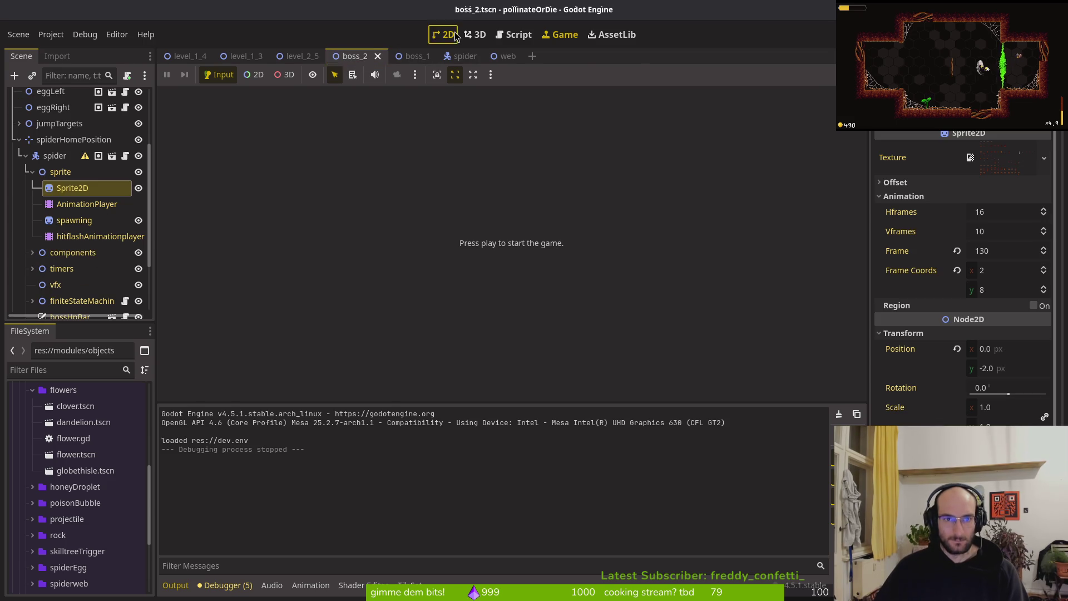
# Step: In the 2D view, choose the spider's crawlCeiling animation and play it from the start
pyautogui.click(447, 35)
pyautogui.scroll(-5, 493, 246)
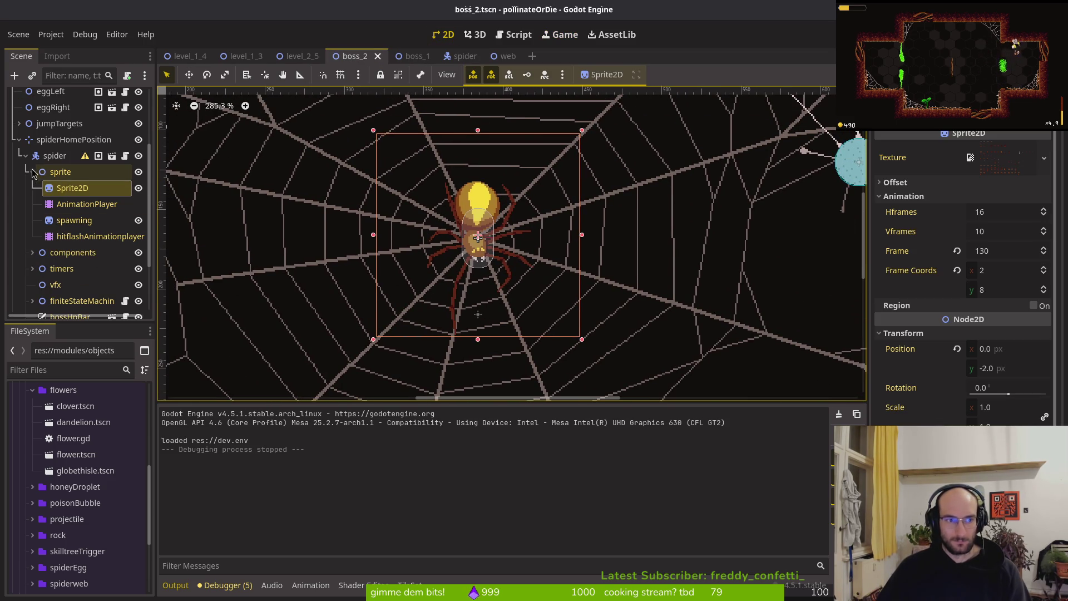
pyautogui.click(75, 205)
pyautogui.click(382, 417)
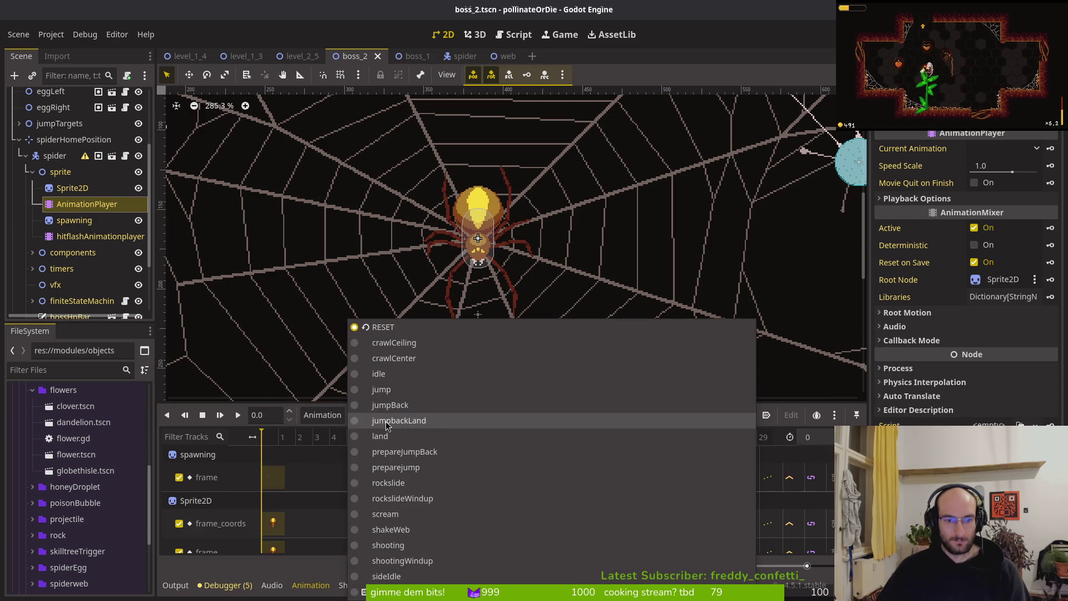
pyautogui.click(412, 342)
pyautogui.moveTo(278, 441)
pyautogui.mouseDown()
pyautogui.moveTo(310, 441)
pyautogui.moveTo(227, 434)
pyautogui.mouseUp()
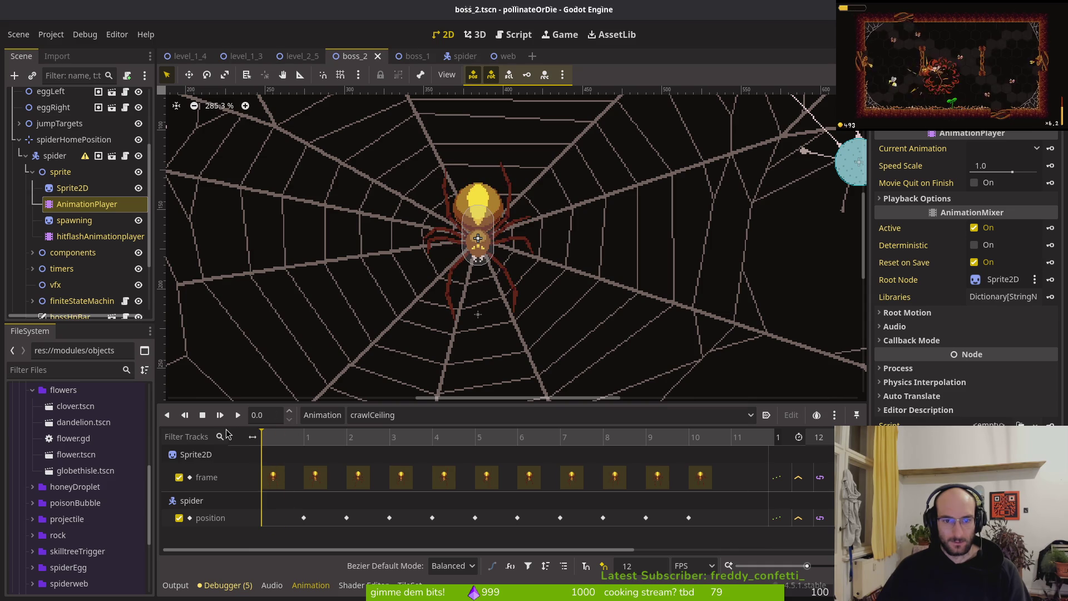
pyautogui.click(240, 417)
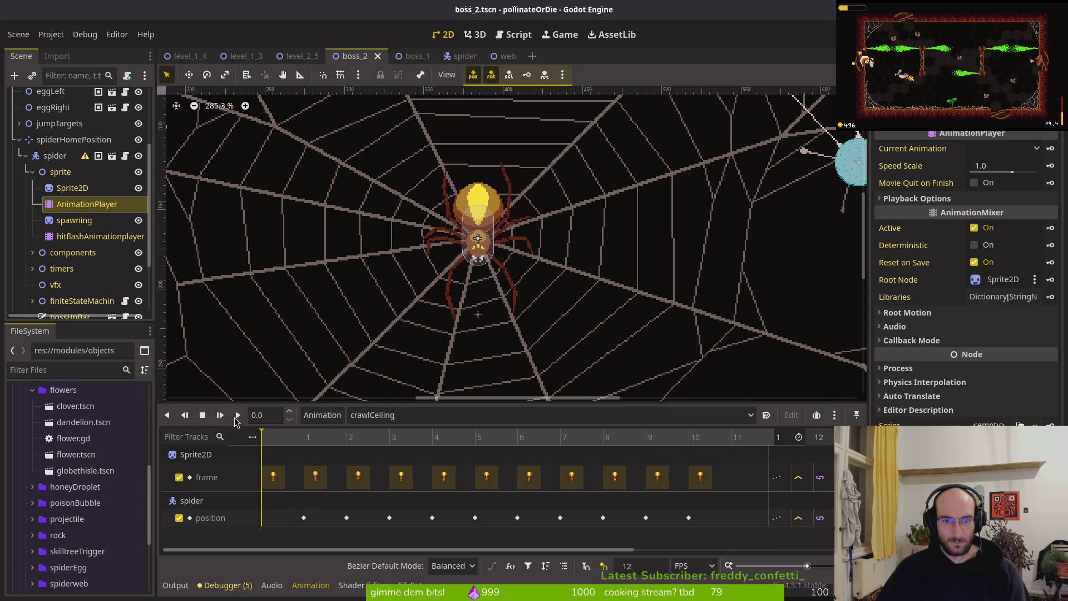
pyautogui.scroll(4, 473, 297)
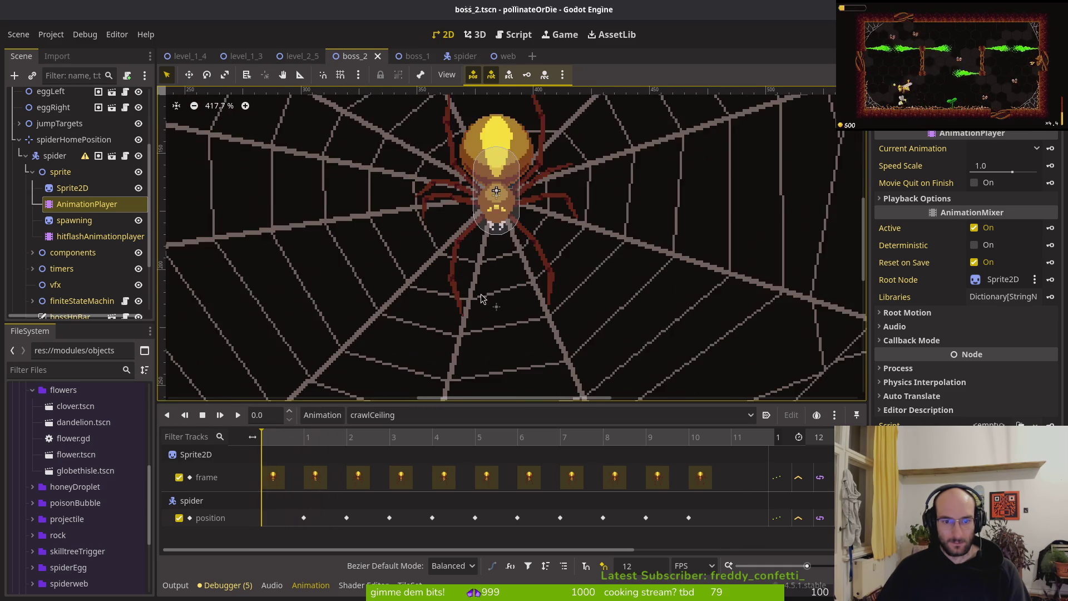
# Step: Step the Sprite2D frame between 127, 128 and 129, leaving it on frame 128
pyautogui.click(72, 189)
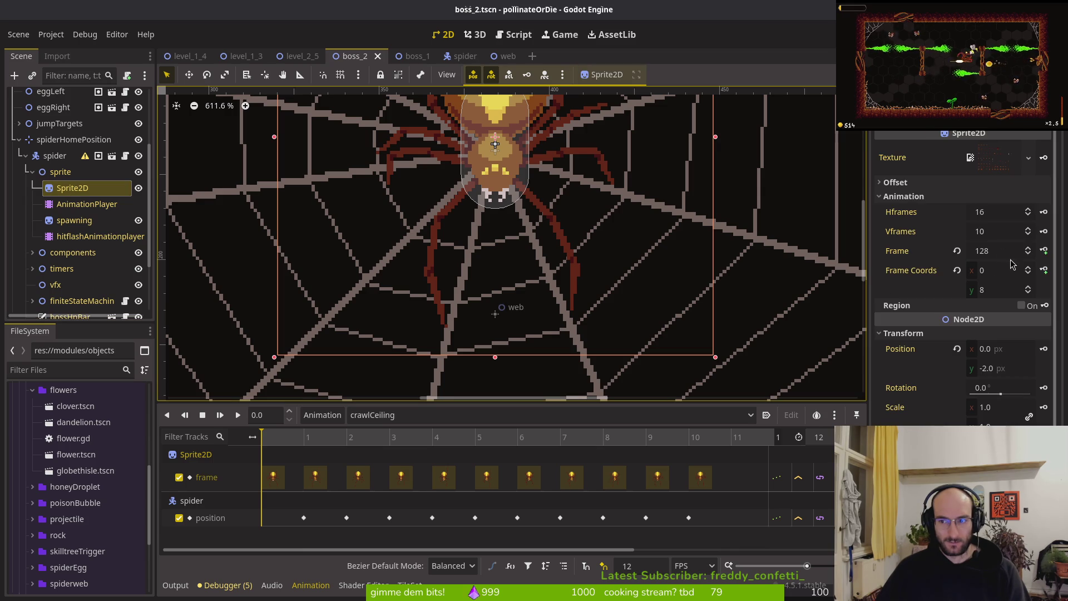
pyautogui.click(1030, 255)
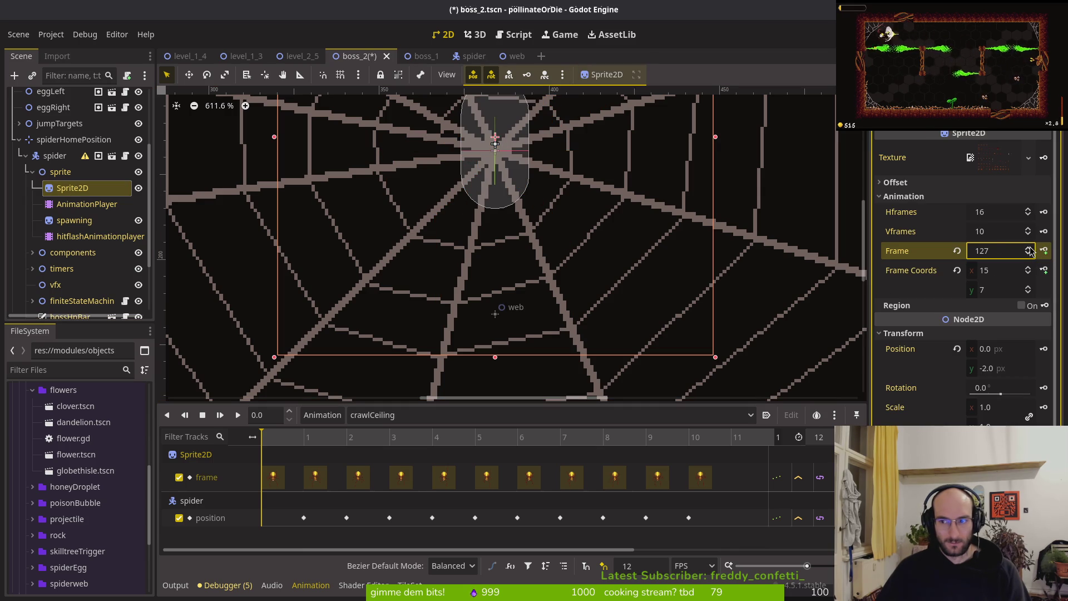
pyautogui.click(1030, 248)
pyautogui.click(1030, 248)
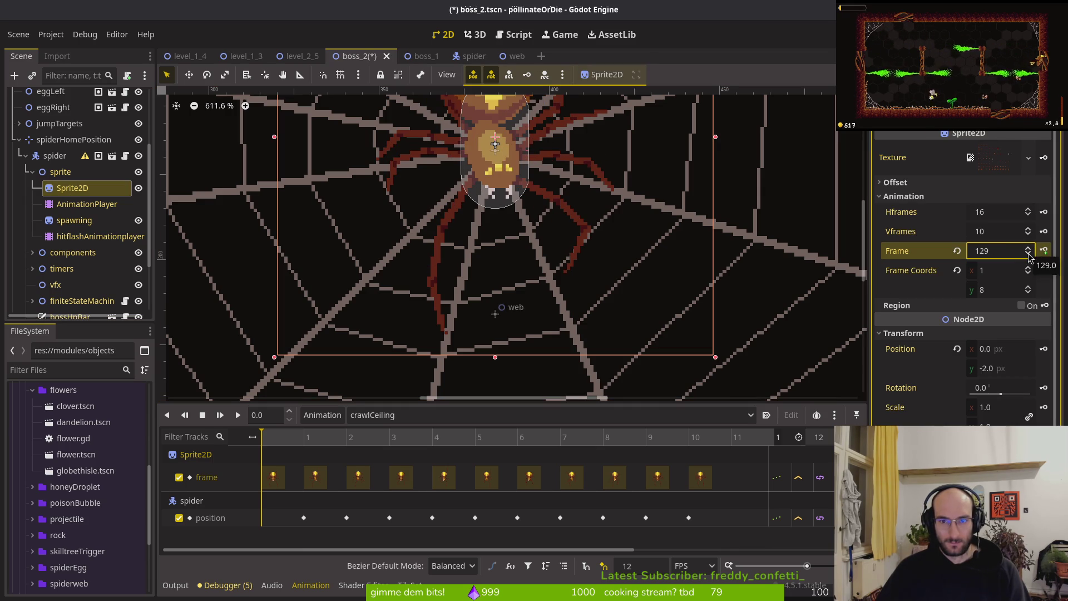
pyautogui.click(1029, 257)
pyautogui.click(1029, 250)
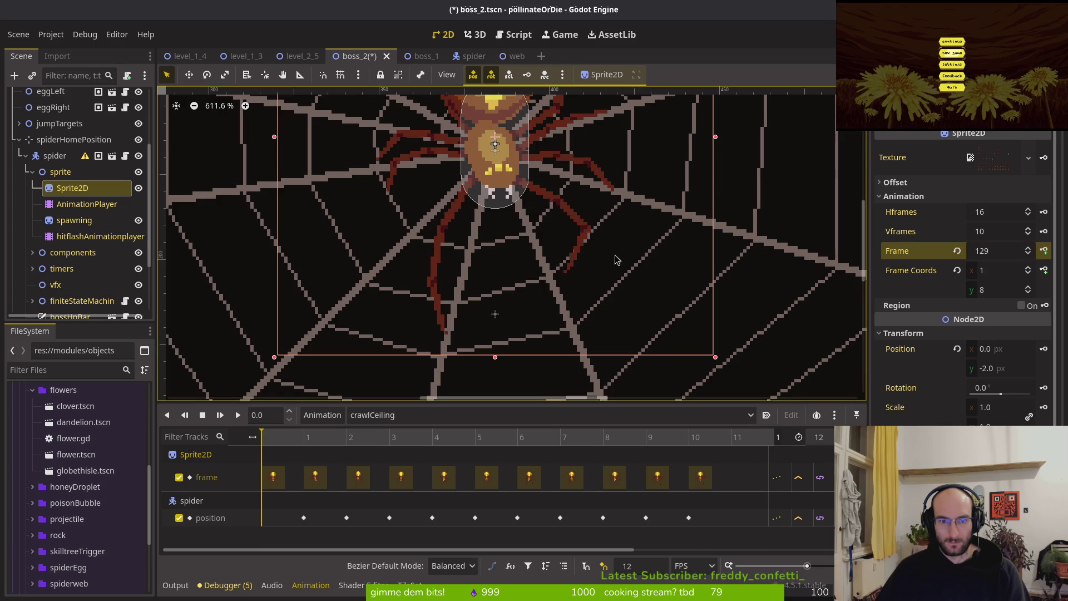
pyautogui.scroll(3, 765, 282)
pyautogui.click(1030, 254)
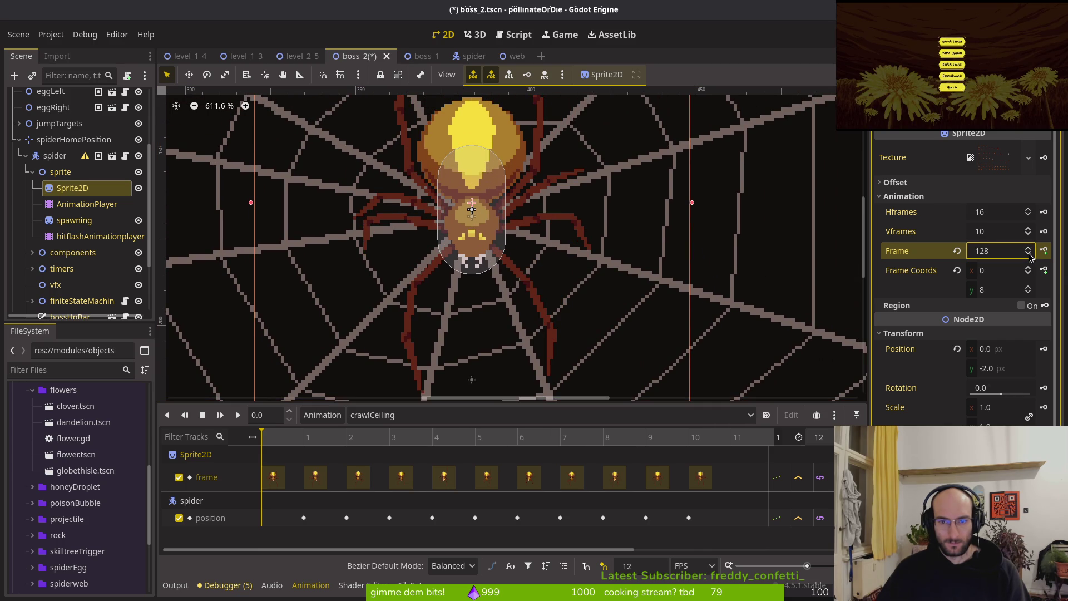
pyautogui.click(1029, 249)
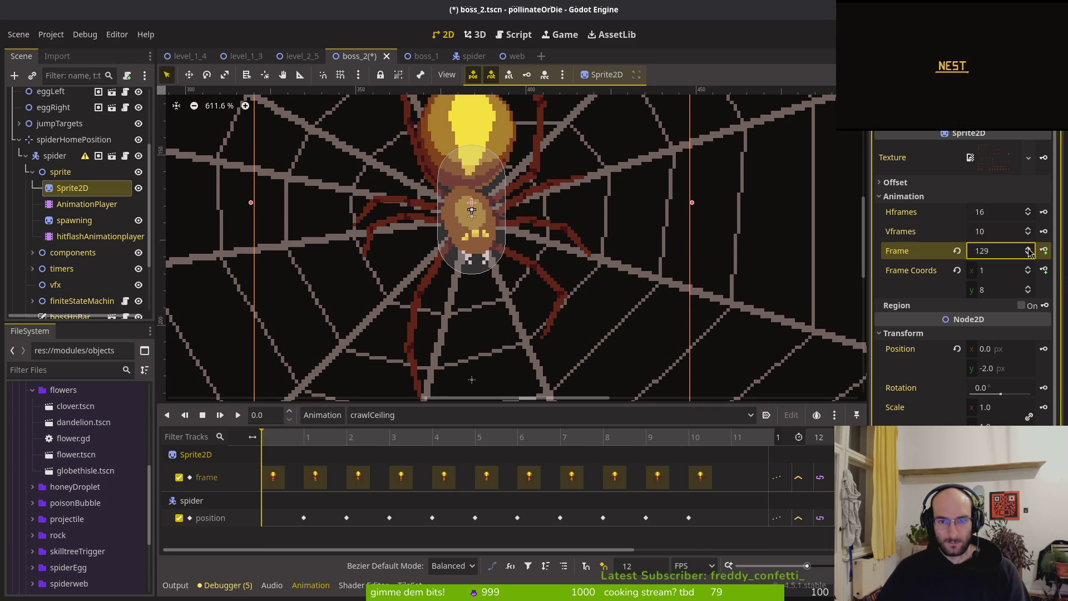
pyautogui.click(1028, 254)
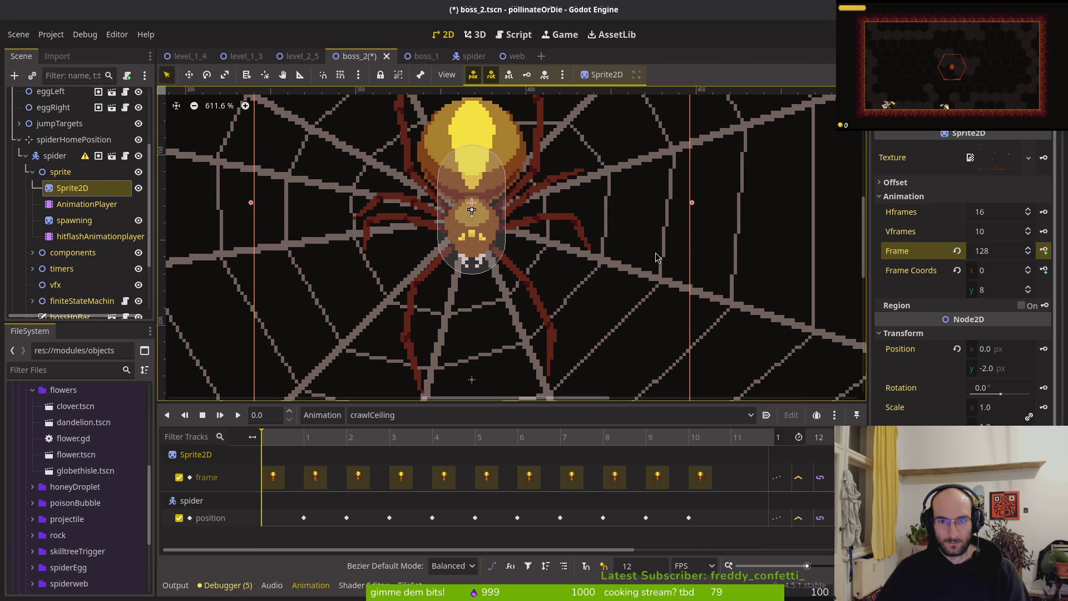
pyautogui.scroll(-3, 580, 212)
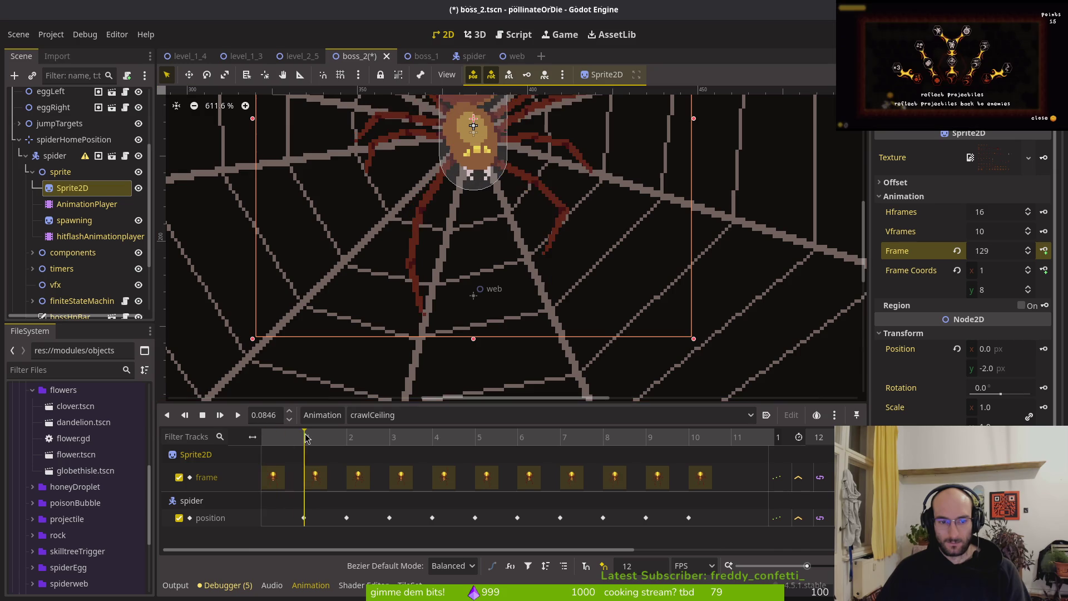
pyautogui.click(385, 416)
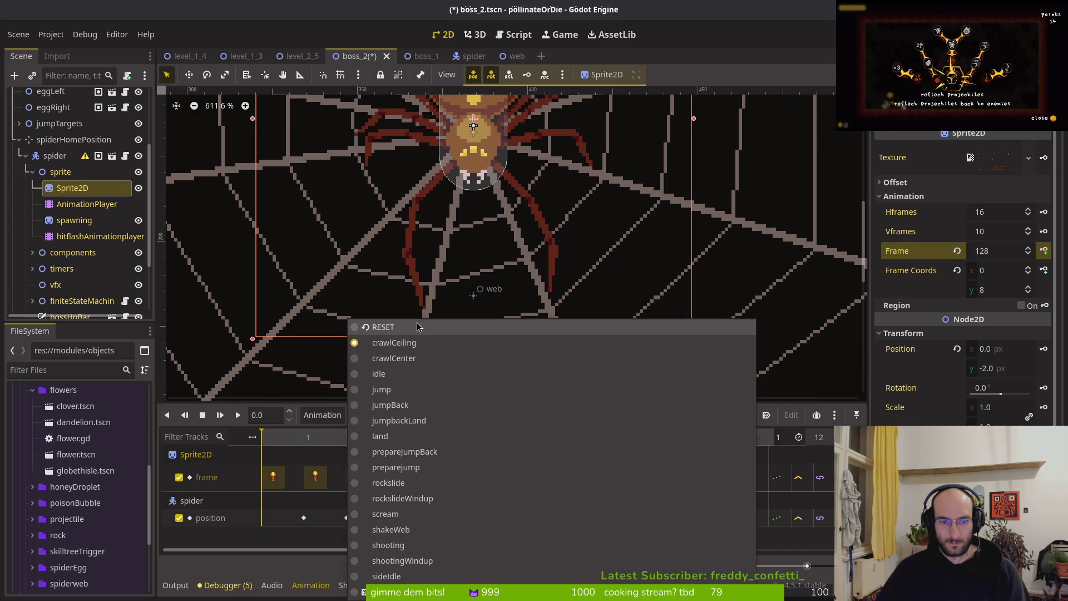
pyautogui.click(382, 327)
pyautogui.click(262, 544)
pyautogui.scroll(2, 262, 534)
pyautogui.click(406, 416)
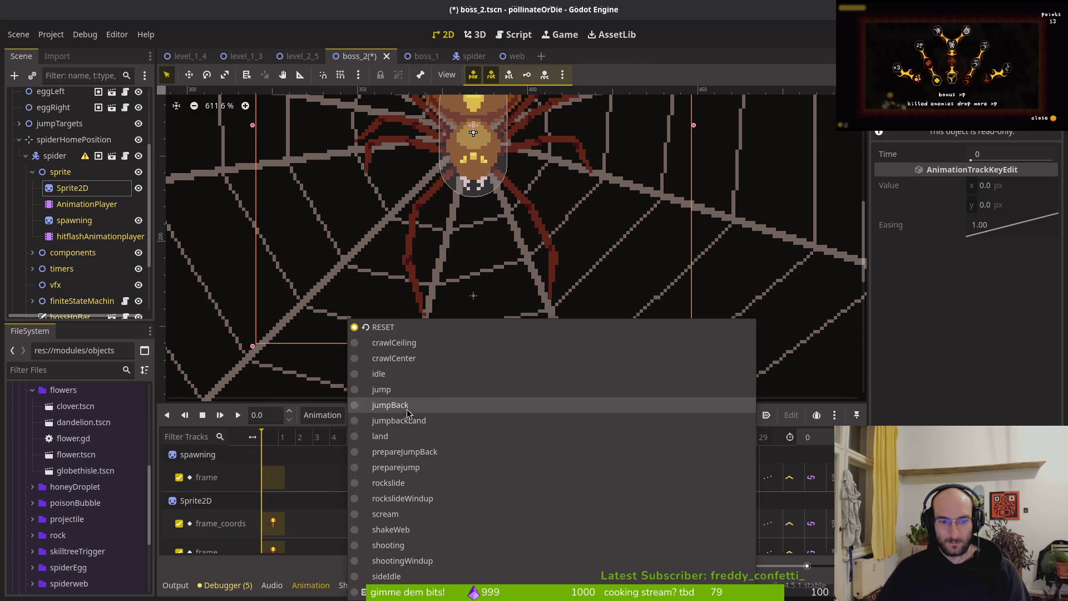
pyautogui.click(389, 328)
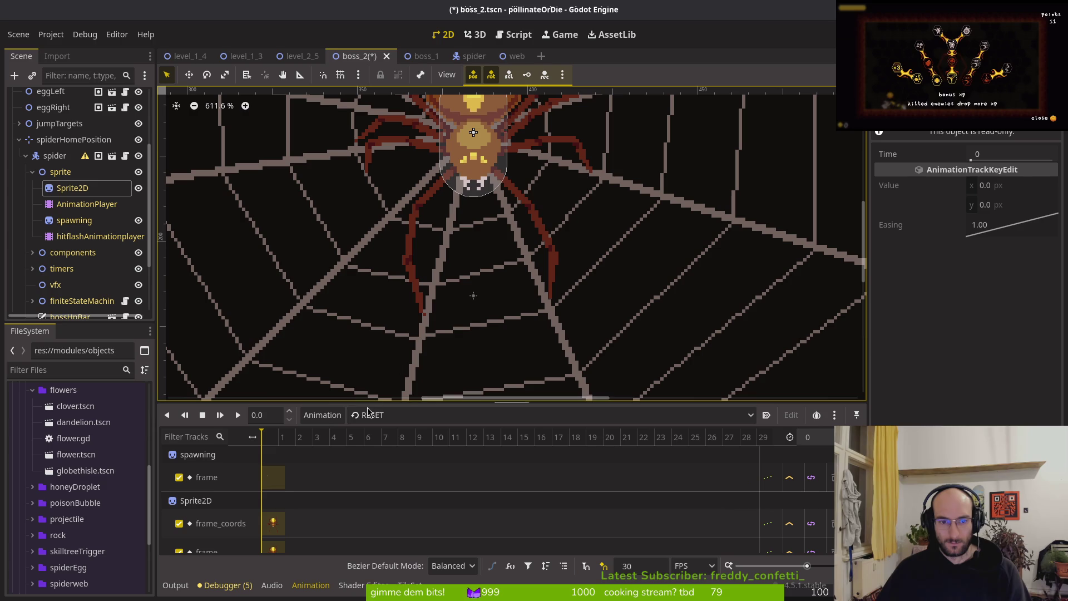
pyautogui.scroll(-3, 544, 198)
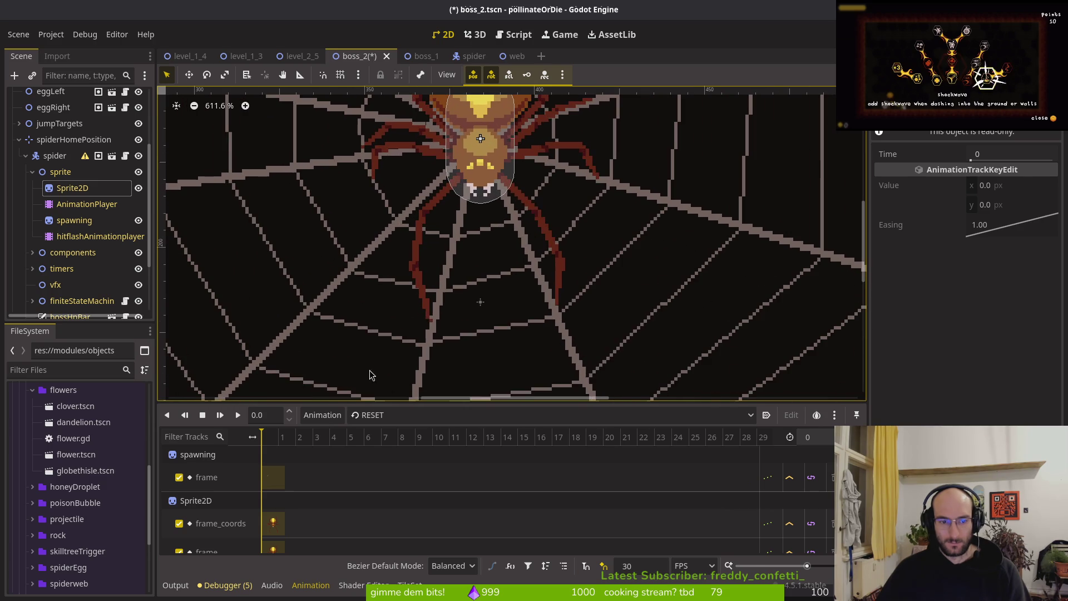
pyautogui.scroll(3, 501, 251)
pyautogui.click(367, 416)
pyautogui.click(397, 343)
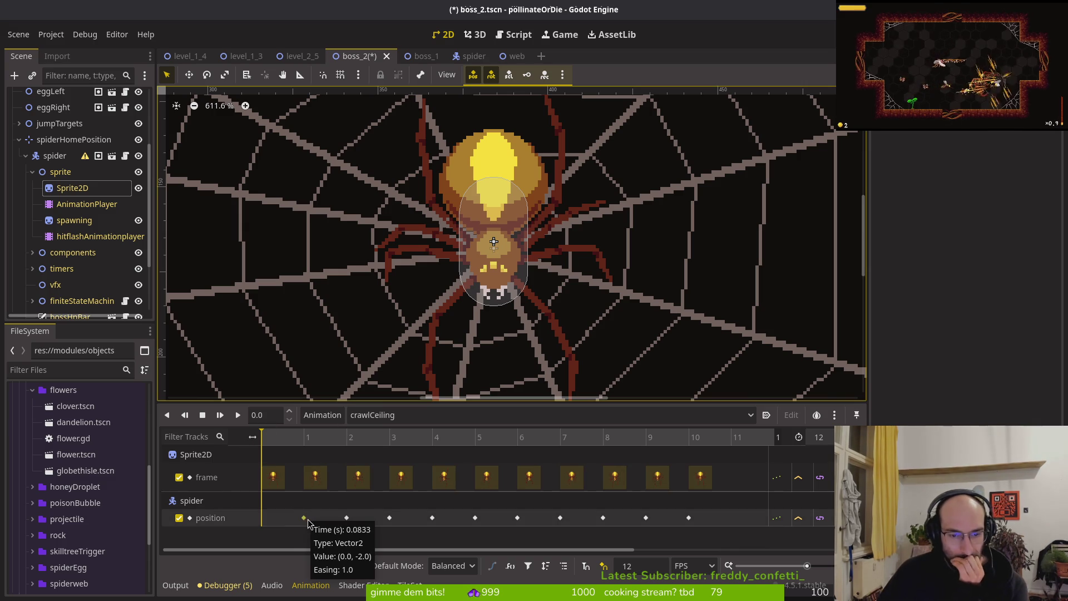
pyautogui.moveTo(283, 439)
pyautogui.mouseDown()
pyautogui.moveTo(311, 441)
pyautogui.moveTo(241, 446)
pyautogui.mouseUp()
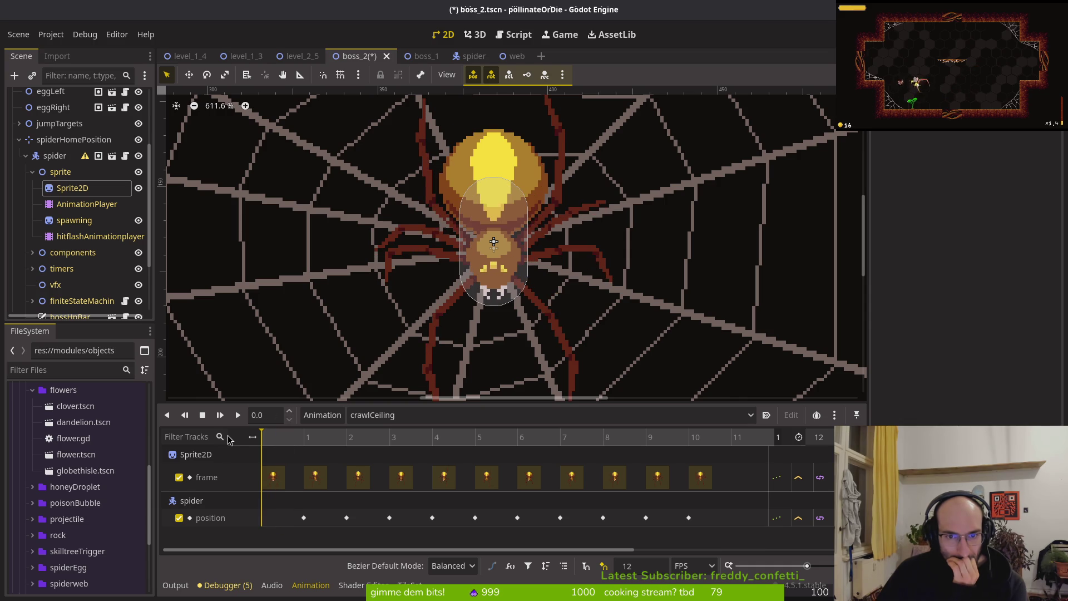
pyautogui.scroll(-4, 514, 254)
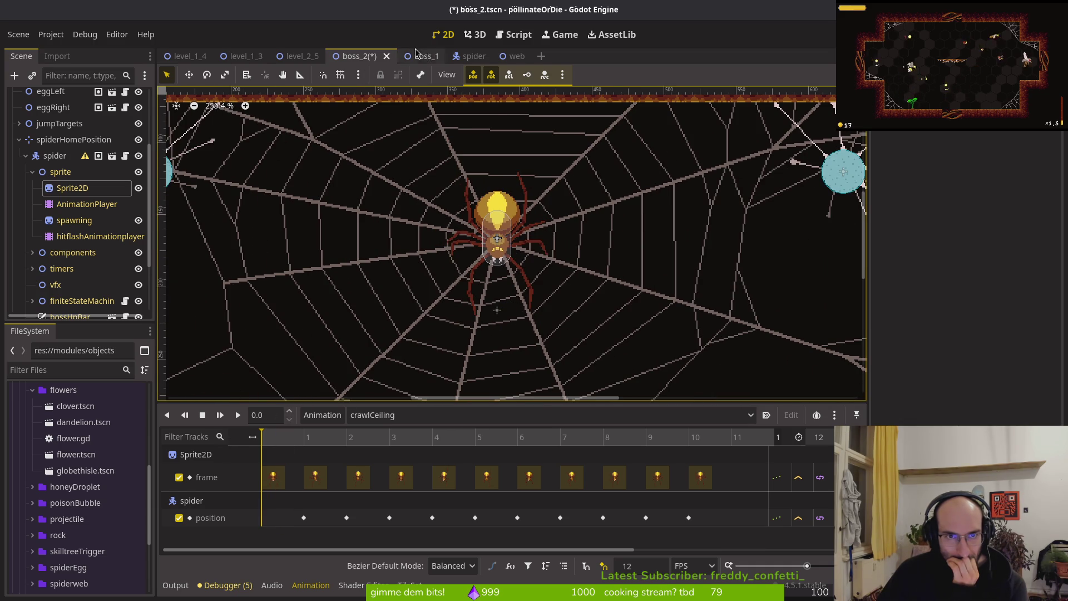
pyautogui.click(469, 57)
# Step: Cycle the spider scene's Sprite2D forward through later frames and back, ending on frame 129
pyautogui.click(61, 128)
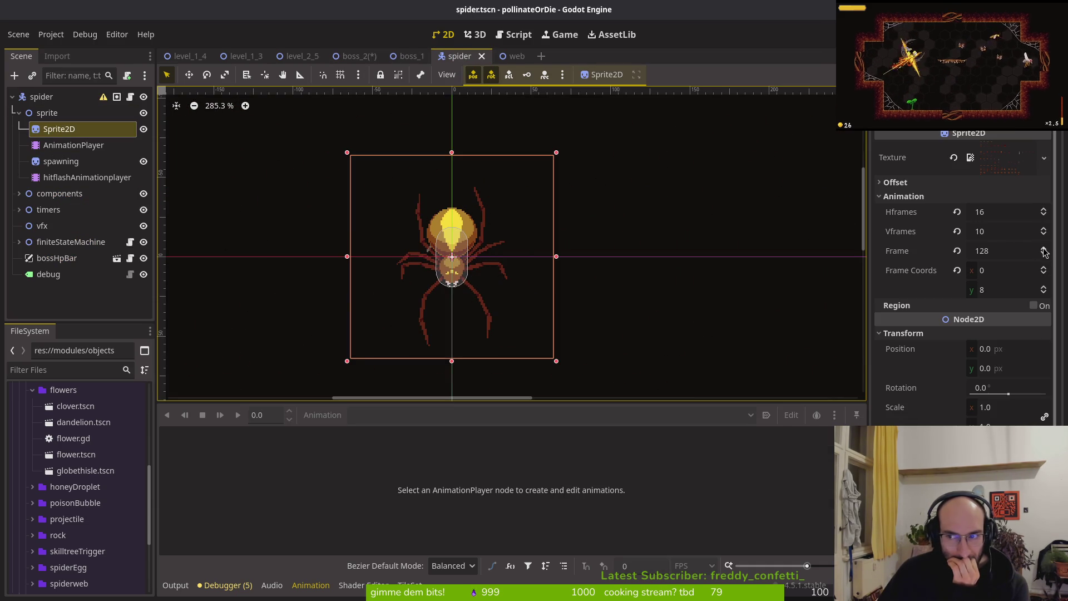
pyautogui.click(1043, 253)
pyautogui.click(1046, 248)
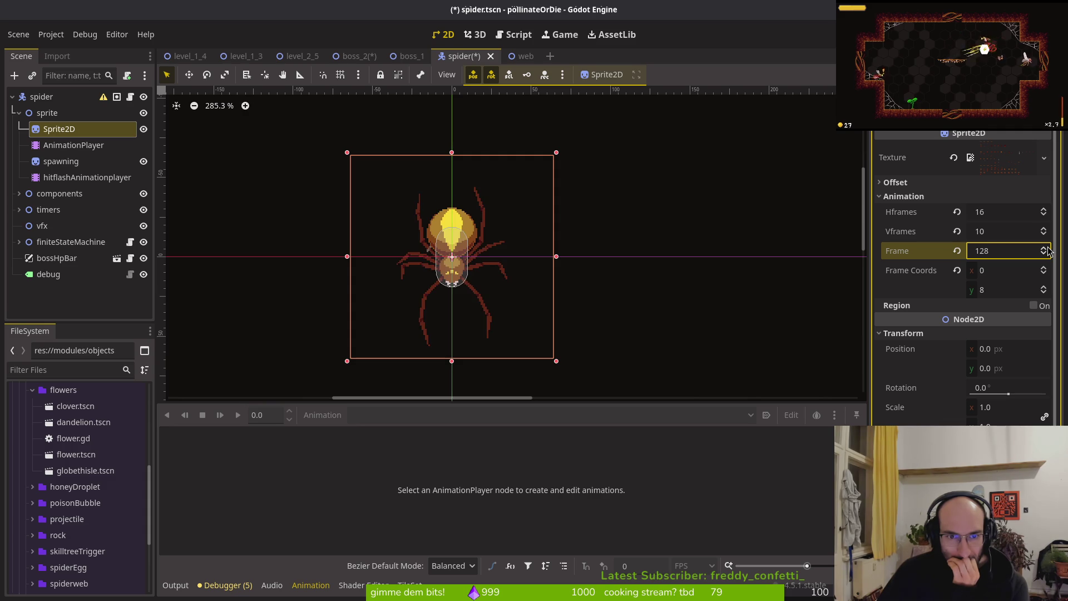
pyautogui.click(1045, 248)
pyautogui.click(1045, 253)
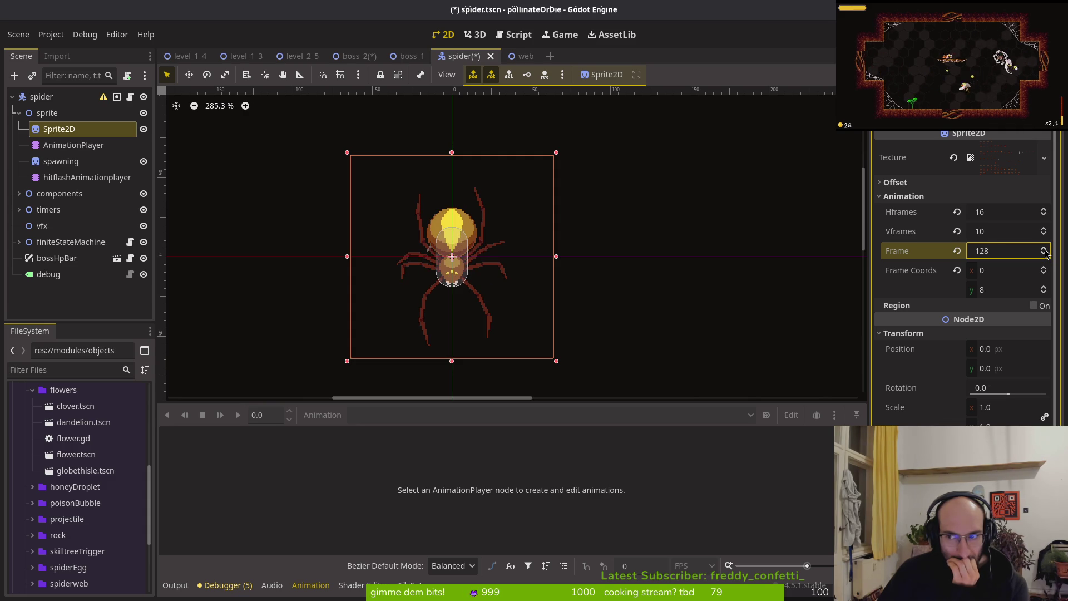
pyautogui.click(1045, 248)
pyautogui.click(1045, 249)
pyautogui.click(1045, 248)
pyautogui.click(1045, 249)
pyautogui.click(1045, 248)
pyautogui.click(1045, 248)
pyautogui.click(1045, 249)
pyautogui.click(1045, 248)
pyautogui.click(1045, 249)
pyautogui.click(1045, 254)
pyautogui.click(1045, 253)
pyautogui.click(1045, 253)
pyautogui.click(1045, 253)
pyautogui.click(1045, 254)
pyautogui.click(1045, 254)
pyautogui.click(1045, 253)
pyautogui.click(1045, 253)
pyautogui.click(1045, 254)
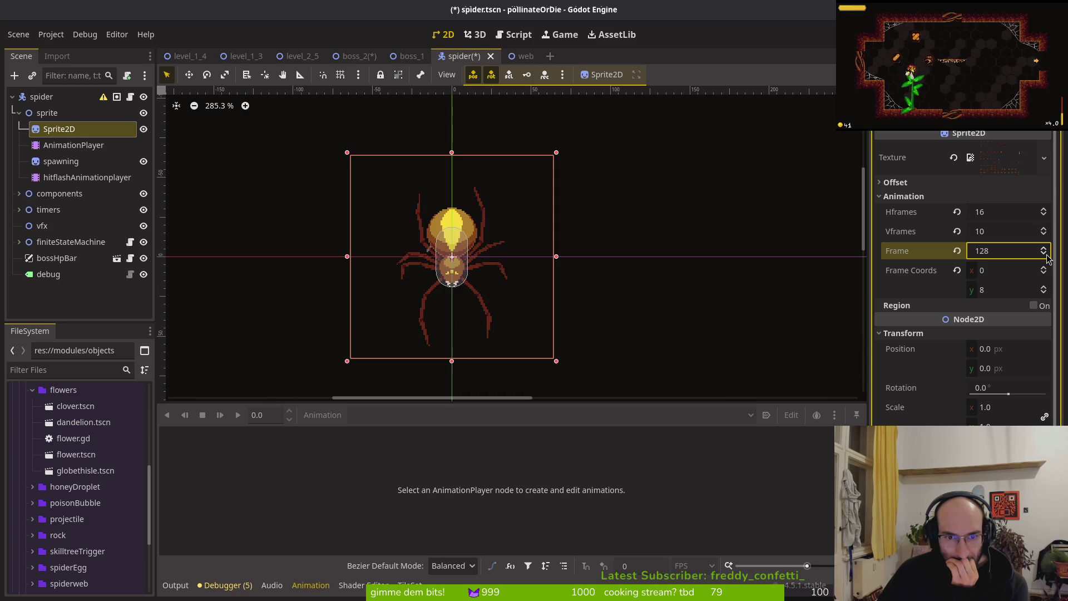
pyautogui.click(1045, 249)
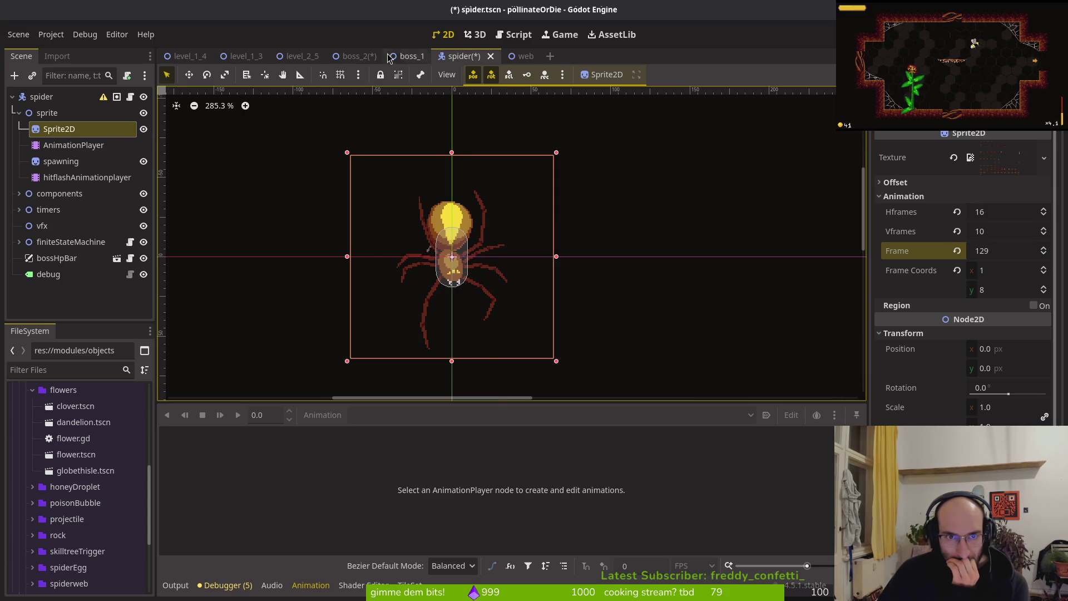
# Step: Set the spider scene's Sprite2D back to frame 128, comparing against boss_2
pyautogui.click(359, 56)
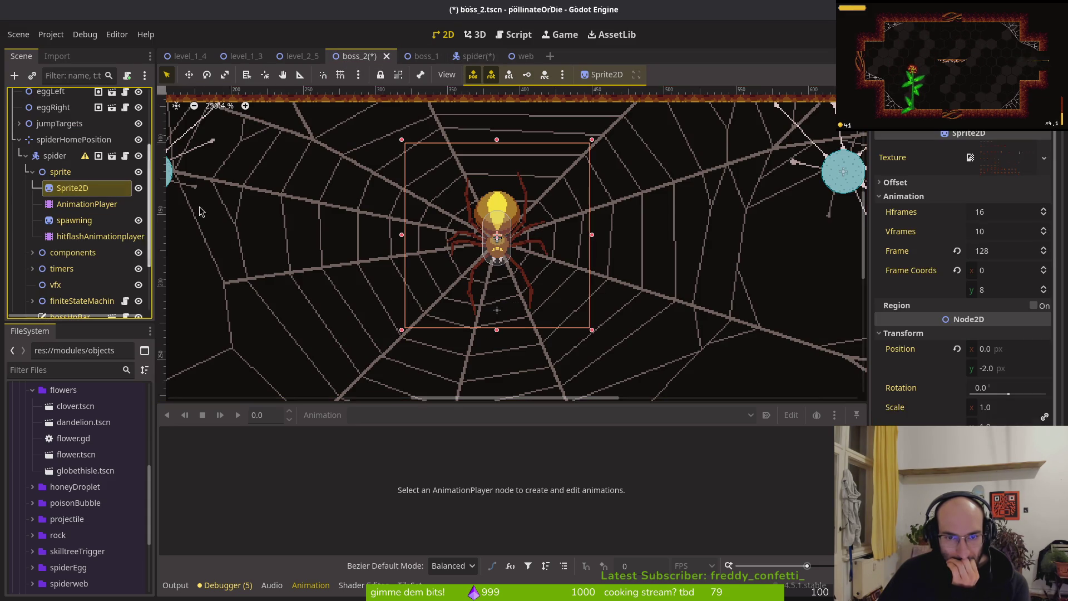
pyautogui.scroll(4, 542, 247)
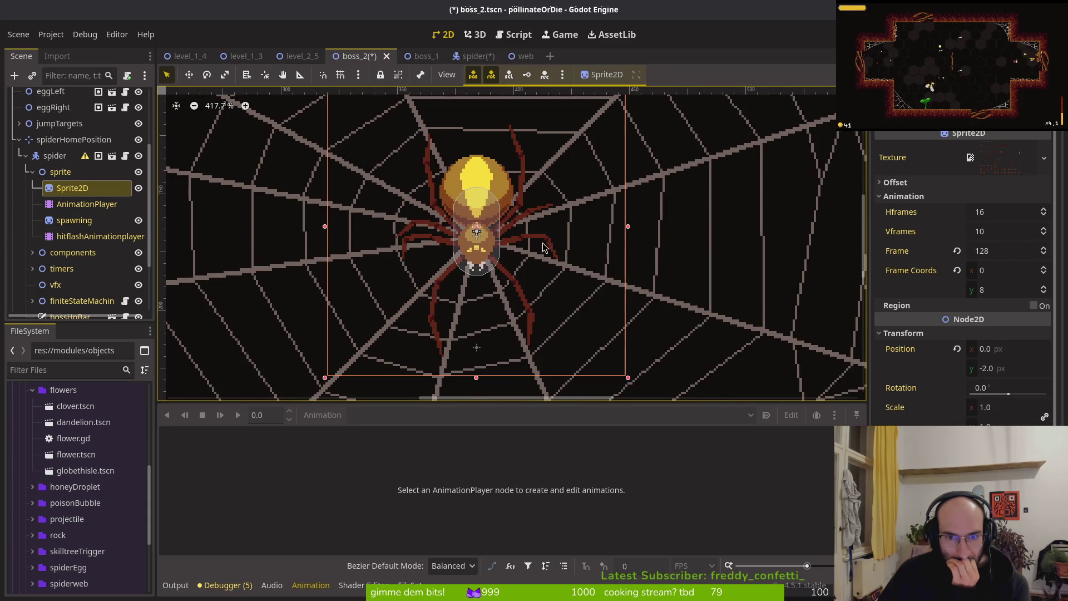
pyautogui.click(470, 60)
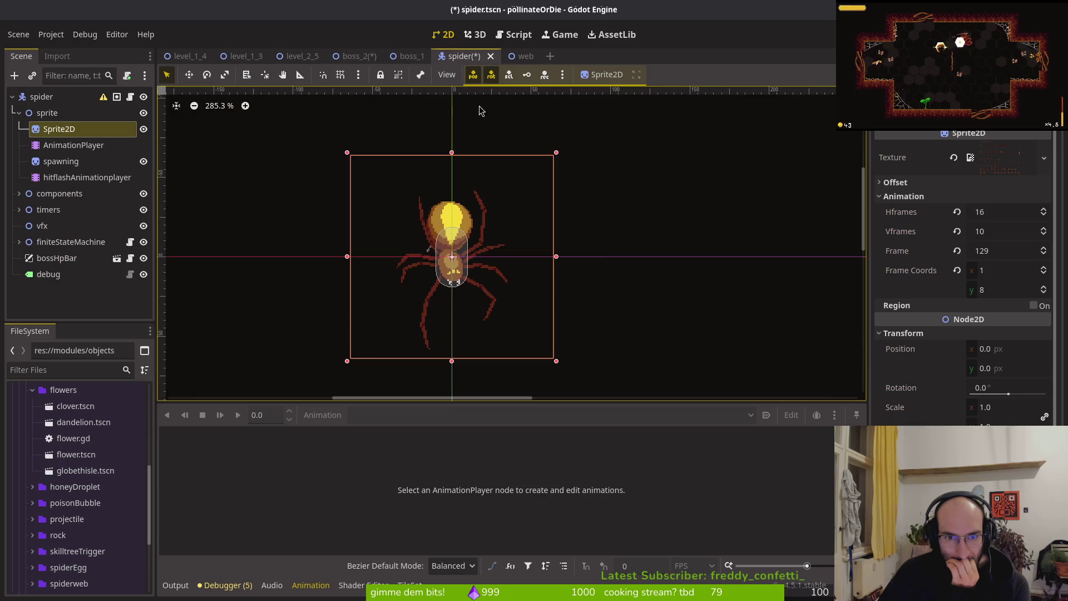
pyautogui.click(1041, 254)
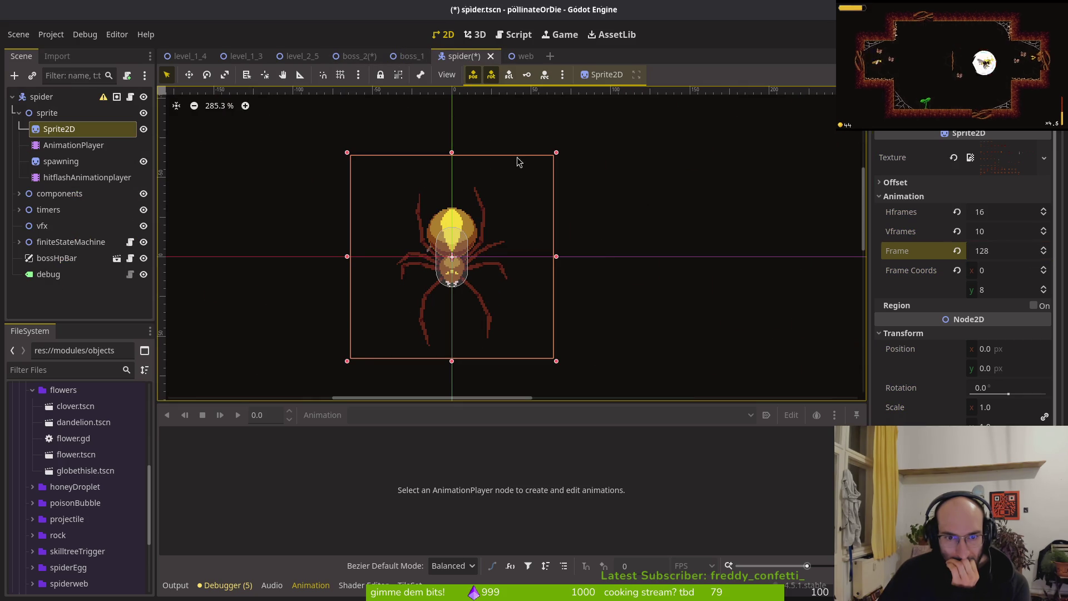
pyautogui.click(348, 64)
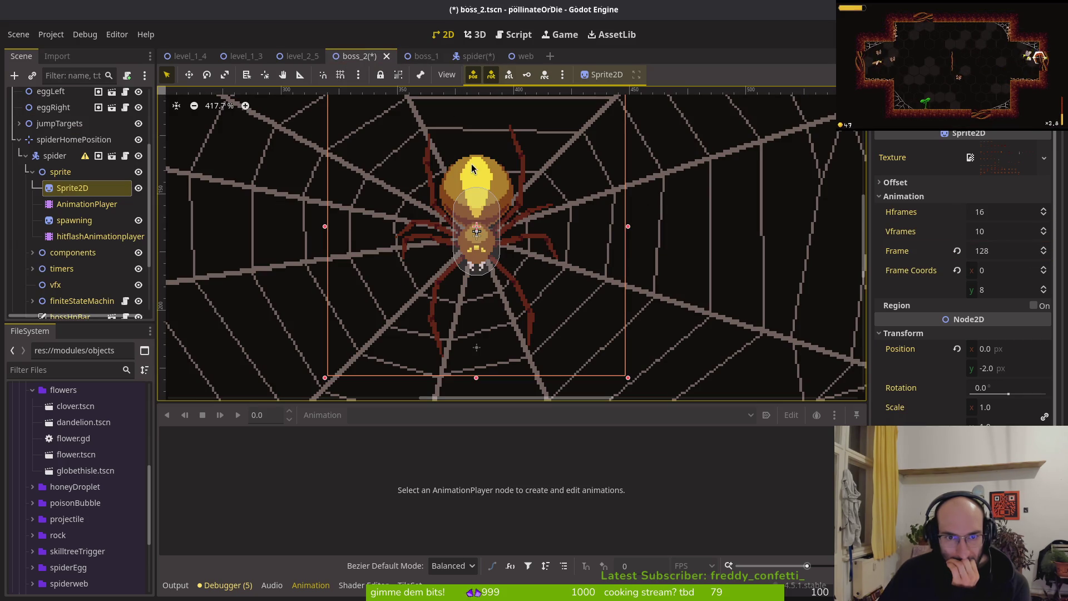
# Step: Revert the boss_2 sprite's y position from -2.0 to 0, save boss_2, and select the AnimationPlayer
pyautogui.click(957, 349)
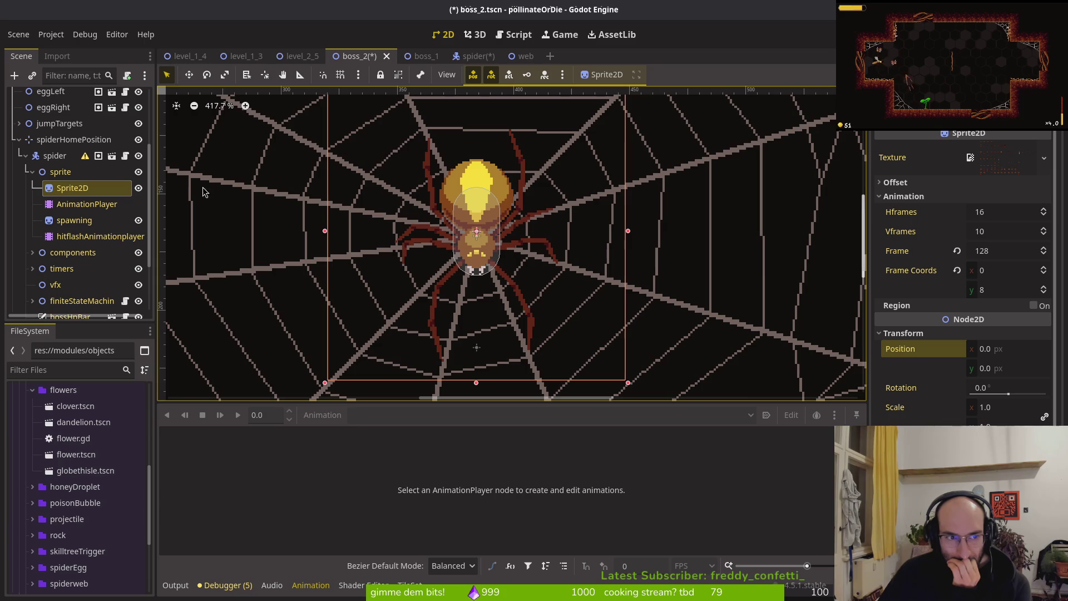
pyautogui.hotkey('ctrl', 's')
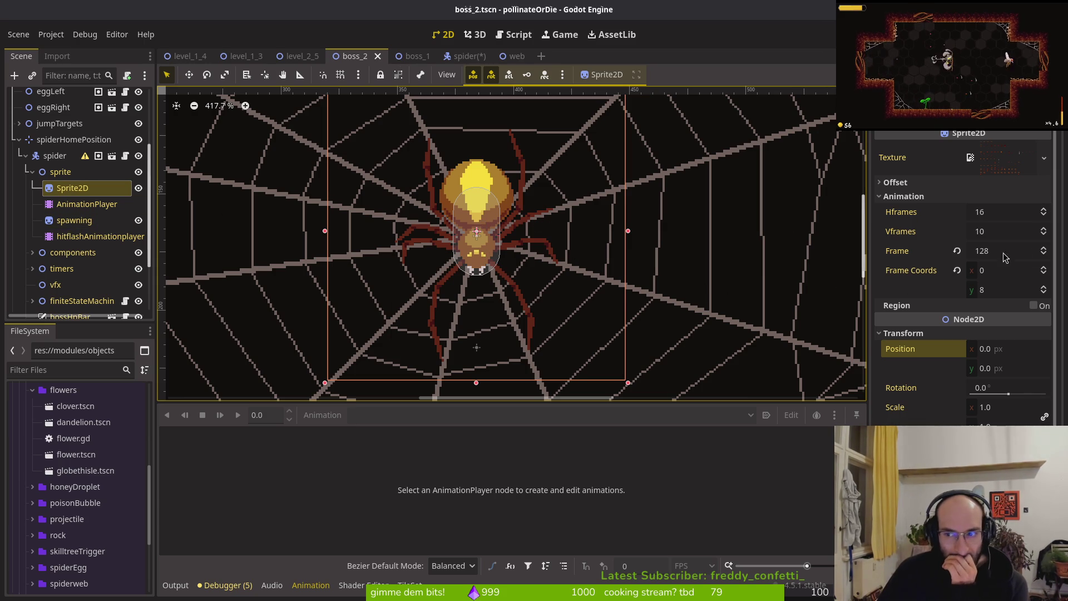
pyautogui.click(1044, 249)
pyautogui.click(1044, 253)
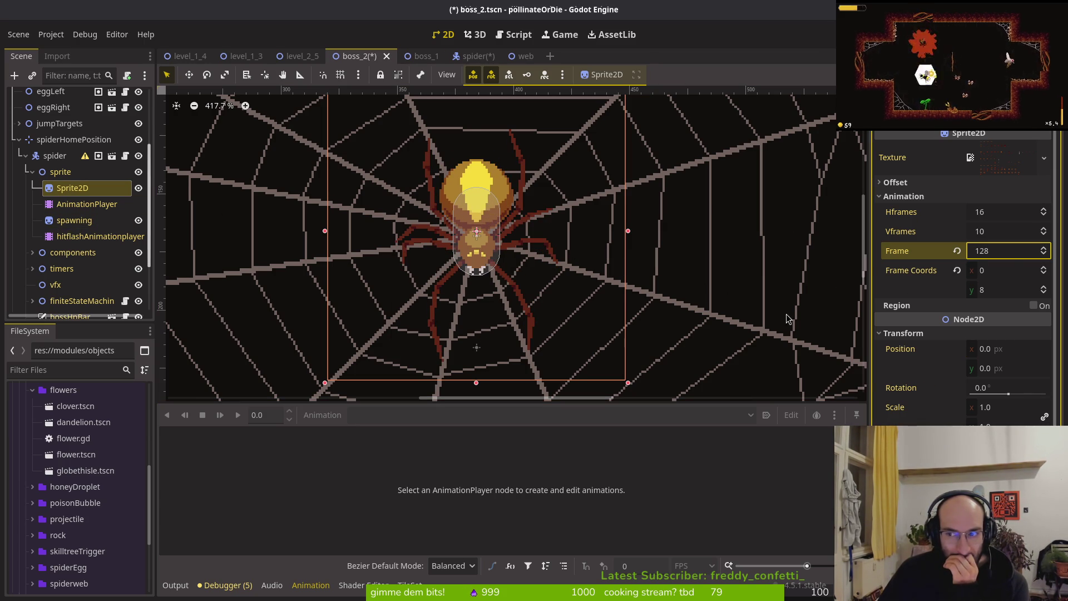
pyautogui.click(86, 204)
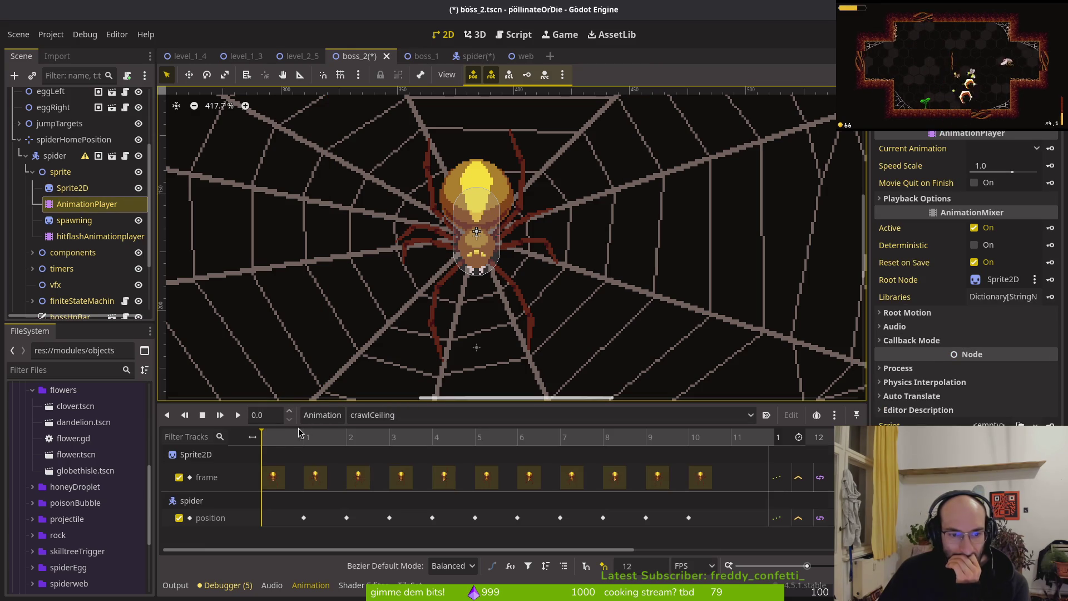
# Step: In boss_2, preview crawlCeiling at its second keyframe, then inspect RESET's frame_coords track
pyautogui.moveTo(304, 438)
pyautogui.mouseDown()
pyautogui.moveTo(251, 437)
pyautogui.moveTo(313, 431)
pyautogui.moveTo(305, 434)
pyautogui.mouseUp()
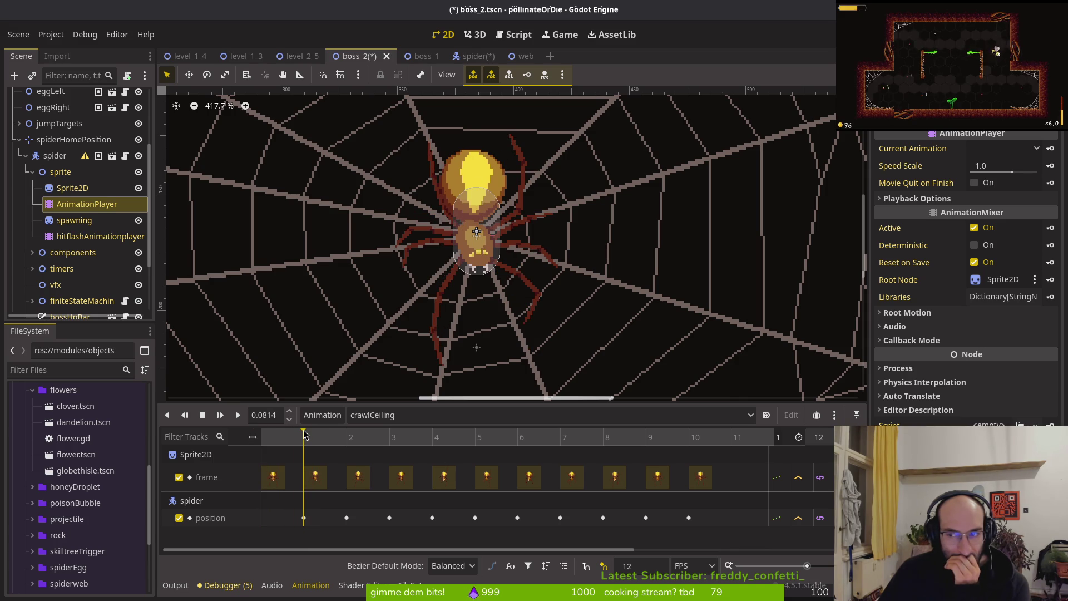
pyautogui.click(269, 515)
pyautogui.click(263, 436)
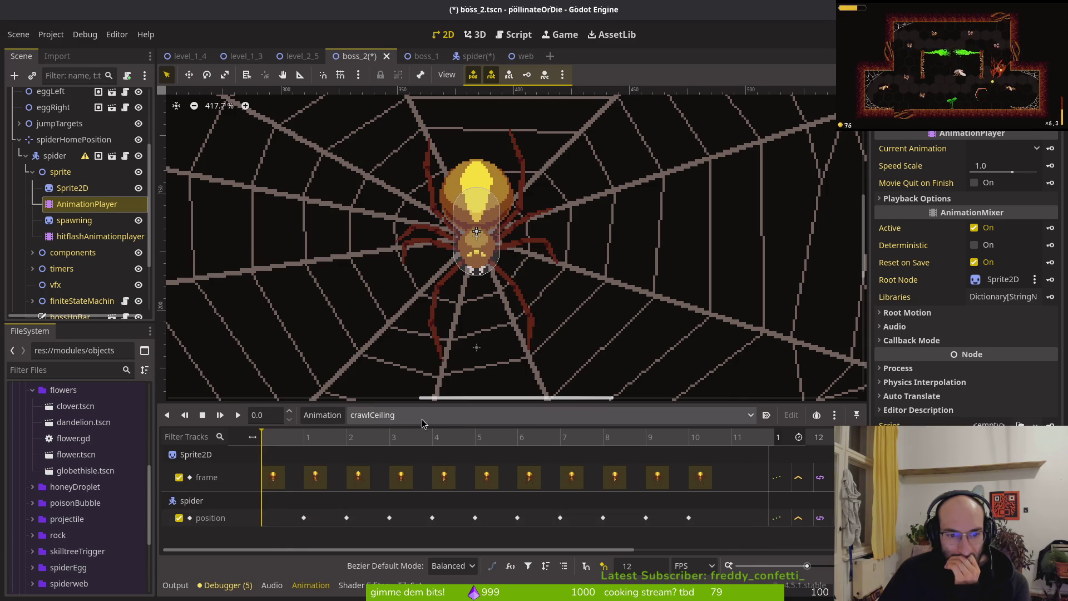
pyautogui.click(420, 417)
pyautogui.click(414, 328)
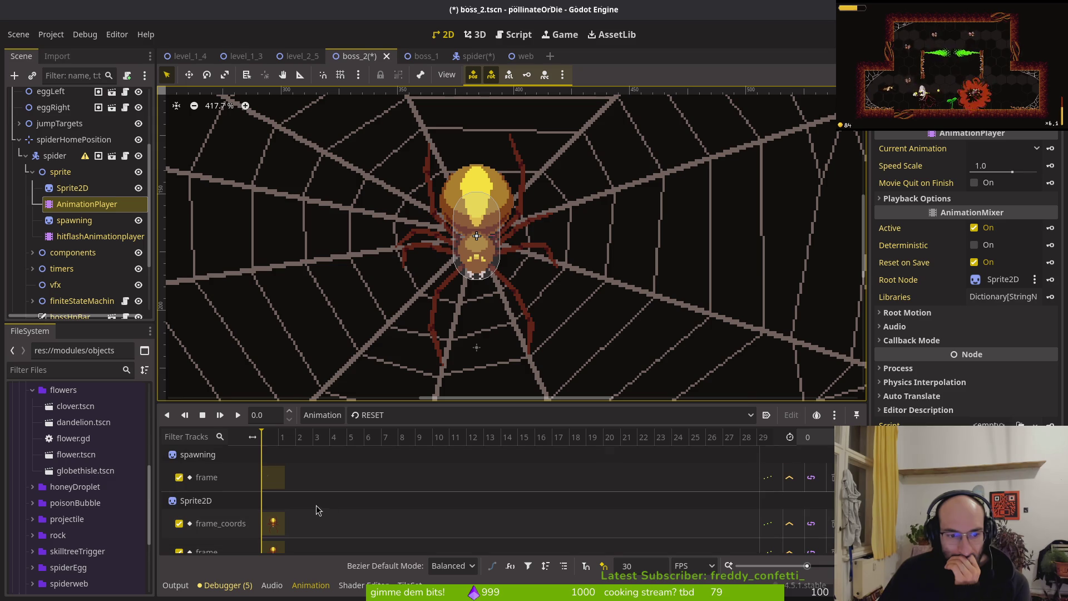
pyautogui.scroll(-1, 244, 501)
pyautogui.click(242, 506)
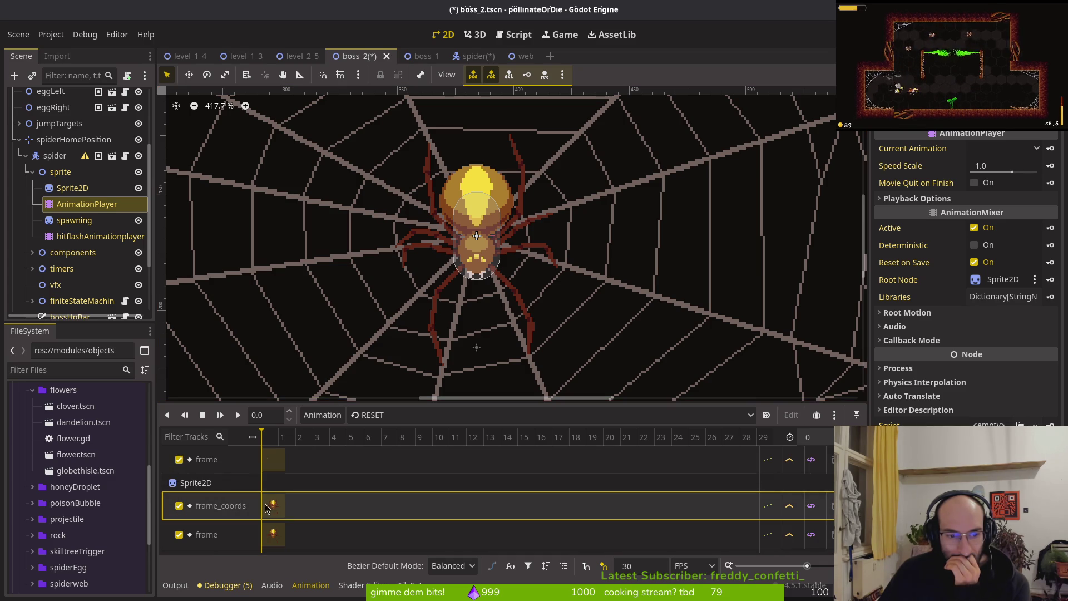
# Step: In spider.tscn, view RESET and crawlCeiling, then remove crawlCenter's Sprite2D frame_coords track
pyautogui.click(464, 56)
pyautogui.click(73, 145)
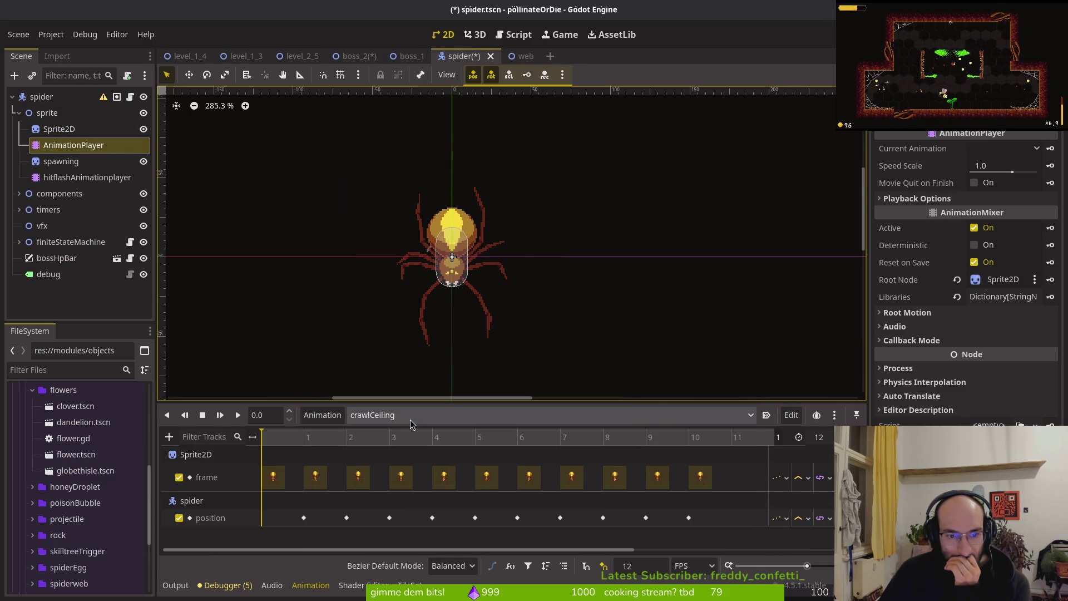
pyautogui.click(409, 416)
pyautogui.click(411, 329)
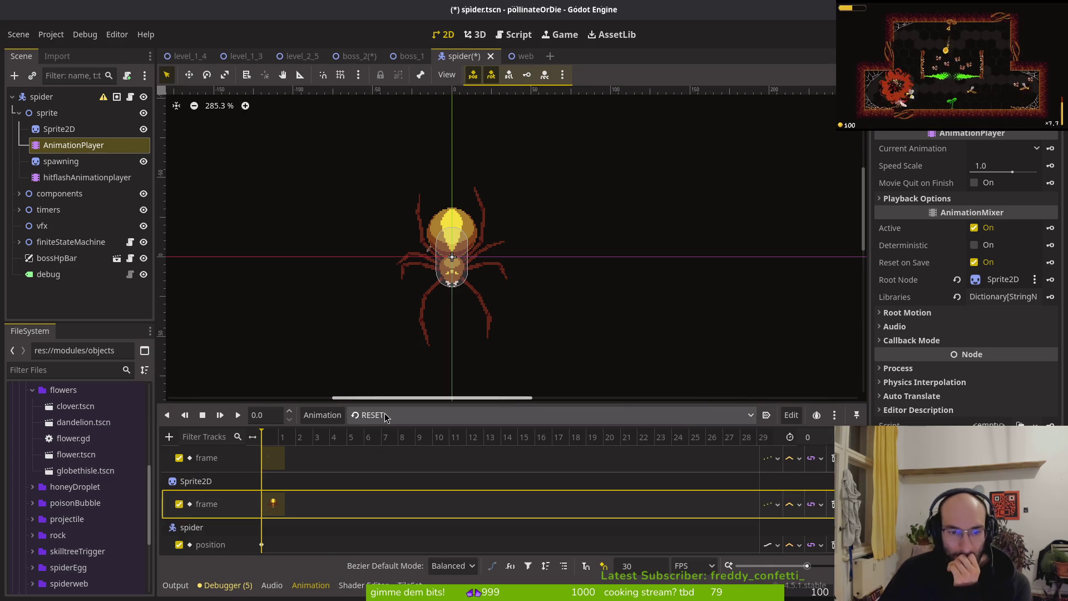
pyautogui.click(408, 415)
pyautogui.click(411, 342)
pyautogui.click(409, 415)
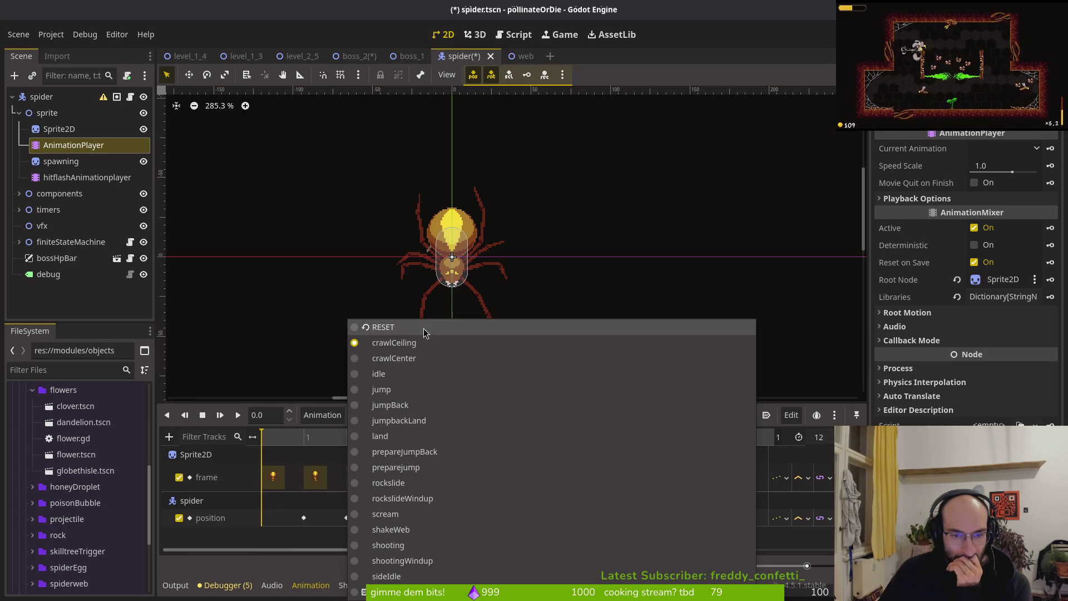
pyautogui.click(422, 357)
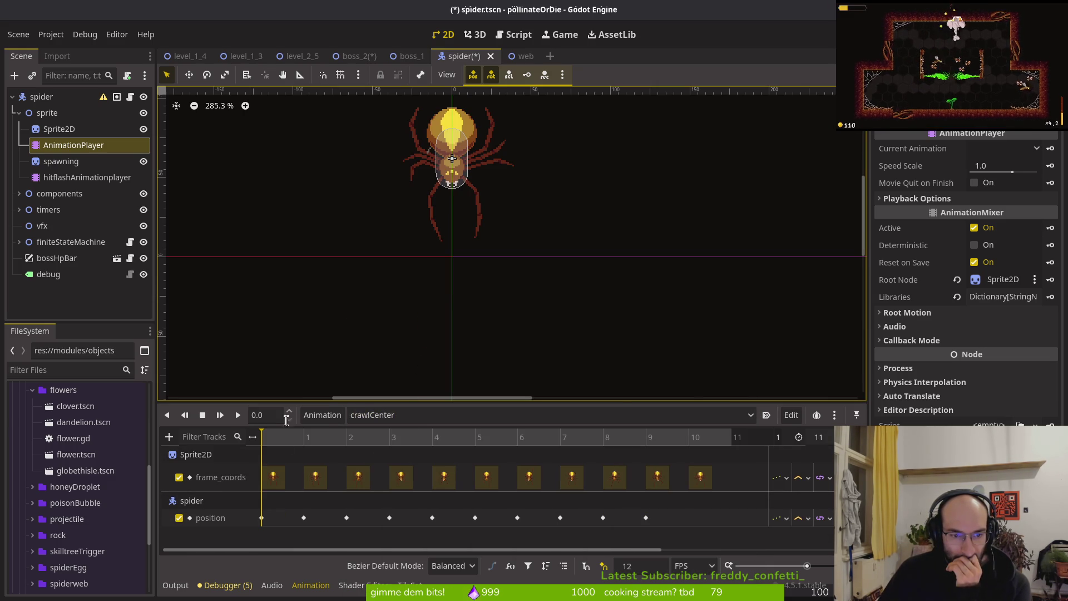
pyautogui.click(841, 477)
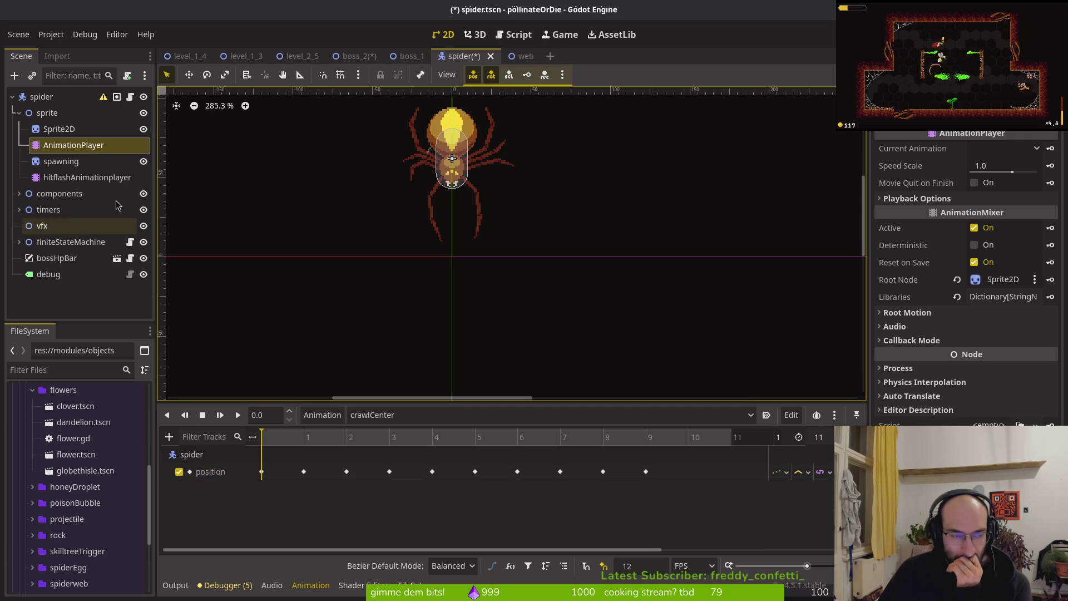
pyautogui.click(62, 133)
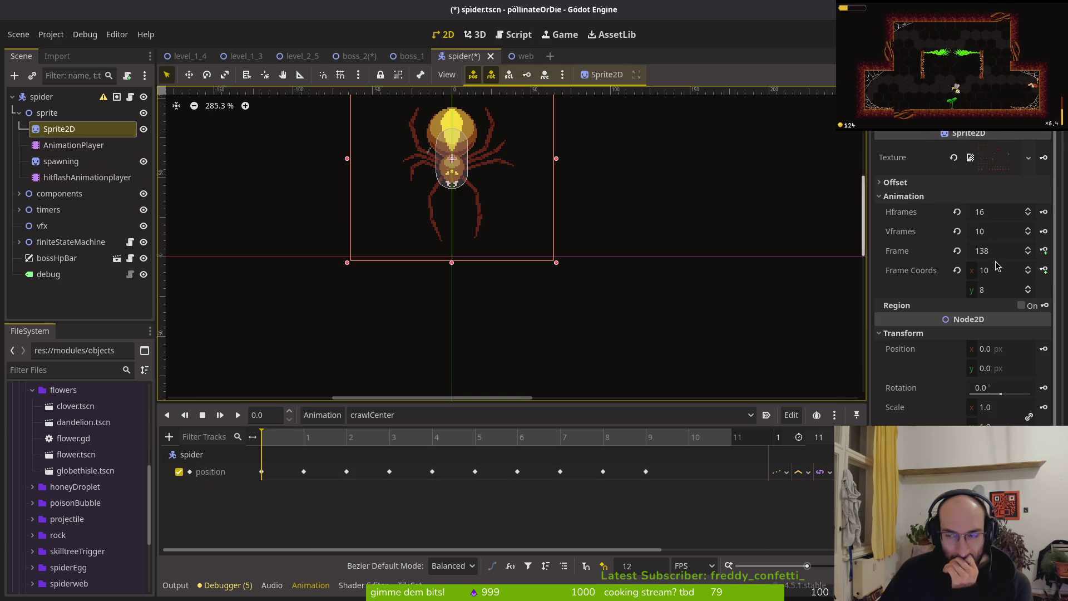
pyautogui.click(1029, 248)
pyautogui.click(1029, 248)
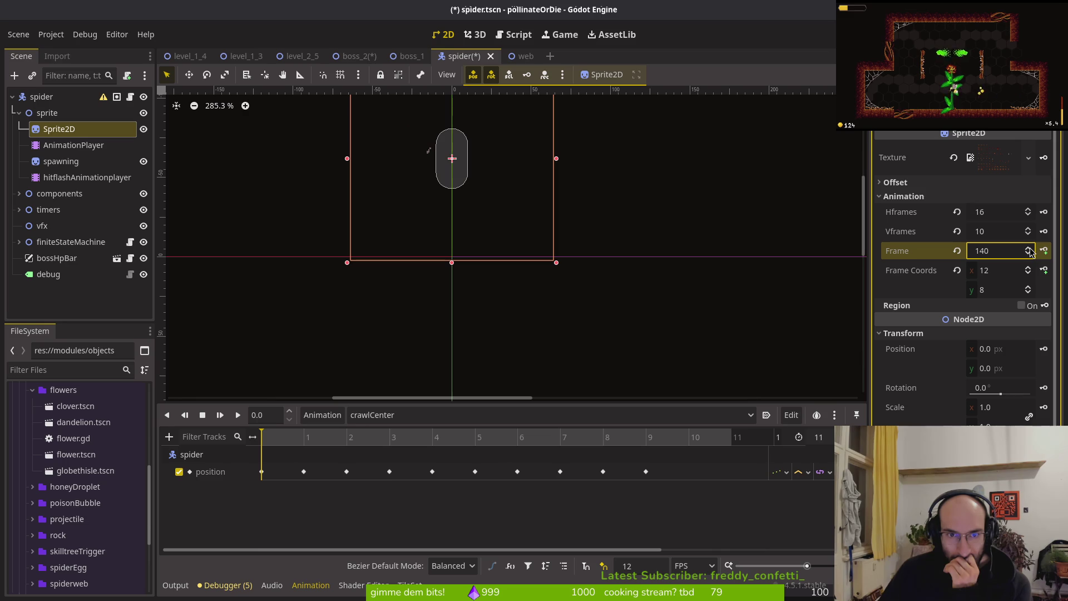
pyautogui.click(1028, 257)
pyautogui.click(1028, 257)
pyautogui.click(1028, 257)
pyautogui.click(1028, 257)
pyautogui.click(1028, 257)
pyautogui.click(1028, 257)
pyautogui.click(1027, 257)
pyautogui.click(1028, 257)
pyautogui.click(1027, 257)
pyautogui.click(1028, 257)
pyautogui.click(1028, 257)
pyautogui.click(1029, 253)
pyautogui.click(1028, 253)
pyautogui.click(1029, 253)
pyautogui.click(1028, 253)
pyautogui.click(1029, 253)
pyautogui.click(1029, 253)
pyautogui.click(1029, 252)
pyautogui.click(1028, 251)
pyautogui.click(1028, 254)
pyautogui.click(1028, 255)
pyautogui.click(1028, 255)
pyautogui.click(1028, 255)
pyautogui.click(1028, 256)
pyautogui.click(1028, 255)
pyautogui.click(1027, 256)
pyautogui.click(1028, 255)
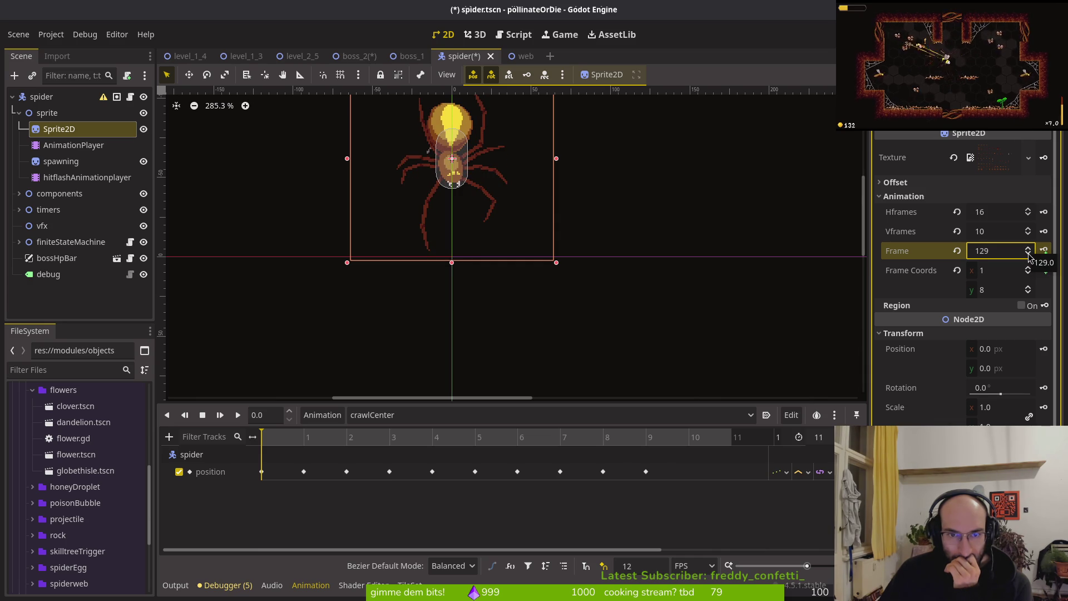
pyautogui.click(1029, 255)
pyautogui.click(1029, 249)
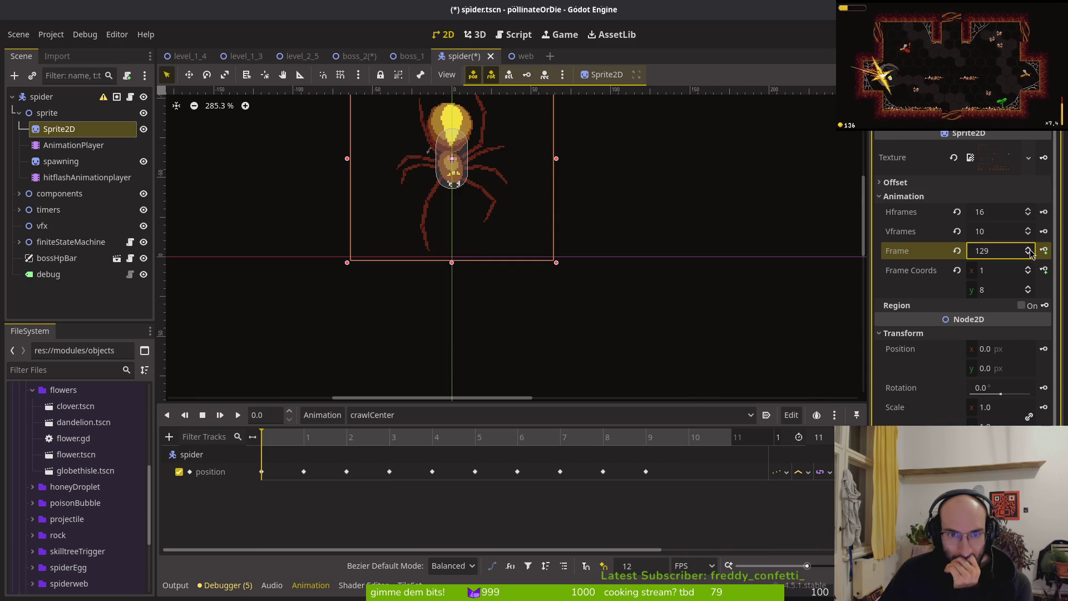
pyautogui.click(1028, 255)
pyautogui.scroll(8, 1029, 250)
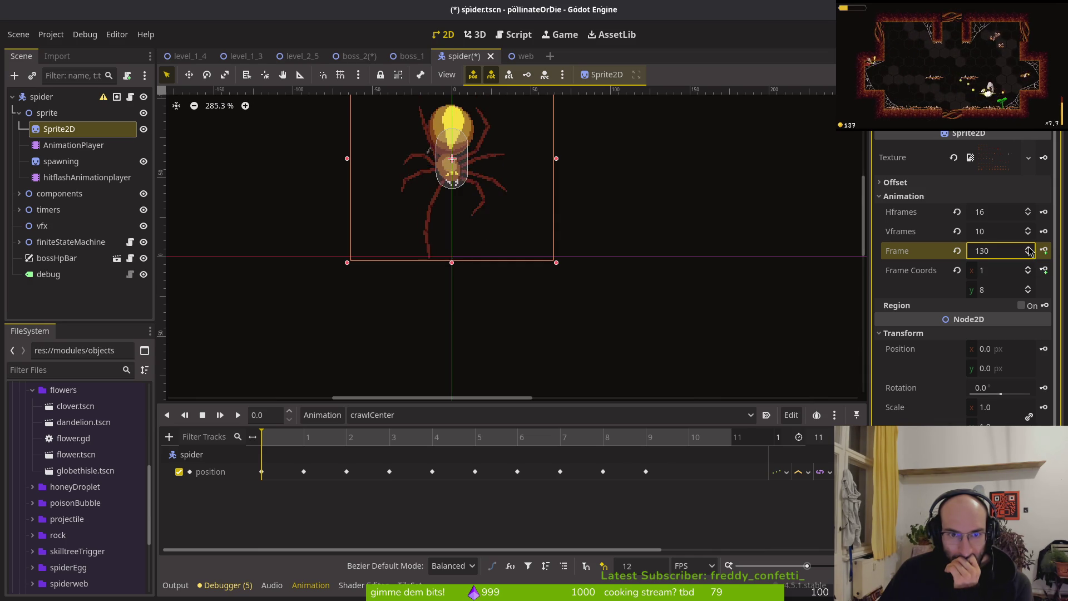
pyautogui.scroll(2, 1029, 251)
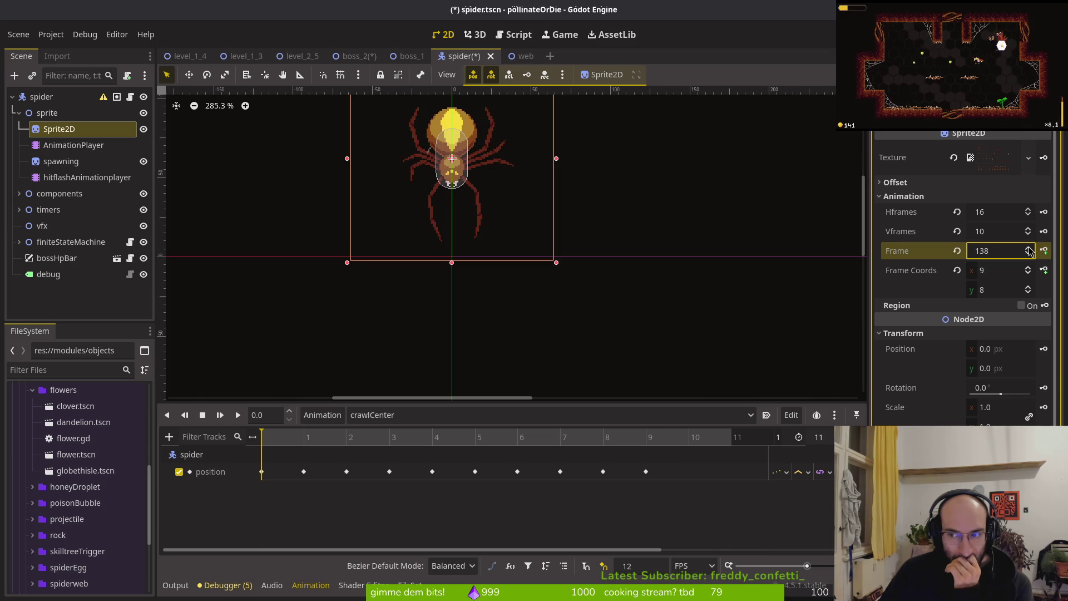
pyautogui.scroll(1, 1030, 250)
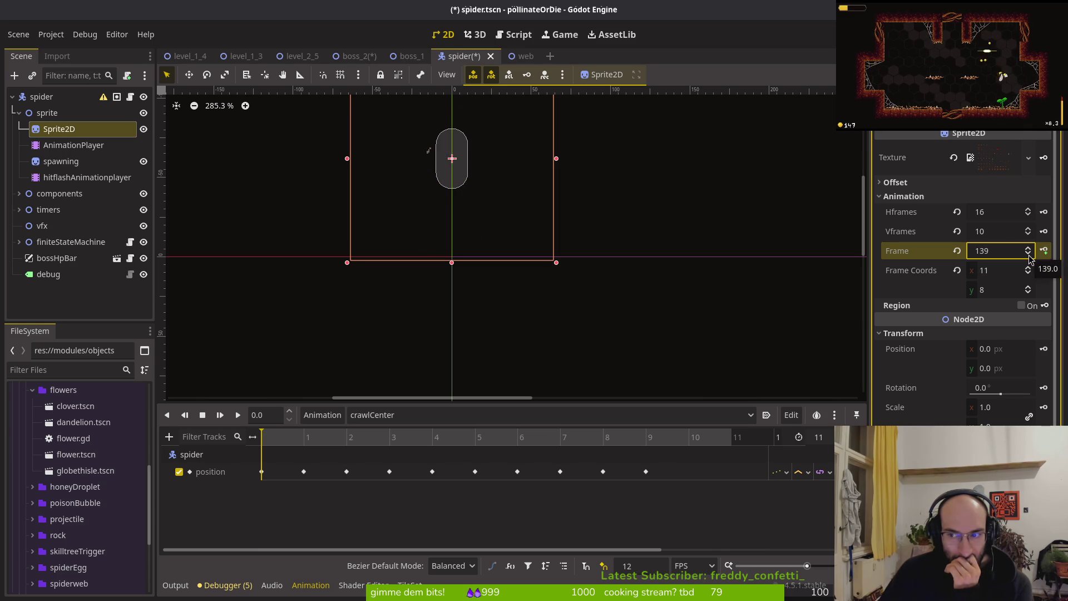
pyautogui.scroll(-1, 1029, 259)
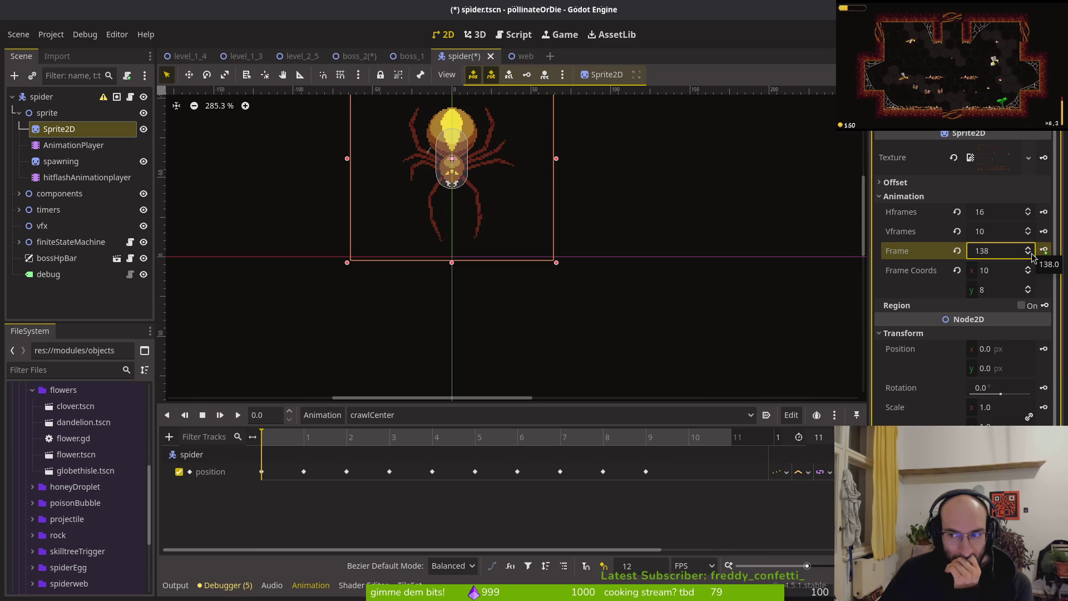
pyautogui.click(1044, 251)
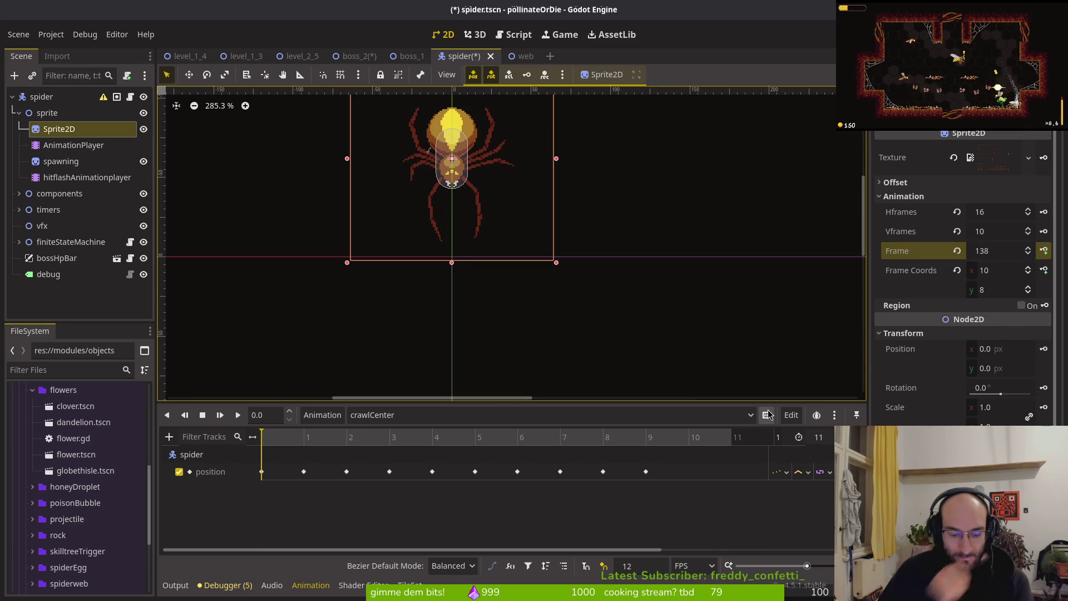
pyautogui.hotkey('ctrl', 'z')
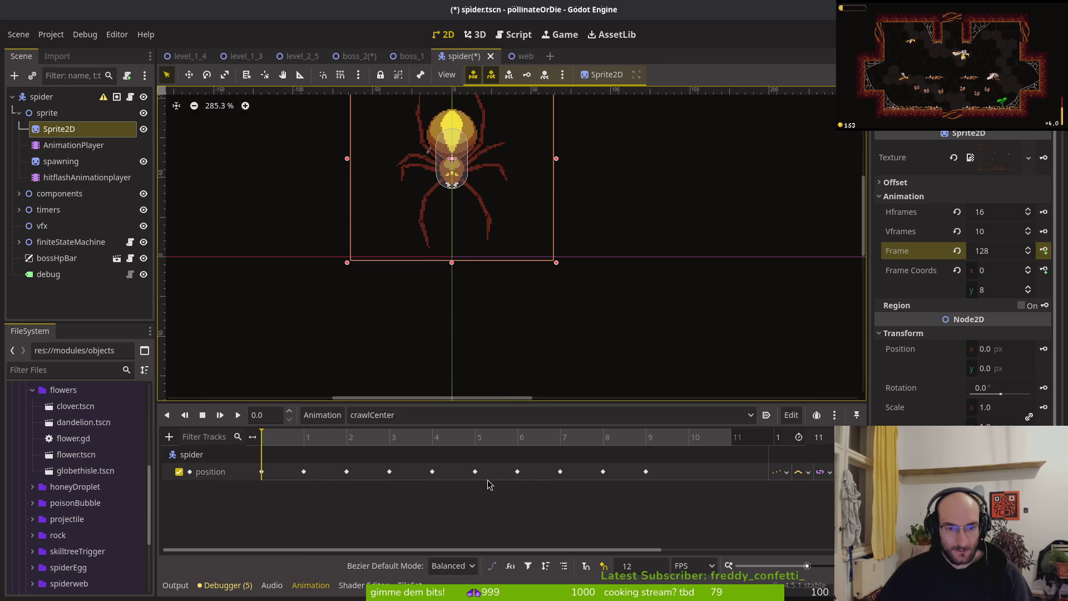
pyautogui.hotkey('ctrl', 'z')
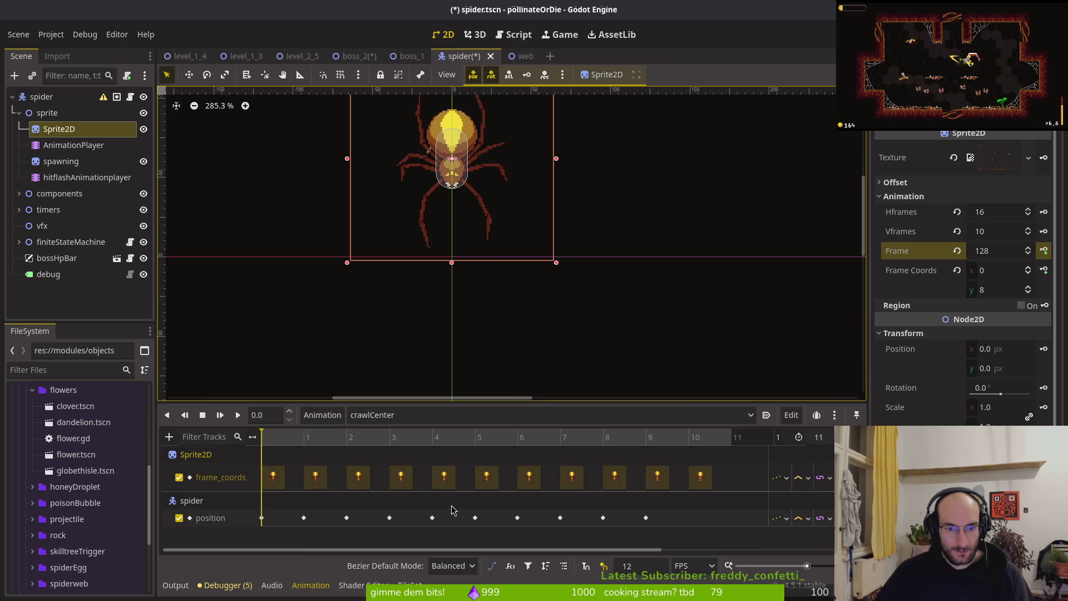
pyautogui.click(273, 478)
pyautogui.click(649, 306)
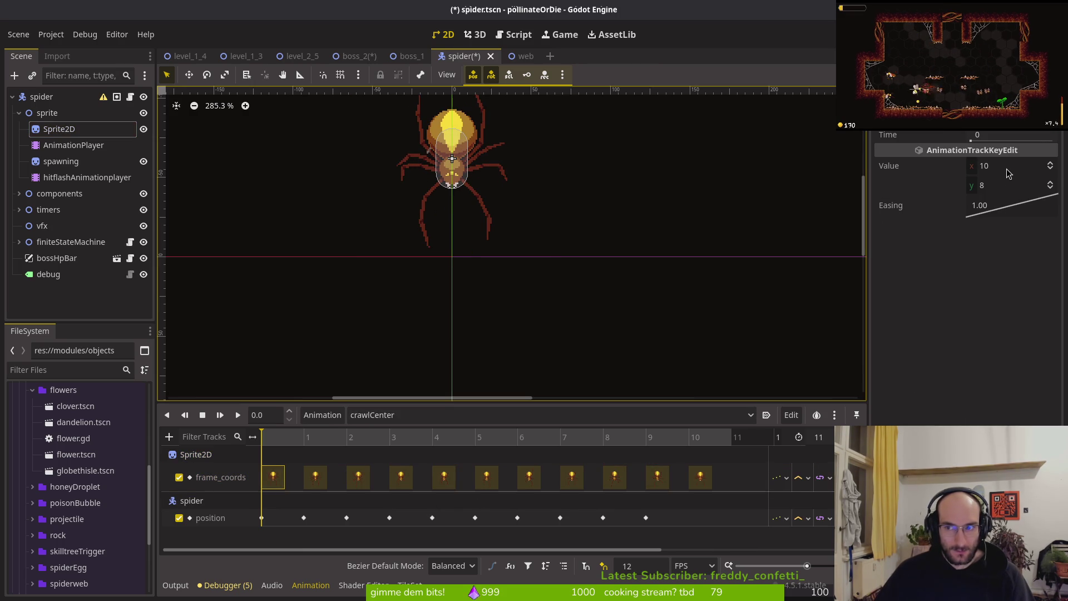
pyautogui.moveTo(271, 442); pyautogui.dragTo(310, 443)
pyautogui.click(316, 478)
pyautogui.click(356, 480)
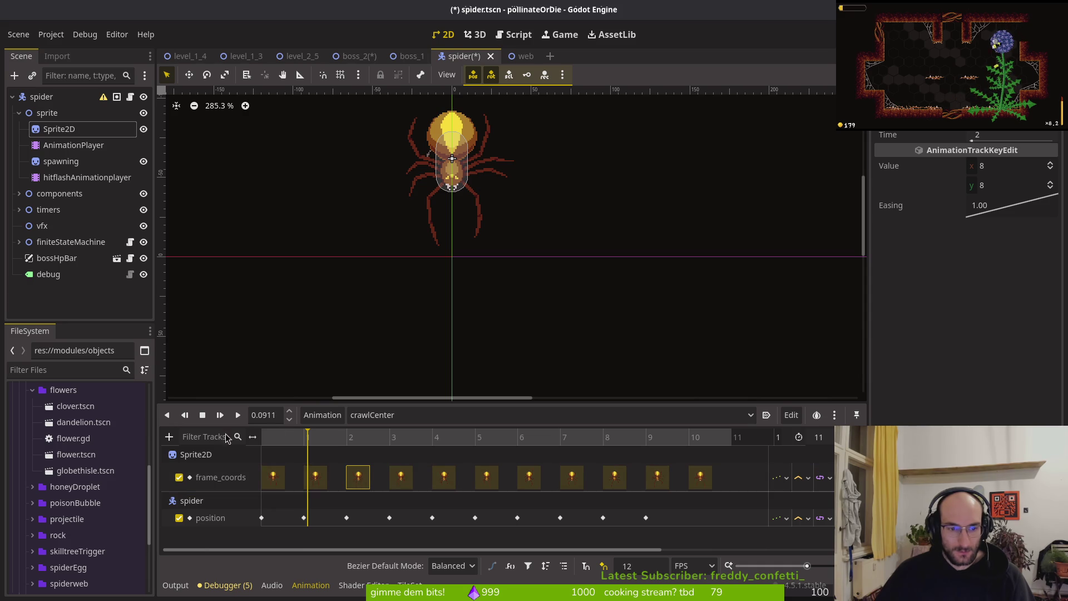
pyautogui.moveTo(259, 450); pyautogui.dragTo(260, 451)
pyautogui.click(216, 477)
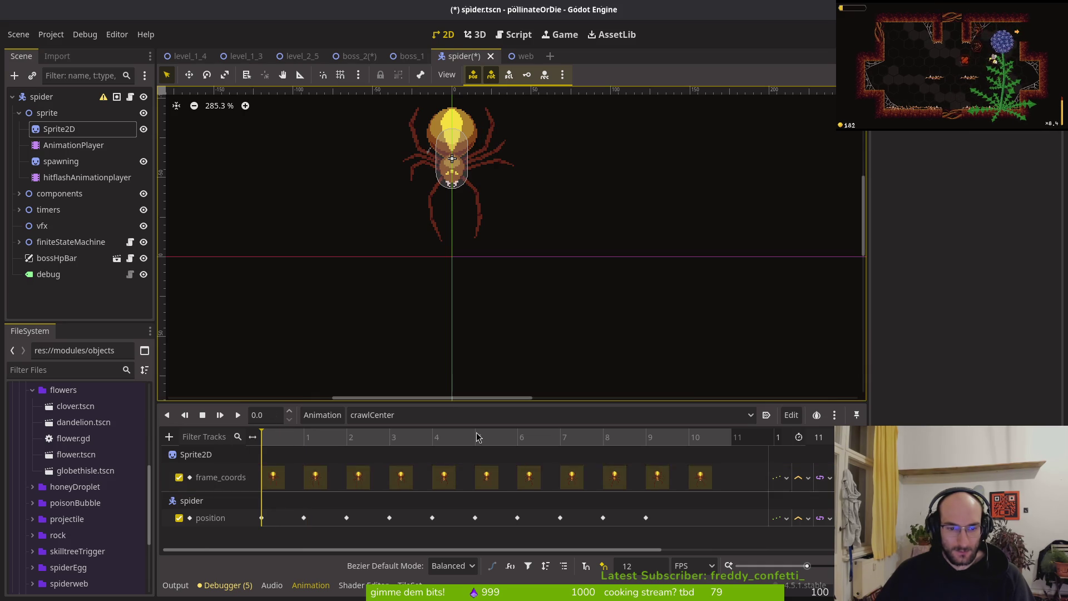
pyautogui.press('Delete')
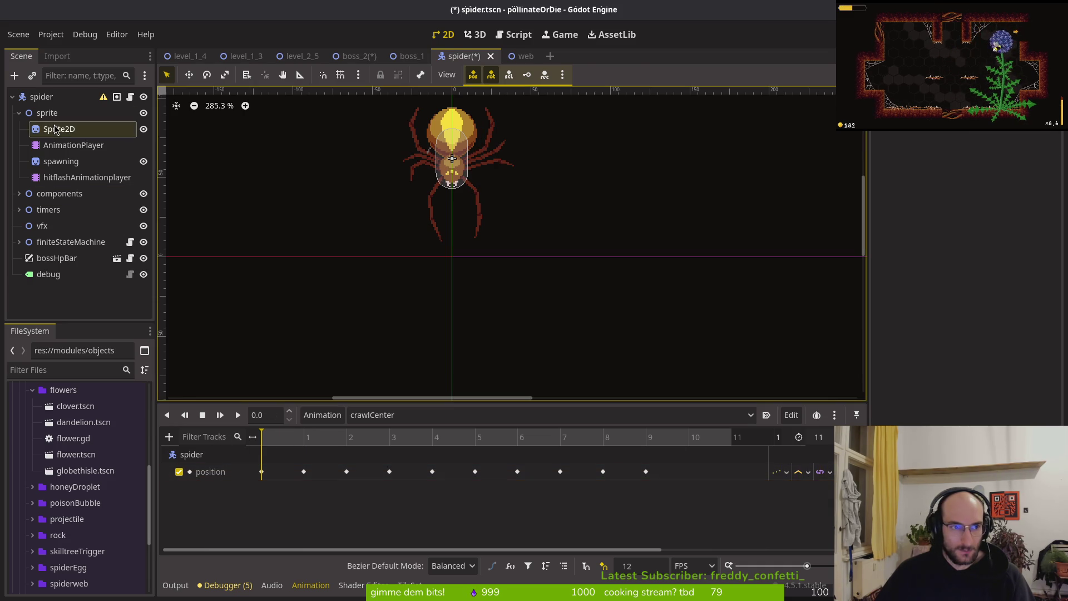
pyautogui.click(59, 129)
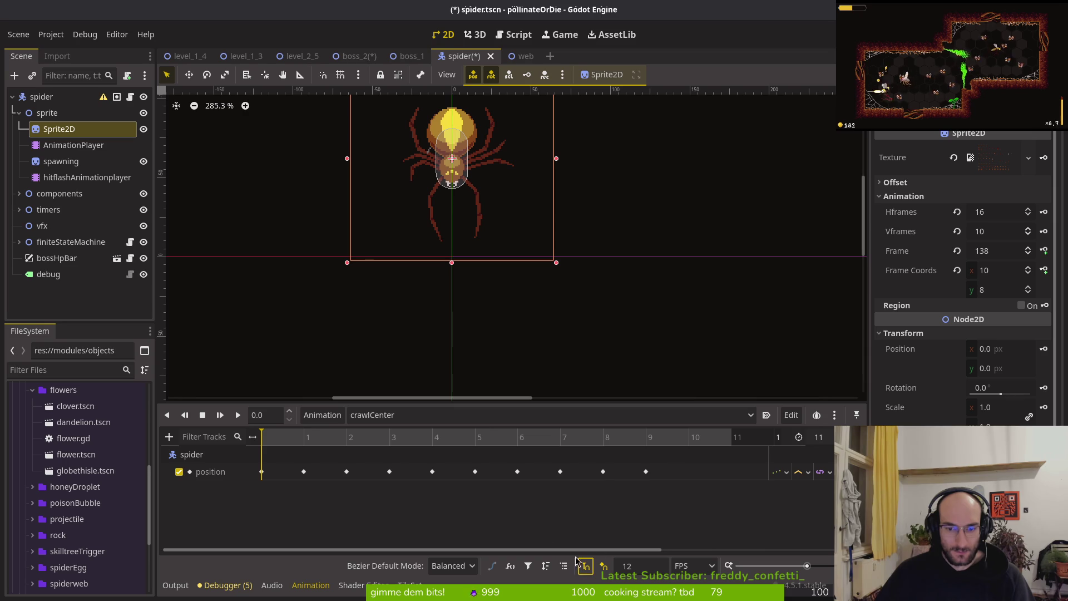
# Step: Create a Sprite2D frame track in crawlCenter and key frame 137 at the opening steps
pyautogui.click(1044, 251)
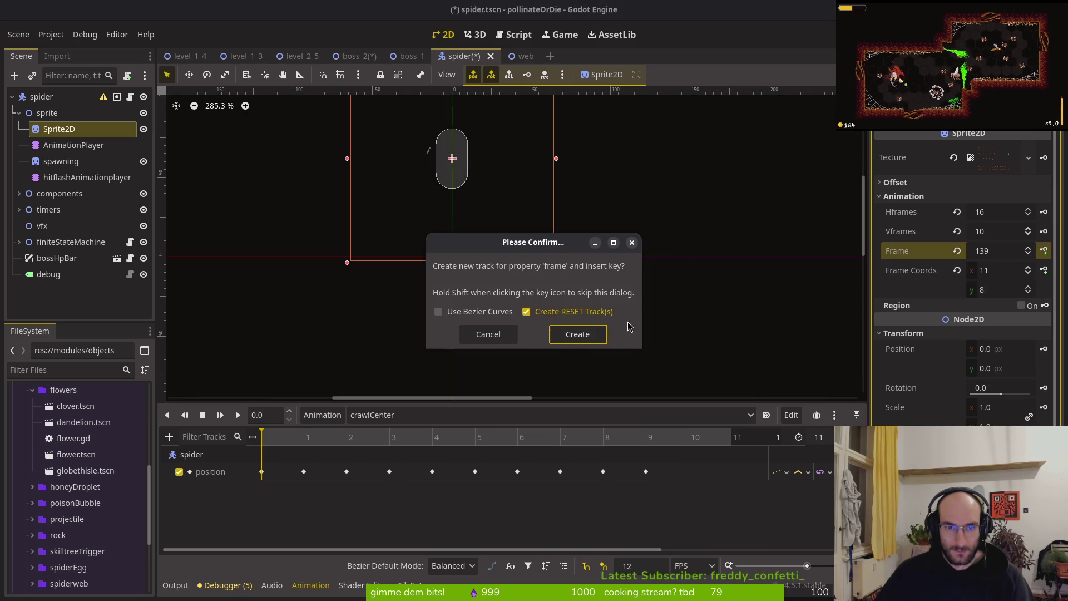
pyautogui.click(572, 335)
pyautogui.click(1027, 274)
pyautogui.click(1027, 274)
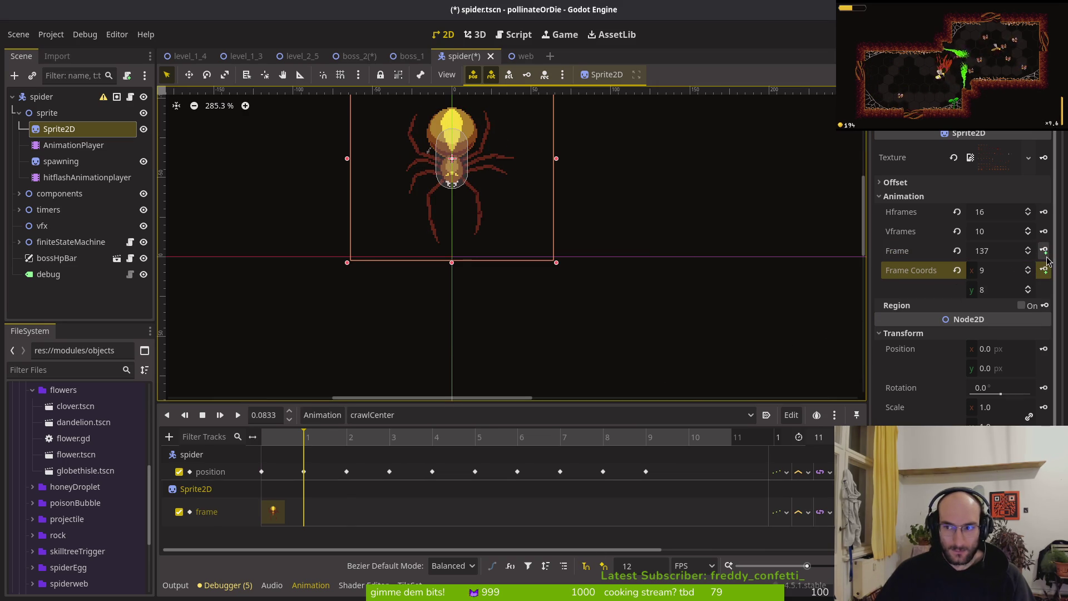
pyautogui.click(1045, 252)
pyautogui.click(1027, 274)
pyautogui.click(1042, 271)
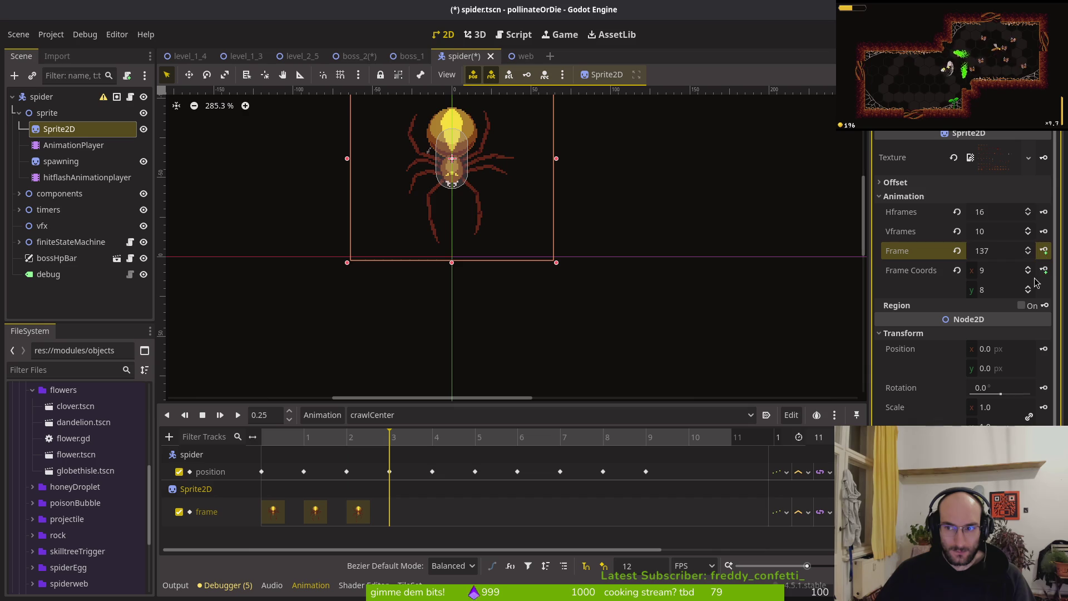
# Step: Key descending crawl frames 135, 133 and 131 at successive timeline steps
pyautogui.click(1027, 274)
pyautogui.click(1043, 271)
pyautogui.click(1028, 274)
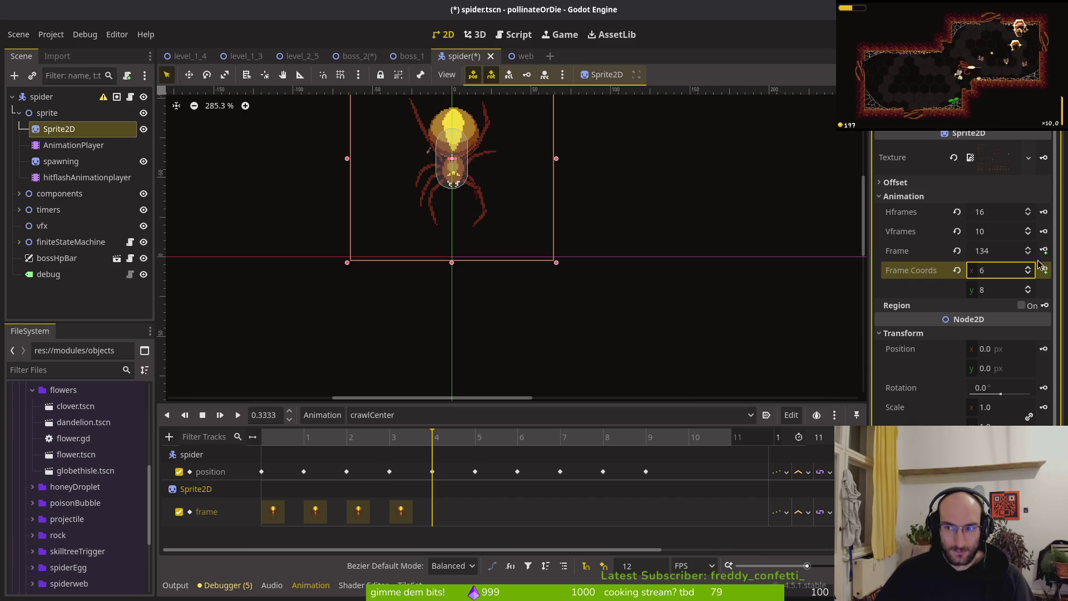
pyautogui.click(1043, 271)
pyautogui.click(1027, 274)
pyautogui.click(1044, 271)
pyautogui.click(1028, 273)
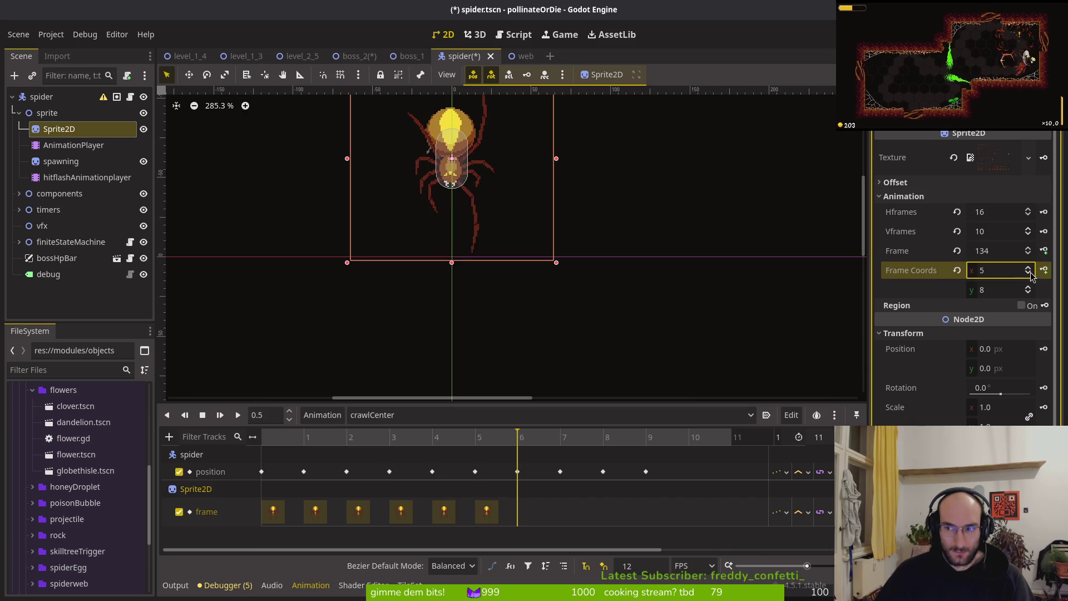
pyautogui.click(1044, 270)
pyautogui.click(1044, 270)
pyautogui.click(1044, 250)
pyautogui.click(1044, 270)
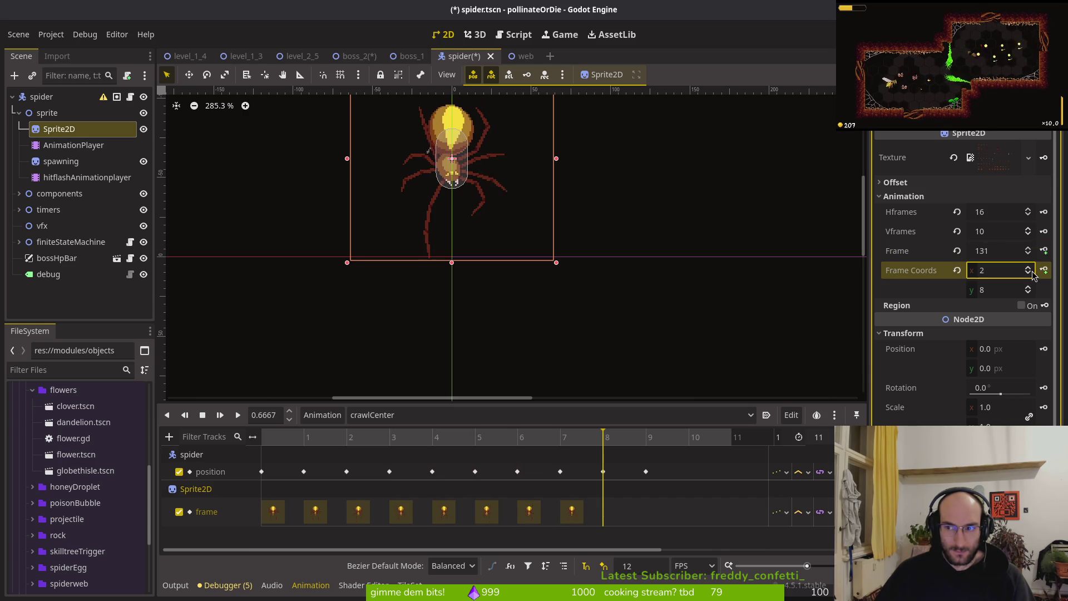
pyautogui.click(1045, 251)
# Step: Key sprite frame 129 at frames 9 and 10, save the spider scene, and play it
pyautogui.doubleClick(1028, 274)
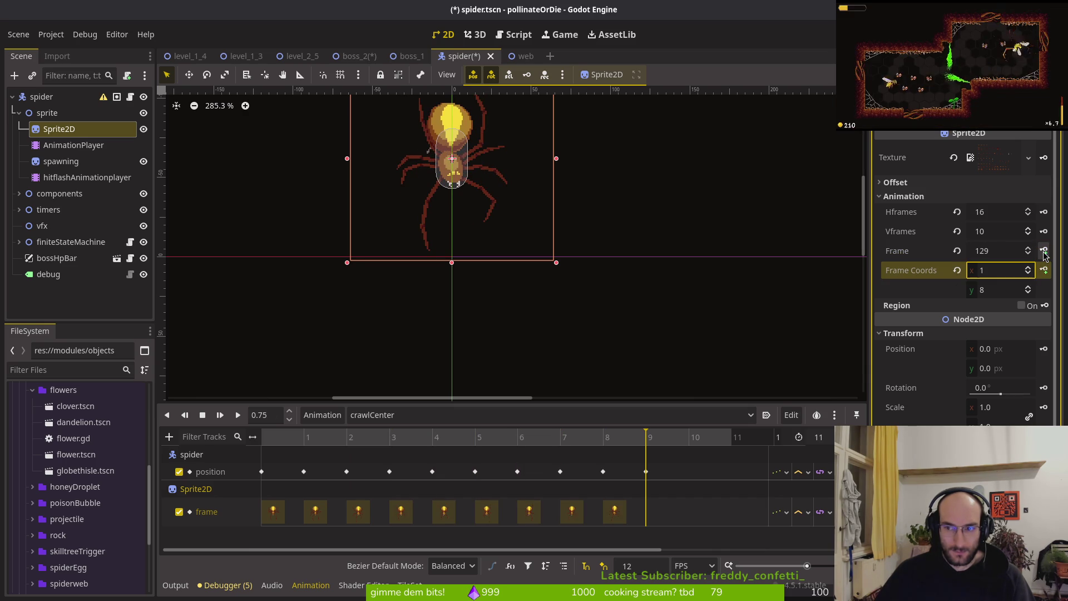
pyautogui.click(1044, 252)
pyautogui.click(1028, 274)
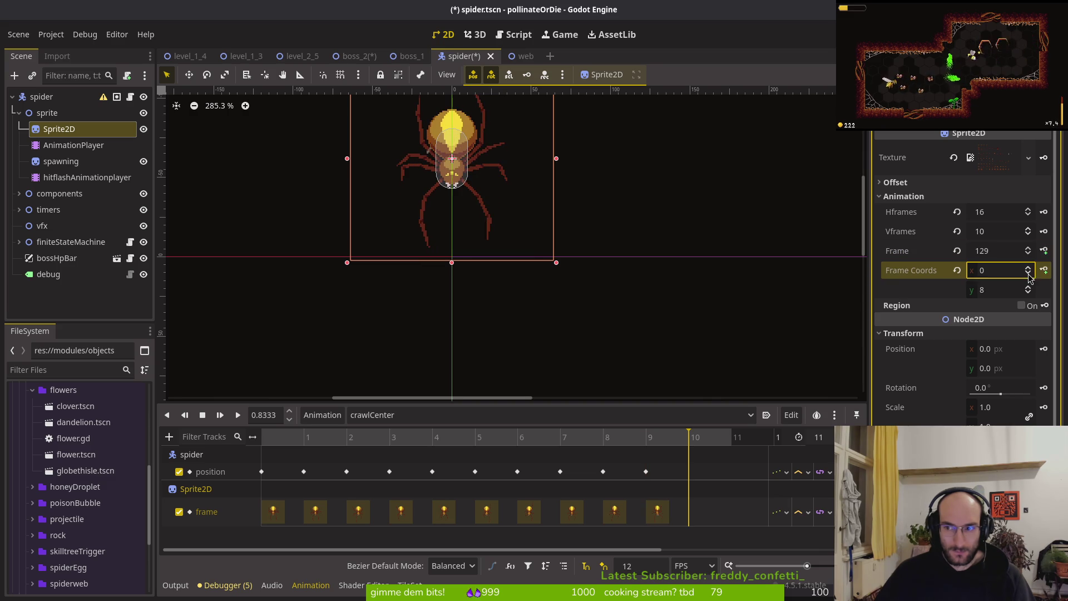
pyautogui.click(1044, 251)
pyautogui.hotkey('ctrl', 's')
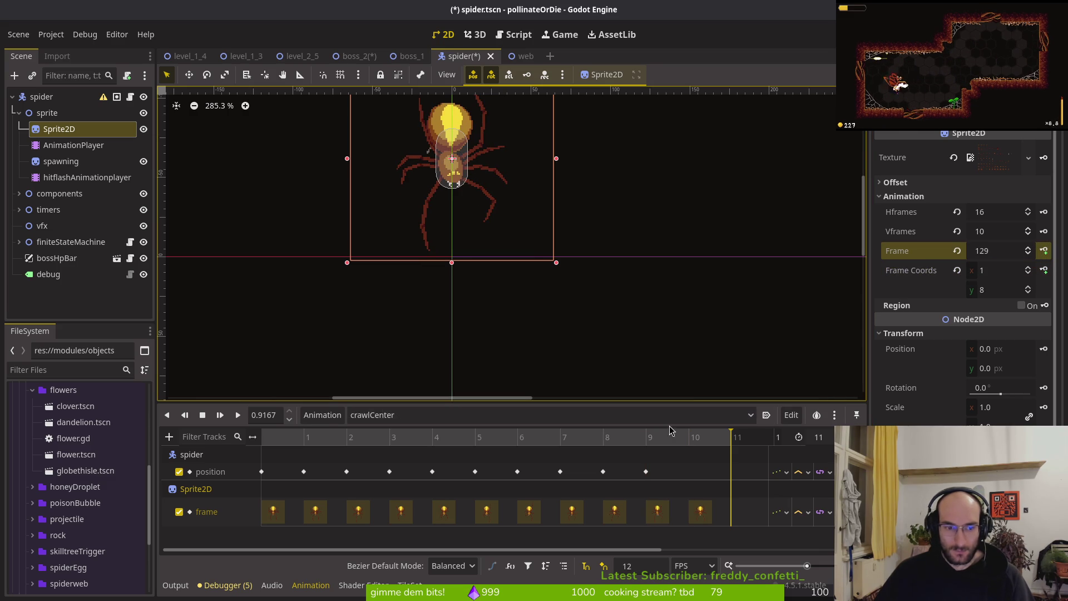
pyautogui.hotkey('shift', 'd')
# Step: Stop playback, inspect the position key at frame 9, and select crawlCeiling in the spider scene
pyautogui.click(262, 471)
pyautogui.moveTo(285, 459)
pyautogui.mouseDown()
pyautogui.moveTo(472, 461)
pyautogui.moveTo(567, 500)
pyautogui.moveTo(706, 520)
pyautogui.moveTo(645, 477)
pyautogui.mouseUp()
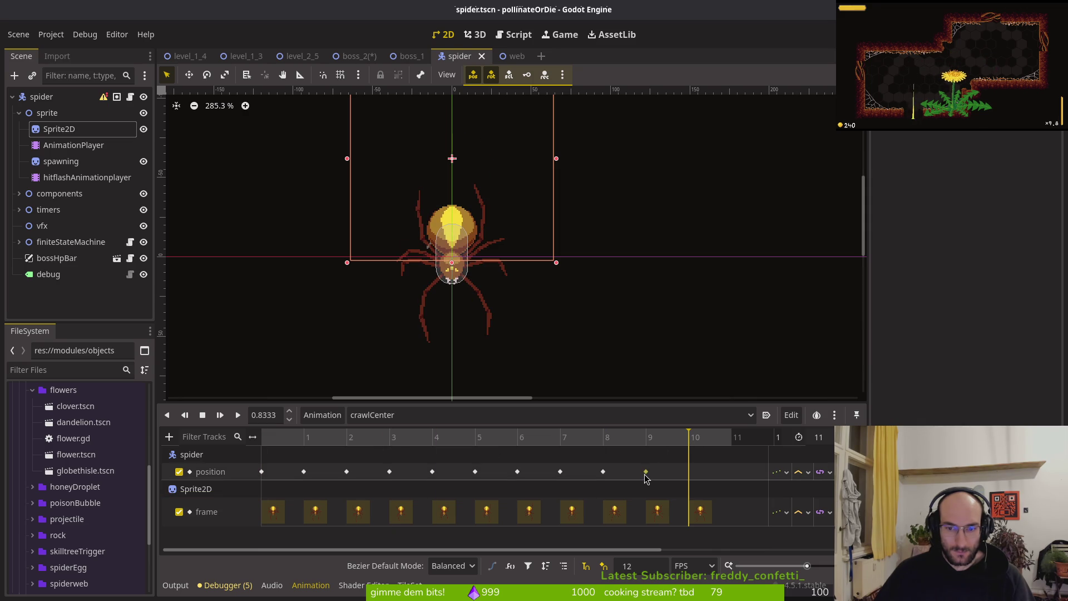
pyautogui.click(645, 474)
pyautogui.click(203, 415)
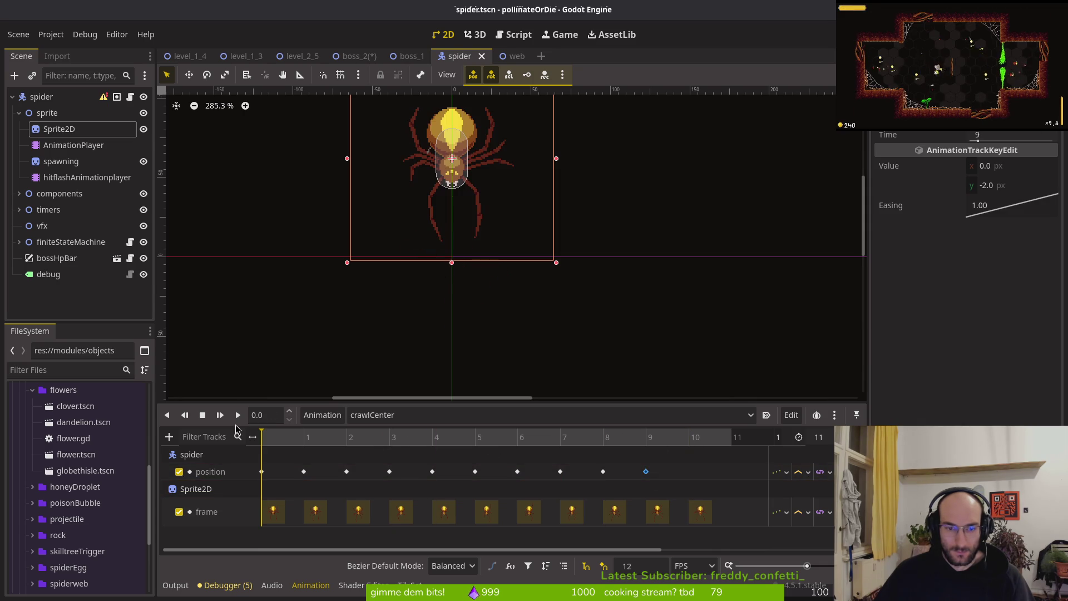
pyautogui.click(409, 413)
pyautogui.click(404, 343)
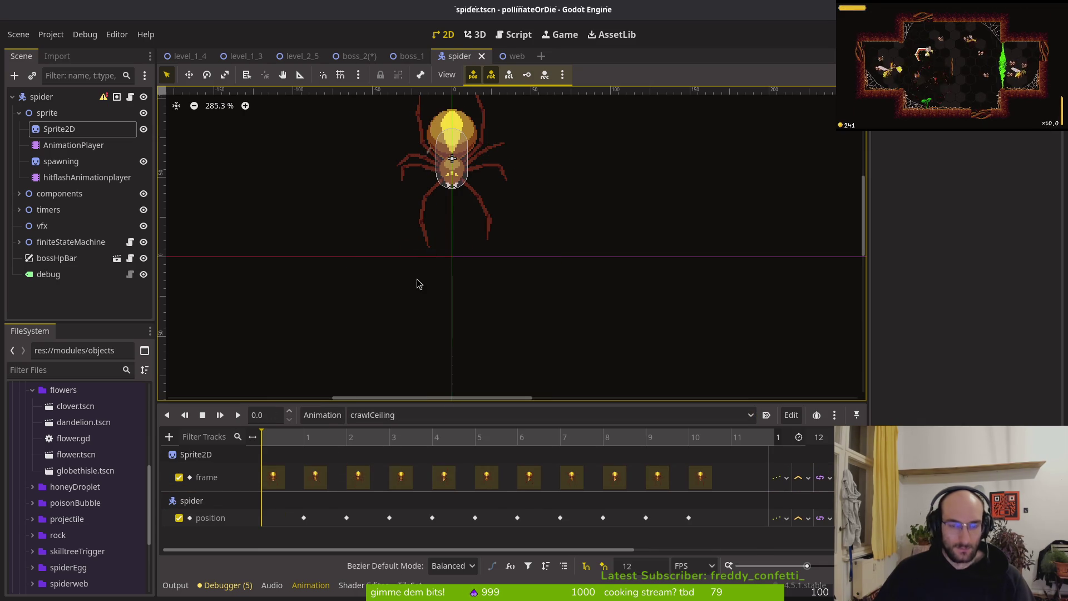
# Step: In boss_2, load the crawlCeiling animation and inspect its position key at frame 1
pyautogui.click(356, 56)
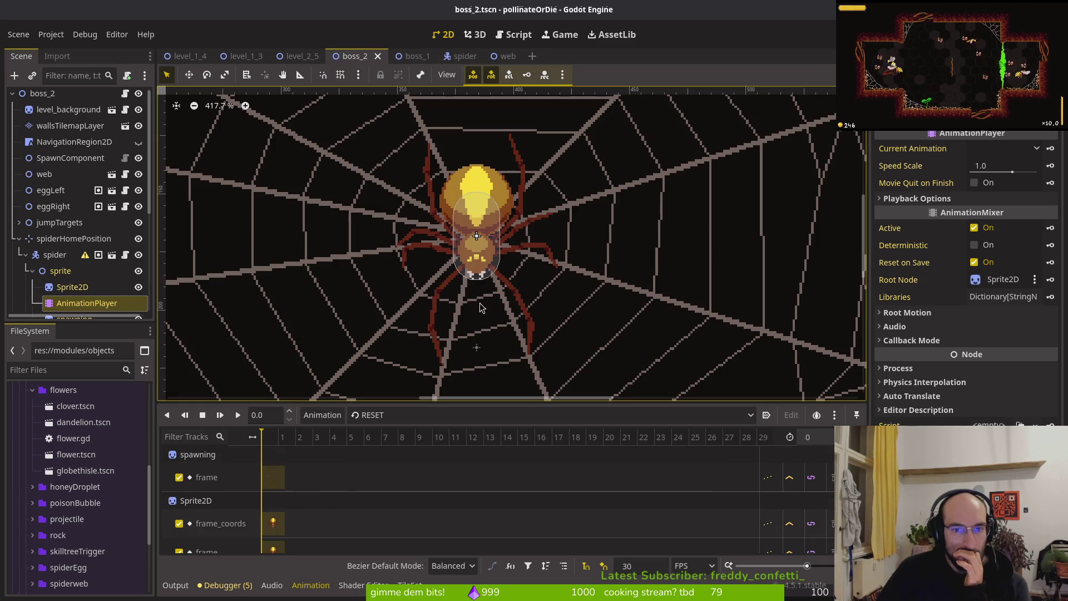
pyautogui.click(383, 414)
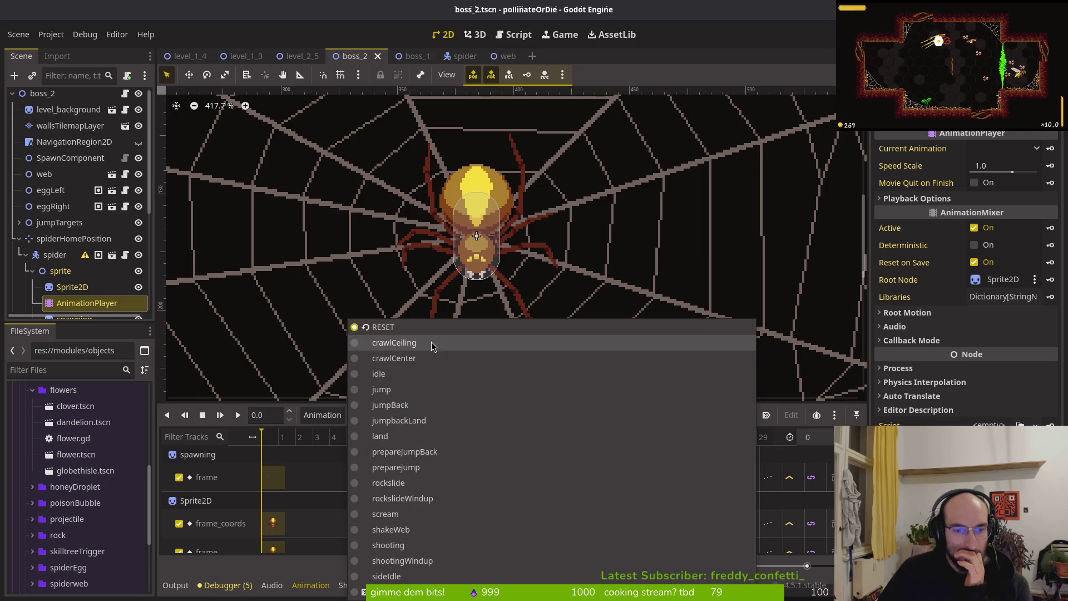
pyautogui.click(431, 343)
pyautogui.moveTo(273, 440)
pyautogui.mouseDown()
pyautogui.moveTo(303, 442)
pyautogui.moveTo(263, 451)
pyautogui.moveTo(303, 445)
pyautogui.mouseUp()
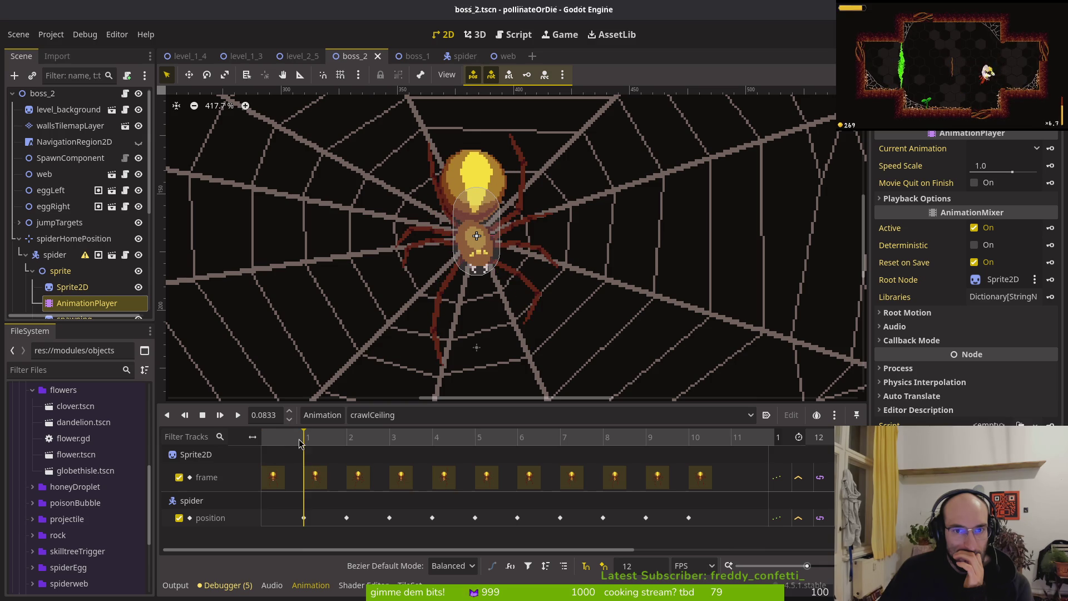
pyautogui.click(305, 518)
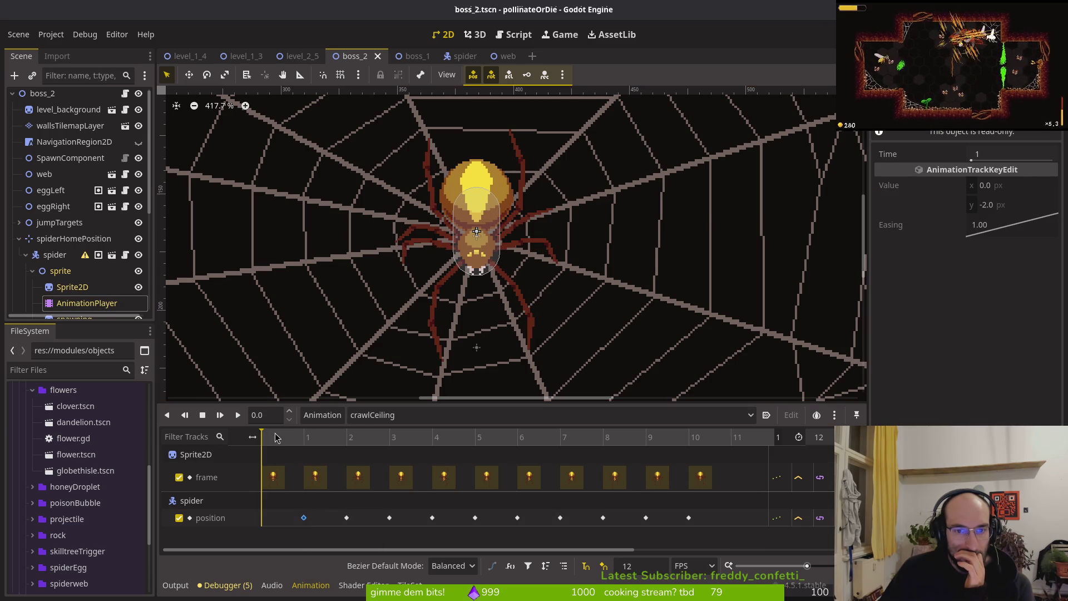
pyautogui.moveTo(306, 437); pyautogui.dragTo(252, 435)
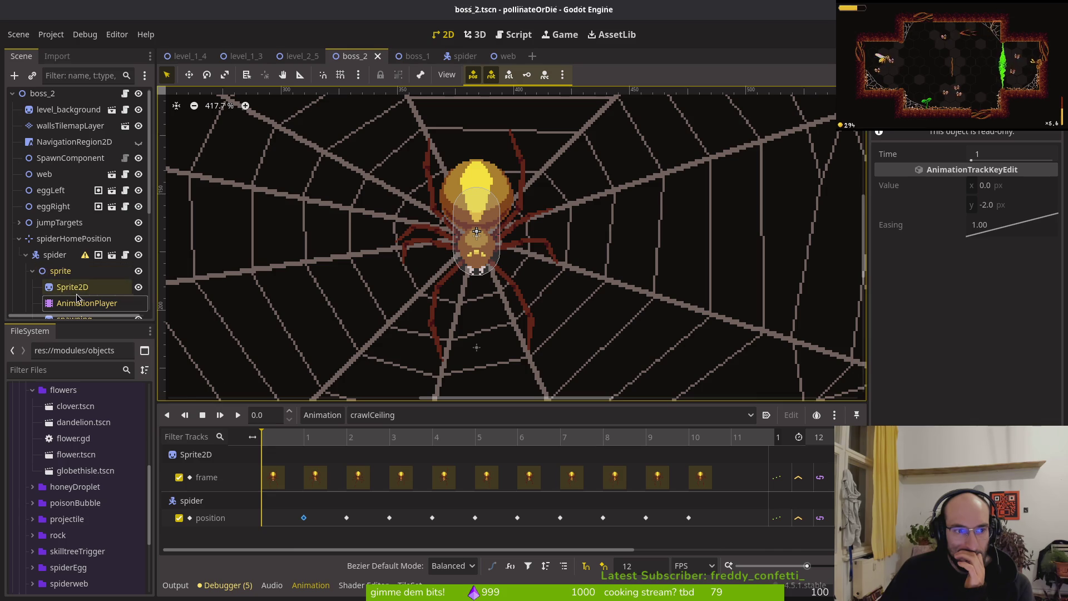
# Step: Check the spider, sprite and home position nodes, then view the RESET animation
pyautogui.click(55, 254)
pyautogui.click(59, 273)
pyautogui.click(55, 254)
pyautogui.click(73, 239)
pyautogui.click(55, 255)
pyautogui.click(392, 414)
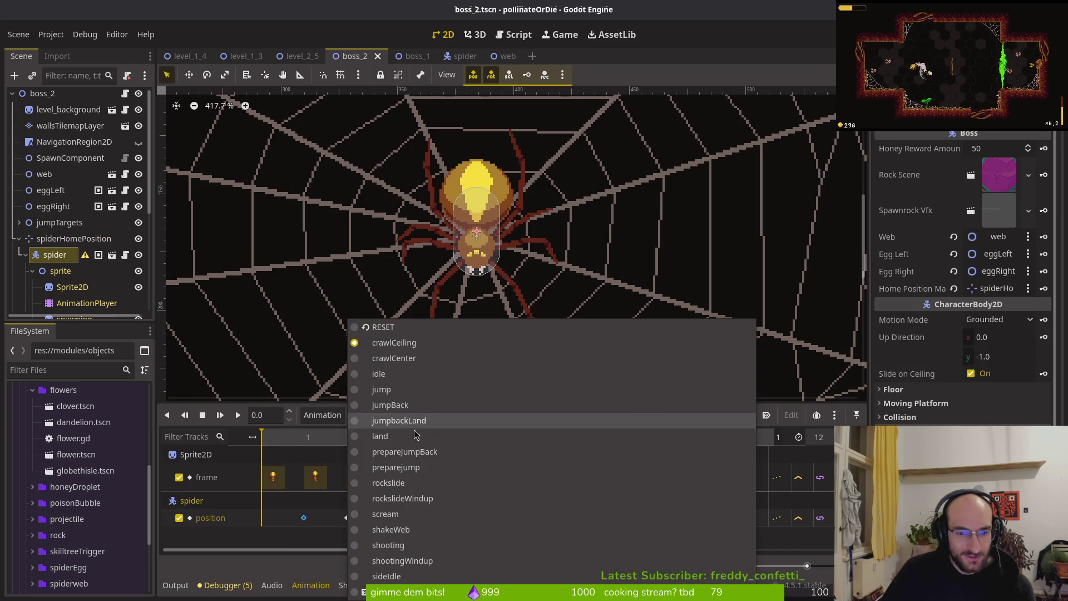
pyautogui.click(394, 328)
pyautogui.scroll(-2, 311, 467)
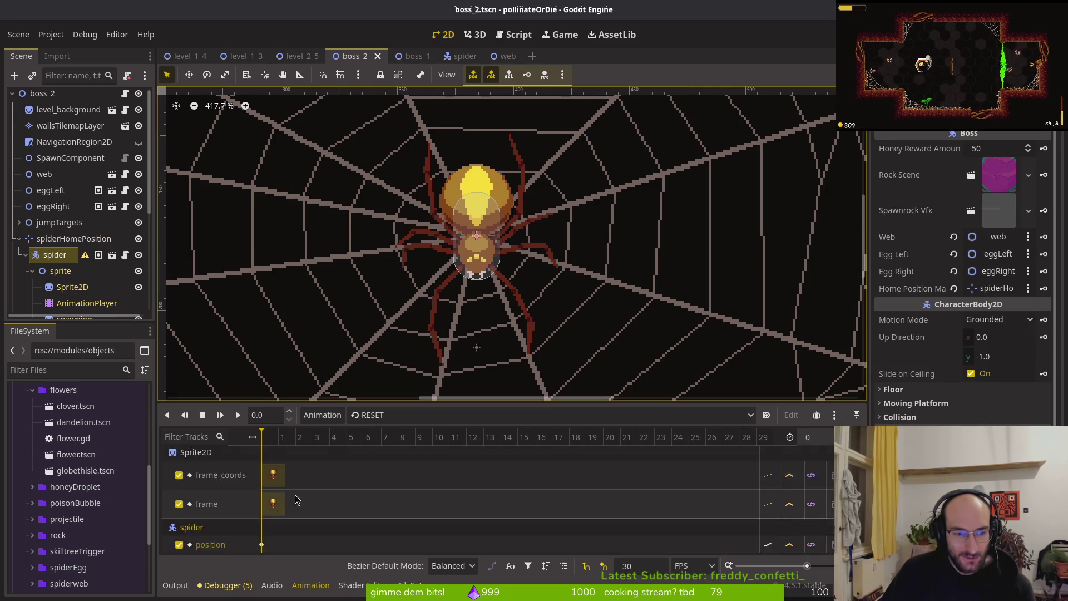
pyautogui.scroll(2, 311, 467)
# Step: Return to crawlCeiling, preview frame 1 and its position track, then select spiderHomePosition
pyautogui.click(403, 415)
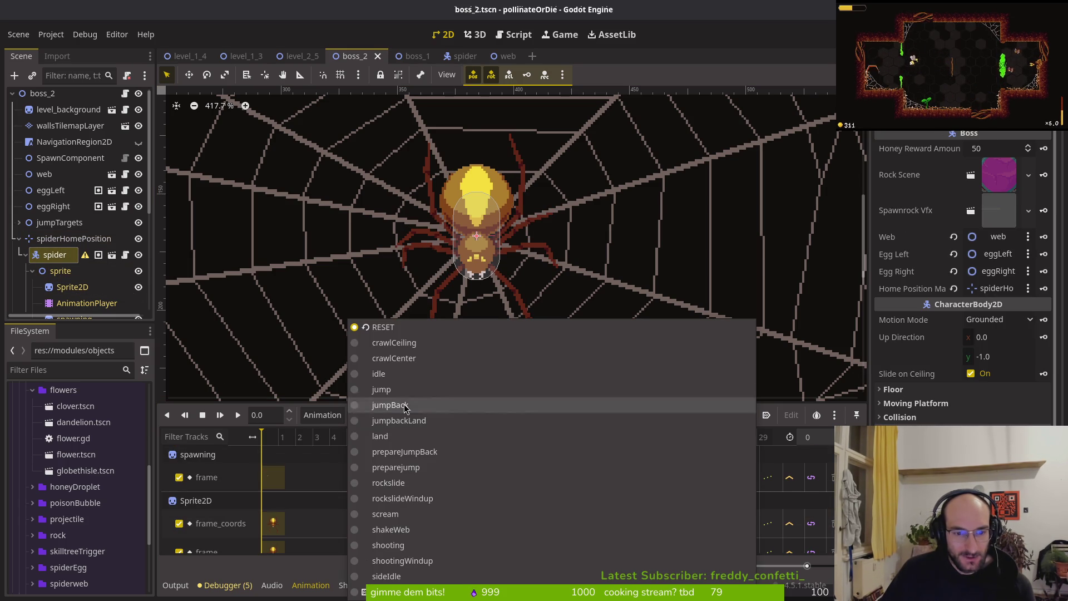
pyautogui.click(418, 343)
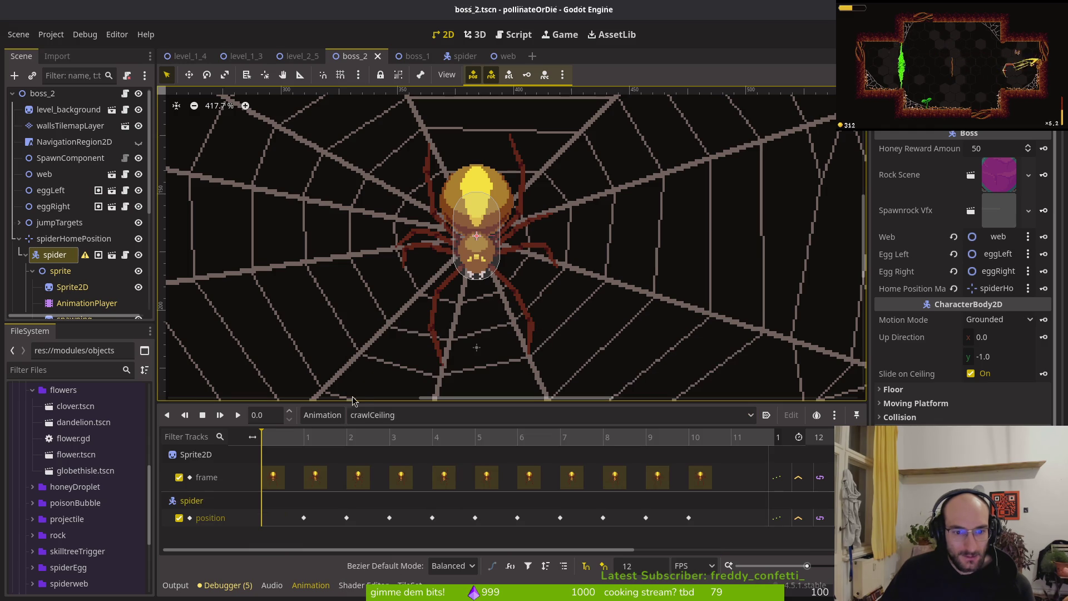
pyautogui.click(263, 445)
pyautogui.moveTo(263, 447)
pyautogui.mouseDown()
pyautogui.moveTo(308, 445)
pyautogui.moveTo(264, 445)
pyautogui.mouseUp()
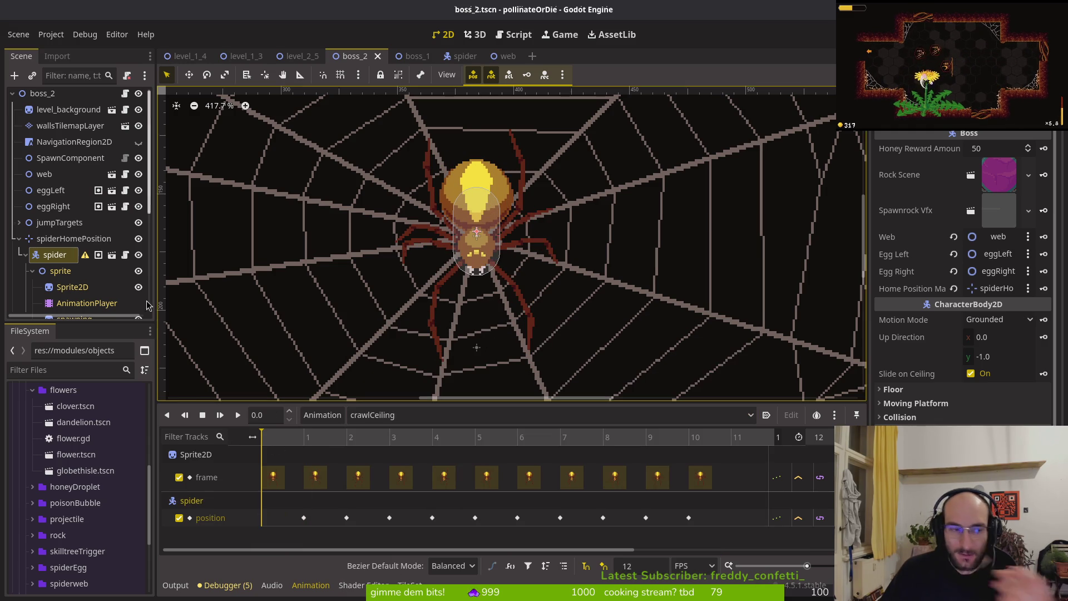
pyautogui.click(272, 520)
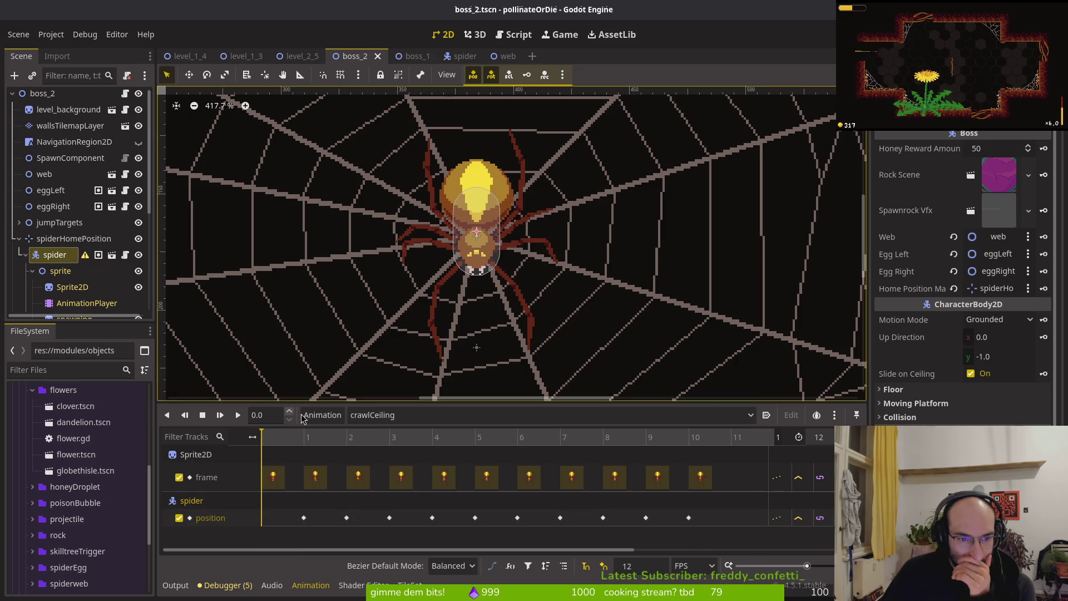
pyautogui.click(397, 415)
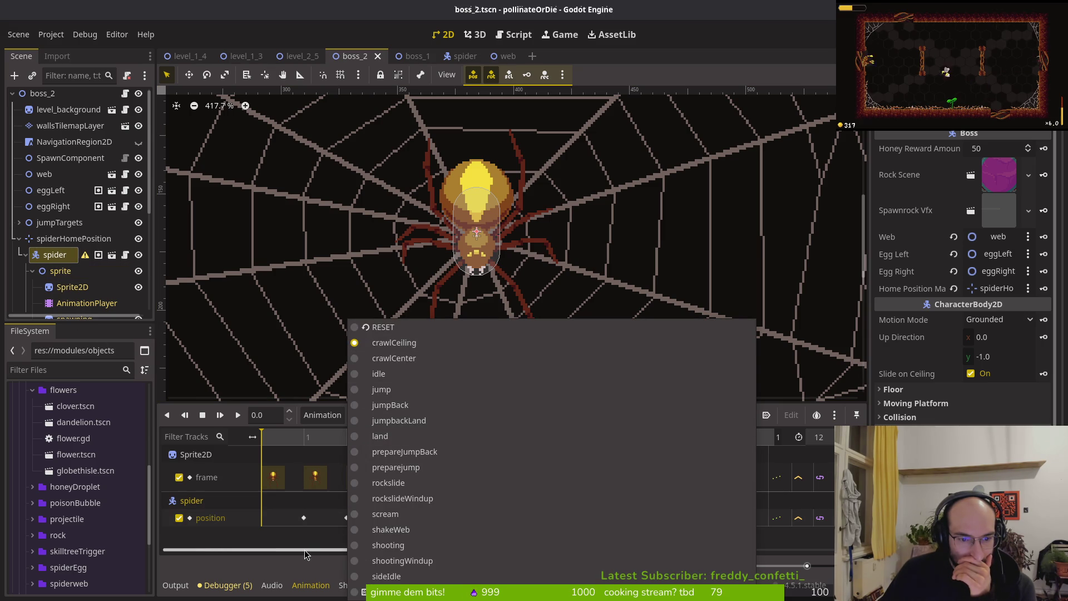
pyautogui.click(292, 539)
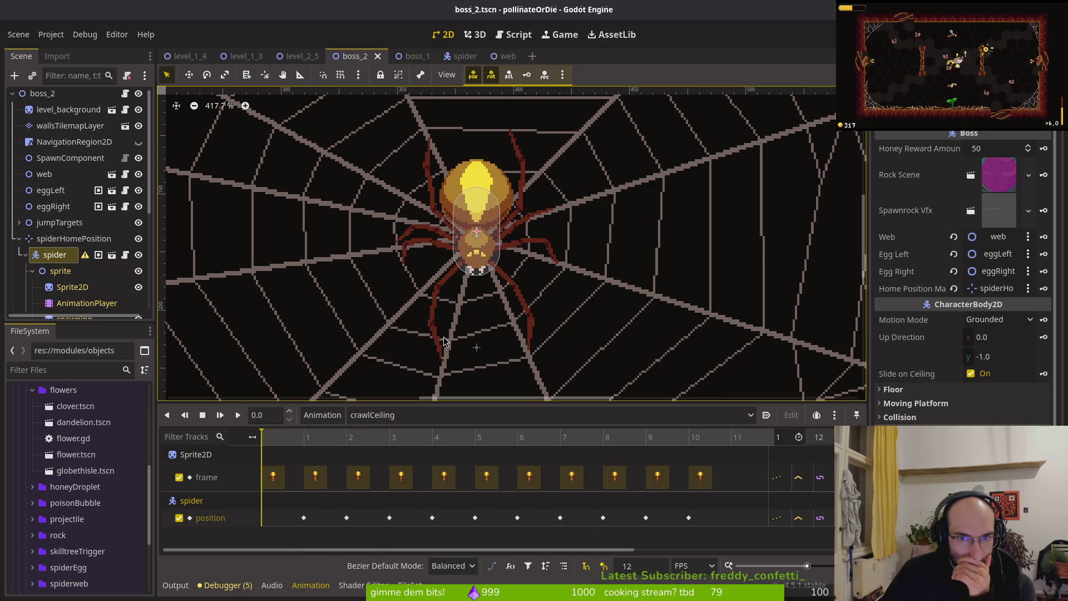
pyautogui.click(105, 239)
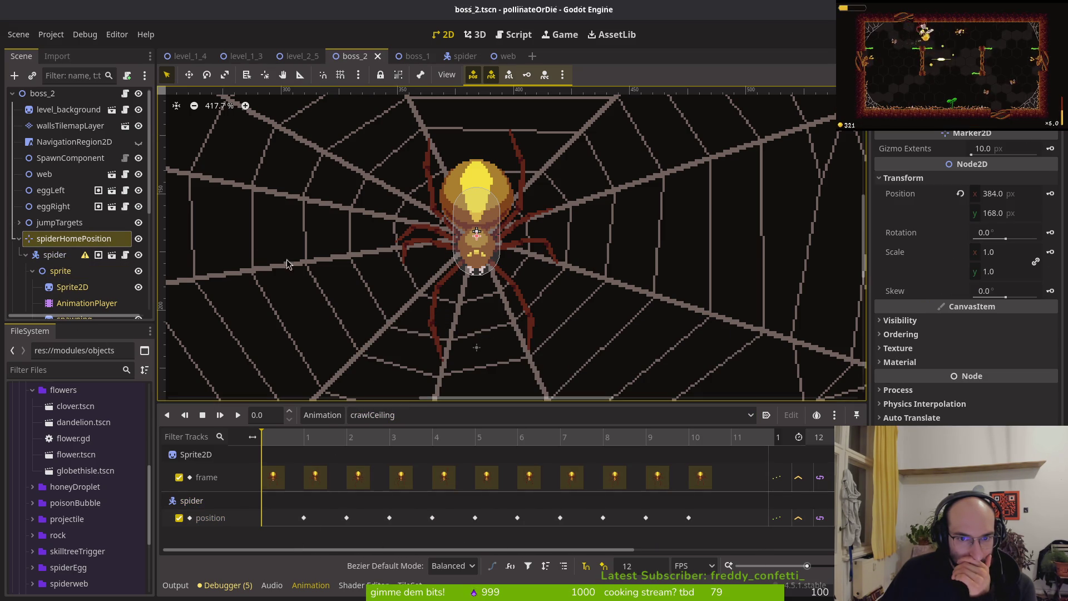
# Step: Nudge spiderHomePosition up by 1 px and save the boss_2 scene
pyautogui.moveTo(460, 314); pyautogui.dragTo(444, 327)
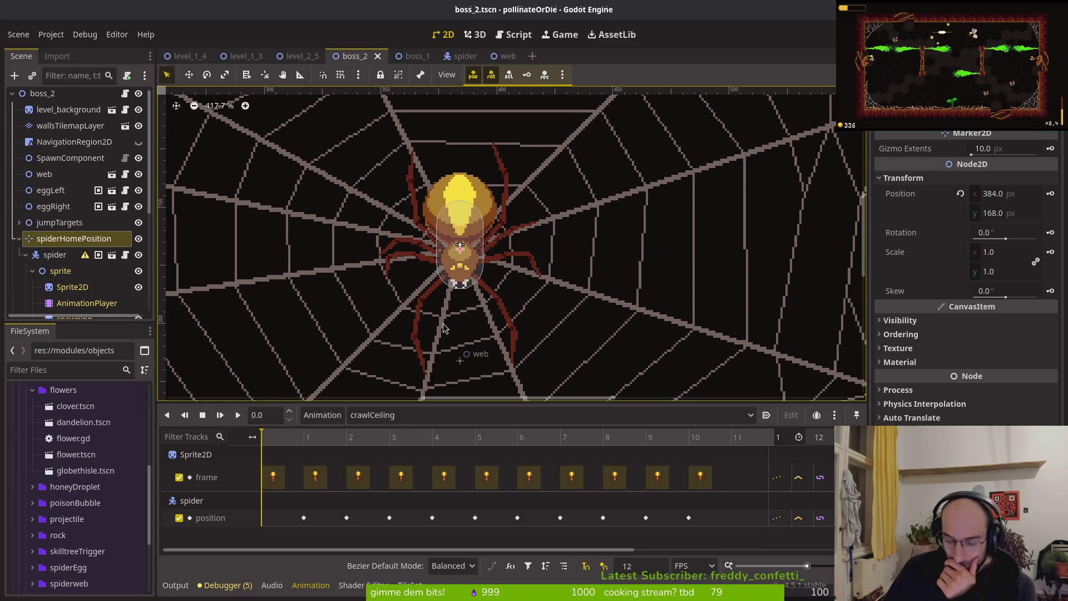
pyautogui.press('Up')
pyautogui.press('Up')
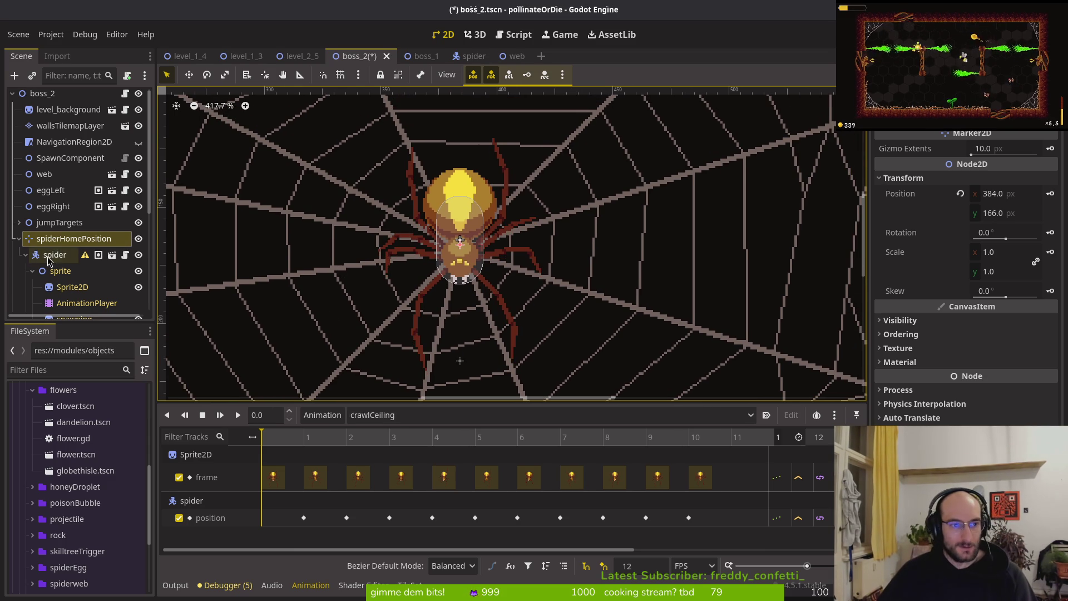
pyautogui.hotkey('ctrl', 's')
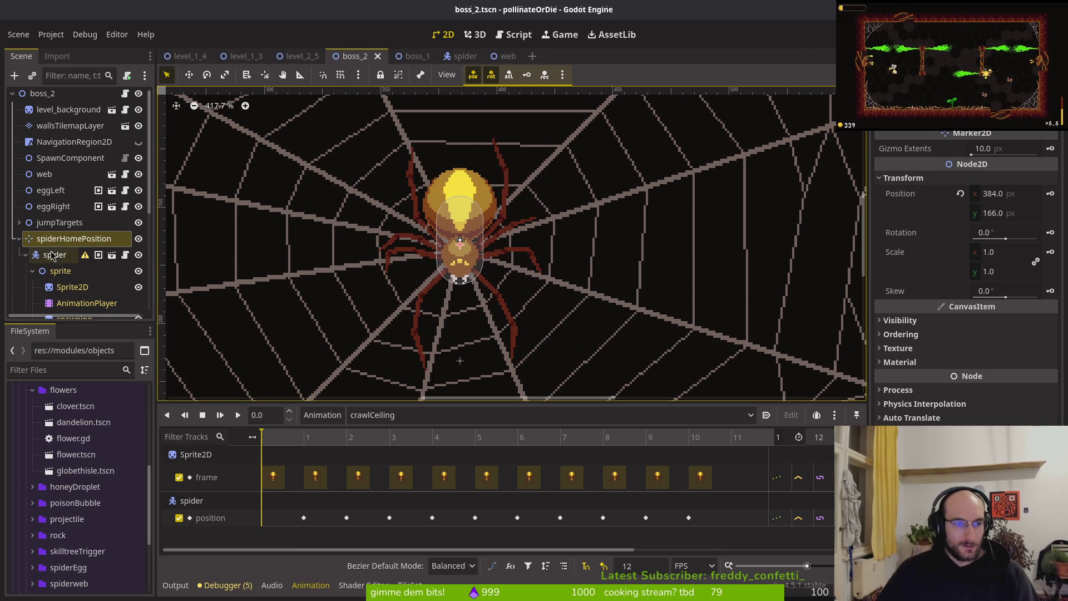
# Step: Nudge the spider downward, collapse its children, and preview crawlCeiling up to frame 1
pyautogui.click(54, 255)
pyautogui.hscroll(2, 556, 324)
pyautogui.press('Down')
pyautogui.press('Down')
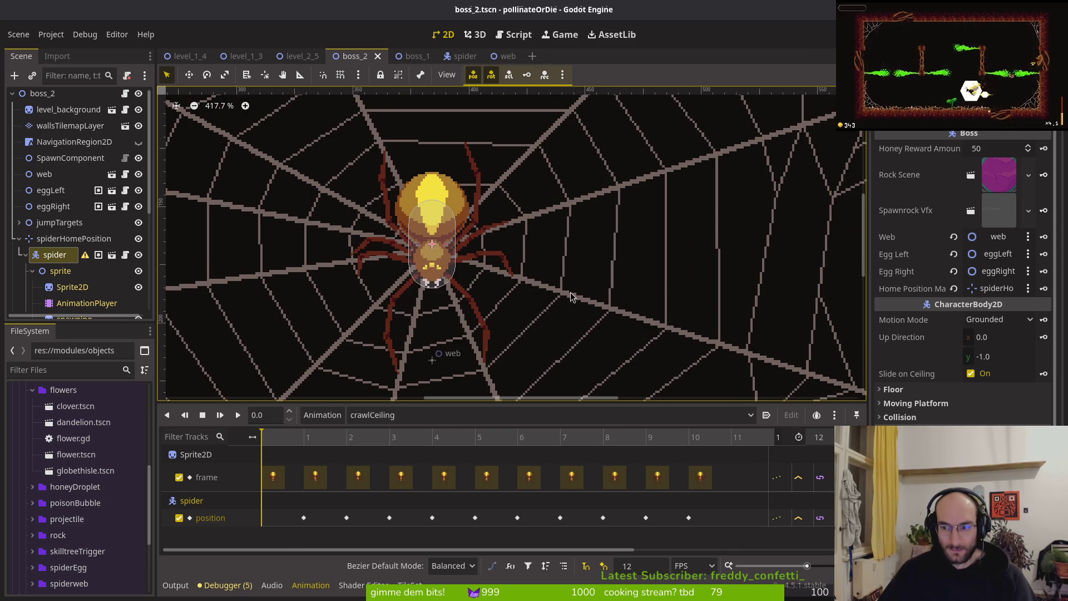
pyautogui.click(25, 256)
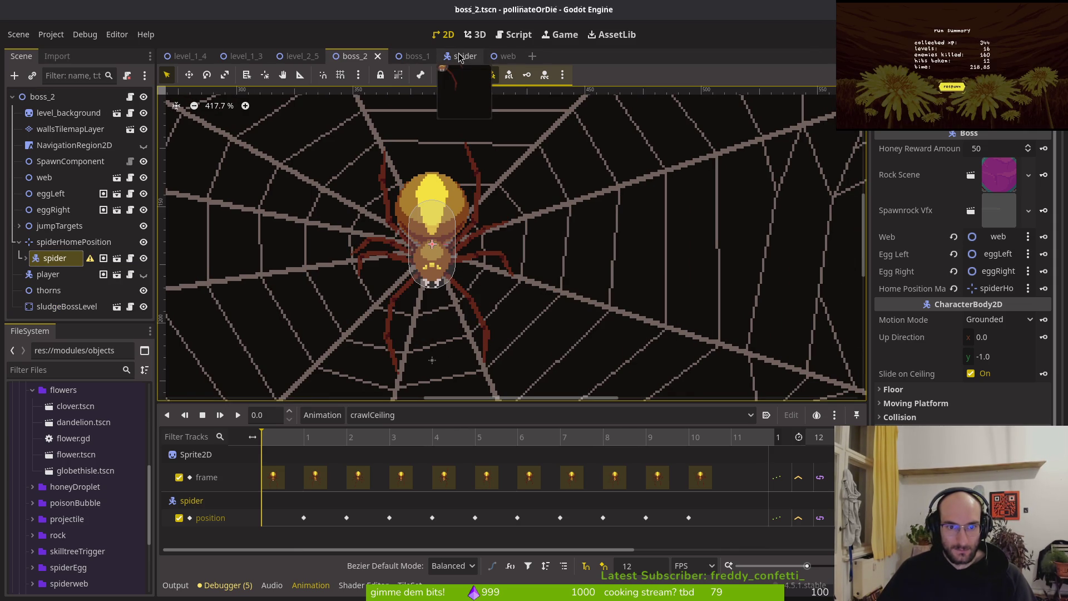
pyautogui.moveTo(299, 436)
pyautogui.mouseDown()
pyautogui.moveTo(259, 442)
pyautogui.moveTo(304, 445)
pyautogui.moveTo(261, 447)
pyautogui.mouseUp()
pyautogui.click(289, 443)
# Step: Nudge the spider down one more unit and save the boss_2 scene
pyautogui.click(73, 242)
pyautogui.click(55, 258)
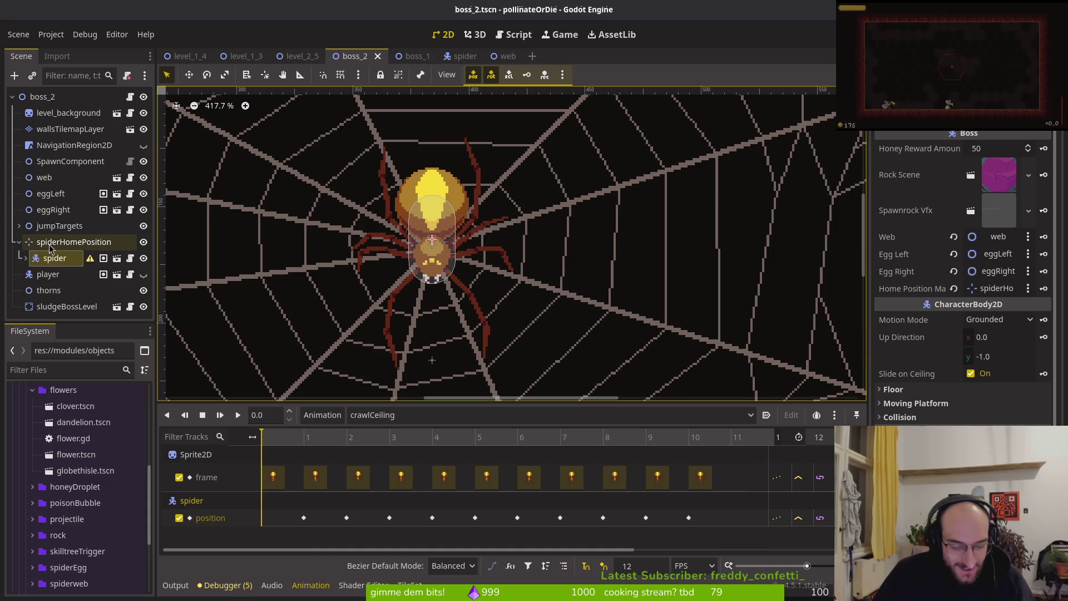
pyautogui.press('Down')
pyautogui.scroll(2, 439, 262)
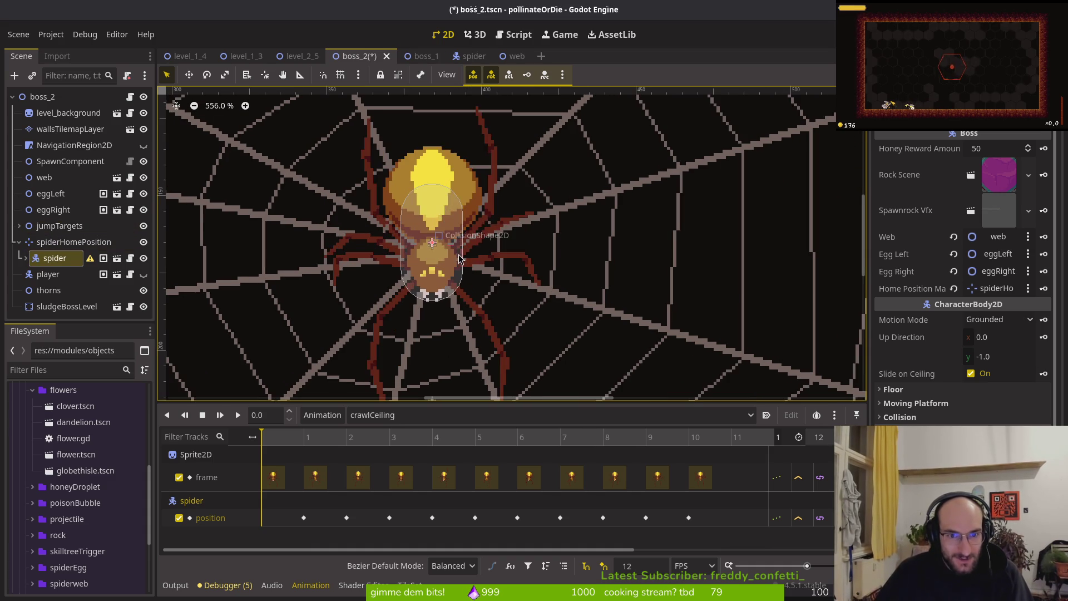
pyautogui.scroll(2, 428, 251)
pyautogui.scroll(1, 430, 250)
pyautogui.scroll(1, 433, 251)
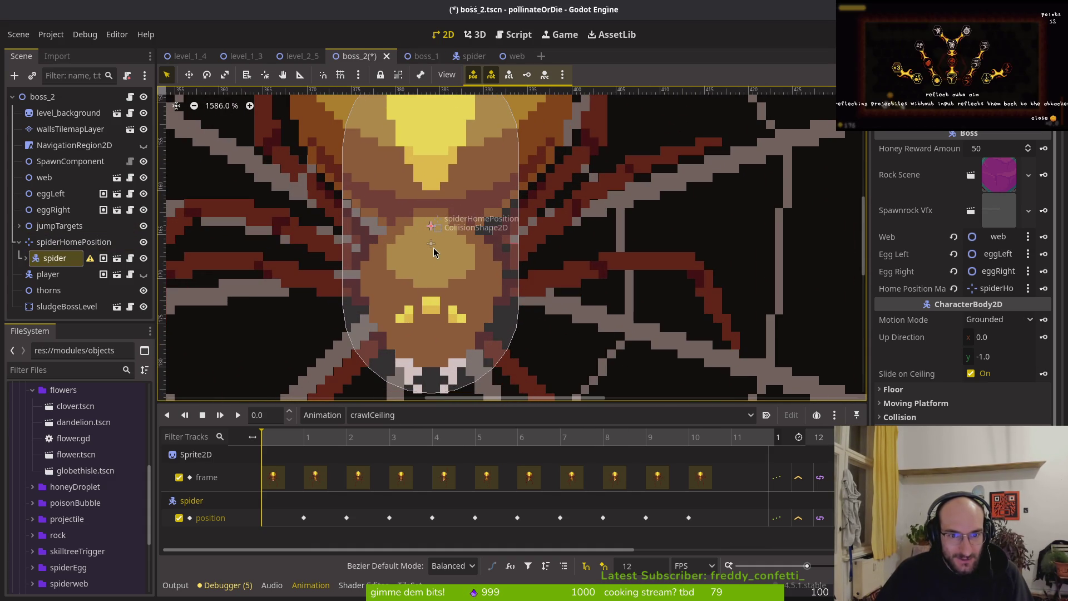
pyautogui.hotkey('ctrl', 's')
# Step: Drag the spider node onto spiderHomePosition and expand it to show the spider beneath
pyautogui.click(52, 242)
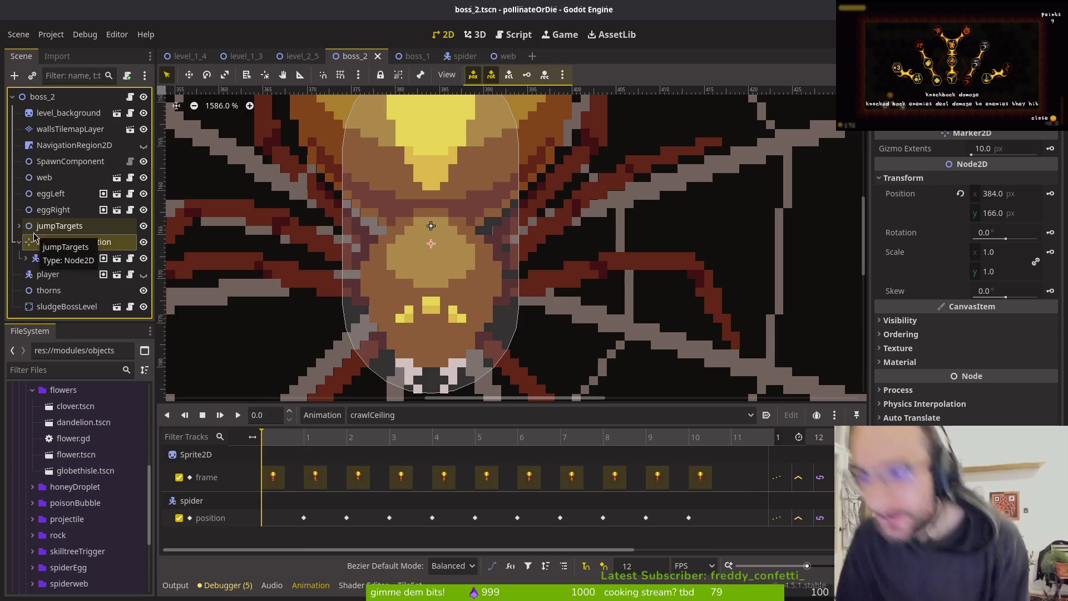
pyautogui.click(54, 258)
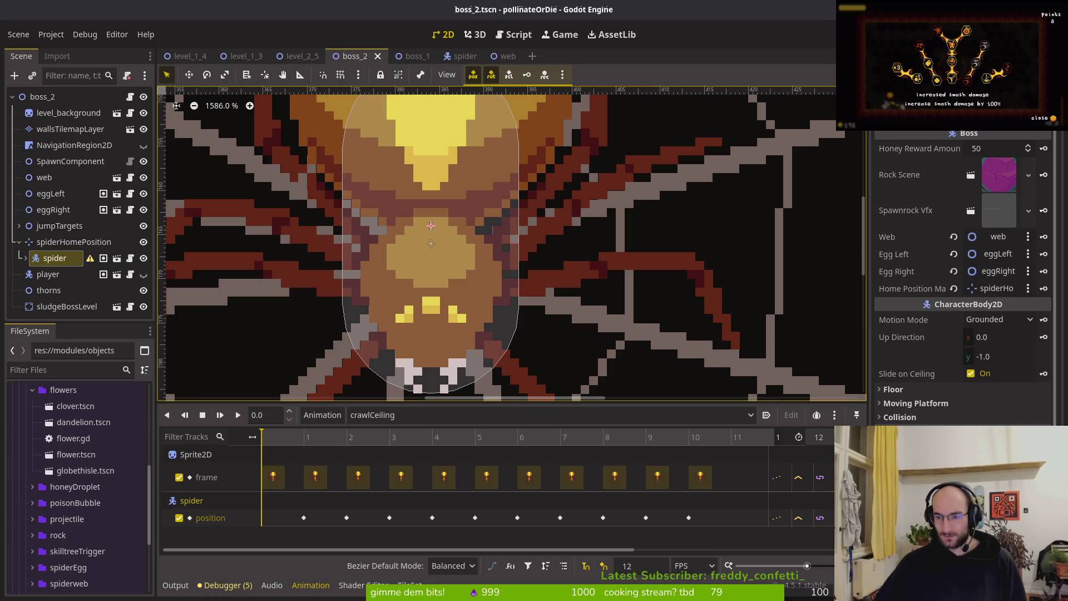
pyautogui.scroll(-3, 486, 308)
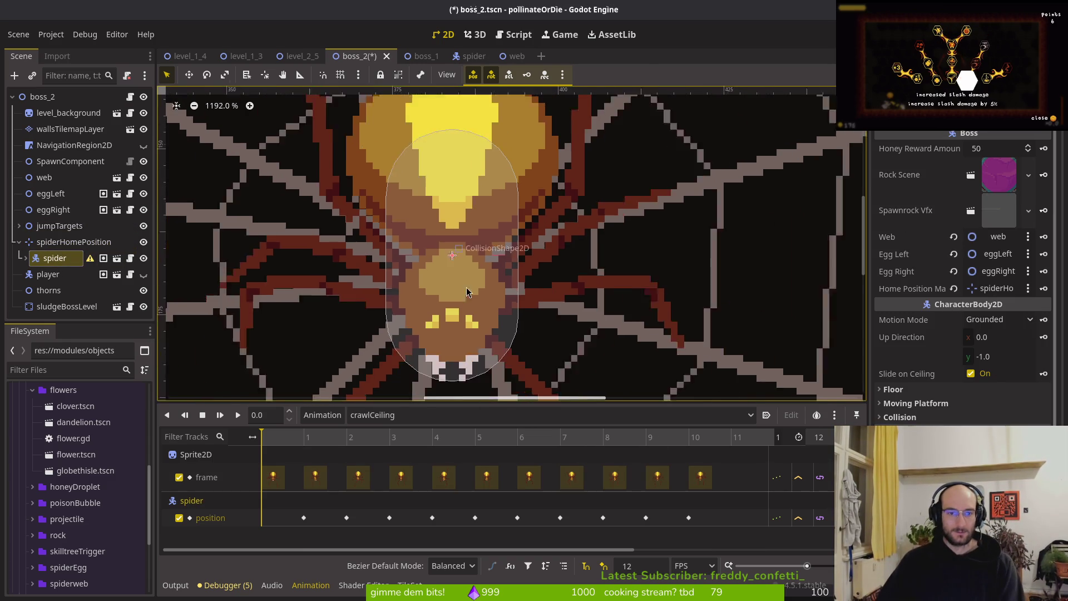
pyautogui.moveTo(18, 251); pyautogui.dragTo(20, 245)
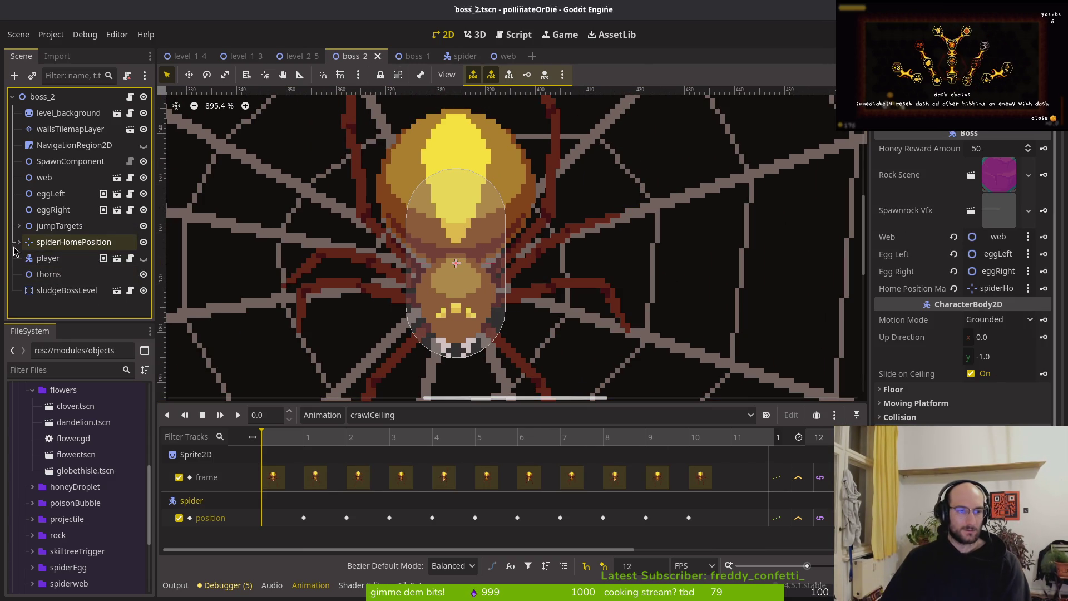
pyautogui.click(19, 242)
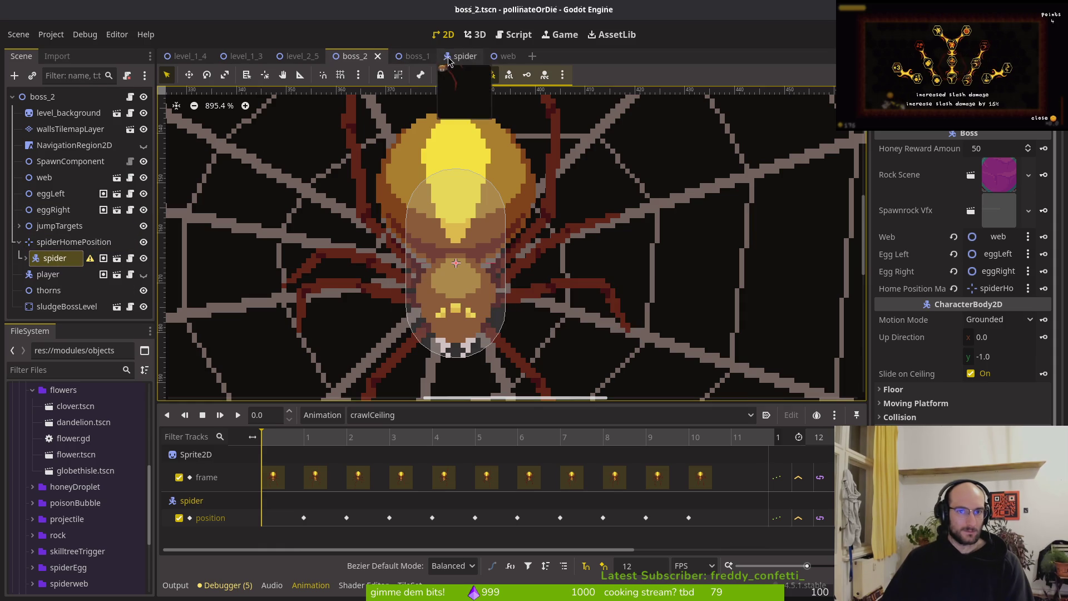
# Step: In the spider scene, open the AnimationPlayer's RESET animation and inspect its frame-0 position key
pyautogui.click(449, 57)
pyautogui.click(42, 97)
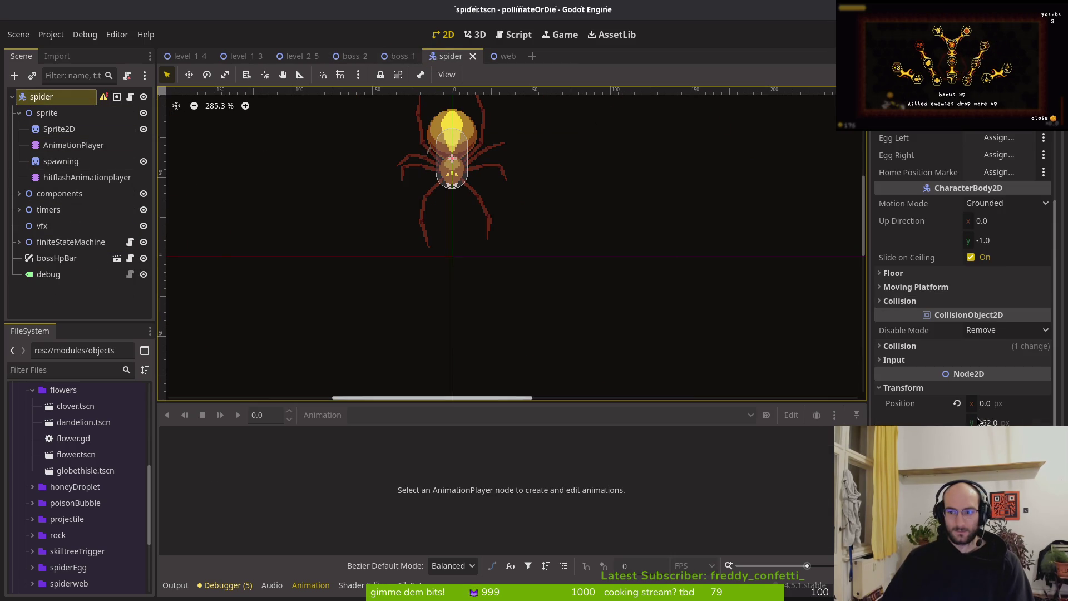
pyautogui.click(58, 146)
pyautogui.click(419, 414)
pyautogui.click(391, 326)
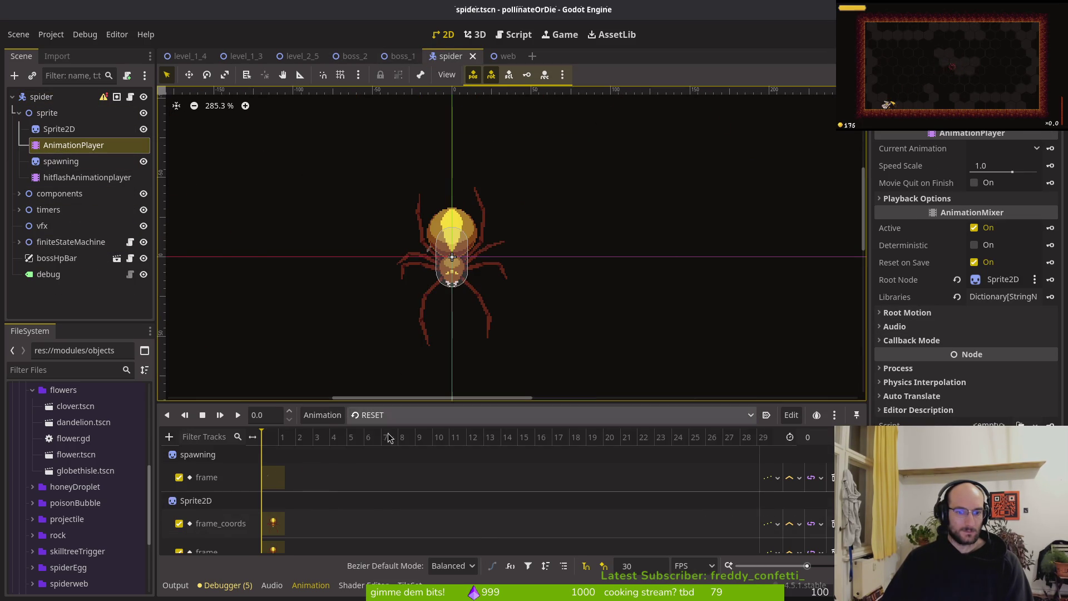
pyautogui.click(261, 545)
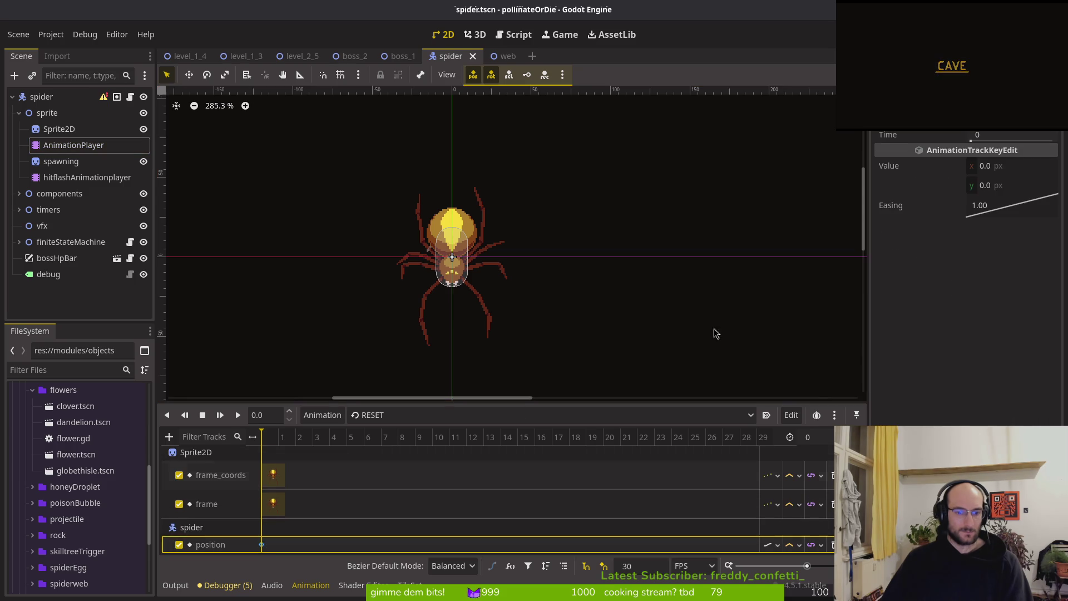
# Step: Glance at jumpBack, return to RESET, save the spider scene, and list nodes under the spider
pyautogui.click(386, 415)
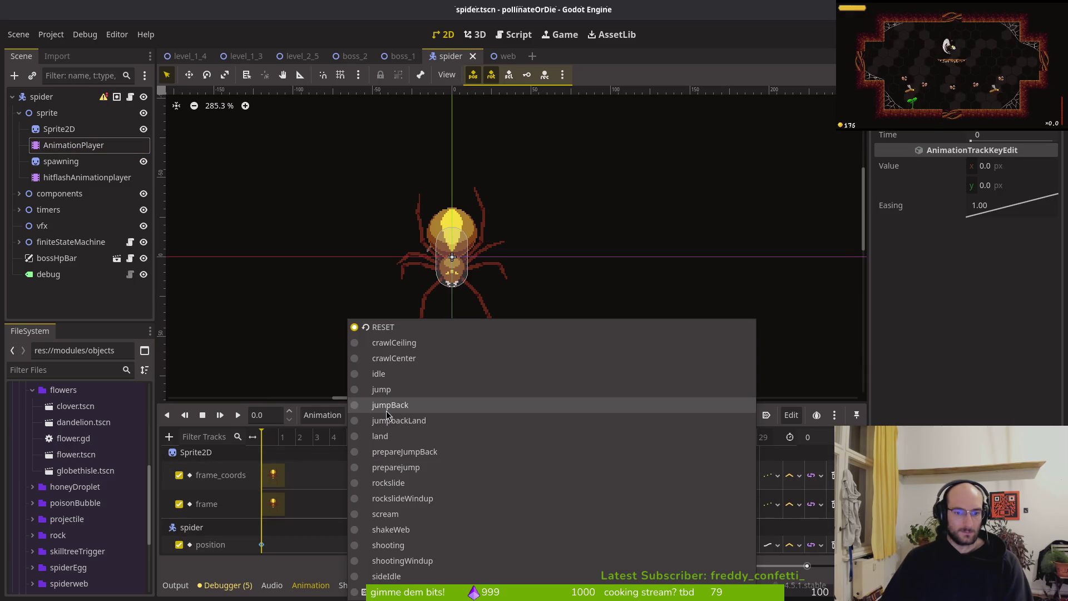
pyautogui.click(386, 411)
pyautogui.click(386, 419)
pyautogui.click(405, 328)
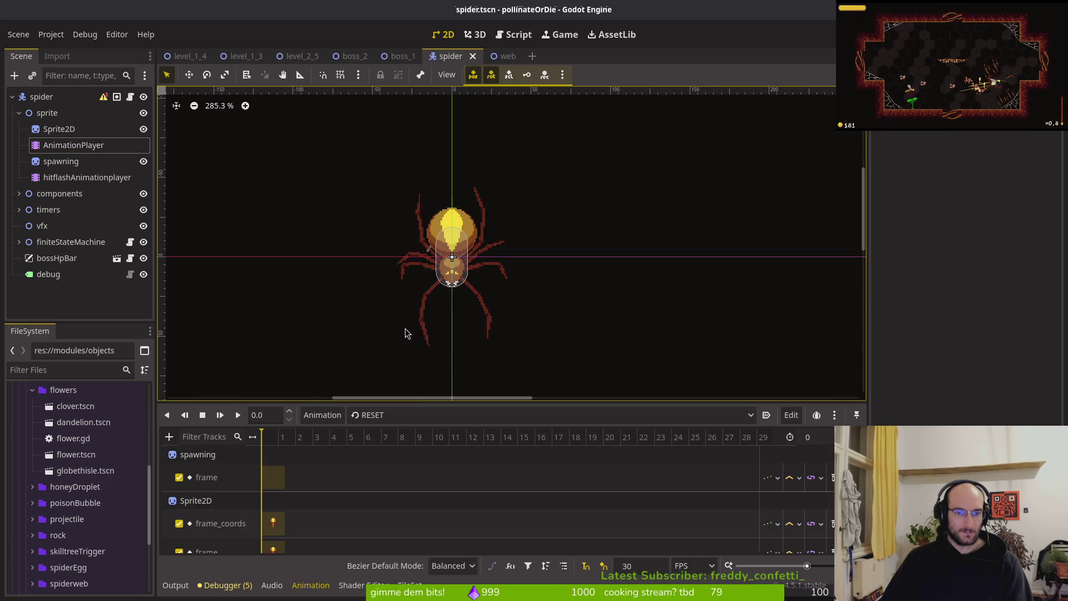
pyautogui.hotkey('ctrl', 's')
pyautogui.click(41, 96)
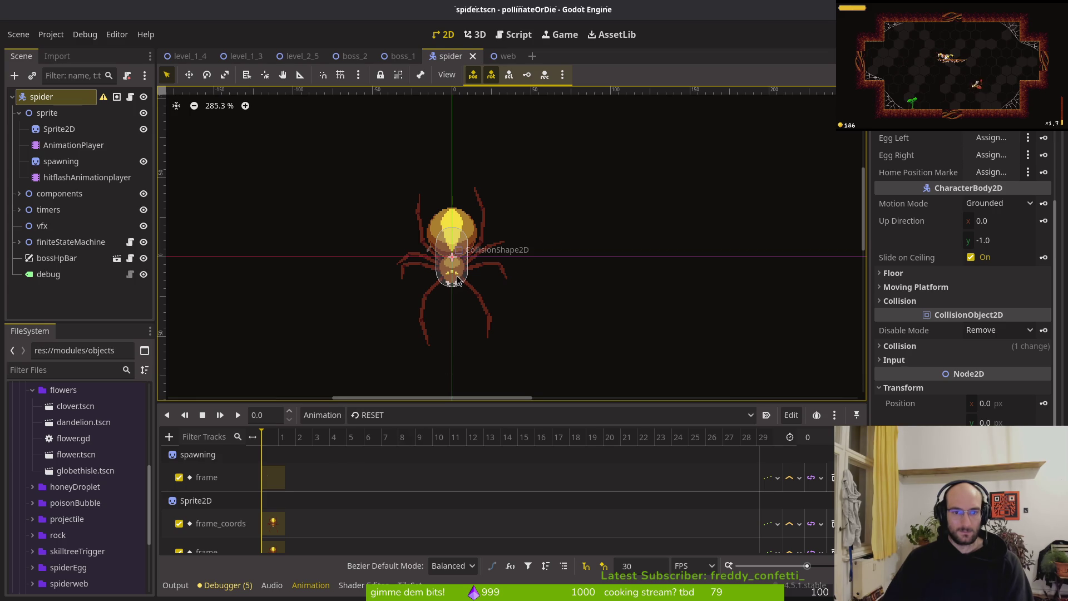
pyautogui.scroll(-2, 455, 259)
pyautogui.keyDown('alt'); pyautogui.rightClick(455, 259); pyautogui.keyUp('alt')
# Step: In boss_2, expand the spider's nodes and load crawlCeiling on its AnimationPlayer
pyautogui.click(355, 56)
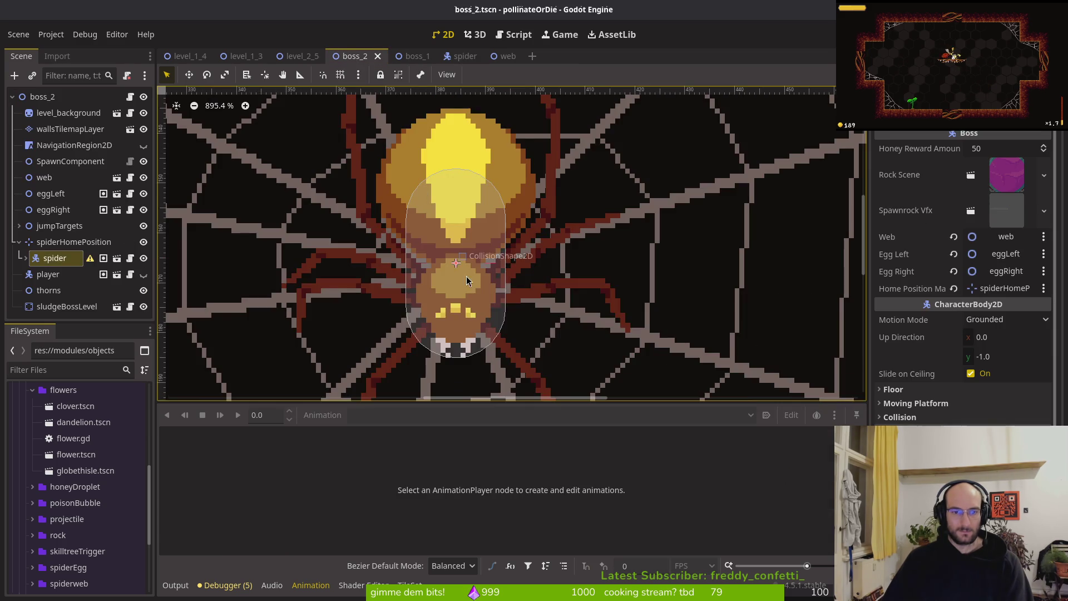
pyautogui.scroll(-2, 462, 292)
pyautogui.click(25, 257)
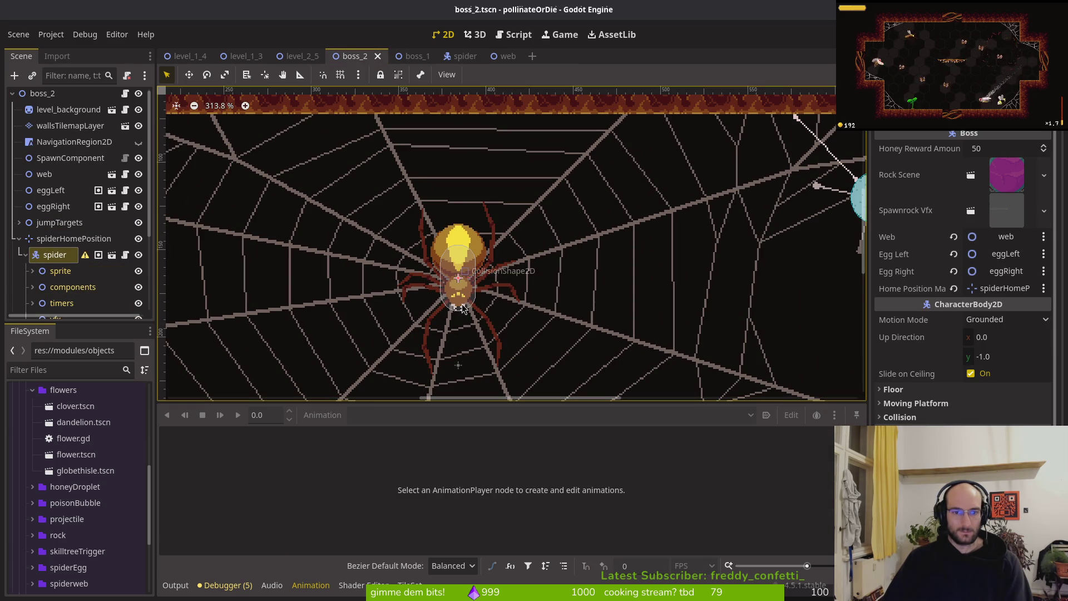
pyautogui.click(32, 271)
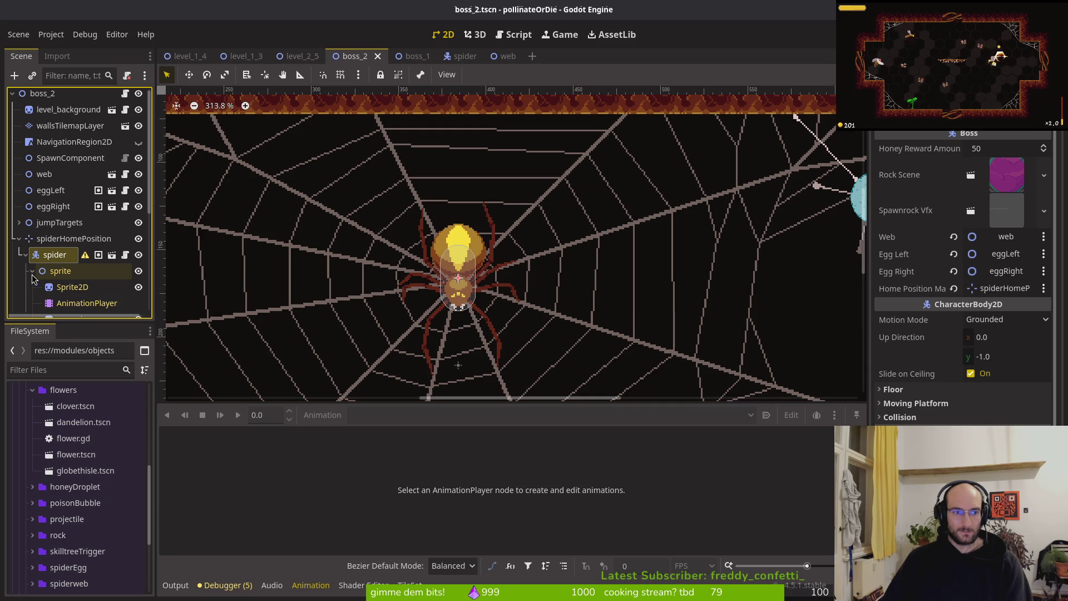
pyautogui.click(86, 302)
pyautogui.click(395, 415)
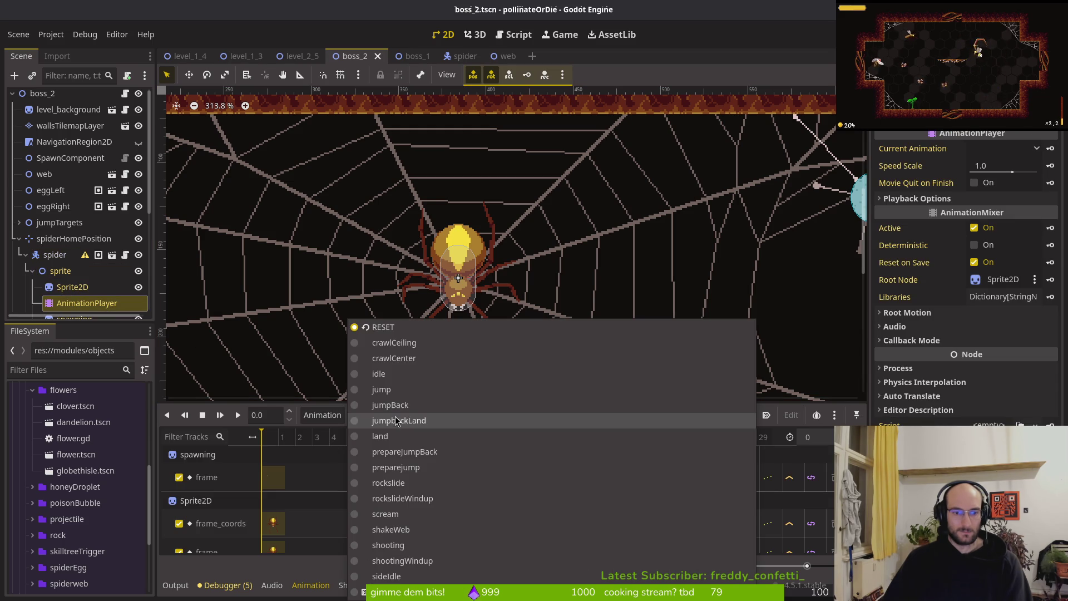
pyautogui.click(400, 343)
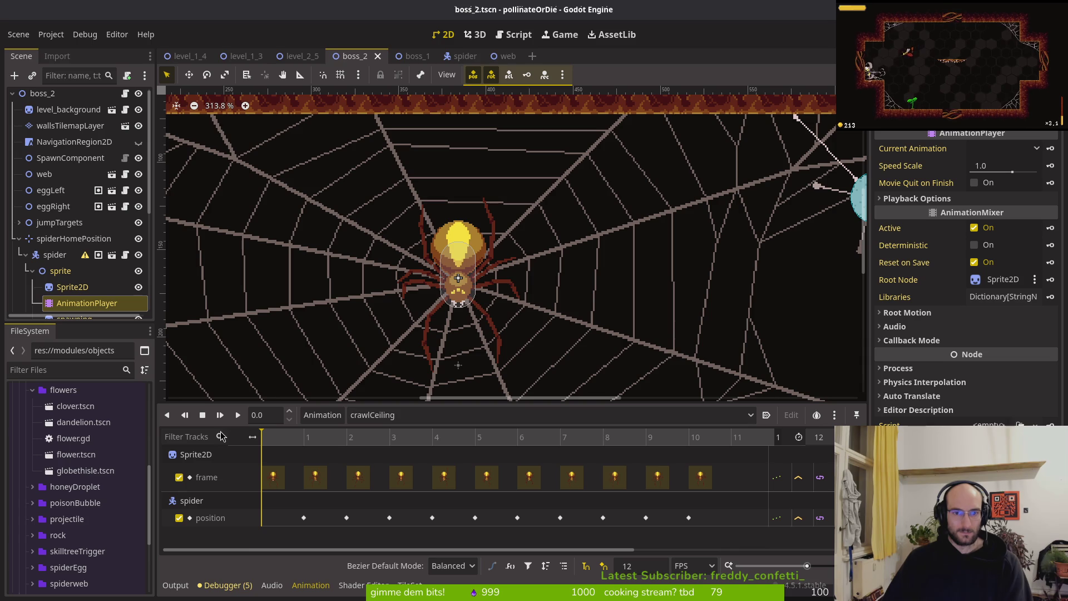
# Step: Collapse the spider, compare RESET with crawlCeiling, then go back to the spider scene
pyautogui.scroll(-5, 499, 315)
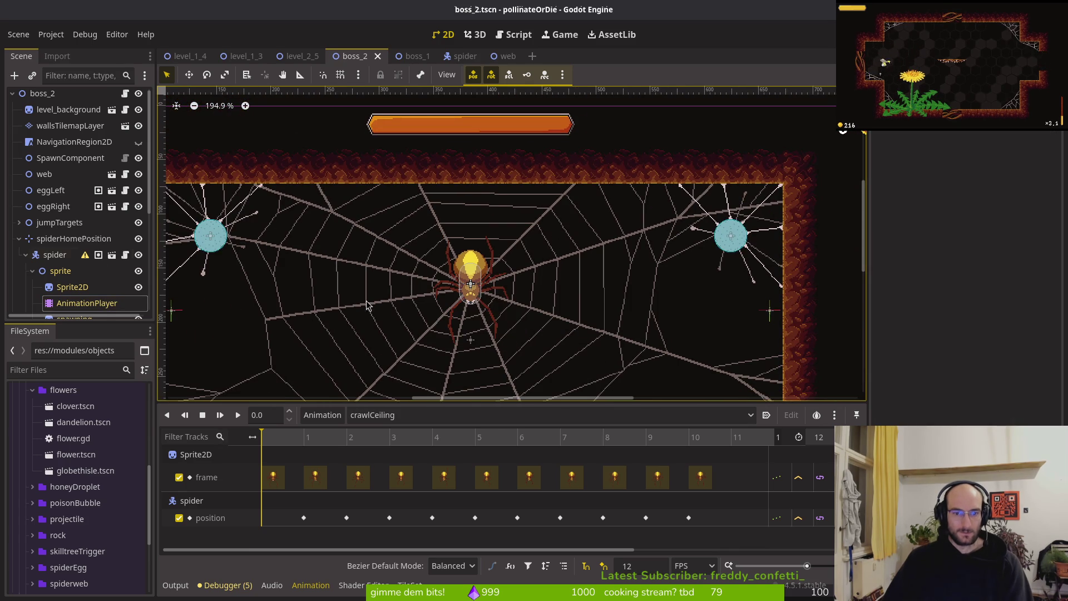
pyautogui.click(29, 258)
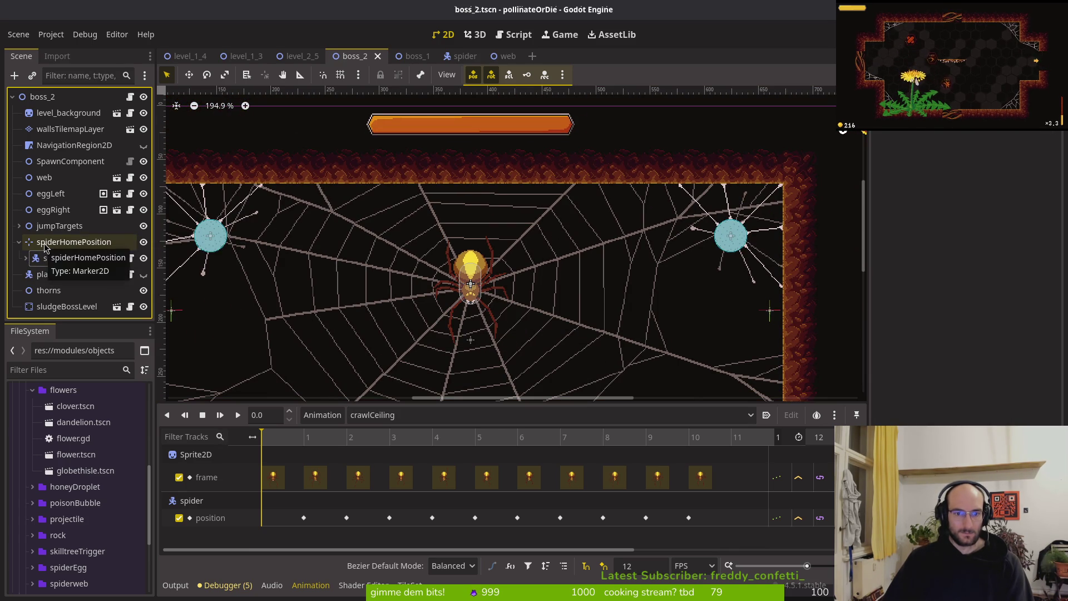
pyautogui.click(382, 415)
pyautogui.click(391, 328)
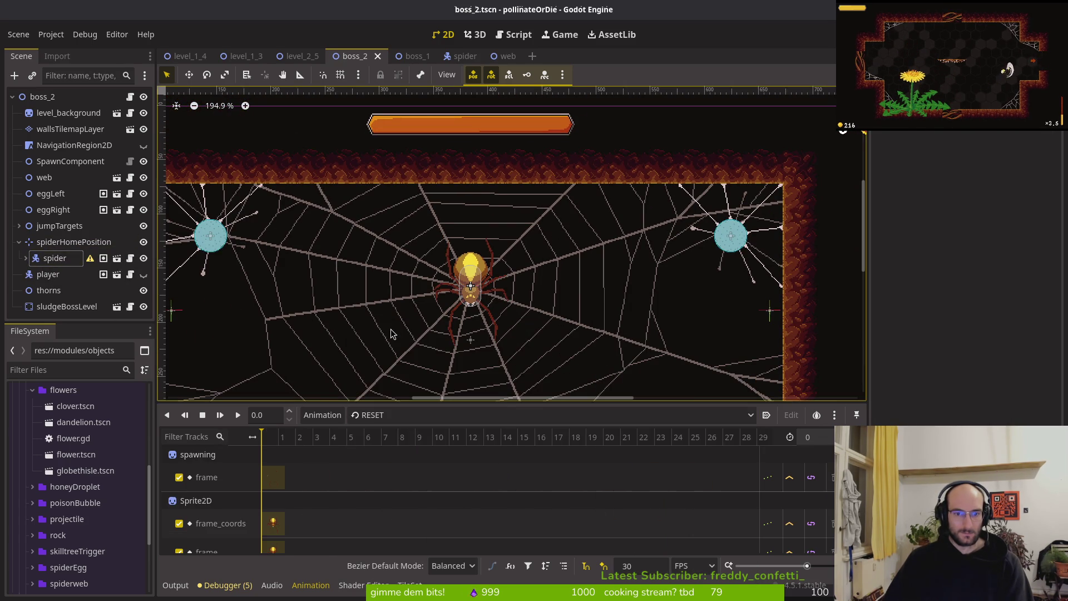
pyautogui.click(382, 415)
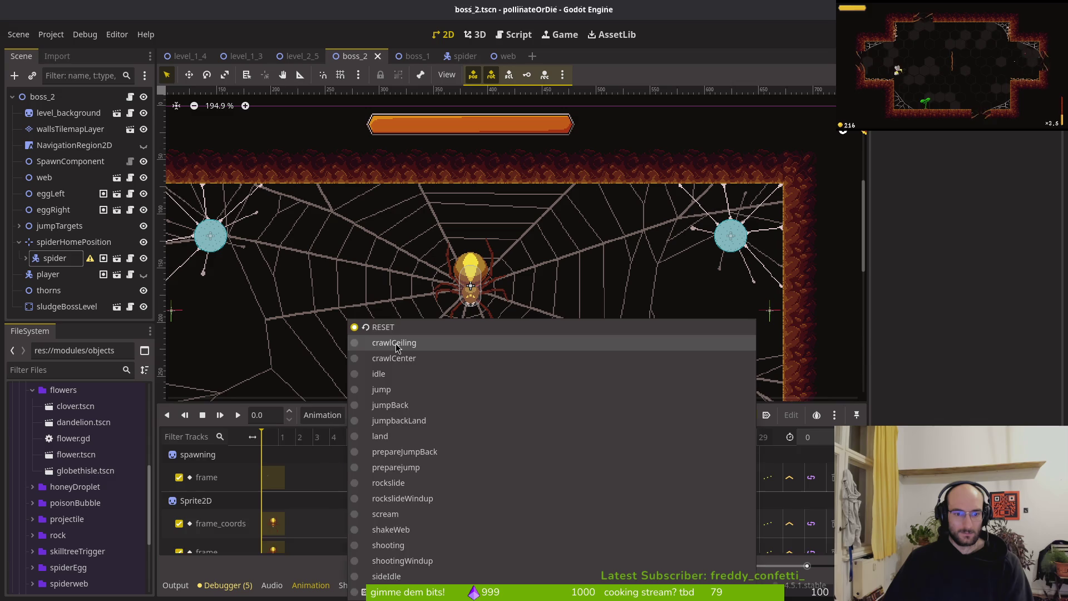
pyautogui.click(395, 343)
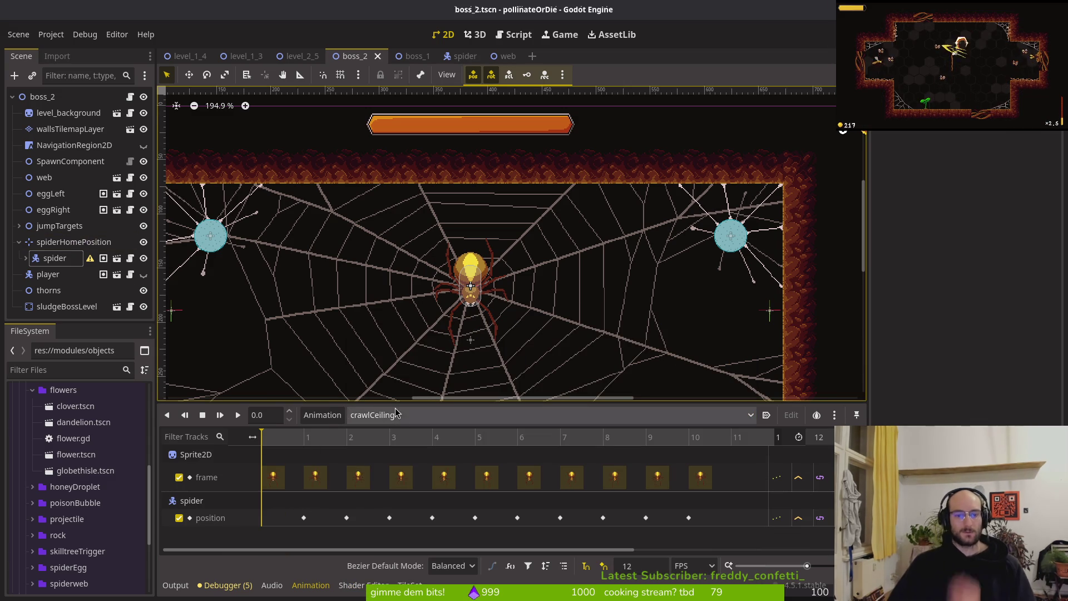
pyautogui.click(462, 56)
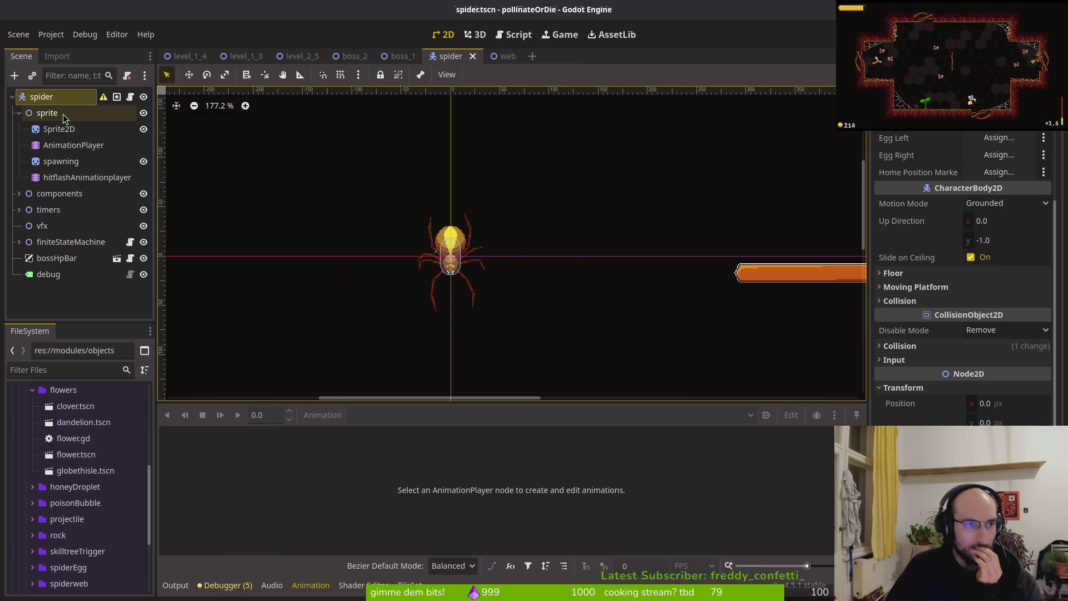
# Step: Select the spider's AnimationPlayer and load crawlCeiling, briefly checking RESET in between
pyautogui.click(62, 129)
pyautogui.click(70, 145)
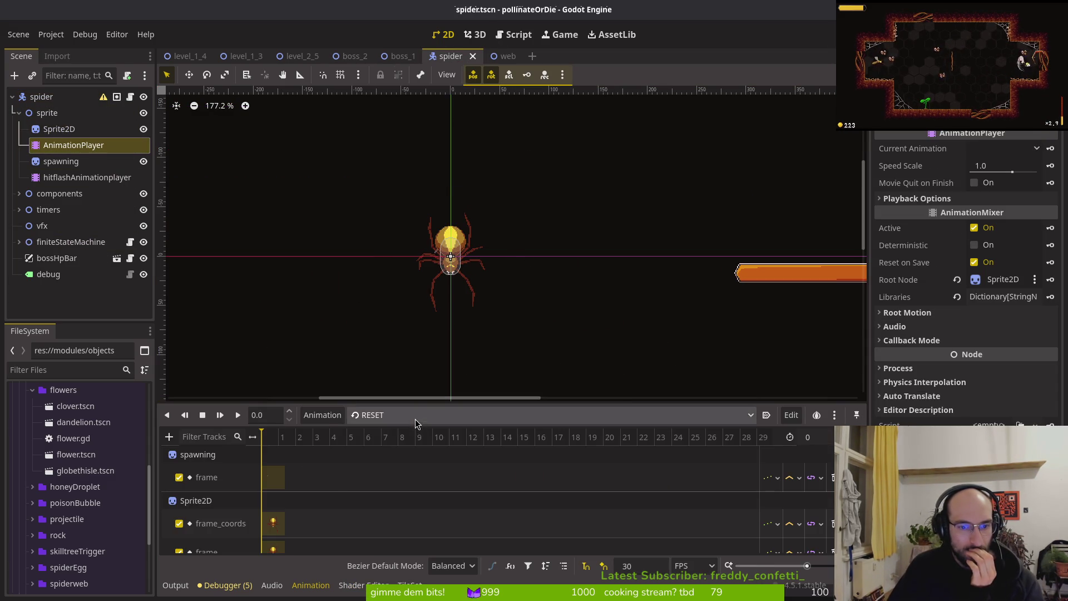
pyautogui.click(415, 418)
pyautogui.click(424, 345)
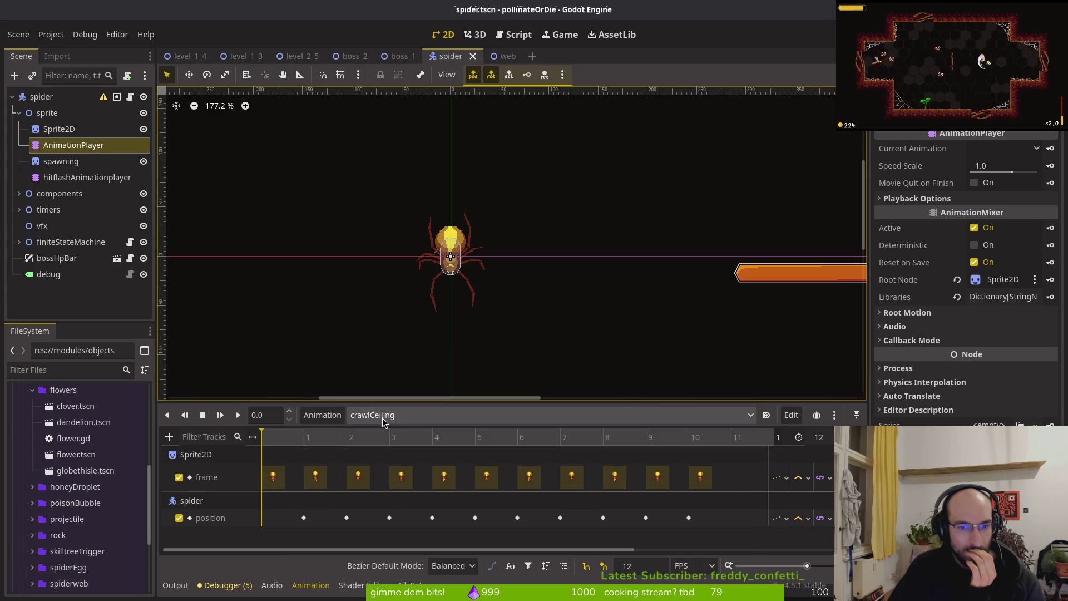
pyautogui.click(382, 417)
pyautogui.click(417, 327)
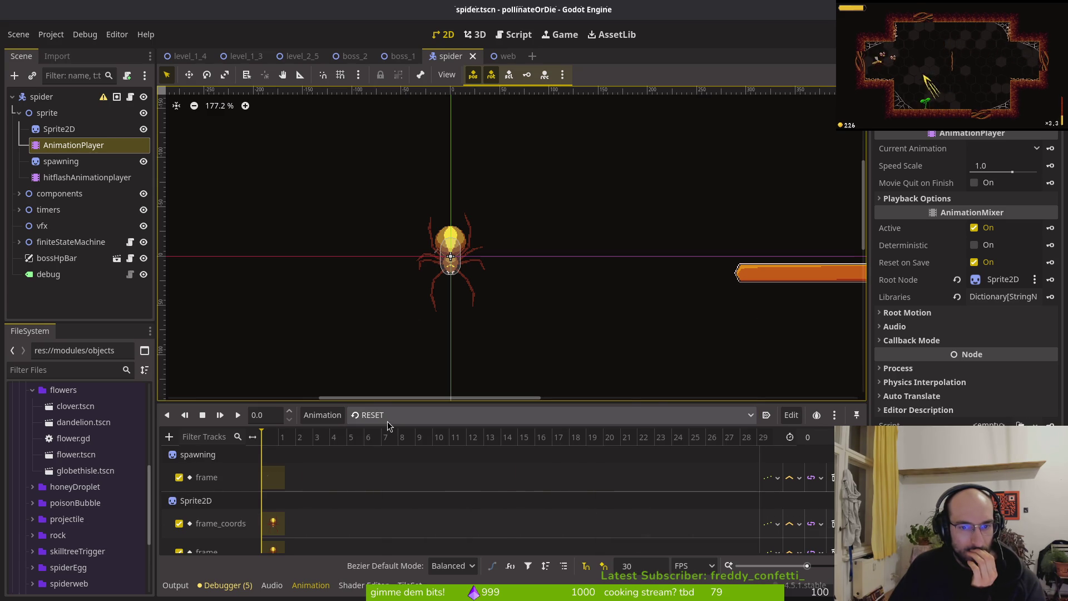
pyautogui.click(400, 415)
pyautogui.click(411, 345)
# Step: Preview crawlCeiling at frames 2 and 1, then return the playhead to the start
pyautogui.click(305, 438)
pyautogui.click(346, 440)
pyautogui.moveTo(346, 440)
pyautogui.mouseDown()
pyautogui.moveTo(226, 444)
pyautogui.moveTo(431, 444)
pyautogui.moveTo(200, 431)
pyautogui.mouseUp()
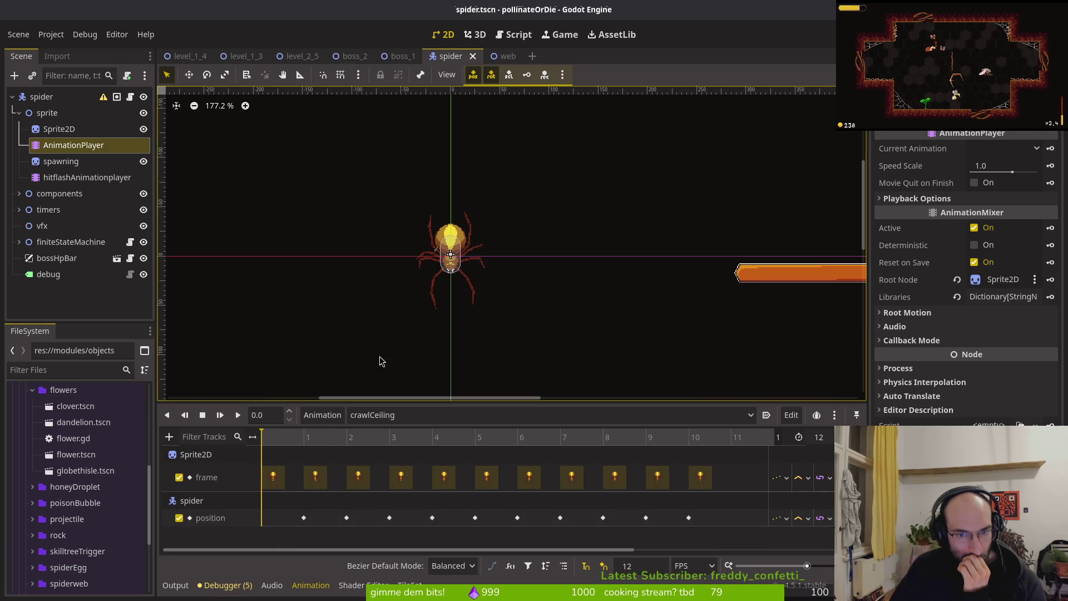
pyautogui.moveTo(271, 440)
pyautogui.mouseDown()
pyautogui.moveTo(306, 438)
pyautogui.moveTo(262, 438)
pyautogui.mouseUp()
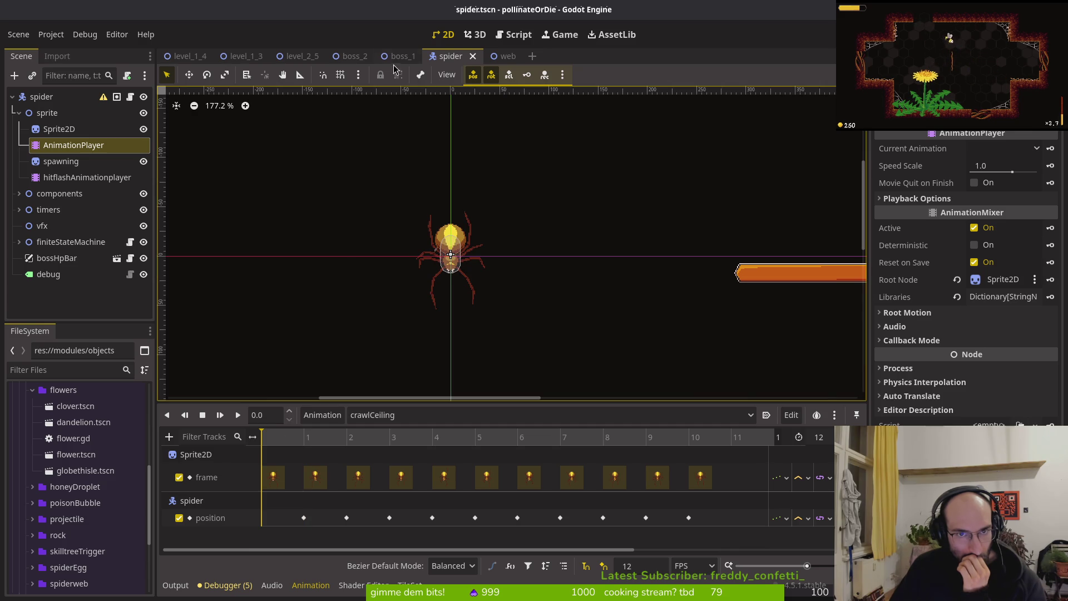
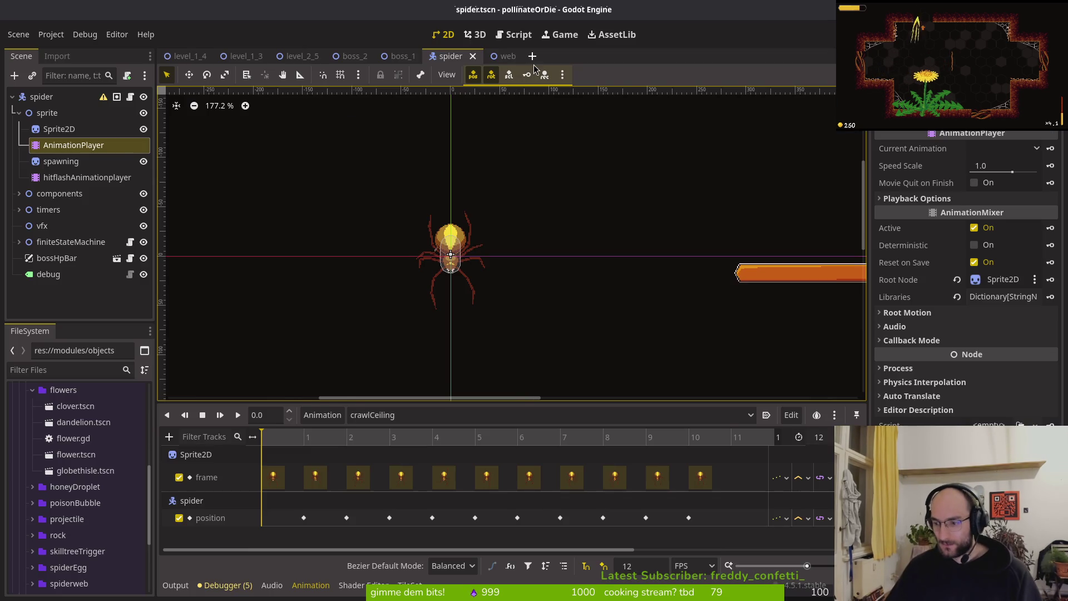
# Step: Switch from Godot's spider scene to the Aseprite window showing the spiderweb sprite
pyautogui.press('super')
pyautogui.press('super')
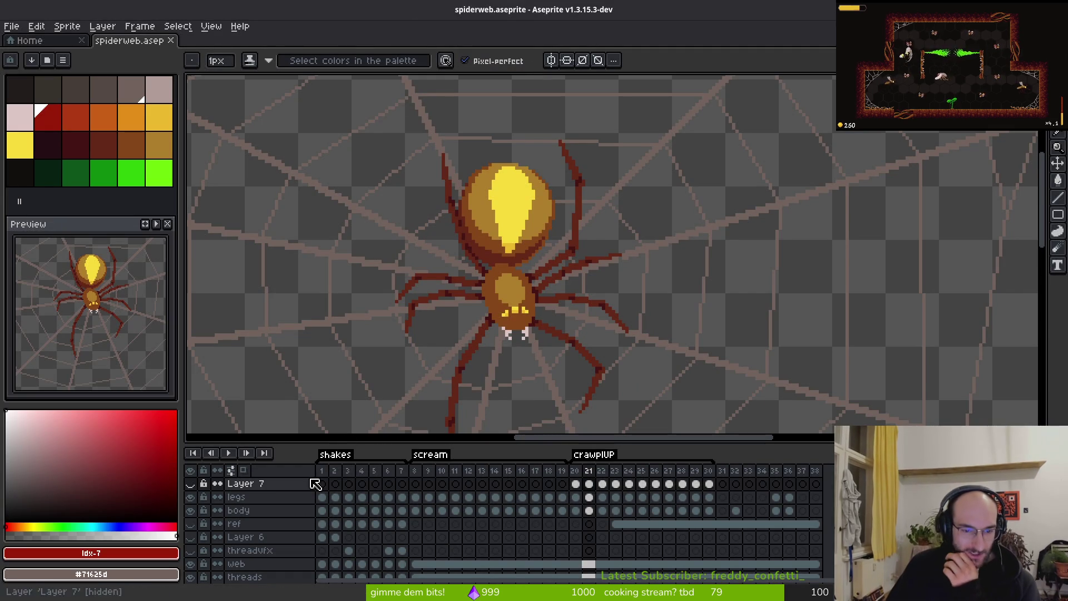
# Step: Open spider.aseprite from the Aseprite start page
pyautogui.click(44, 52)
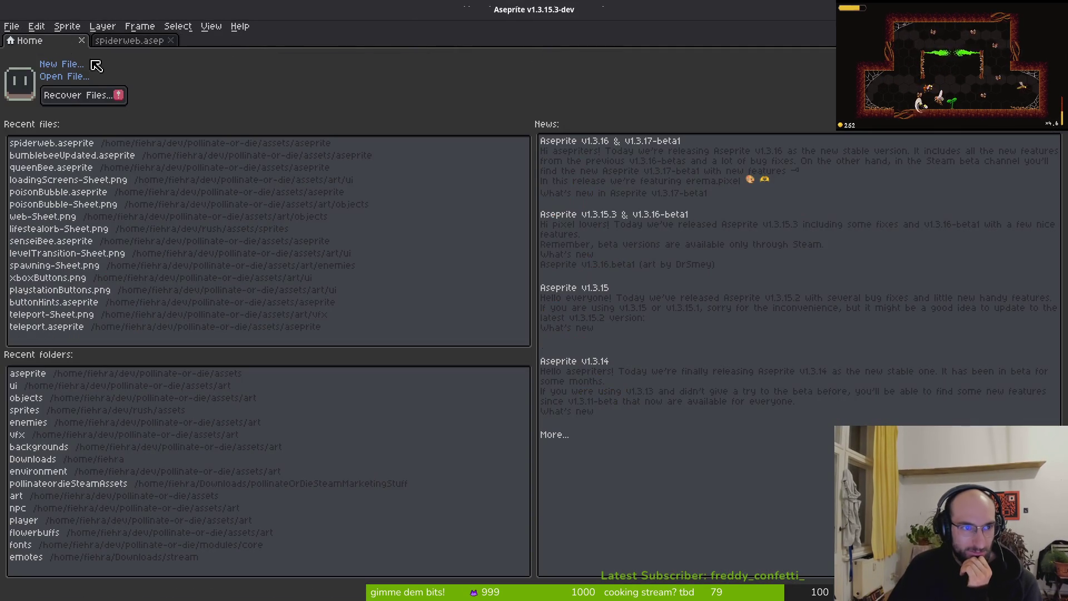
pyautogui.click(64, 77)
pyautogui.write('spider')
pyautogui.press('Return')
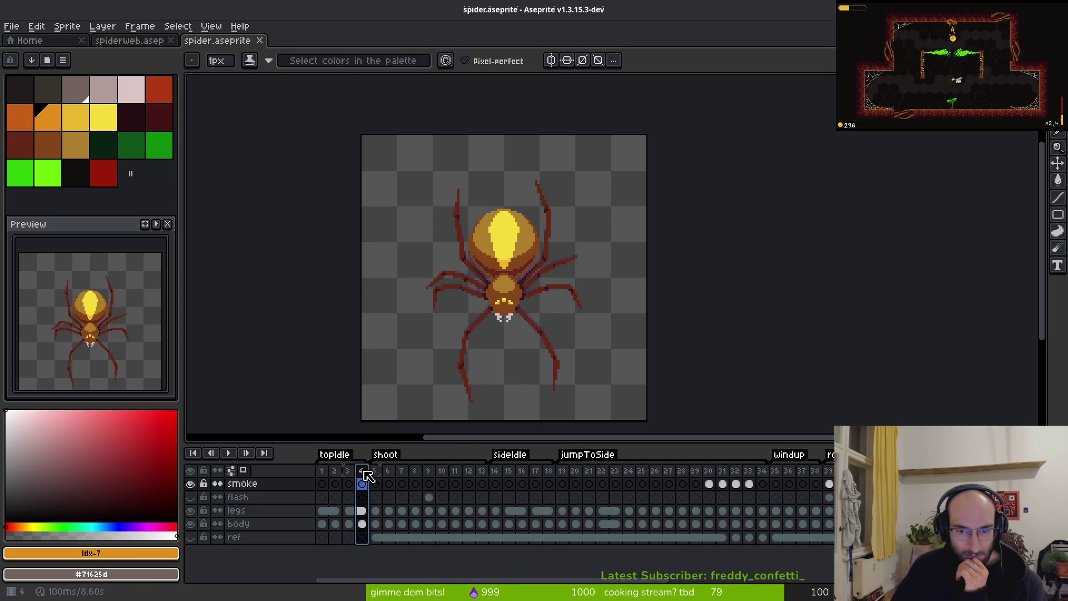
# Step: Compare the early shoot frames 1 and 4 with crawlCeiling frames 64–65 and scream frame 75
pyautogui.hscroll(10, 530, 496)
pyautogui.click(747, 479)
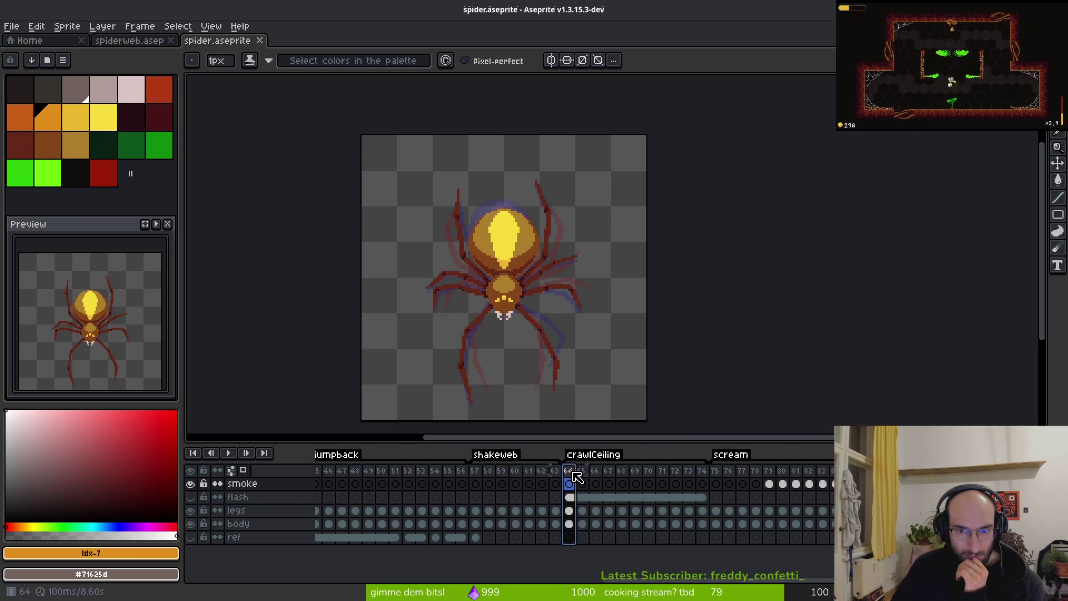
pyautogui.hscroll(-10, 462, 510)
pyautogui.click(376, 480)
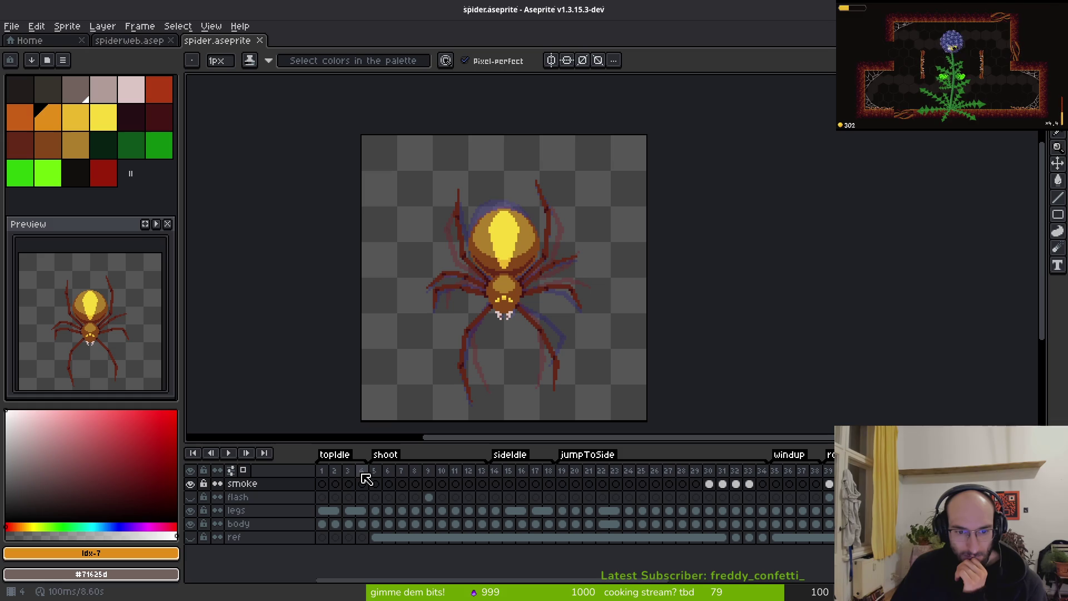
pyautogui.click(362, 478)
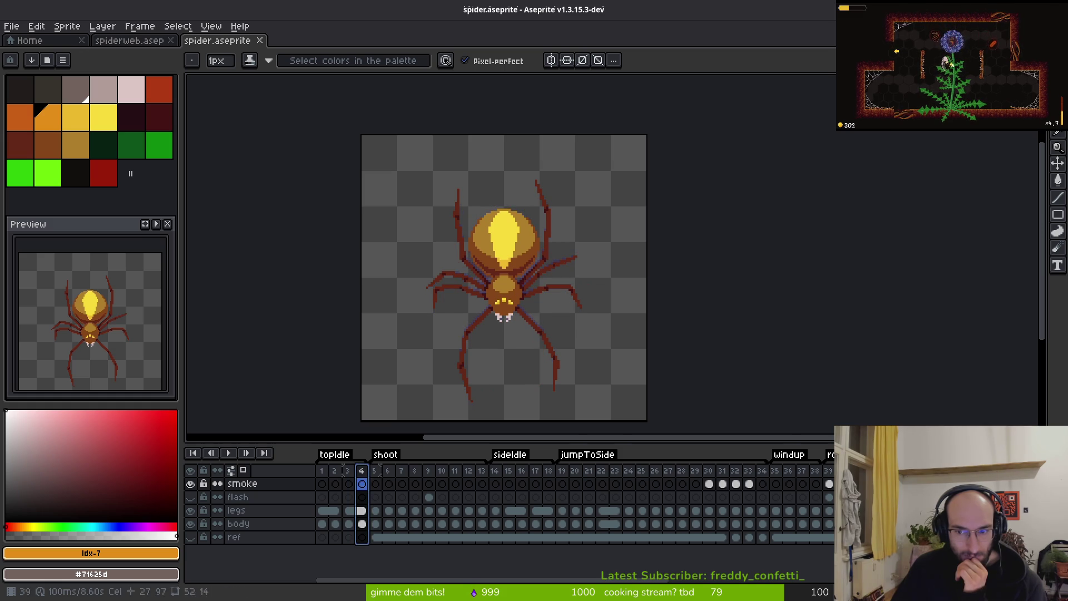
pyautogui.hscroll(10, 362, 488)
pyautogui.click(582, 516)
pyautogui.click(618, 483)
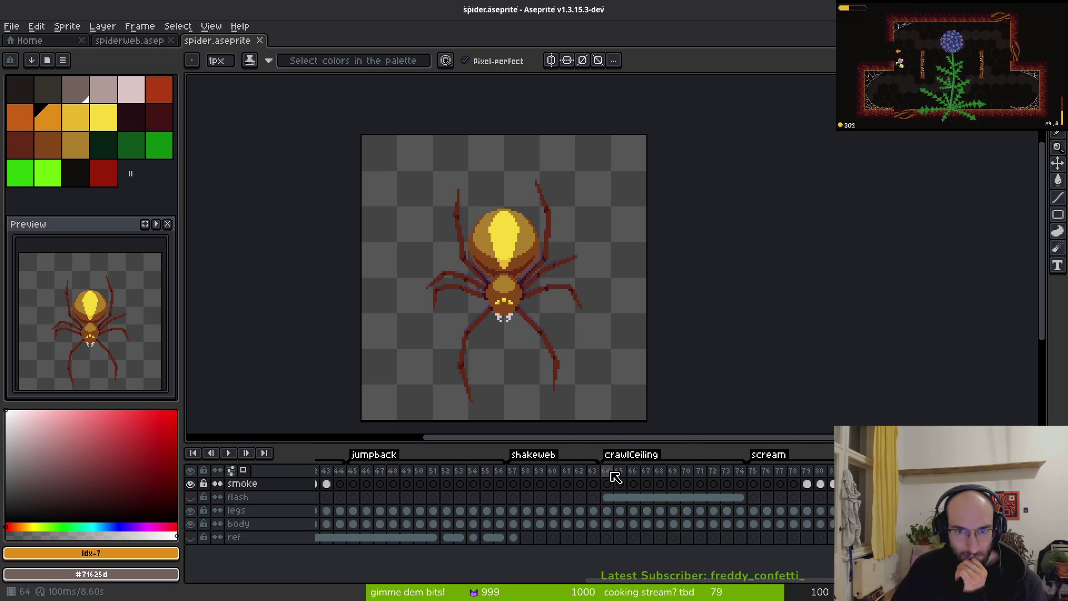
pyautogui.click(610, 472)
pyautogui.hscroll(-10, 478, 495)
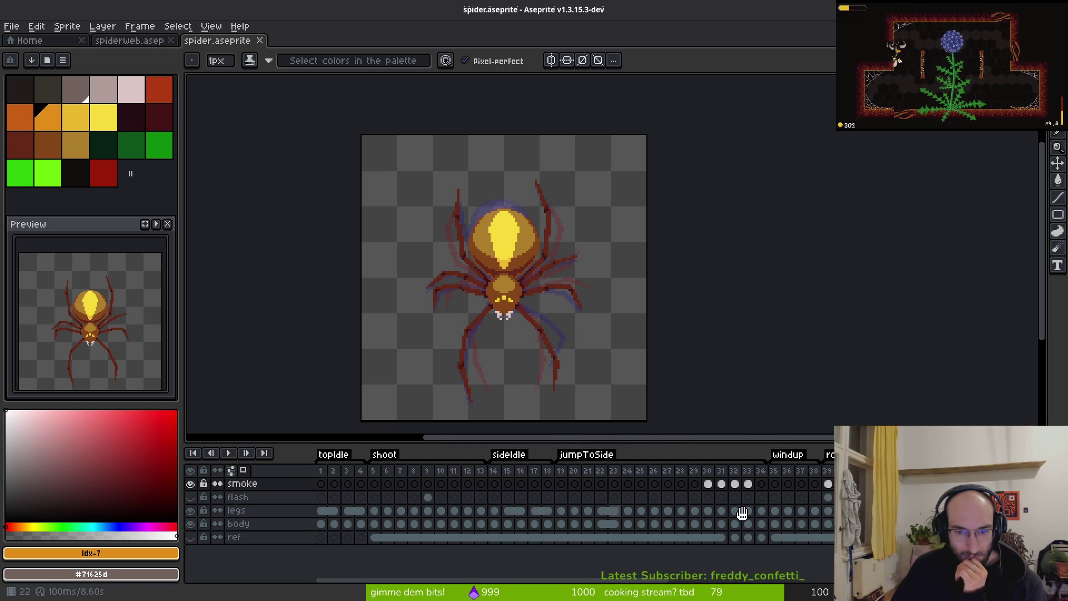
pyautogui.click(327, 471)
pyautogui.click(365, 479)
pyautogui.hscroll(12, 573, 504)
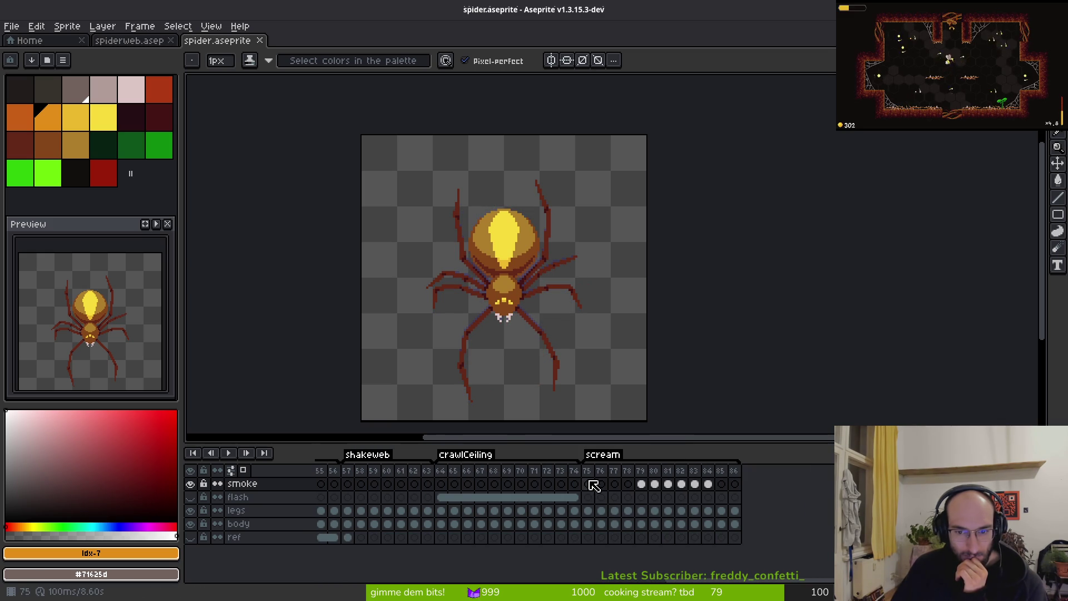
pyautogui.click(591, 479)
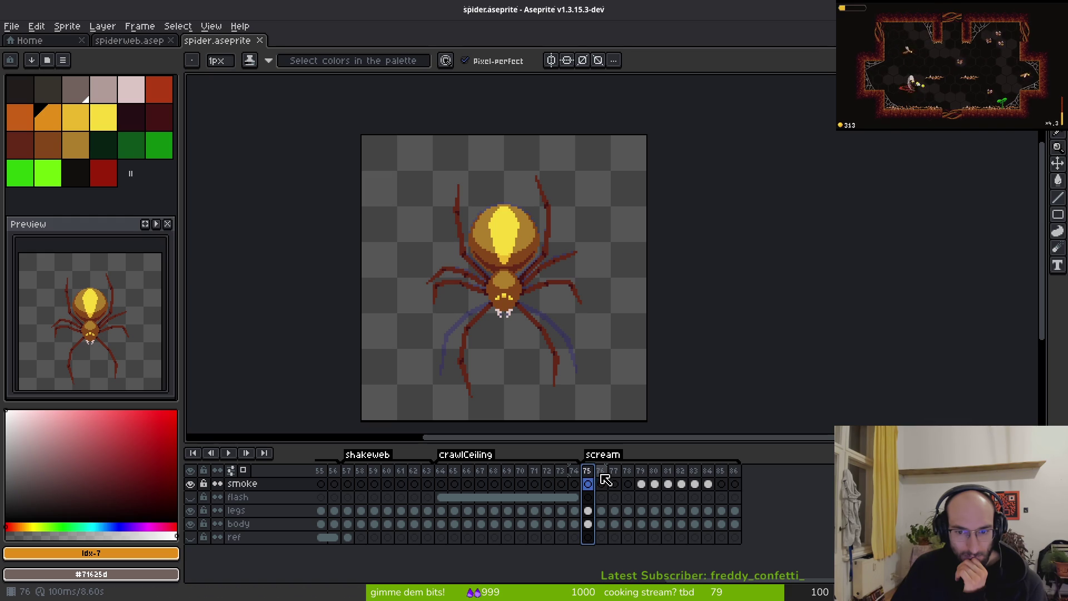
pyautogui.click(601, 482)
pyautogui.click(587, 482)
pyautogui.hscroll(-10, 500, 496)
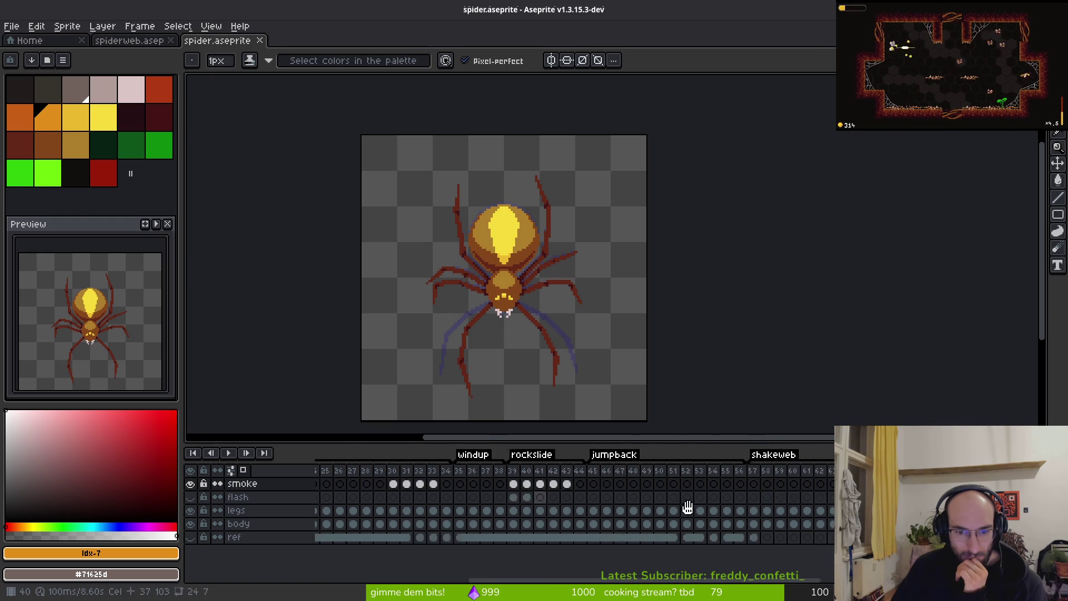
pyautogui.click(362, 477)
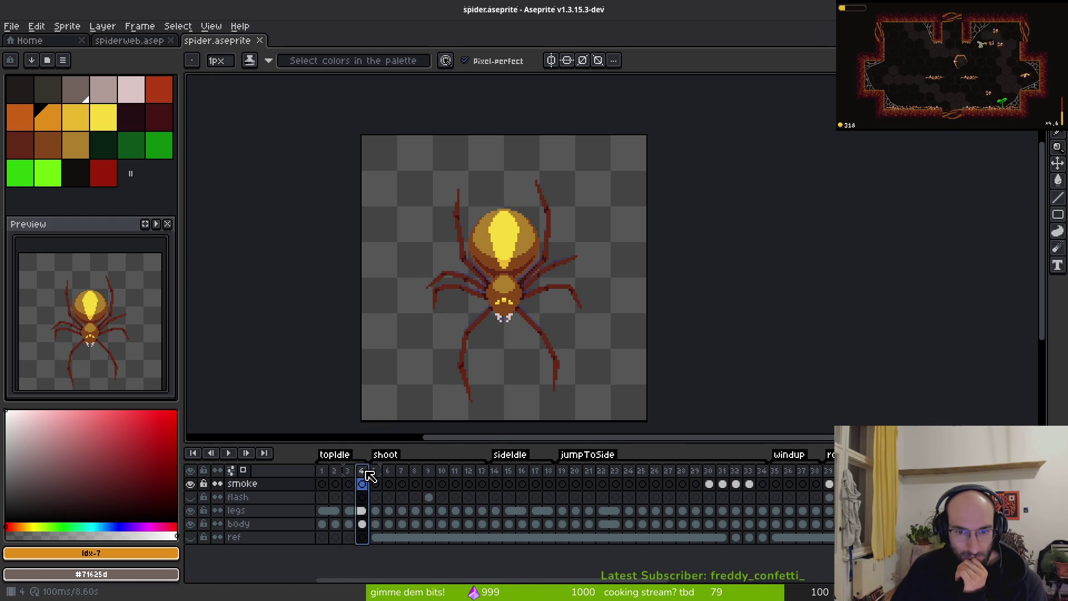
# Step: Step through the scream frames, then select frames 75–86 across all layers
pyautogui.hscroll(10, 336, 476)
pyautogui.hscroll(2, 546, 513)
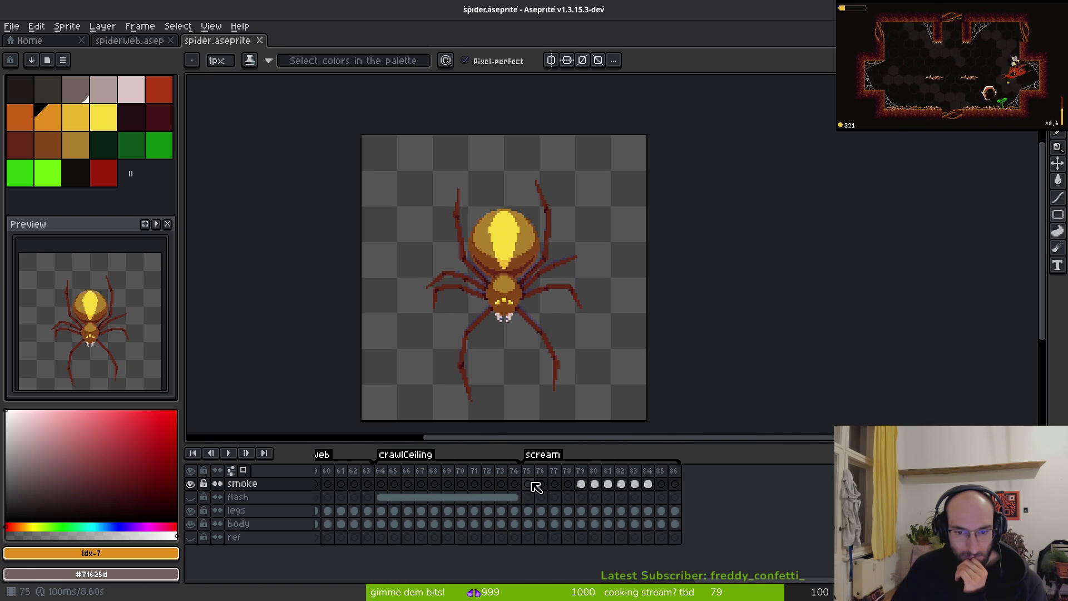
pyautogui.click(532, 481)
pyautogui.click(540, 481)
pyautogui.click(554, 482)
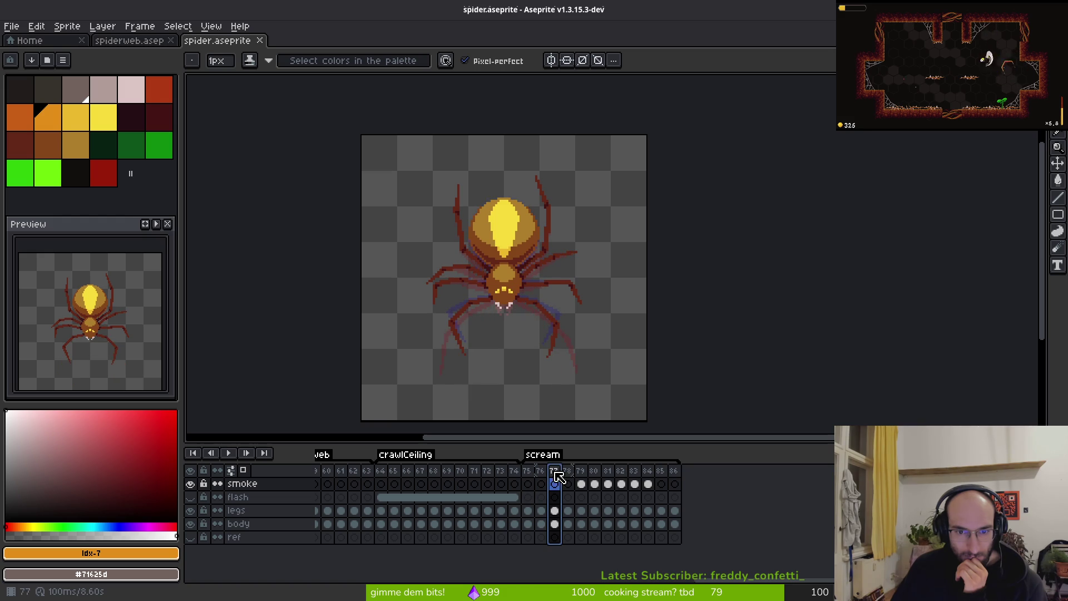
pyautogui.click(567, 479)
pyautogui.click(581, 480)
pyautogui.click(594, 479)
pyautogui.click(608, 479)
pyautogui.press('Right')
pyautogui.press('Right')
pyautogui.press('Right')
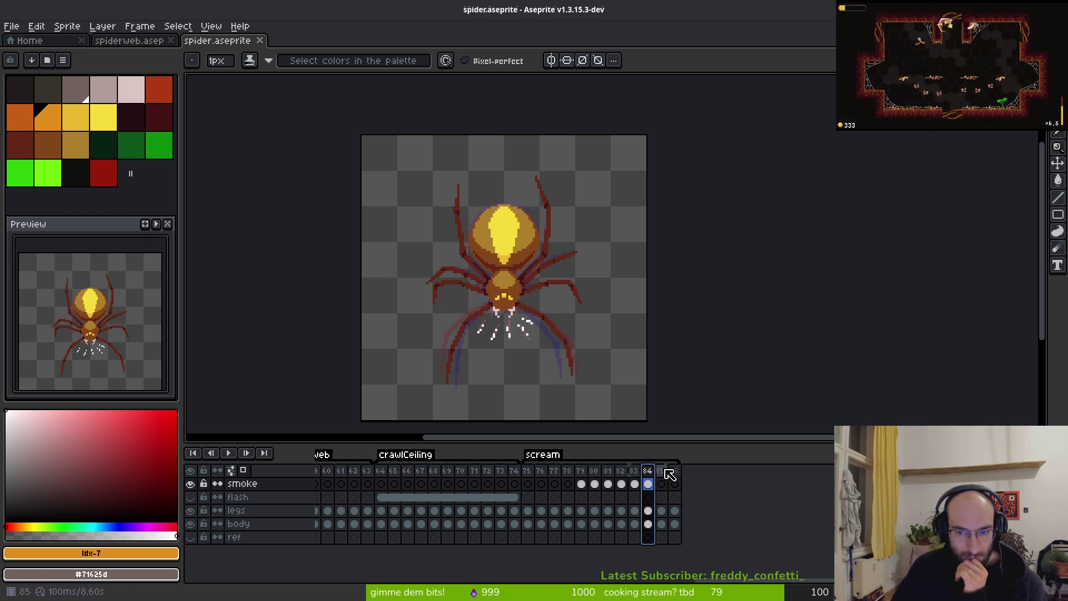
pyautogui.moveTo(527, 483); pyautogui.dragTo(675, 525)
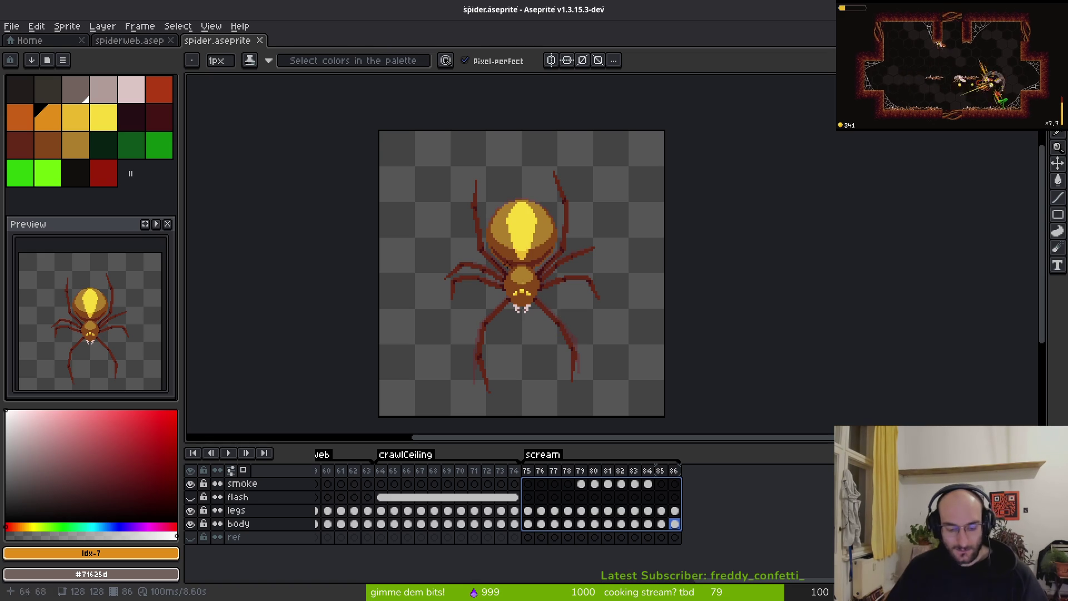
# Step: Select the whole canvas on scream frames 75–86 across all layers and shift the spider
pyautogui.press('m')
pyautogui.hotkey('ctrl', 'a')
pyautogui.moveTo(591, 354); pyautogui.dragTo(561, 334)
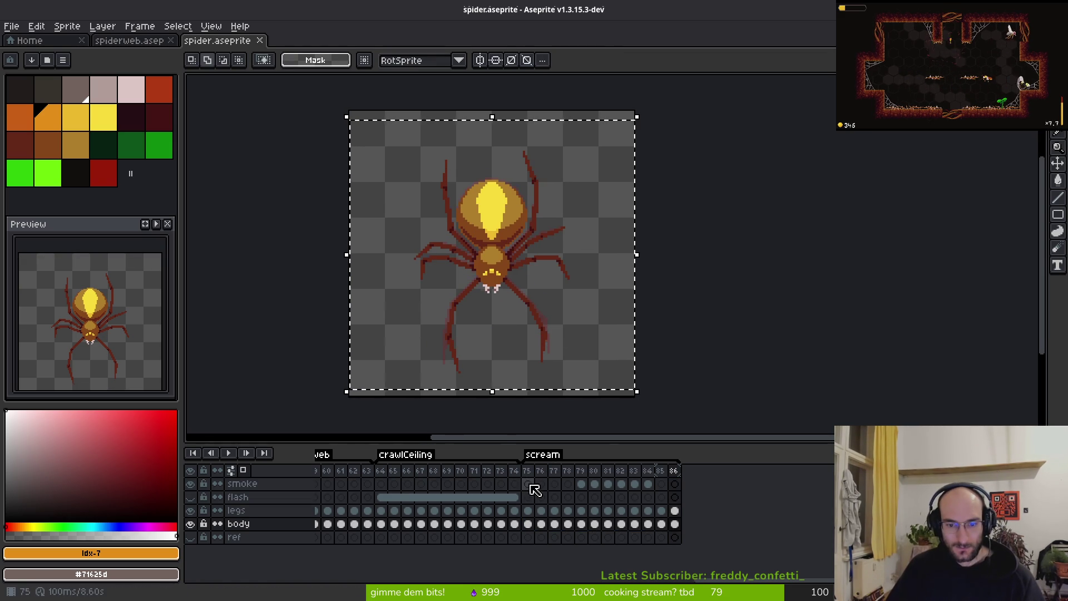
pyautogui.moveTo(527, 483); pyautogui.dragTo(675, 537)
pyautogui.press('Return')
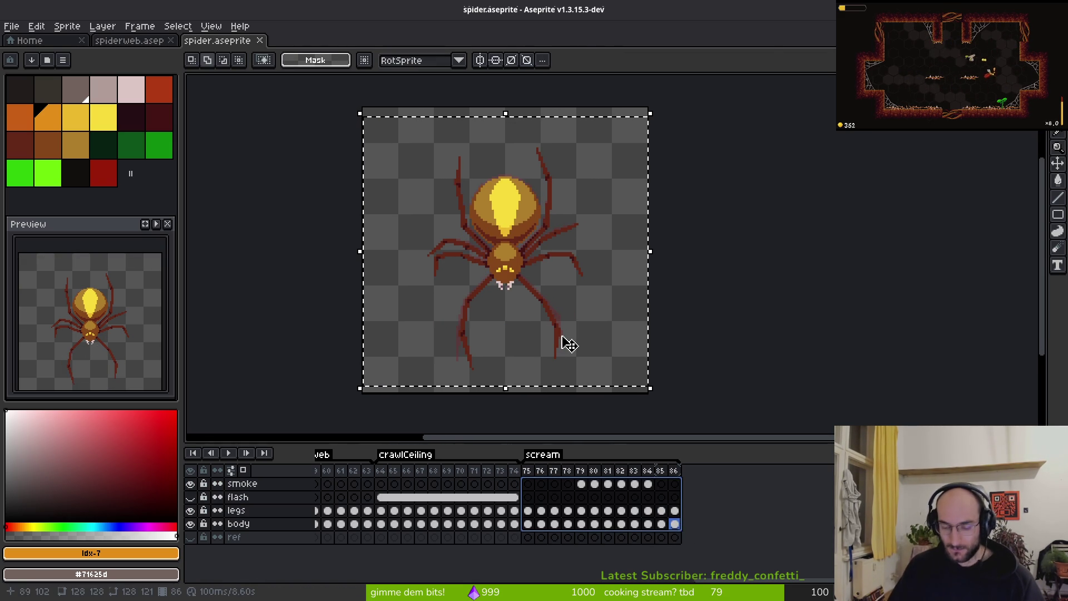
# Step: Compare the shifted scream frames 75 and 86 against crawlCeiling frames 64 and 65
pyautogui.click(526, 473)
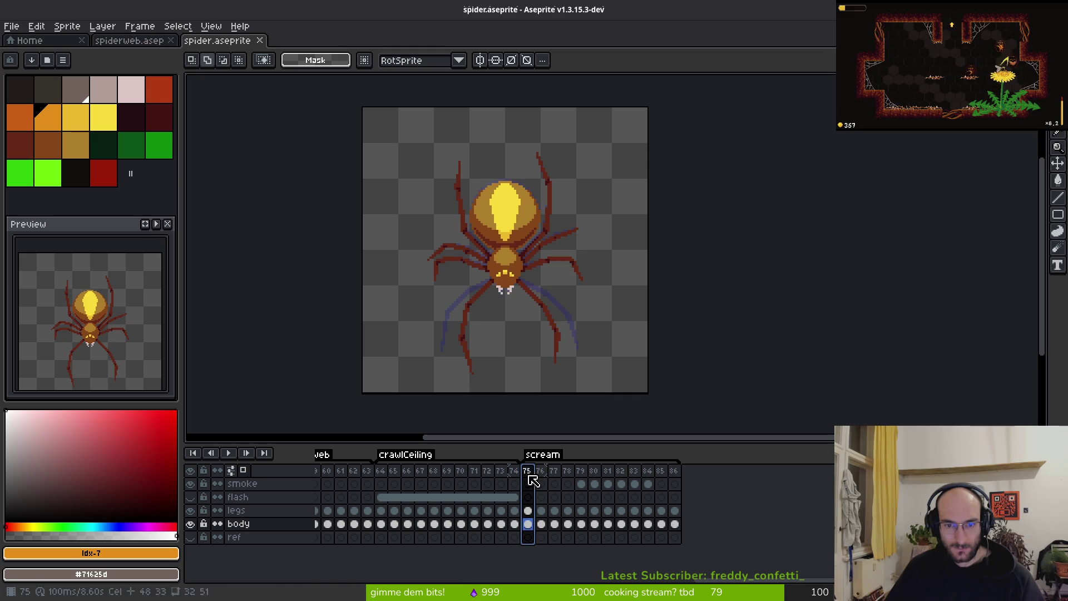
pyautogui.click(673, 472)
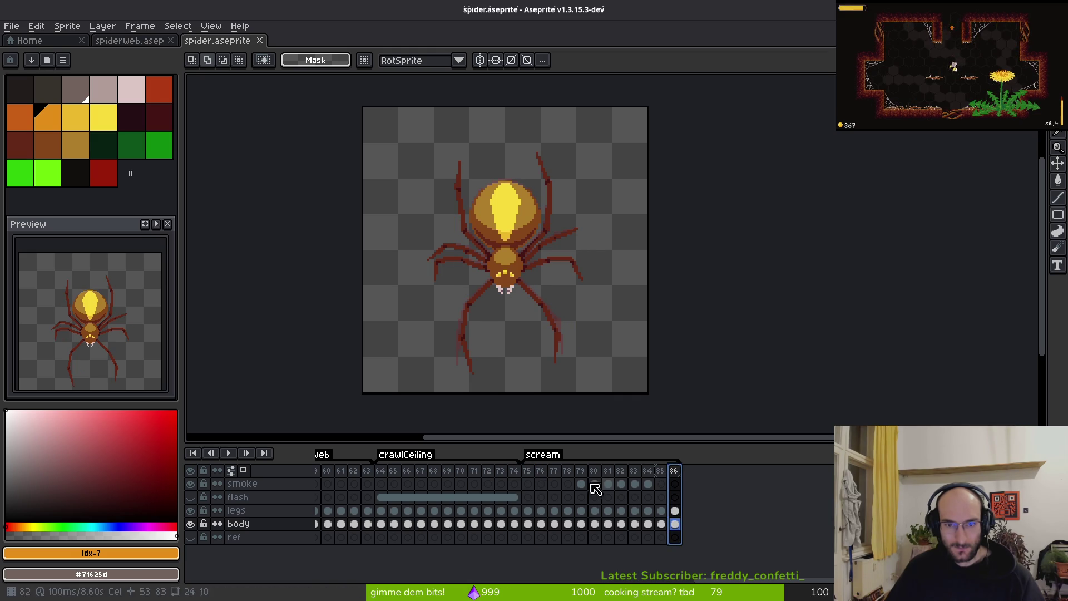
pyautogui.click(383, 471)
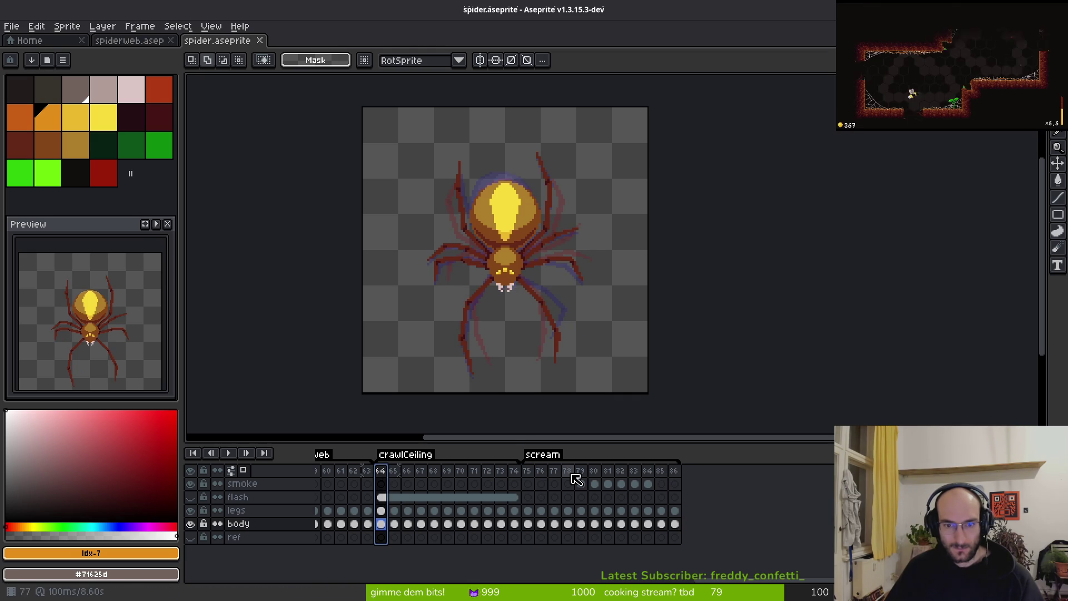
pyautogui.click(679, 471)
pyautogui.click(383, 472)
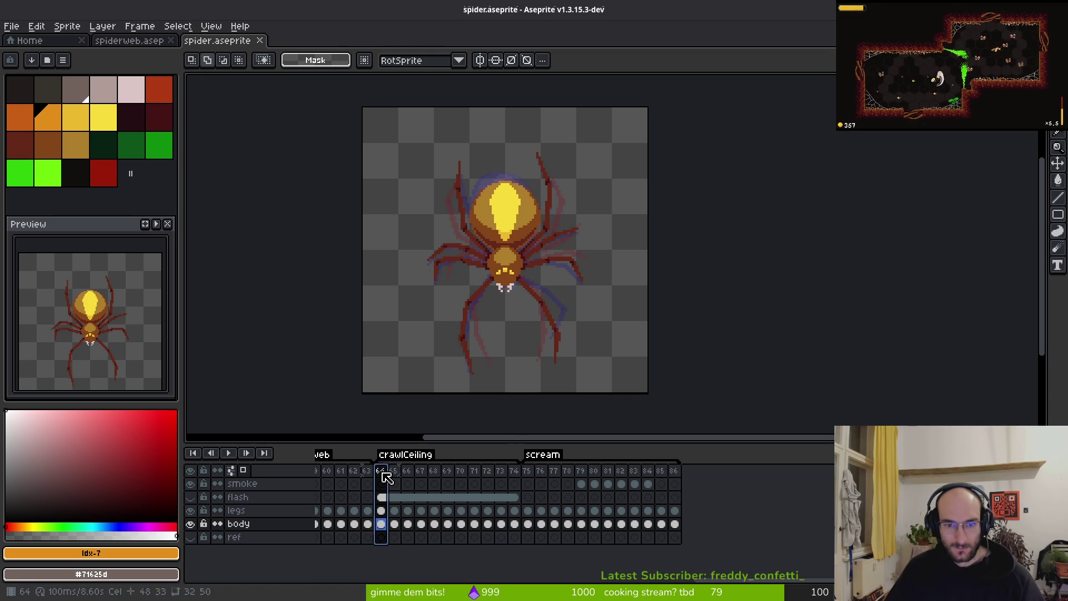
pyautogui.click(393, 473)
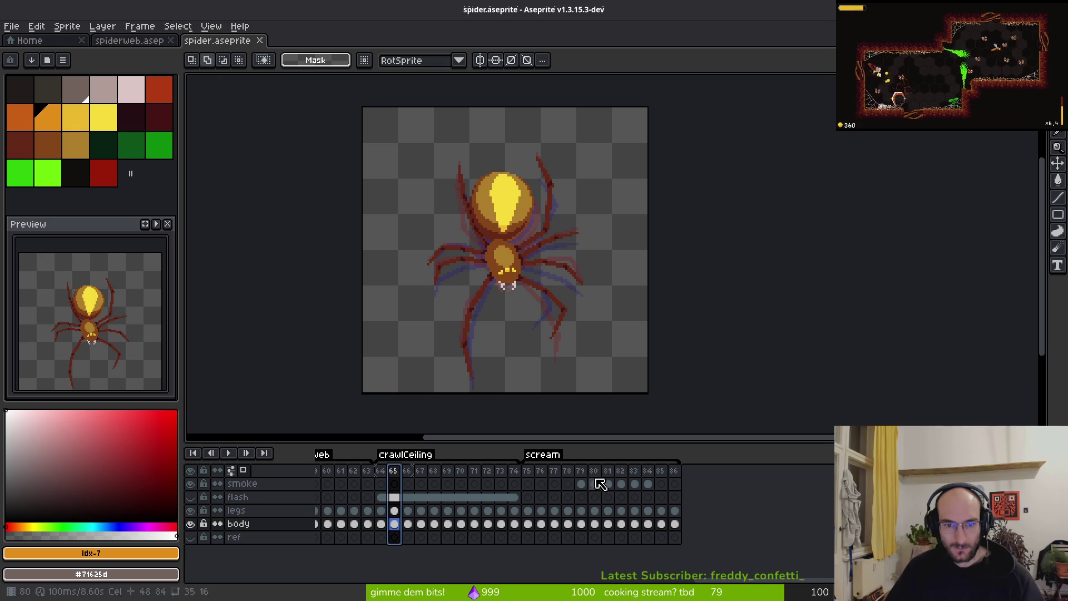
pyautogui.click(383, 474)
pyautogui.click(394, 472)
pyautogui.press('Left')
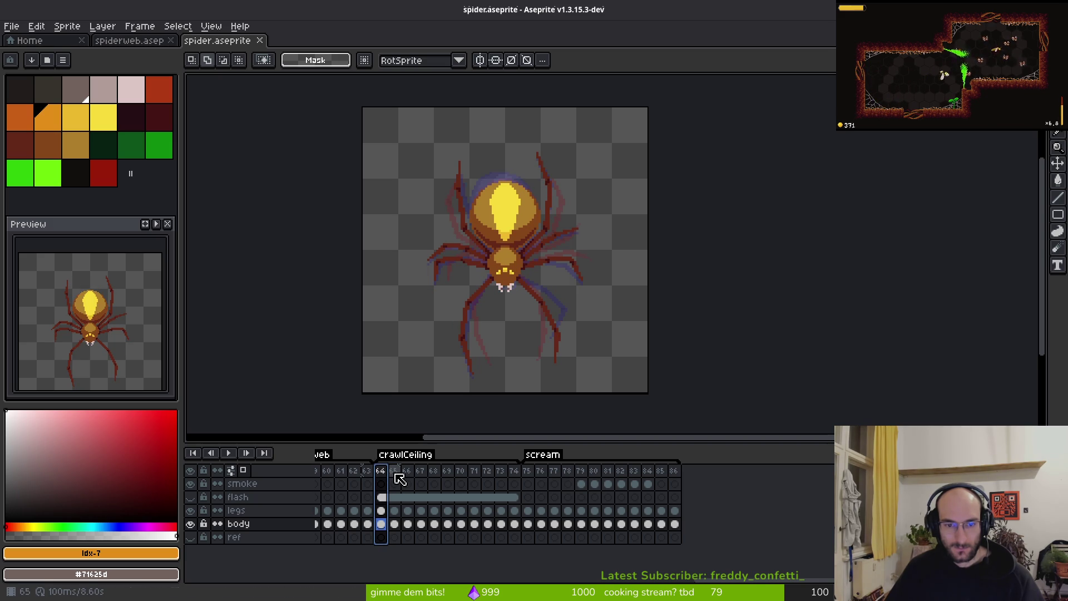
pyautogui.click(396, 474)
# Step: Bring the whole spider sprite back into view, then return to Godot
pyautogui.scroll(3, 485, 348)
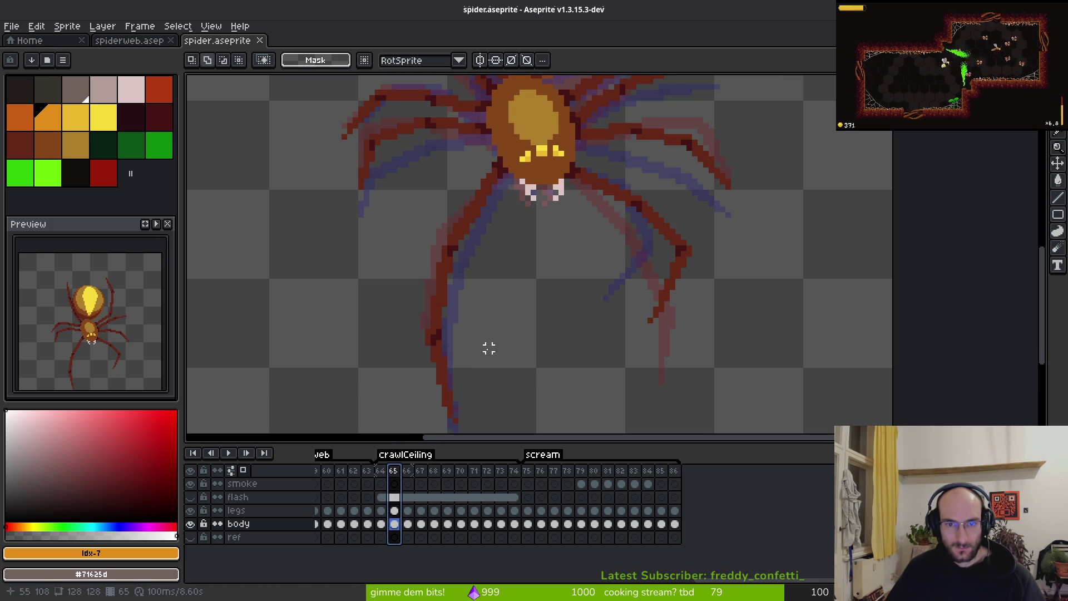
pyautogui.scroll(-3, 488, 348)
pyautogui.scroll(3, 479, 379)
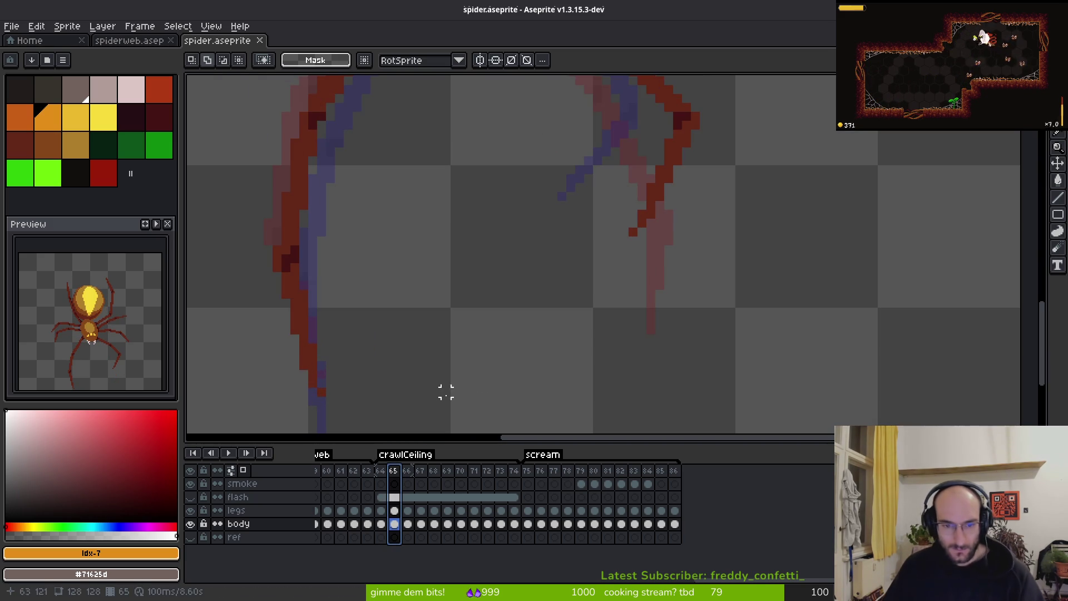
pyautogui.scroll(-3, 372, 341)
pyautogui.moveTo(459, 341); pyautogui.dragTo(547, 300)
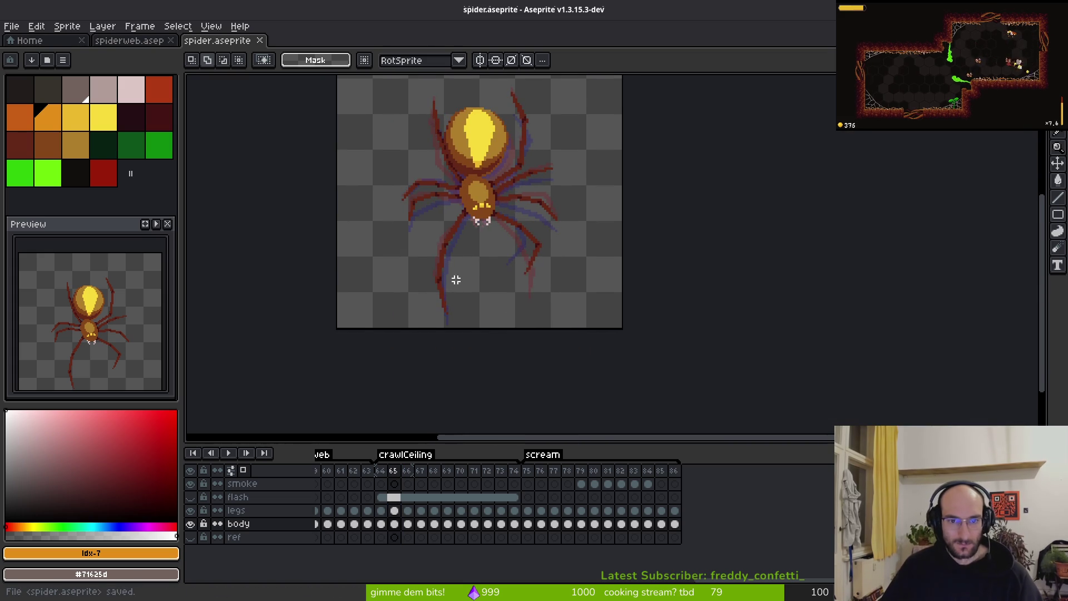
pyautogui.hotkey('alt', 'Tab')
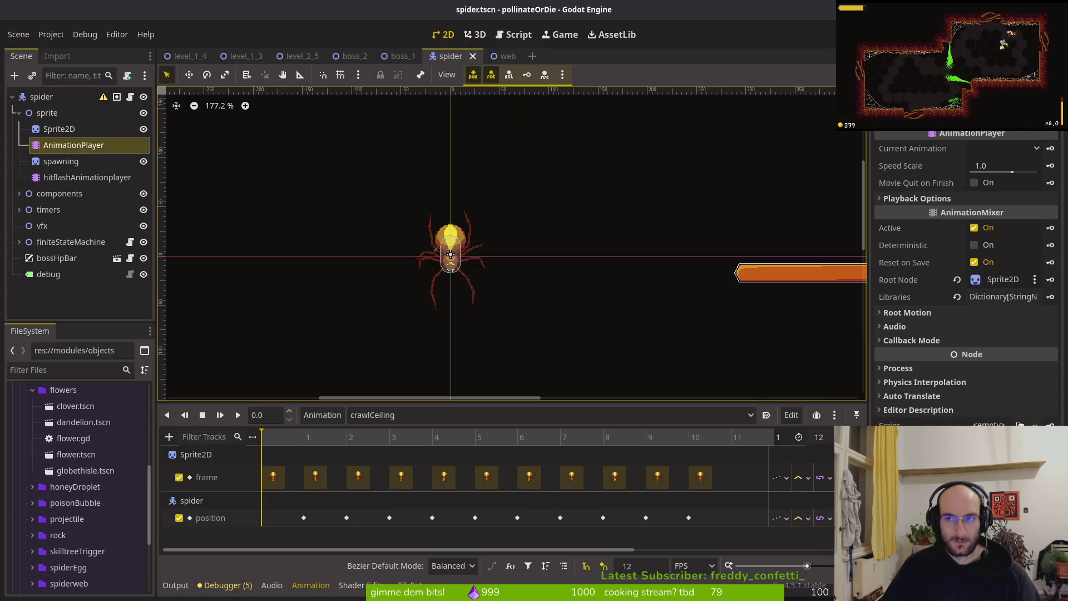
# Step: Test-run the game, then select the spider boss and its AnimationPlayer in boss_2
pyautogui.press('F5')
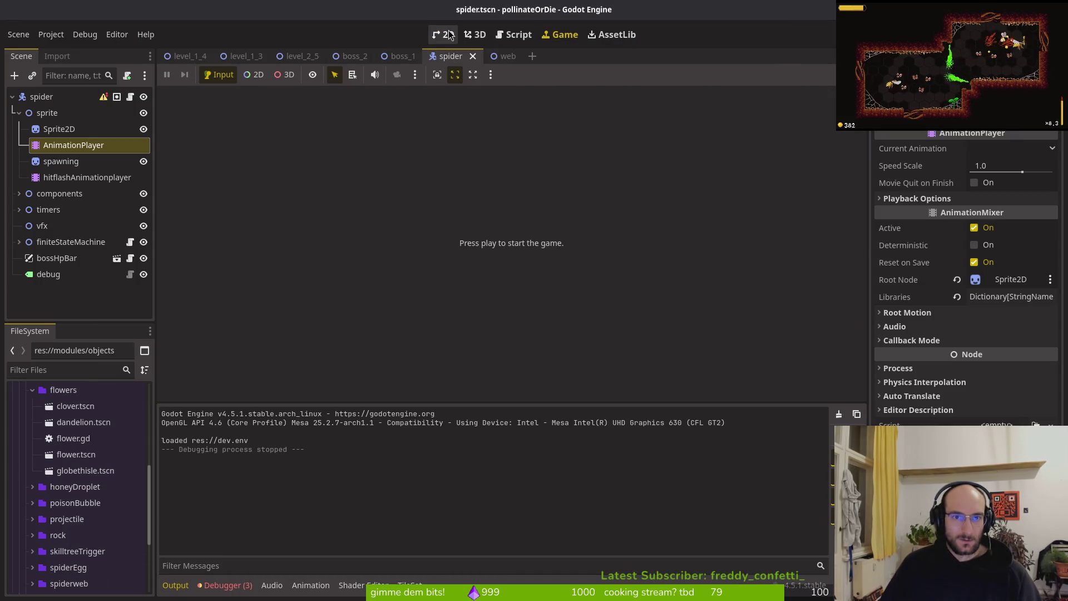
pyautogui.click(443, 34)
pyautogui.click(354, 56)
pyautogui.scroll(-3, 443, 232)
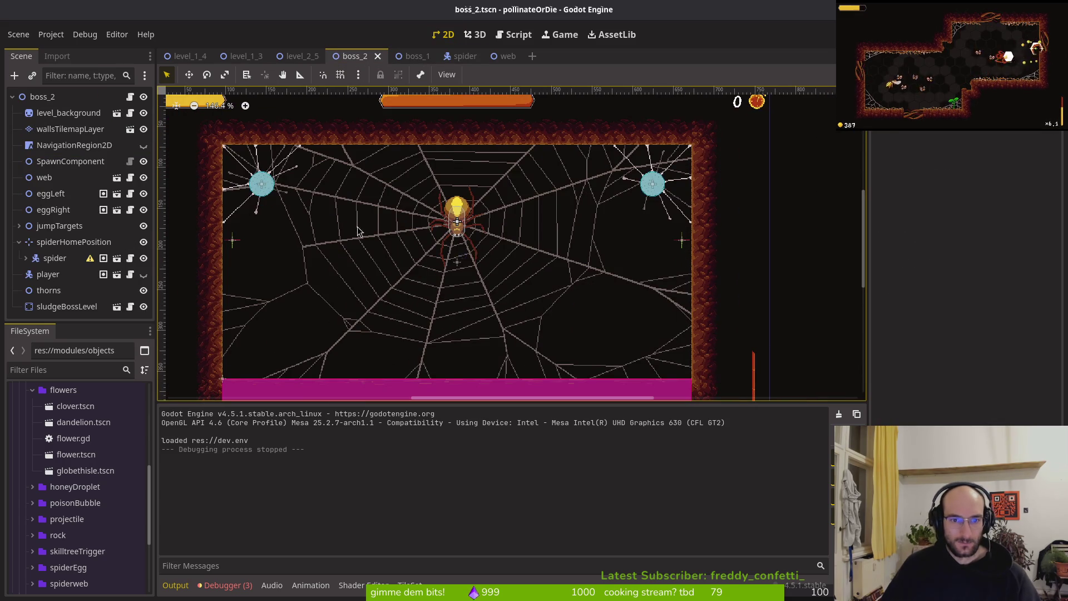
pyautogui.click(55, 257)
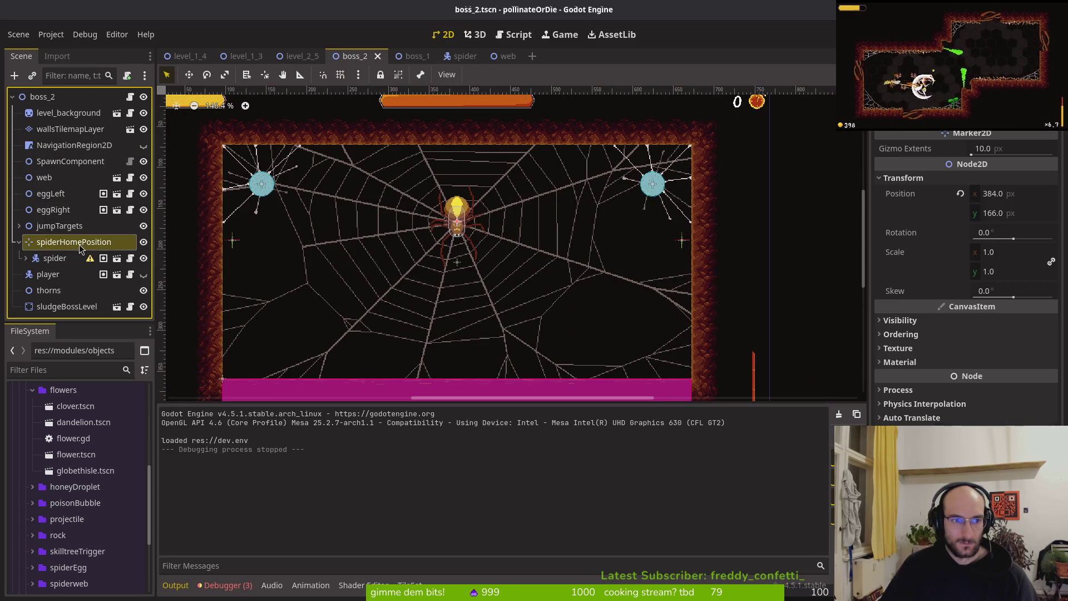
pyautogui.doubleClick(76, 264)
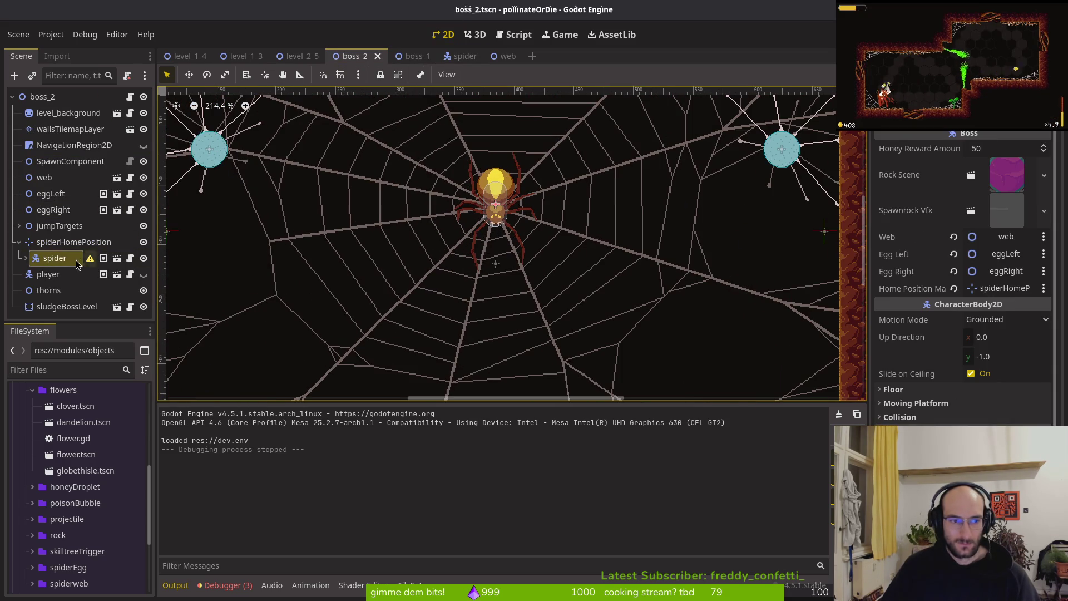
pyautogui.click(23, 258)
pyautogui.click(86, 303)
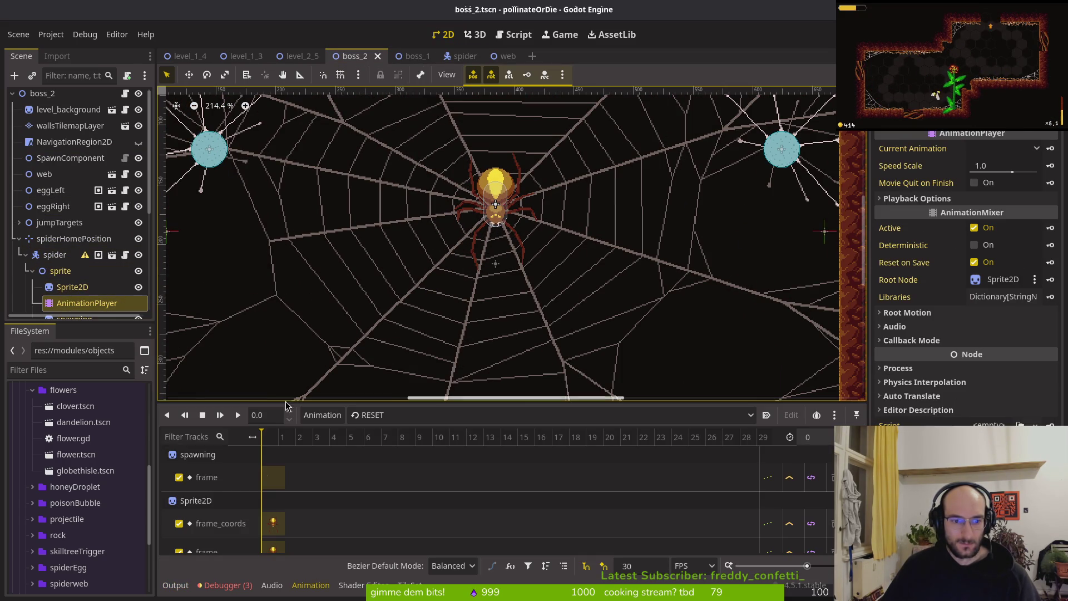
# Step: Load crawlCeiling and try duplicating the frame-1 position key, undoing an accidental boss2 node duplicate
pyautogui.click(358, 415)
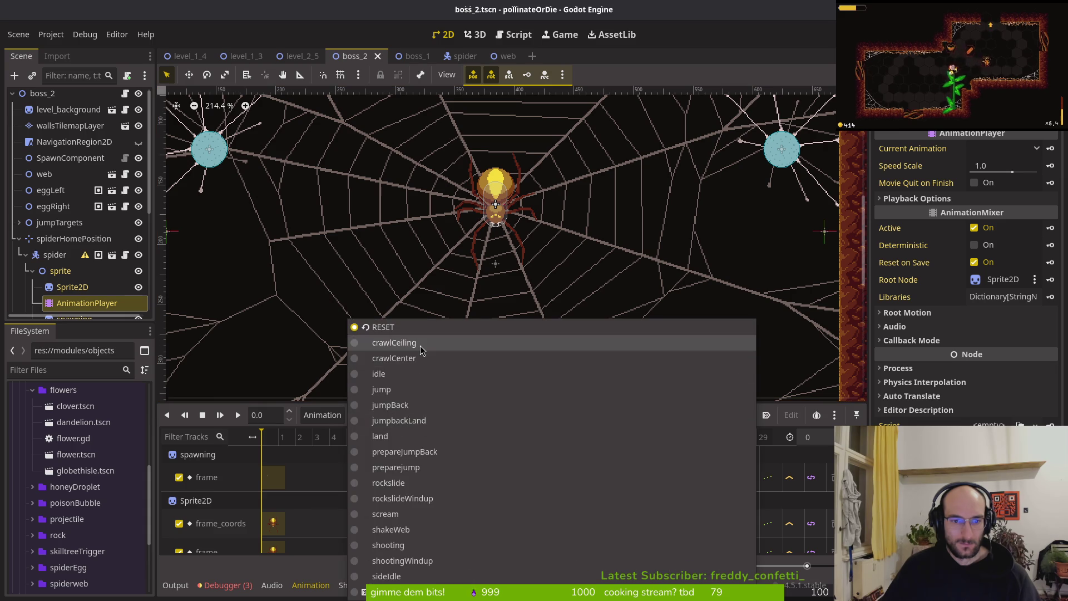
pyautogui.click(420, 348)
pyautogui.click(305, 442)
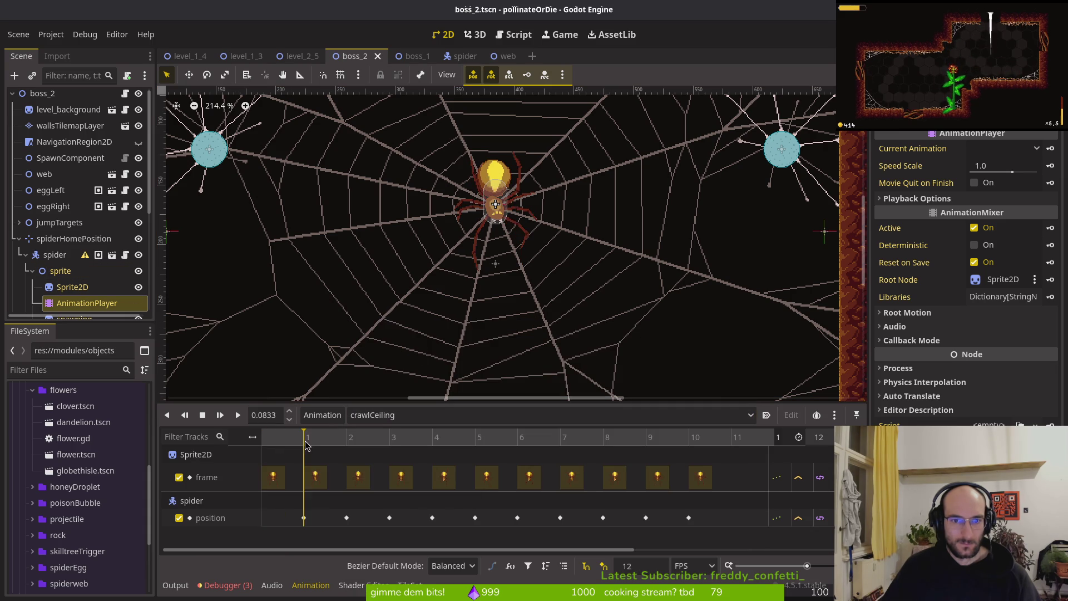
pyautogui.click(275, 444)
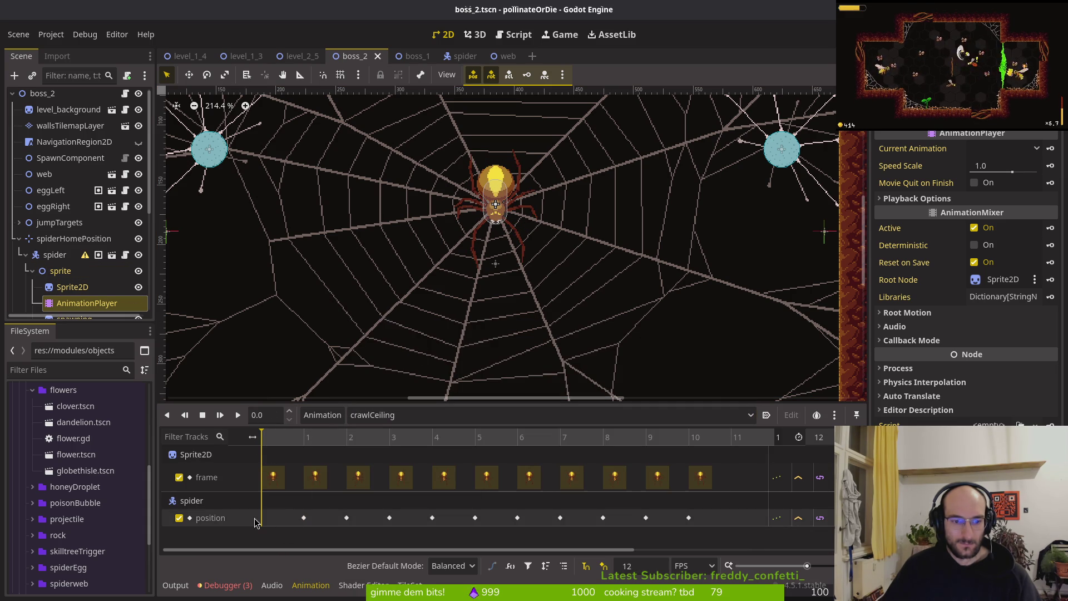
pyautogui.click(300, 519)
pyautogui.click(264, 524)
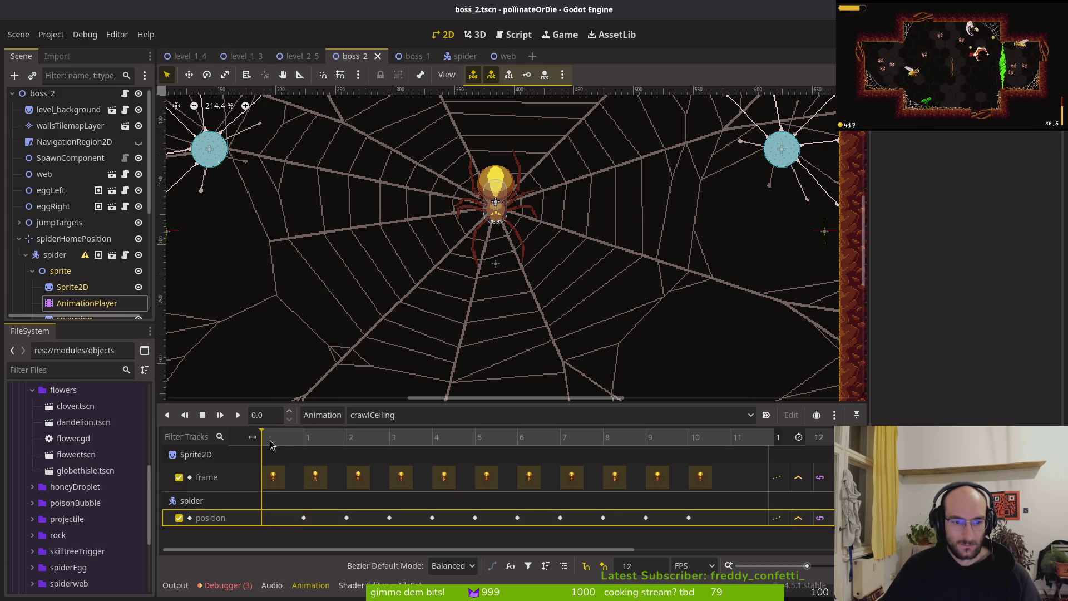
pyautogui.hotkey('ctrl', 'z')
pyautogui.click(304, 517)
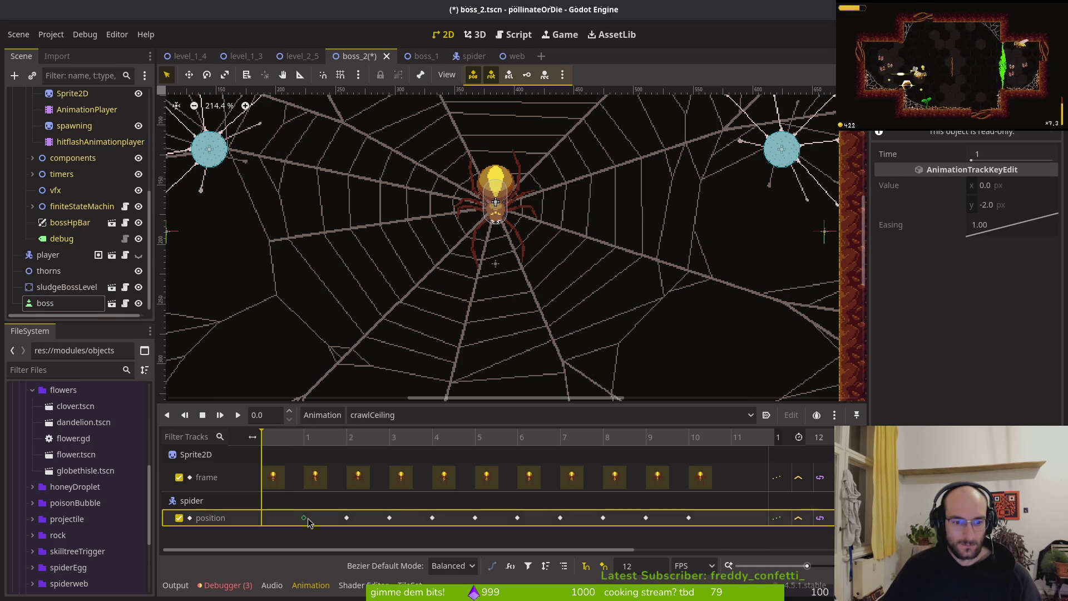
pyautogui.hotkey('ctrl', 'd')
pyautogui.click(264, 519)
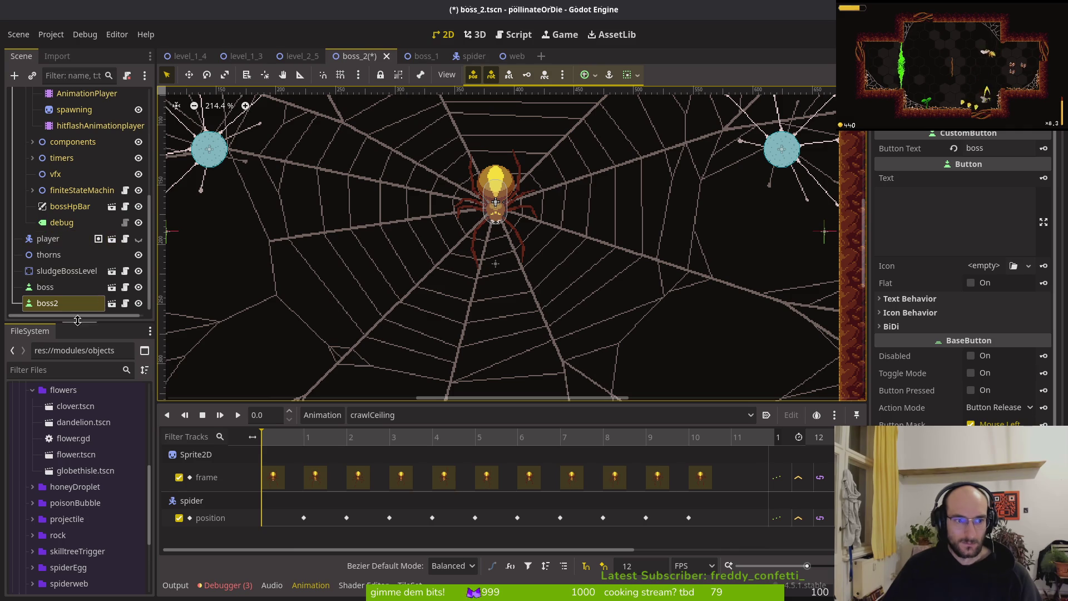
pyautogui.hotkey('ctrl', 'z')
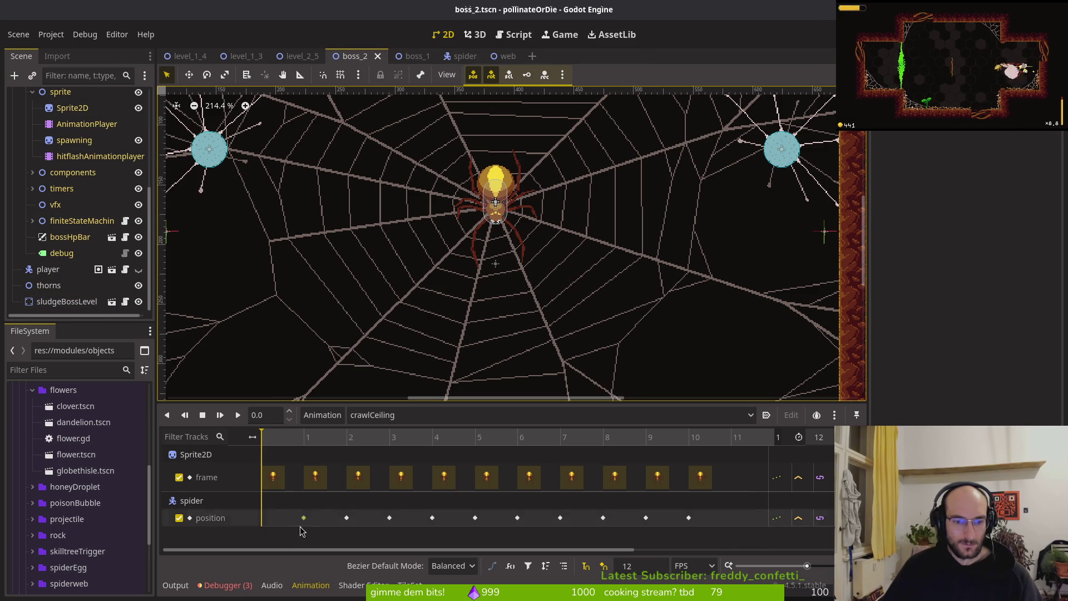
pyautogui.click(303, 517)
# Step: In the spider scene, duplicate the frame-1 position key to frame 0 with y 0, and save
pyautogui.click(462, 56)
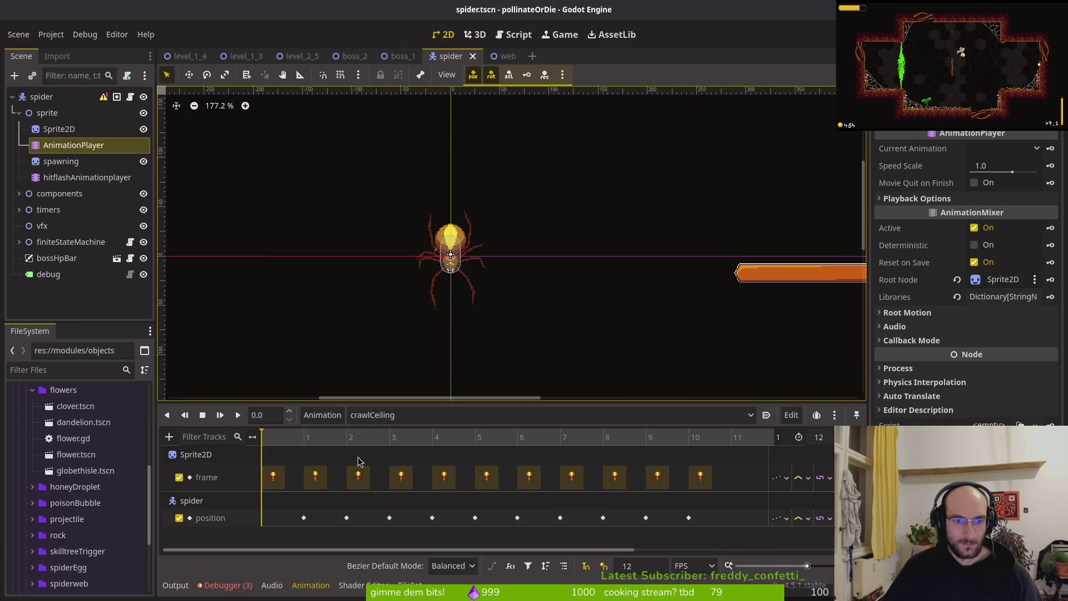
pyautogui.click(406, 416)
pyautogui.click(303, 518)
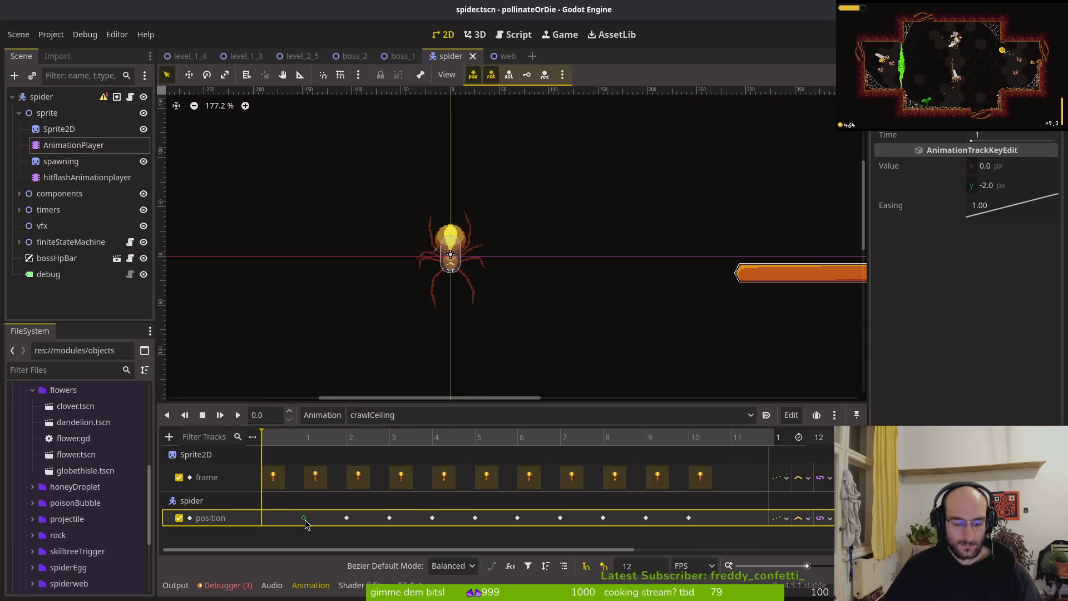
pyautogui.hotkey('ctrl', 'd')
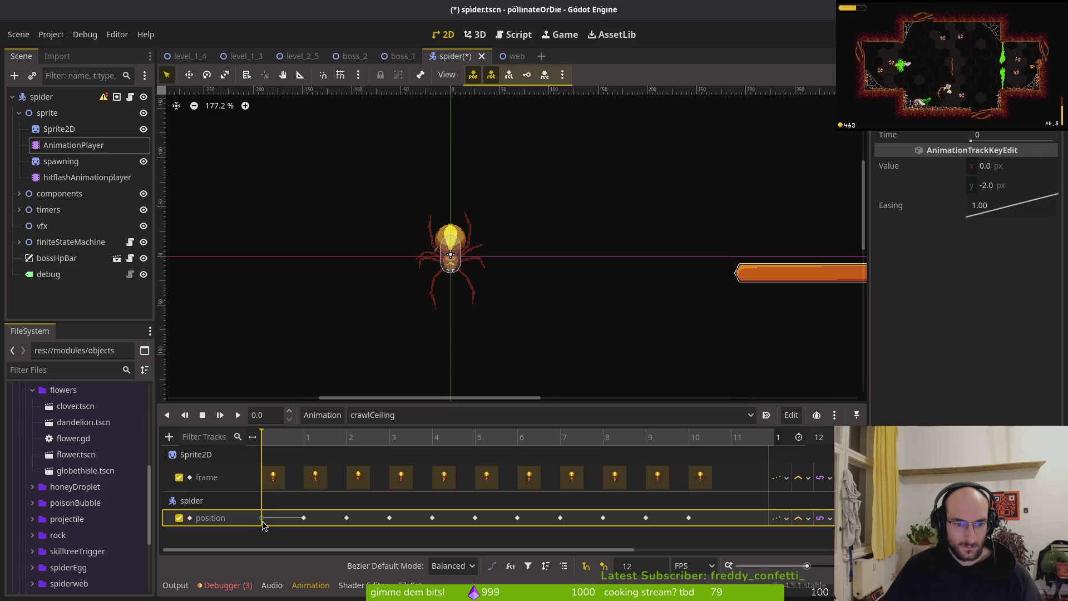
pyautogui.click(1018, 190)
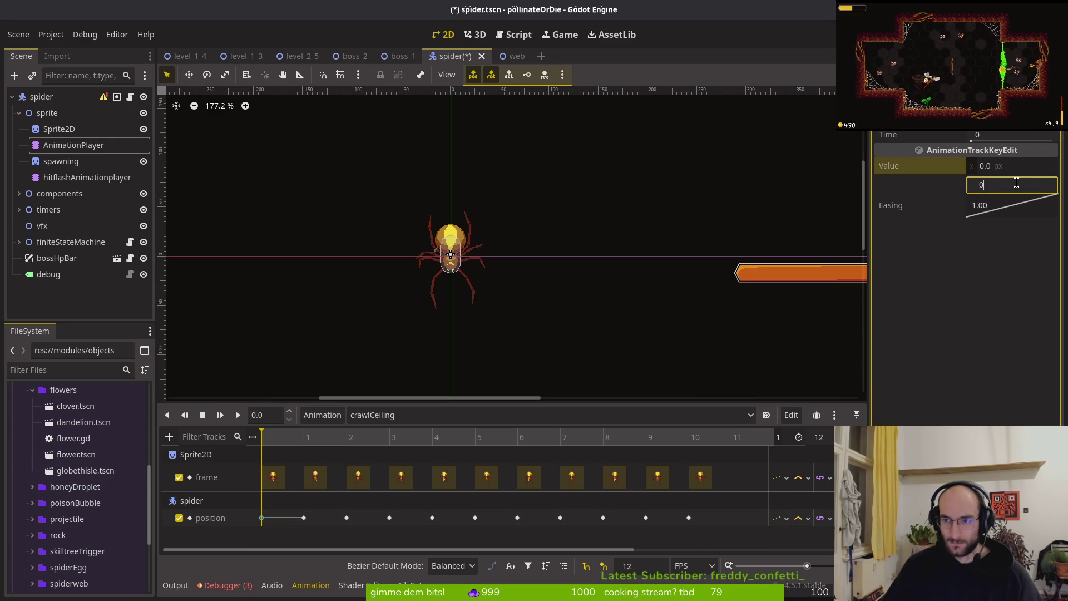
pyautogui.hotkey('ctrl', 's')
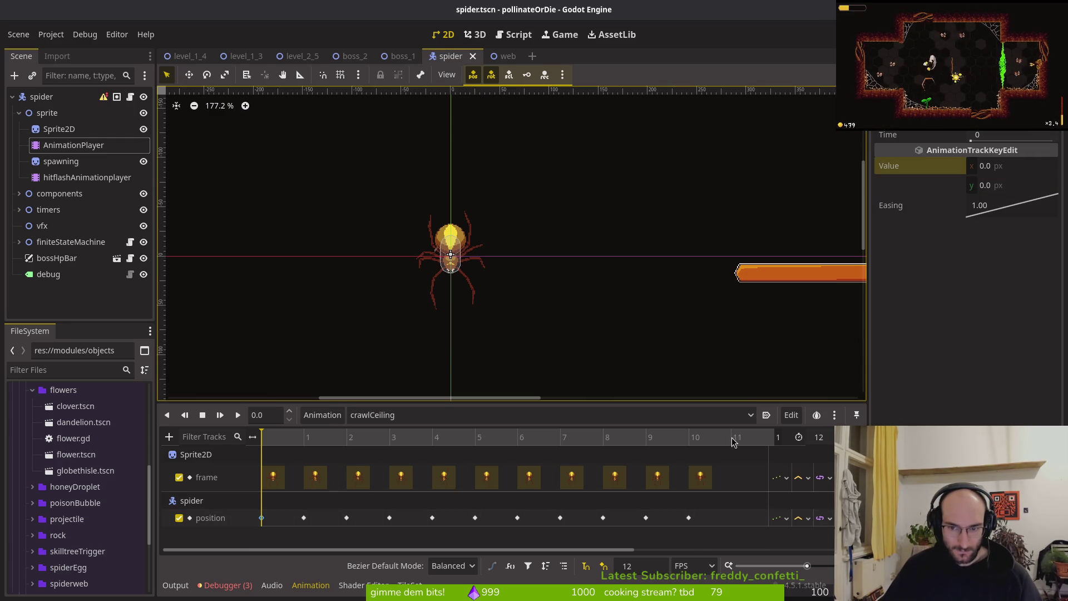
# Step: Check crawlCeiling's final frames, edit the animation length, save spider.tscn, and run the game
pyautogui.hscroll(3, 692, 442)
pyautogui.click(568, 439)
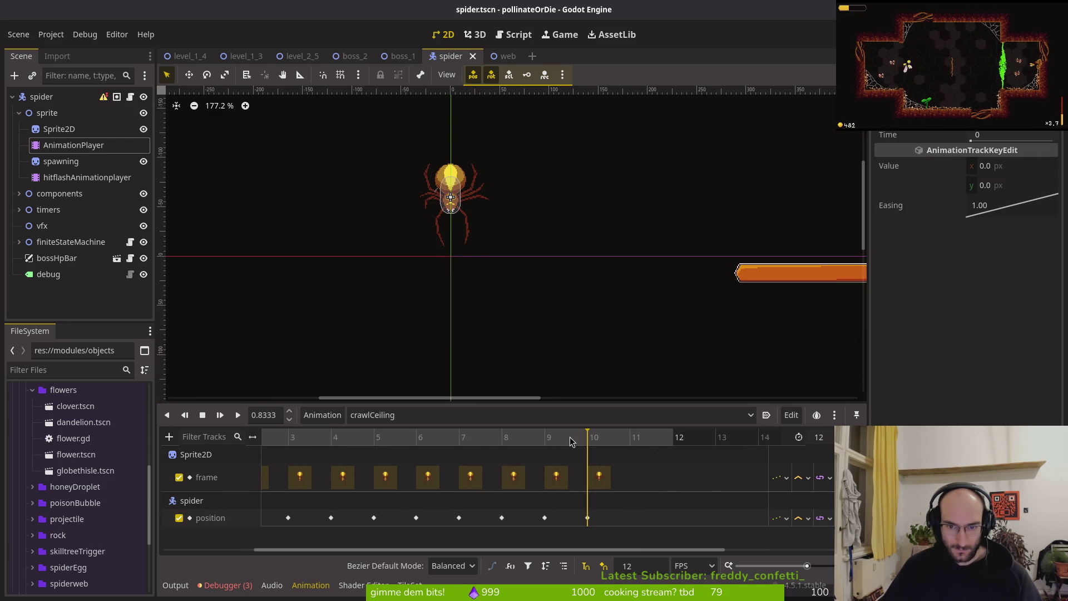
pyautogui.moveTo(634, 444)
pyautogui.mouseDown()
pyautogui.moveTo(501, 439)
pyautogui.moveTo(627, 441)
pyautogui.mouseUp()
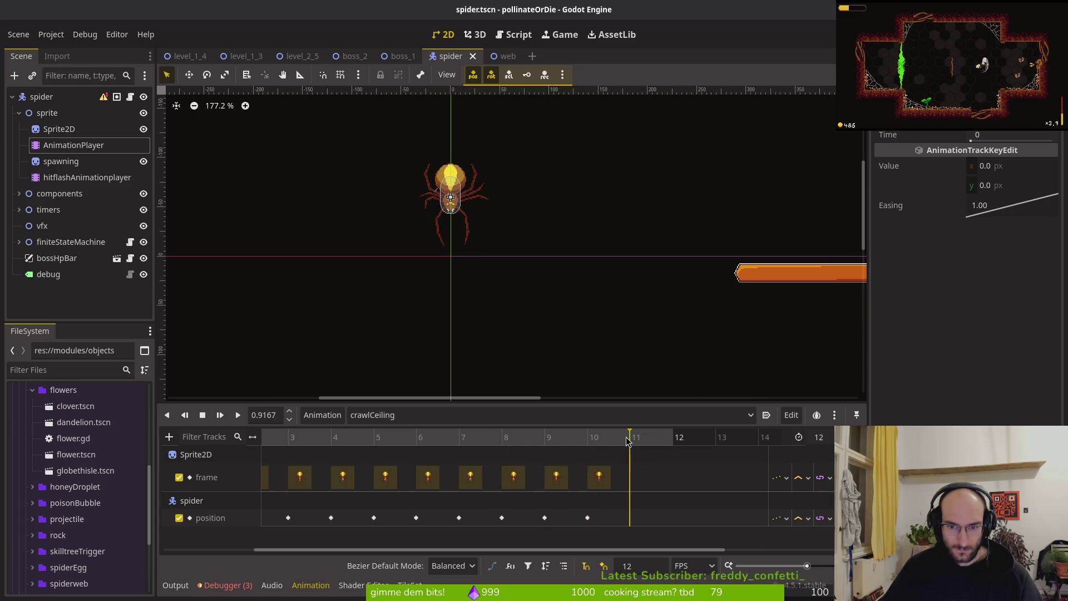
pyautogui.click(818, 436)
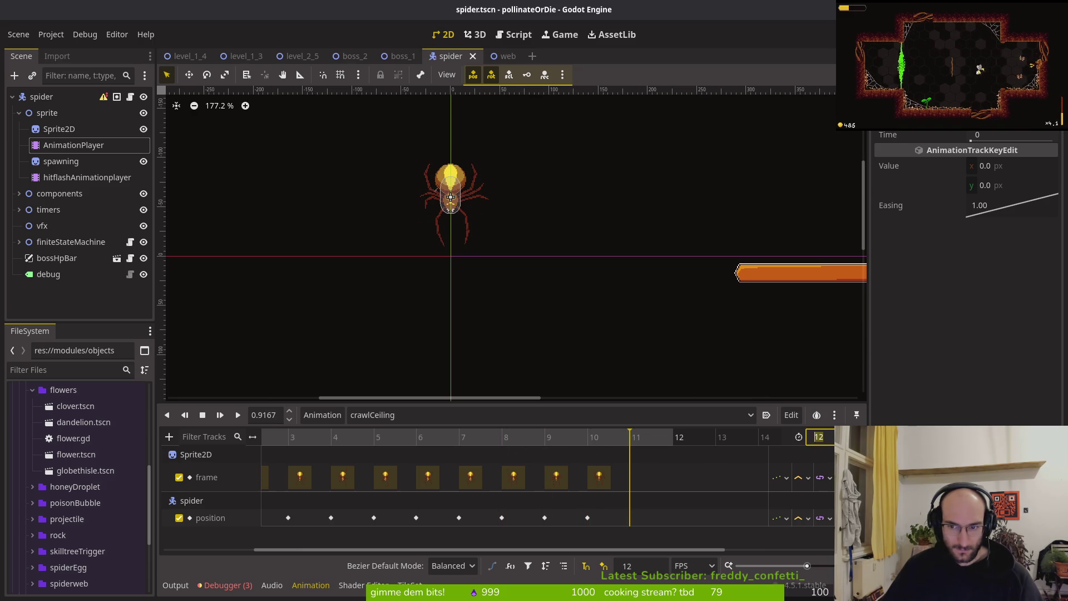
pyautogui.hotkey('ctrl', 's')
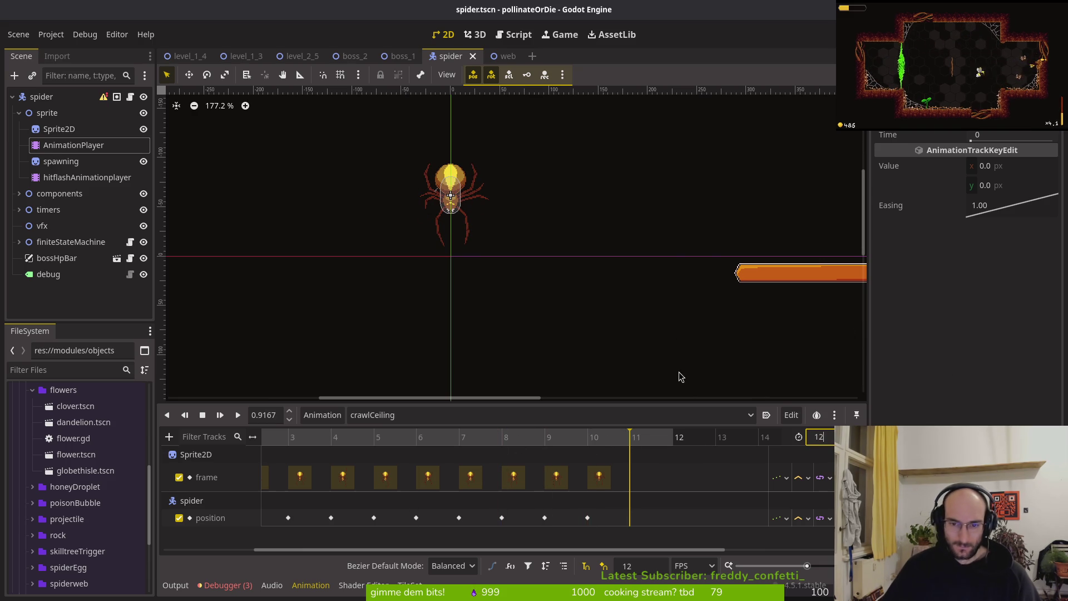
pyautogui.press('F5')
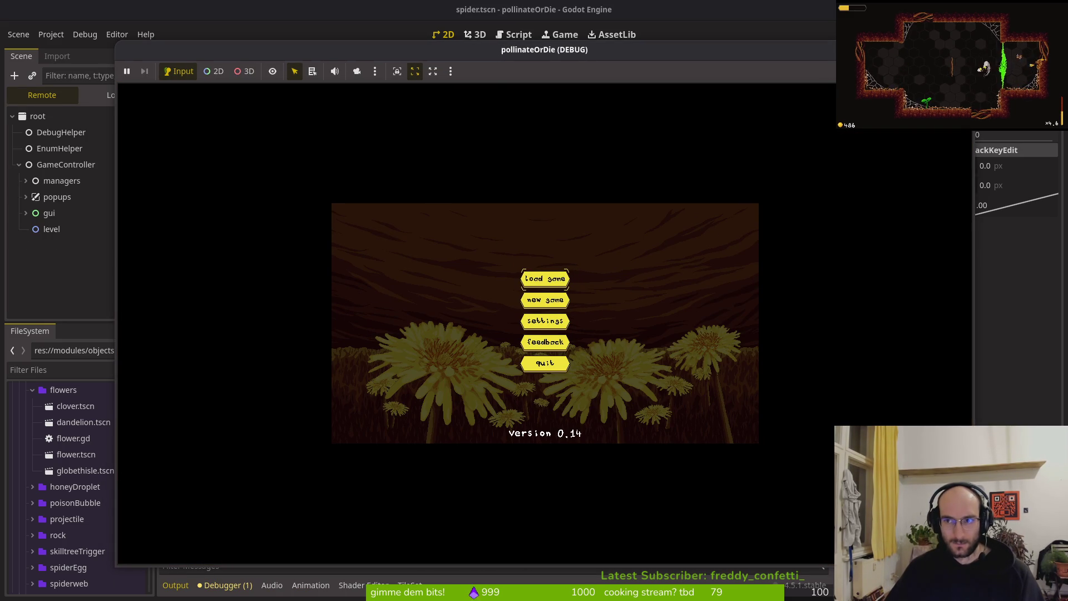
# Step: Stop the game and load crawlCeiling in boss_2's spider AnimationPlayer
pyautogui.press('F8')
pyautogui.hotkey('ctrl', 'shift', 'Tab')
pyautogui.hotkey('ctrl', 'shift', 'Tab')
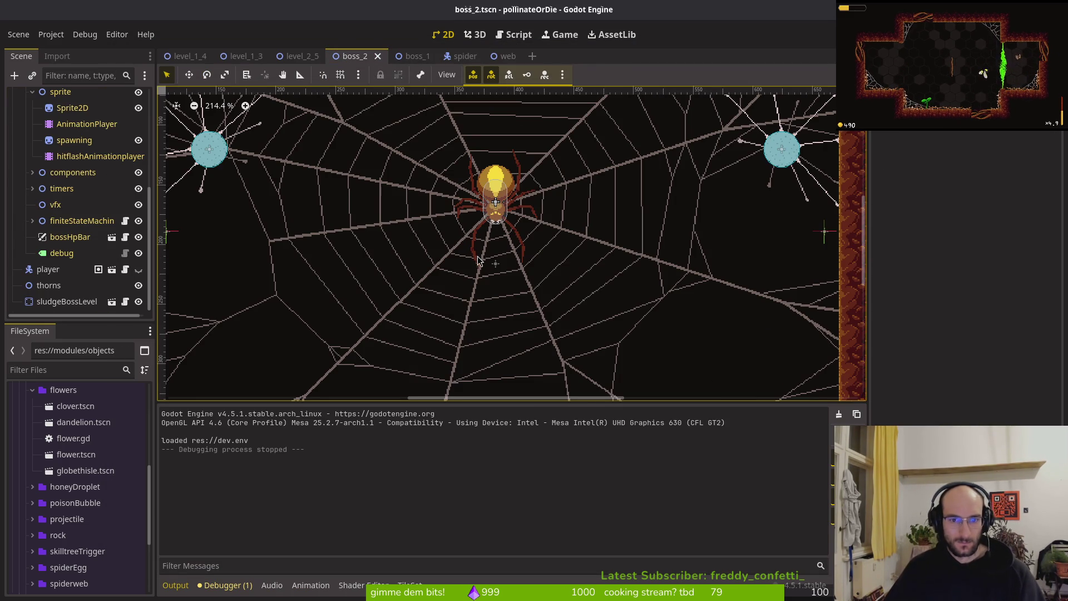
pyautogui.scroll(3, 72, 178)
pyautogui.click(62, 174)
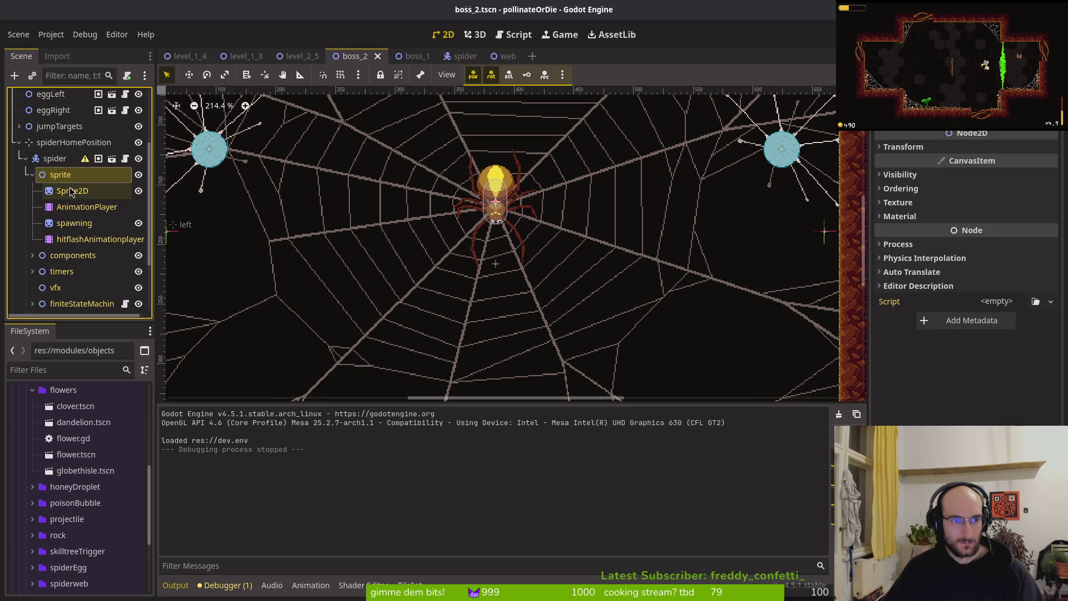
pyautogui.click(72, 191)
pyautogui.click(81, 206)
pyautogui.click(377, 415)
pyautogui.click(389, 342)
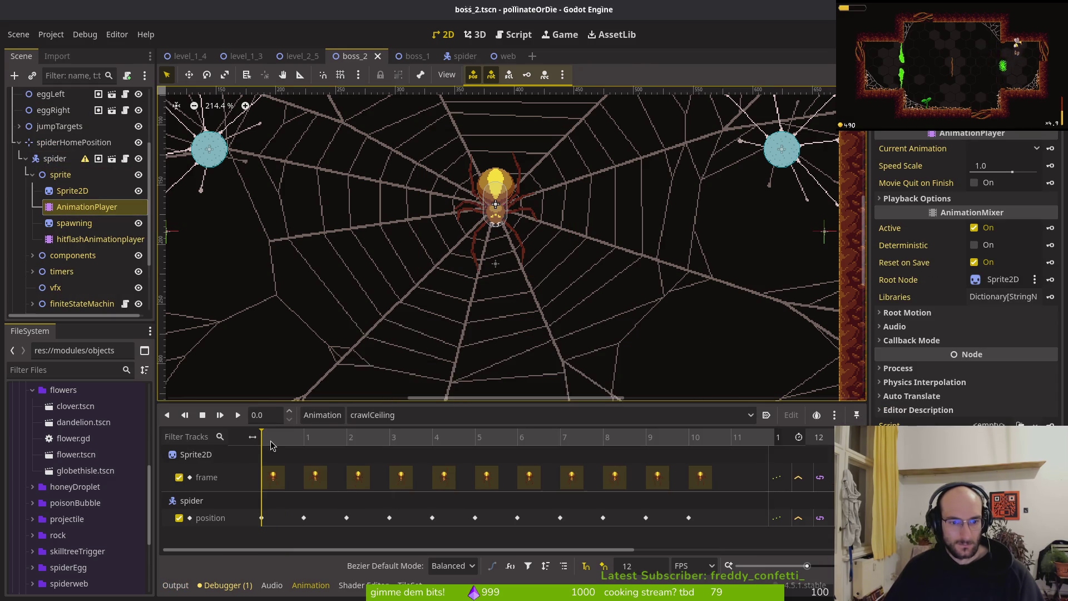
pyautogui.scroll(4, 485, 239)
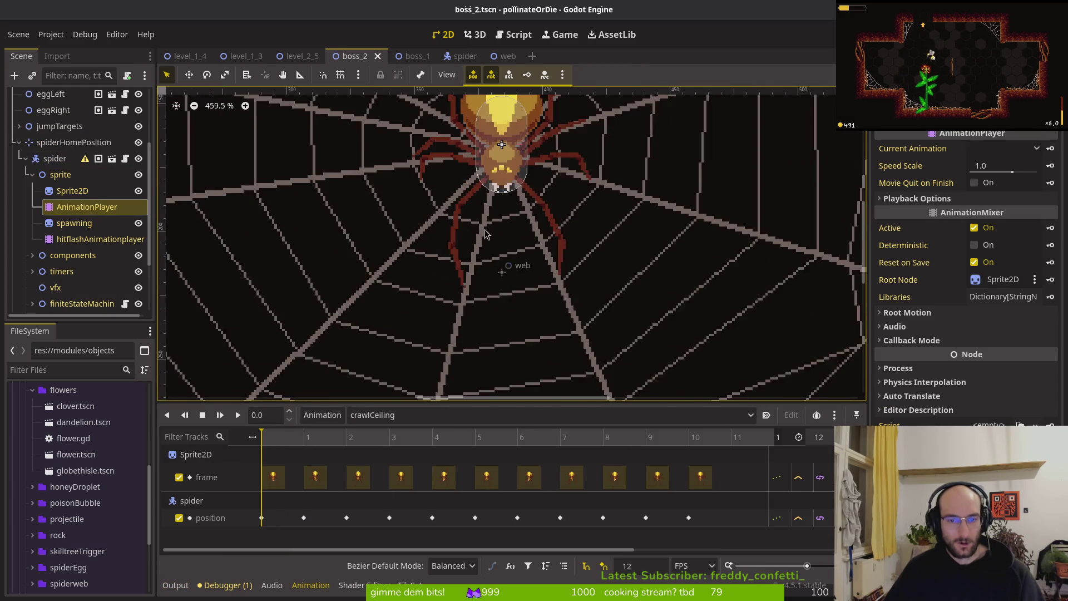
pyautogui.scroll(2, 440, 306)
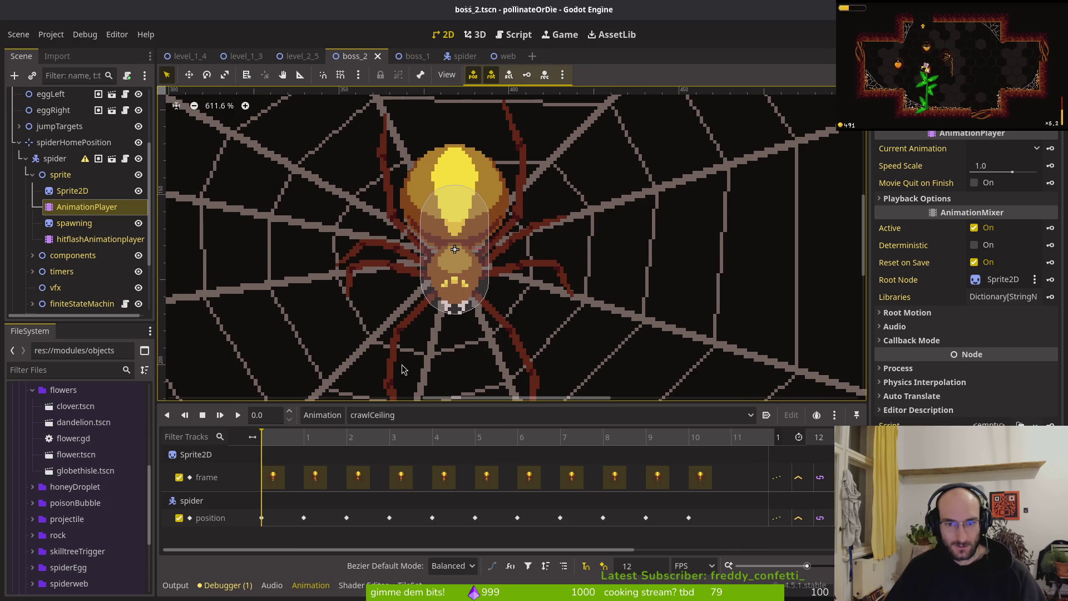
# Step: Step through crawlCeiling frames 1–5 comparing poses, then inspect the frame-6 position key (0, -36)
pyautogui.click(290, 440)
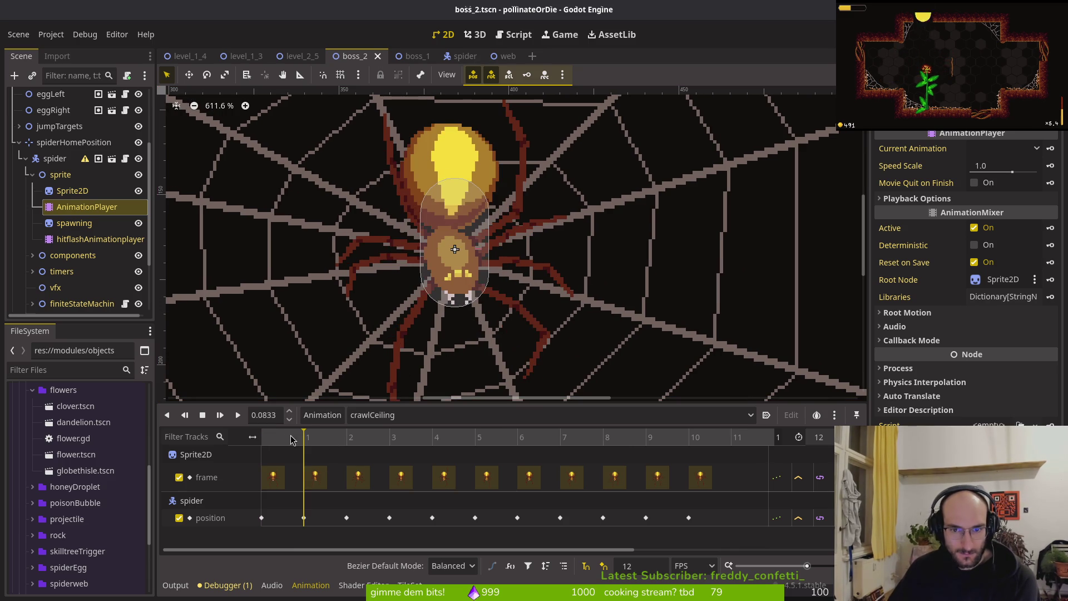
pyautogui.click(338, 440)
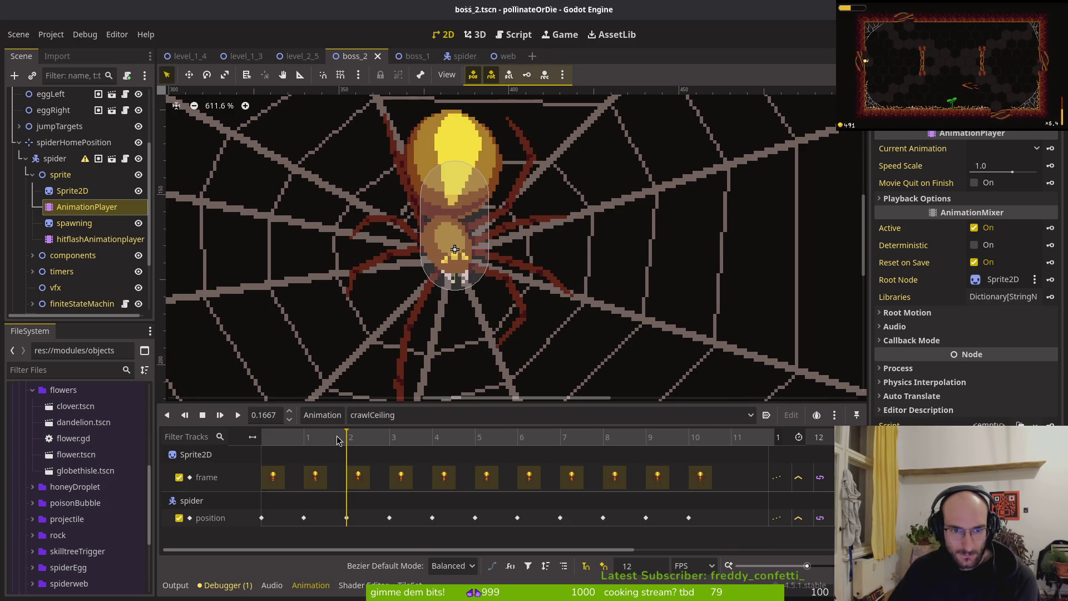
pyautogui.click(379, 434)
pyautogui.click(368, 431)
pyautogui.click(372, 431)
pyautogui.click(366, 430)
pyautogui.click(381, 428)
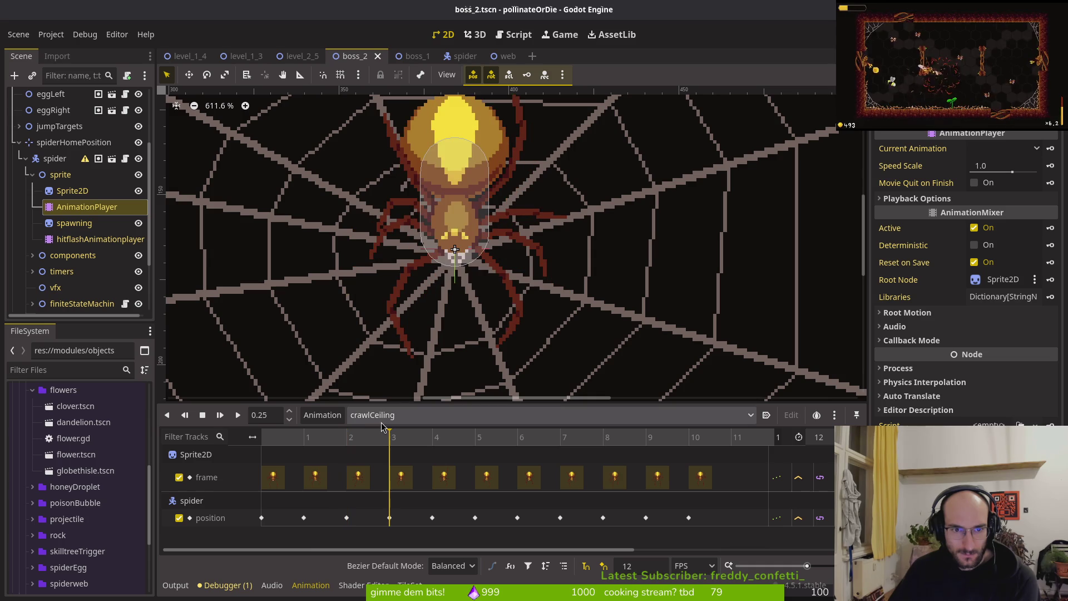
pyautogui.click(364, 429)
pyautogui.click(378, 424)
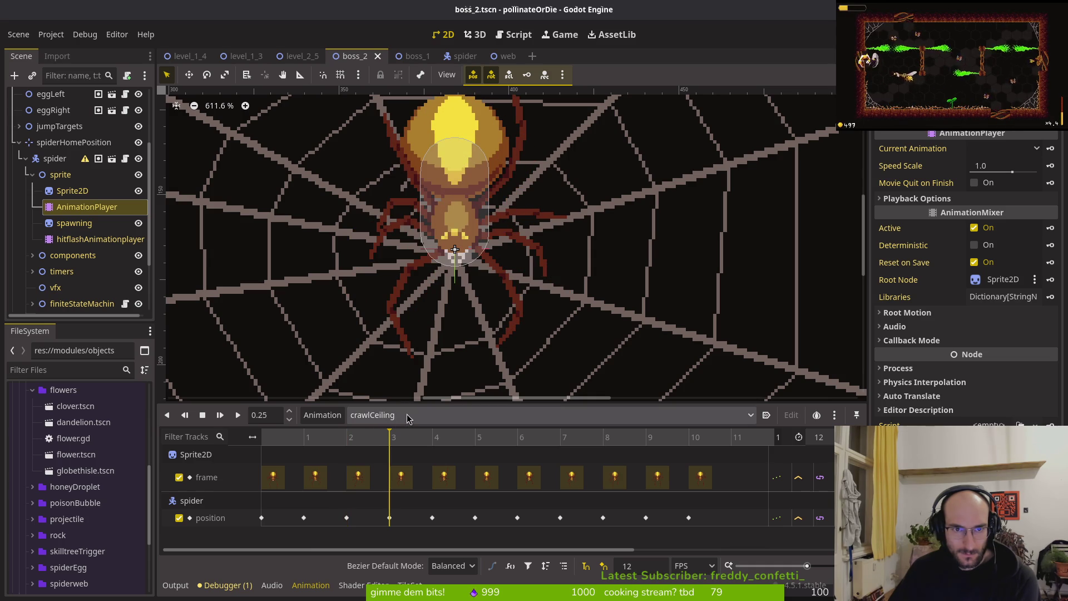
pyautogui.click(432, 435)
pyautogui.scroll(-2, 573, 233)
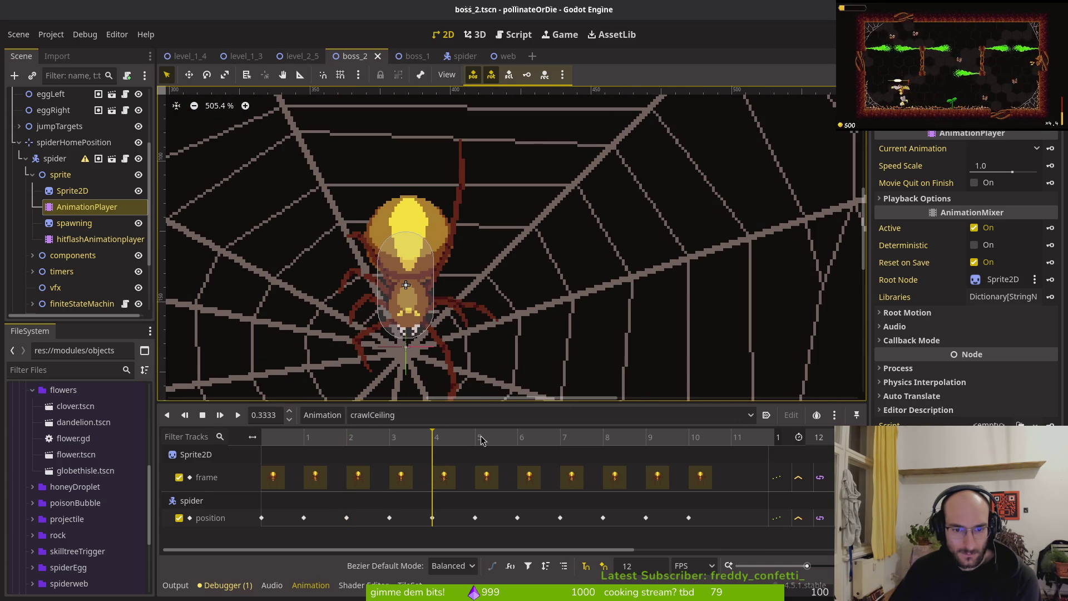
pyautogui.click(464, 442)
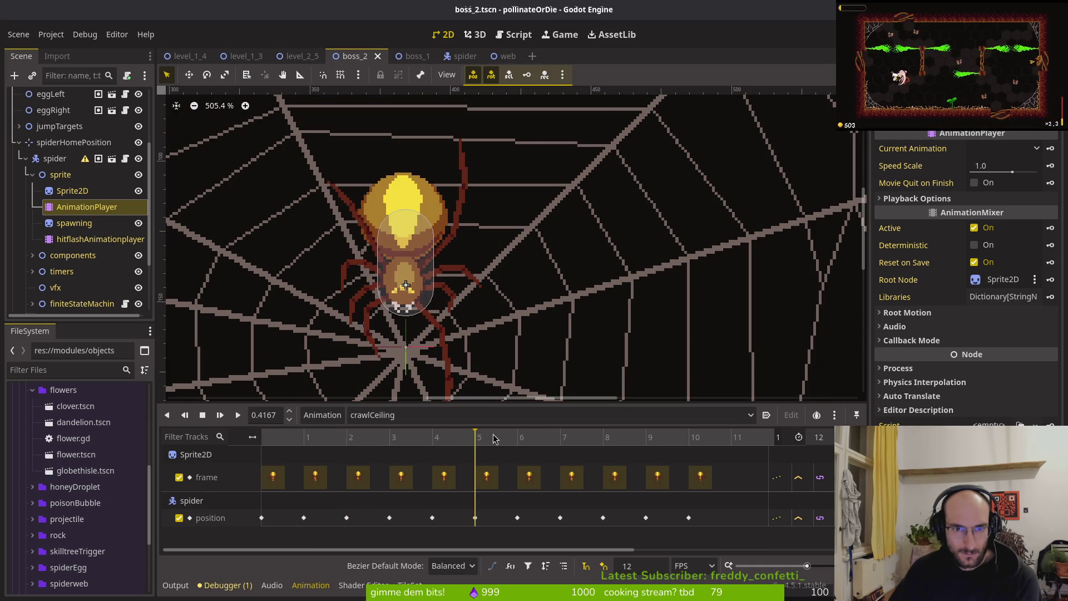
pyautogui.moveTo(504, 430)
pyautogui.mouseDown()
pyautogui.moveTo(514, 434)
pyautogui.moveTo(479, 433)
pyautogui.moveTo(509, 431)
pyautogui.moveTo(482, 427)
pyautogui.moveTo(502, 421)
pyautogui.moveTo(453, 421)
pyautogui.moveTo(501, 420)
pyautogui.mouseUp()
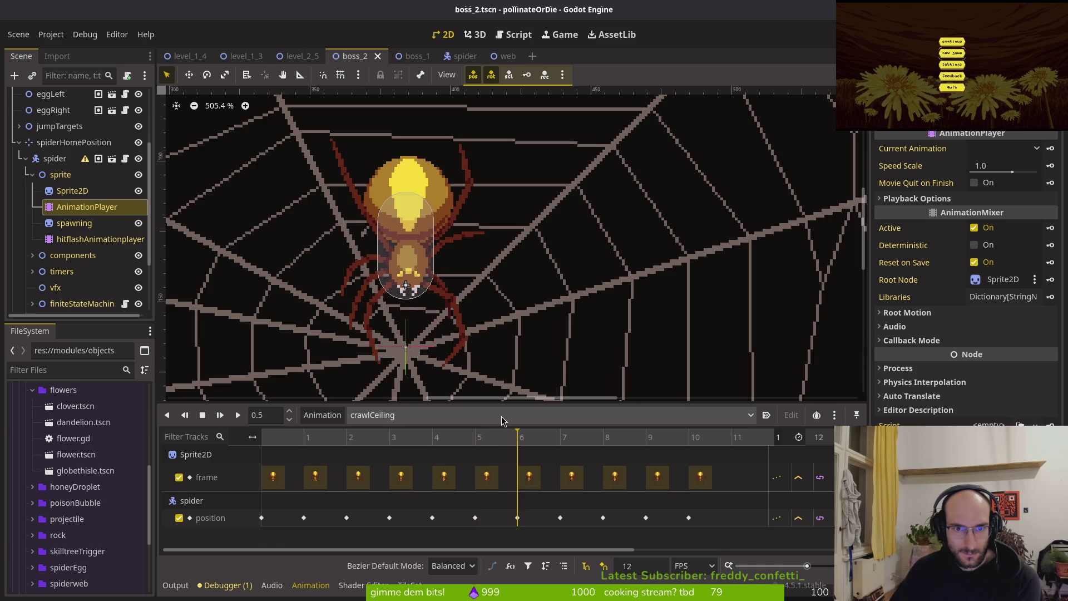
pyautogui.click(517, 517)
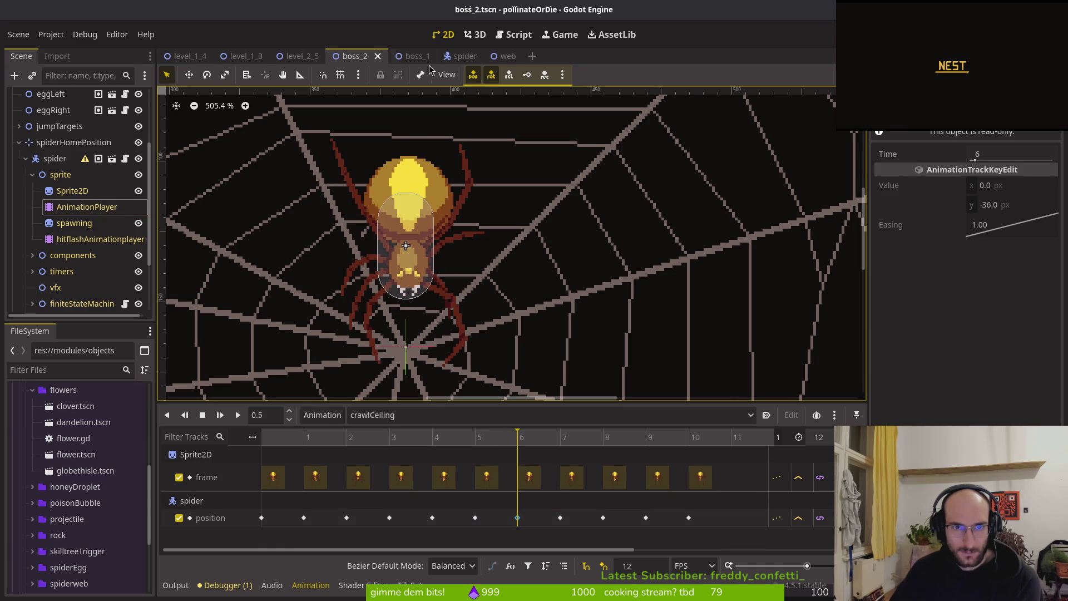
# Step: Change the frame-6 crawlCeiling position key's y from -36 to -38, save spider.tscn, and return to boss_2
pyautogui.click(465, 55)
pyautogui.click(73, 145)
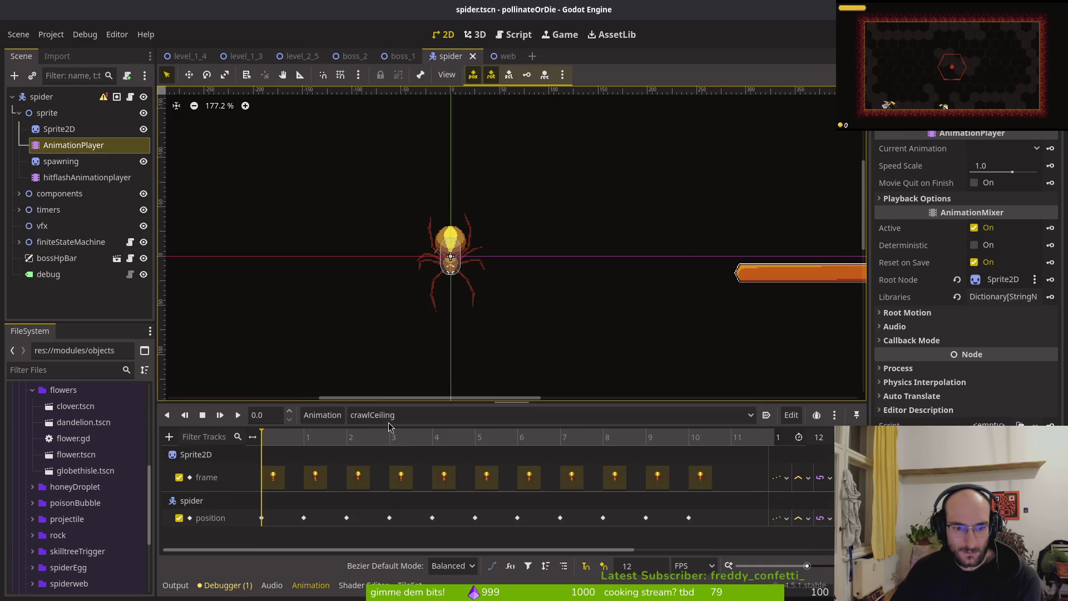
pyautogui.click(475, 518)
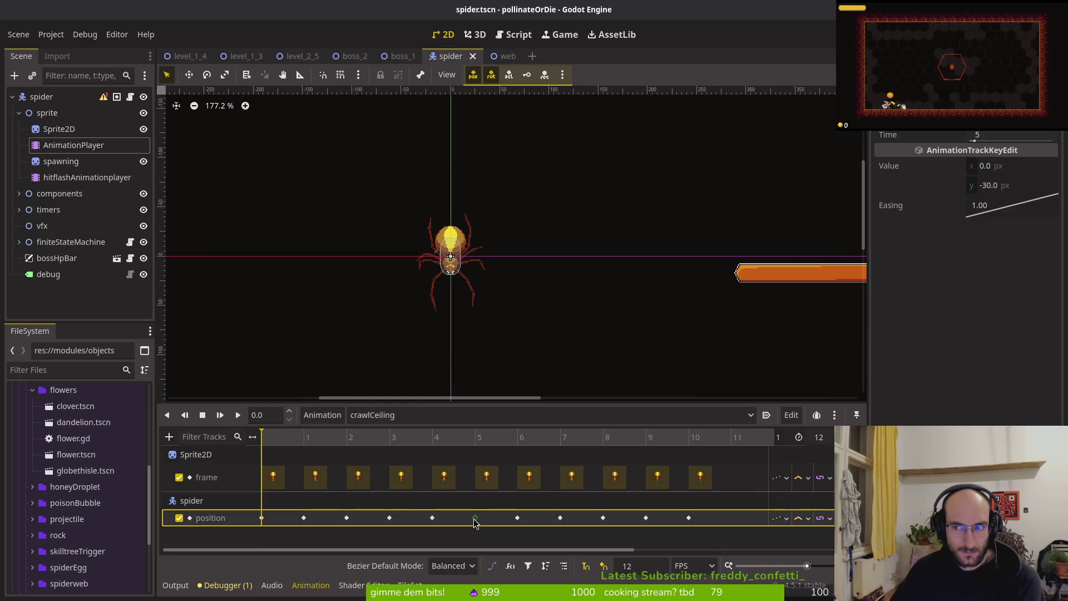
pyautogui.click(433, 518)
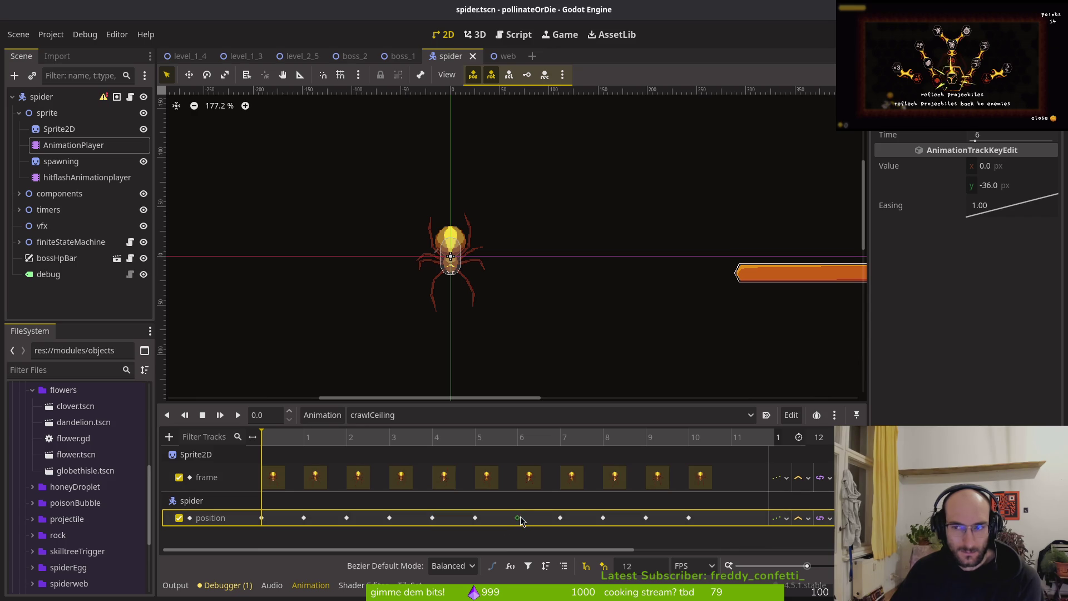
pyautogui.click(998, 184)
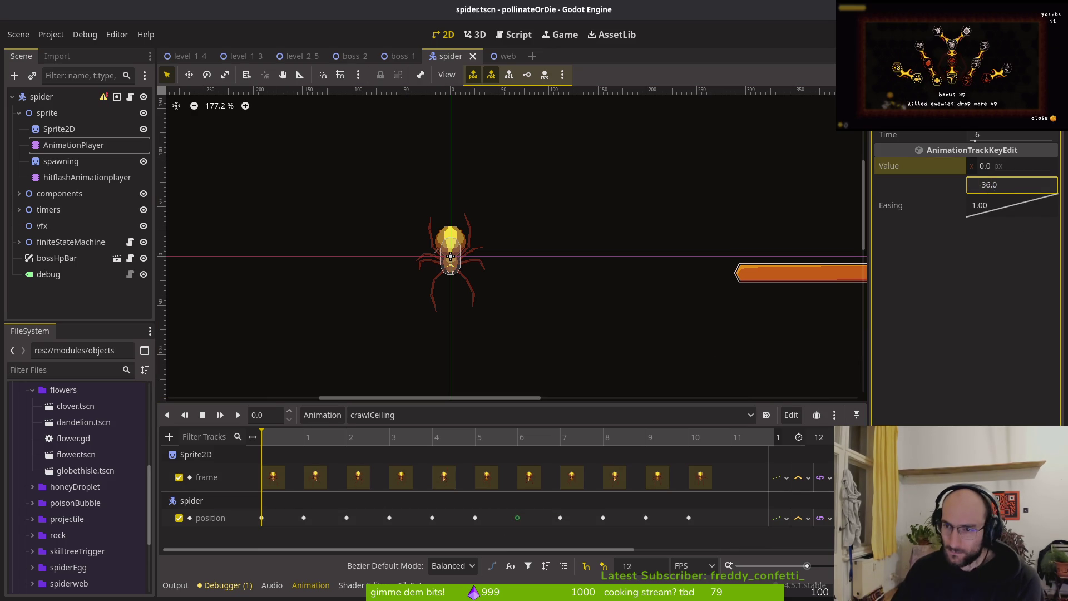
pyautogui.press('BackSpace')
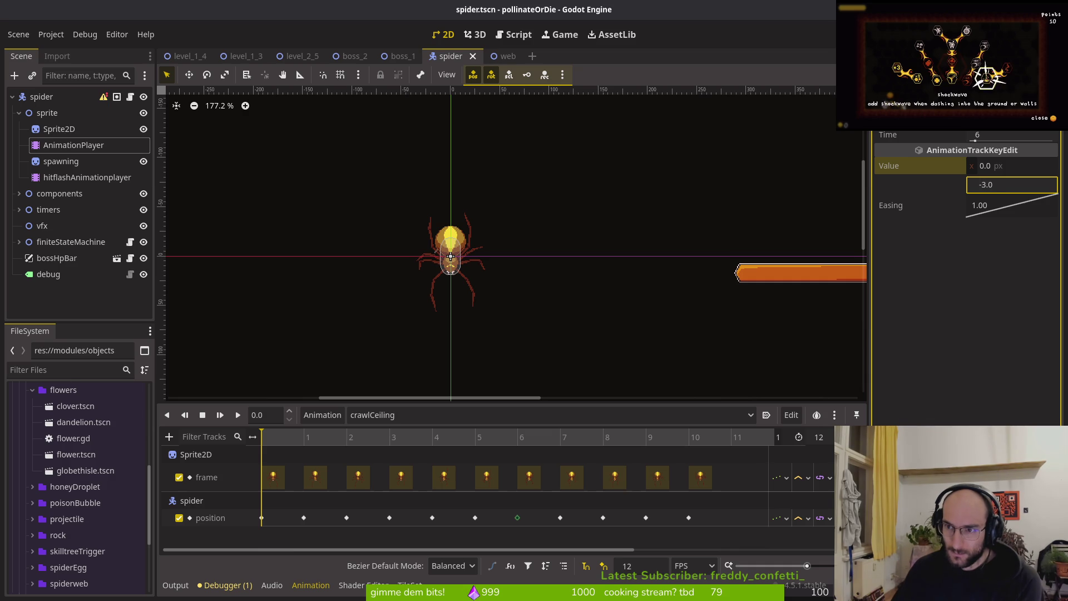
pyautogui.write('8')
pyautogui.press('Return')
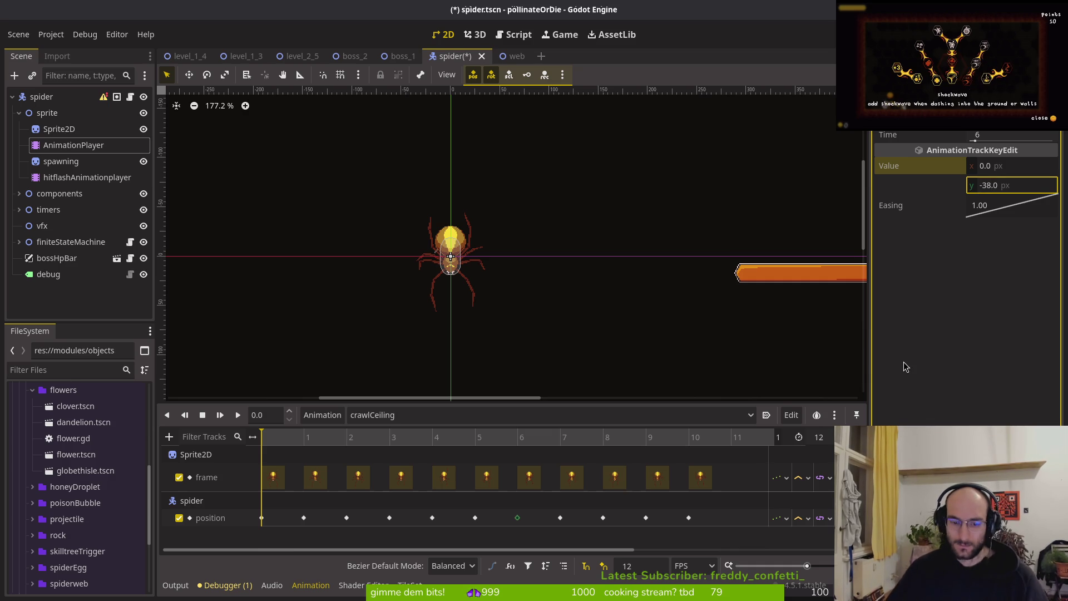
pyautogui.hotkey('ctrl', 's')
pyautogui.click(354, 56)
pyautogui.click(86, 206)
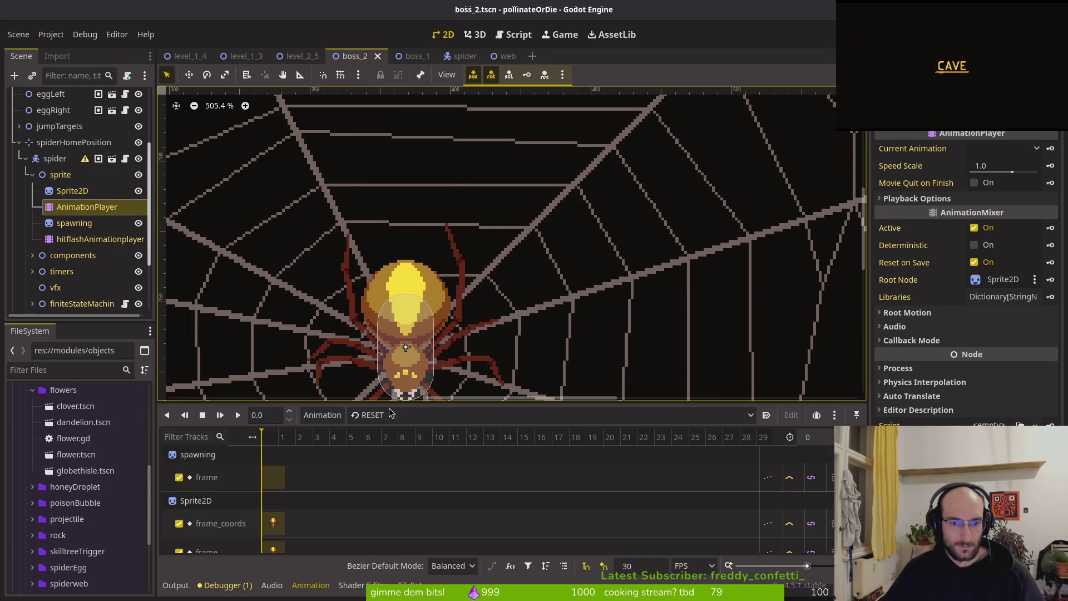
# Step: Load crawlCeiling on boss_2's AnimationPlayer and scrub the timeline to frame 8
pyautogui.click(427, 416)
pyautogui.click(428, 342)
pyautogui.moveTo(373, 437); pyautogui.dragTo(553, 435)
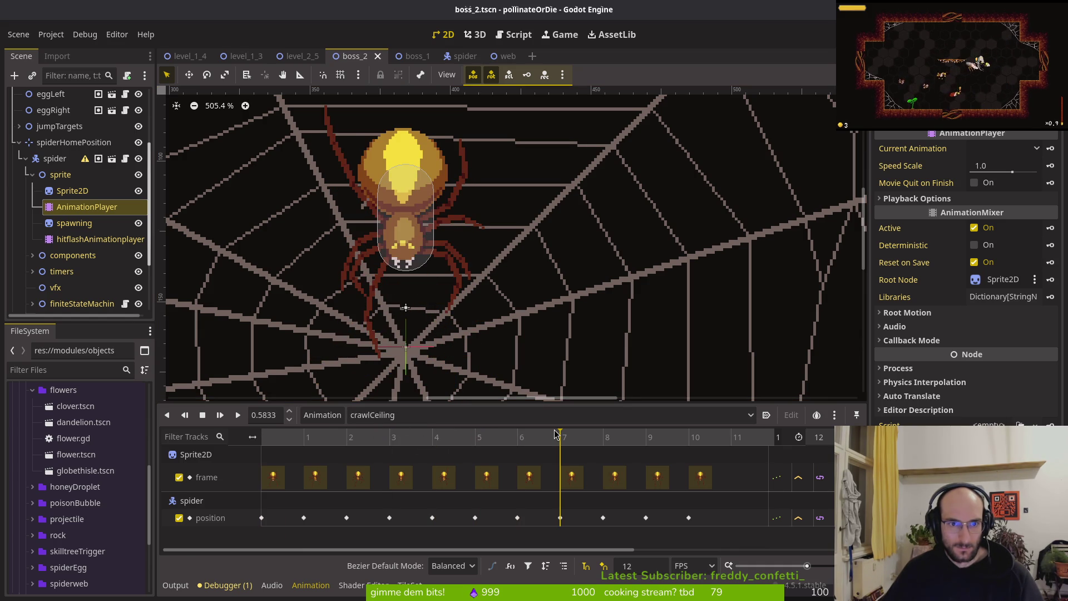
pyautogui.scroll(-2, 522, 283)
pyautogui.moveTo(575, 443)
pyautogui.mouseDown()
pyautogui.moveTo(638, 434)
pyautogui.moveTo(597, 428)
pyautogui.mouseUp()
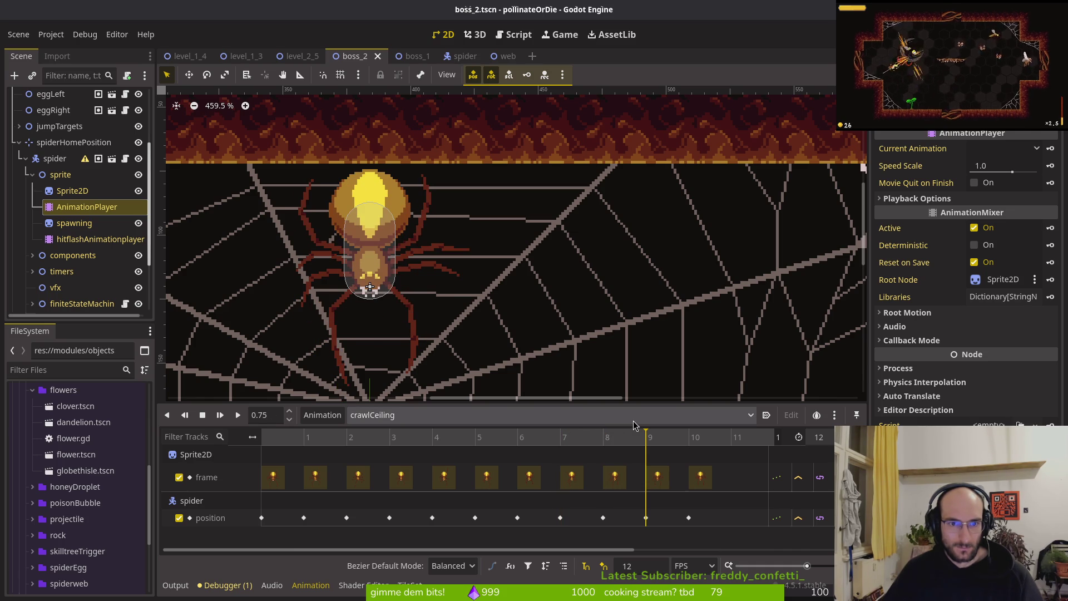
# Step: Click between frames 8 and 9 on the timeline to compare the spider's pose
pyautogui.click(605, 428)
pyautogui.click(626, 429)
pyautogui.click(606, 431)
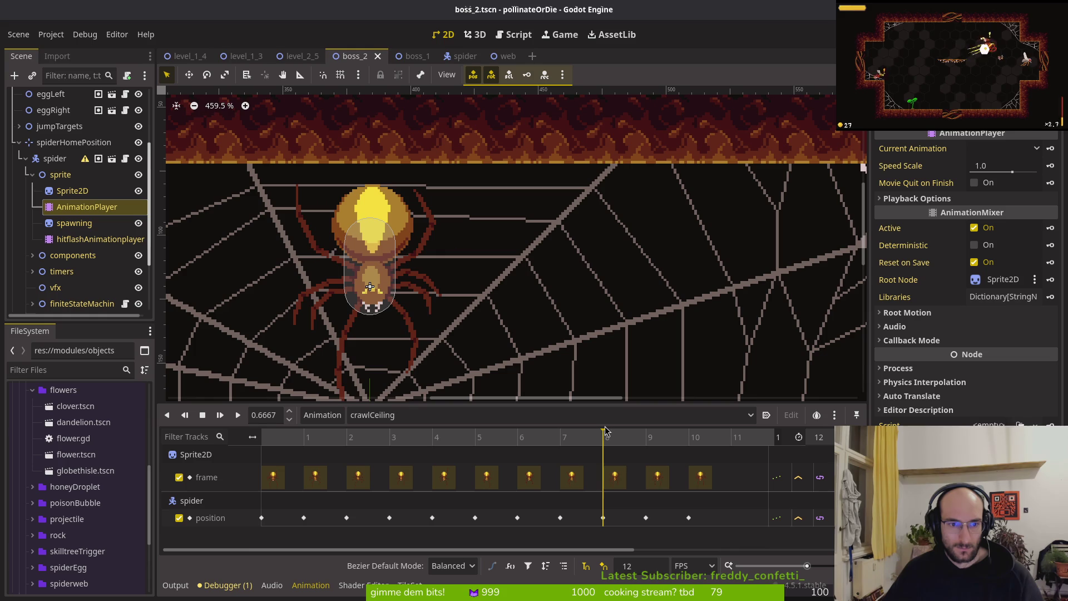
pyautogui.click(626, 431)
pyautogui.click(605, 431)
pyautogui.click(626, 431)
pyautogui.click(606, 428)
pyautogui.click(624, 428)
pyautogui.click(620, 419)
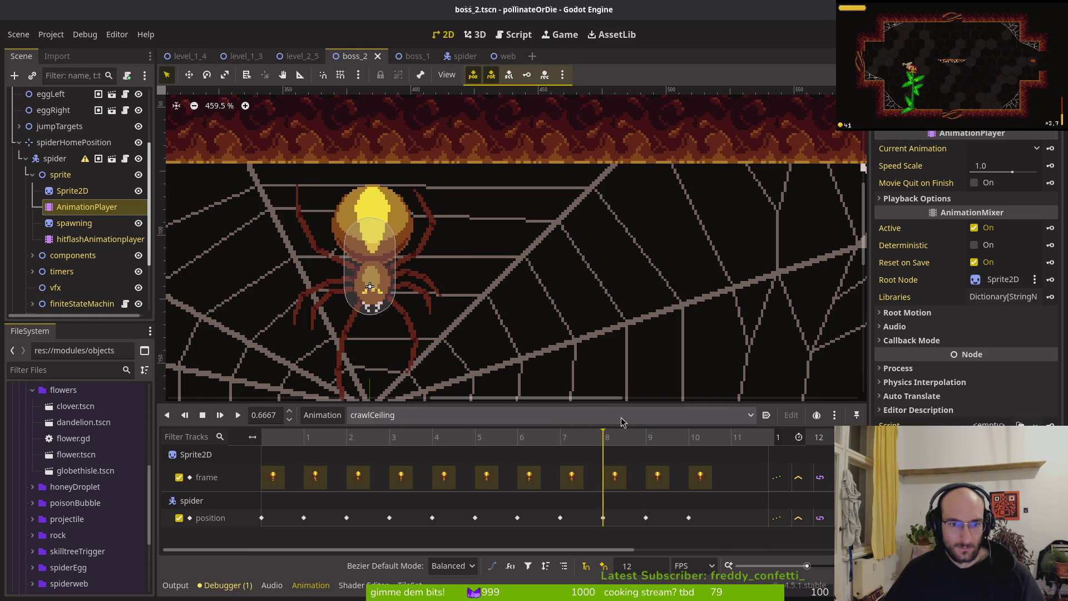
pyautogui.click(628, 419)
# Step: Flip repeatedly between frames 8 and 9 with Ctrl+Left/Right to check the movement
pyautogui.hotkey('ctrl', 'Left')
pyautogui.hotkey('ctrl', 'Right')
pyautogui.hotkey('ctrl', 'Left')
pyautogui.hotkey('ctrl', 'Right')
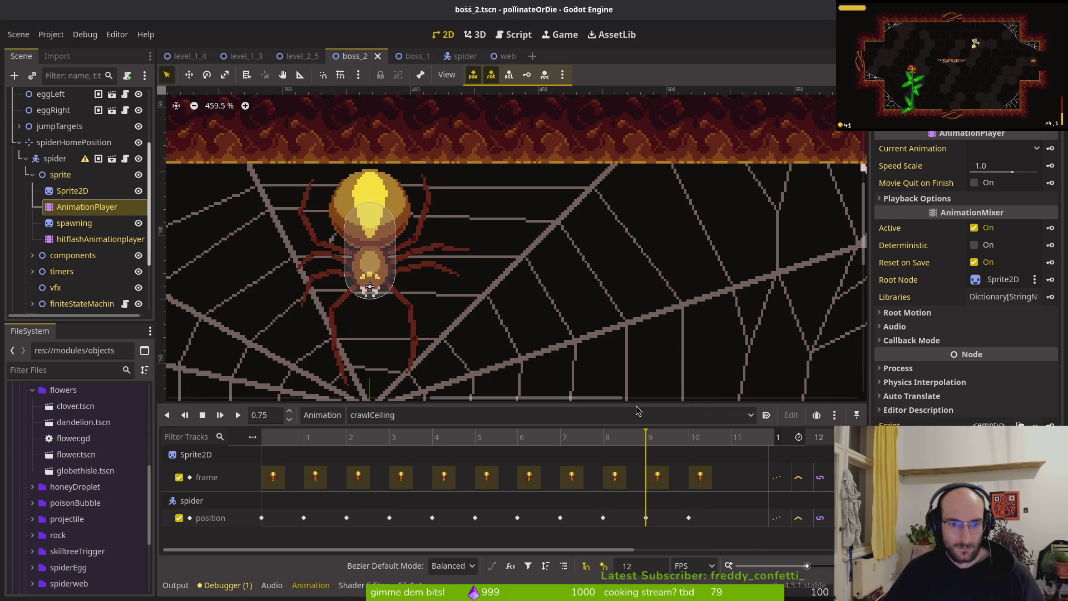
pyautogui.hotkey('ctrl', 'Left')
pyautogui.hotkey('ctrl', 'Right')
pyautogui.hotkey('ctrl', 'Left')
pyautogui.hotkey('ctrl', 'Right')
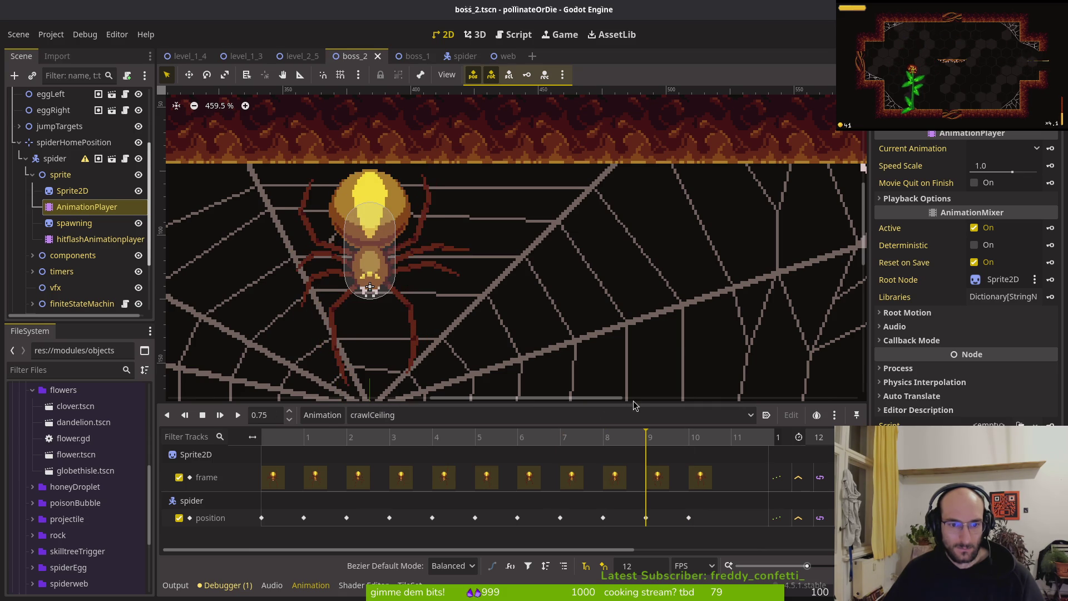
# Step: Step crawlCeiling through frames 10 and 11, then settle back on frame 10
pyautogui.hotkey('ctrl', 'Right')
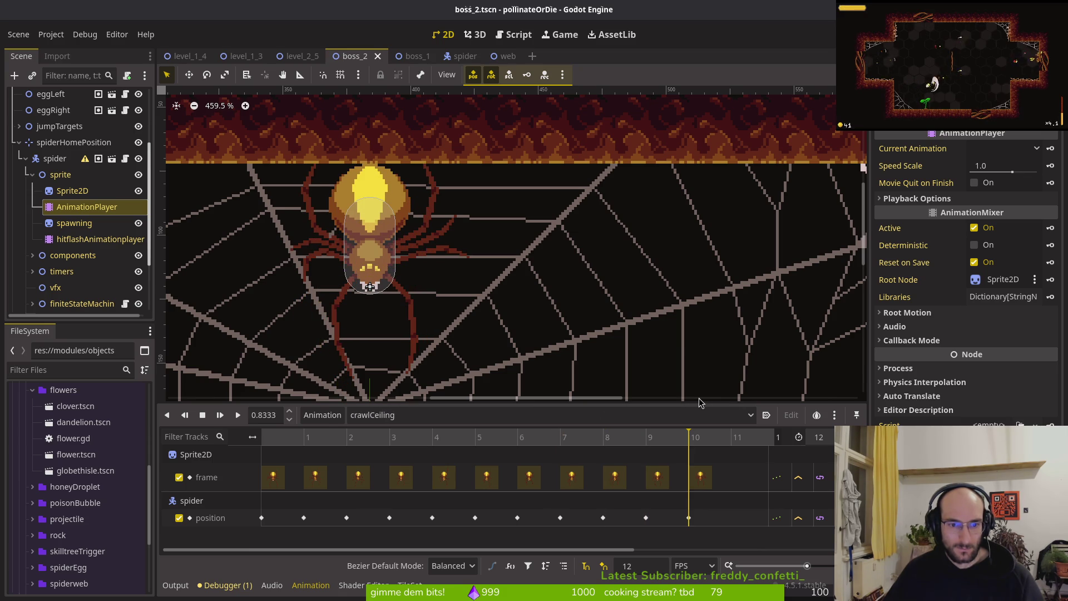
pyautogui.hotkey('ctrl', 'Left')
pyautogui.hotkey('ctrl', 'Right')
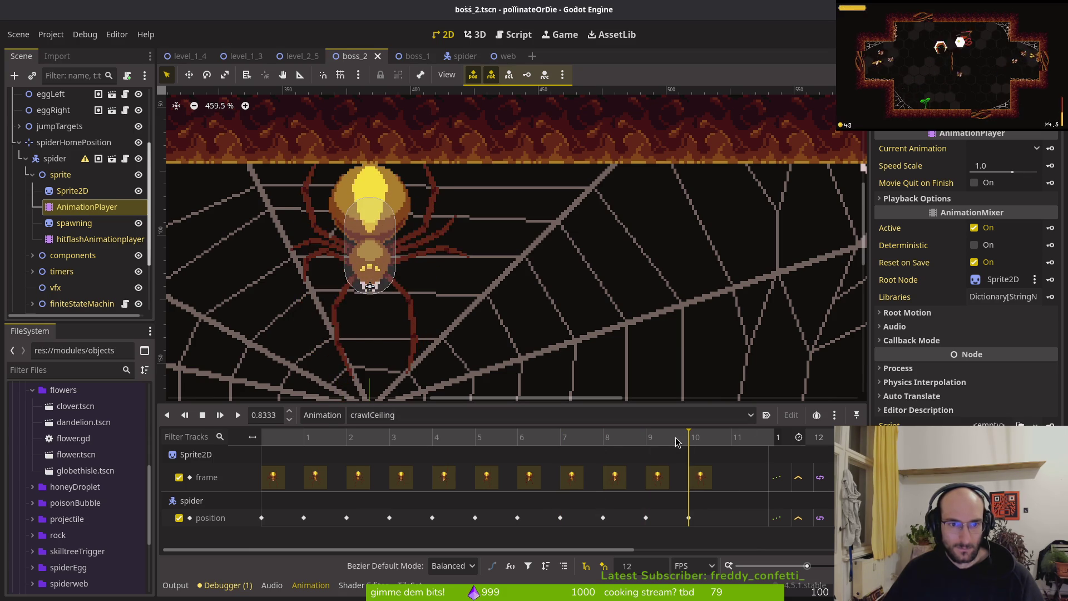
pyautogui.scroll(-1, 495, 323)
pyautogui.scroll(-1, 495, 323)
pyautogui.click(733, 439)
pyautogui.moveTo(736, 444)
pyautogui.mouseDown()
pyautogui.moveTo(517, 439)
pyautogui.moveTo(689, 439)
pyautogui.mouseUp()
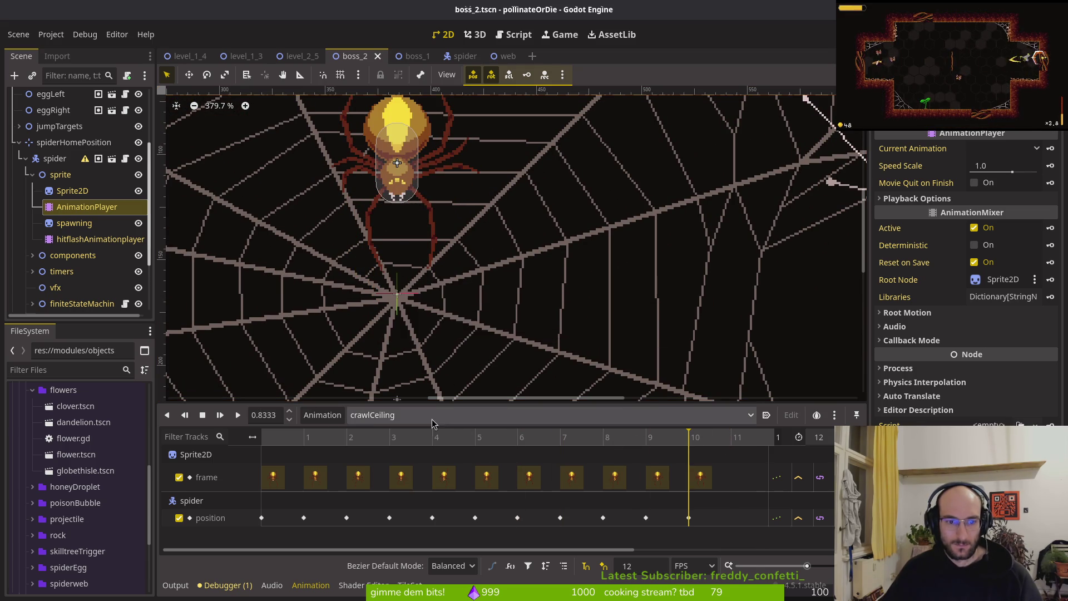
# Step: Load crawlCenter in boss_2 and compare the spider pose at frames 0 and 1
pyautogui.click(391, 414)
pyautogui.click(406, 357)
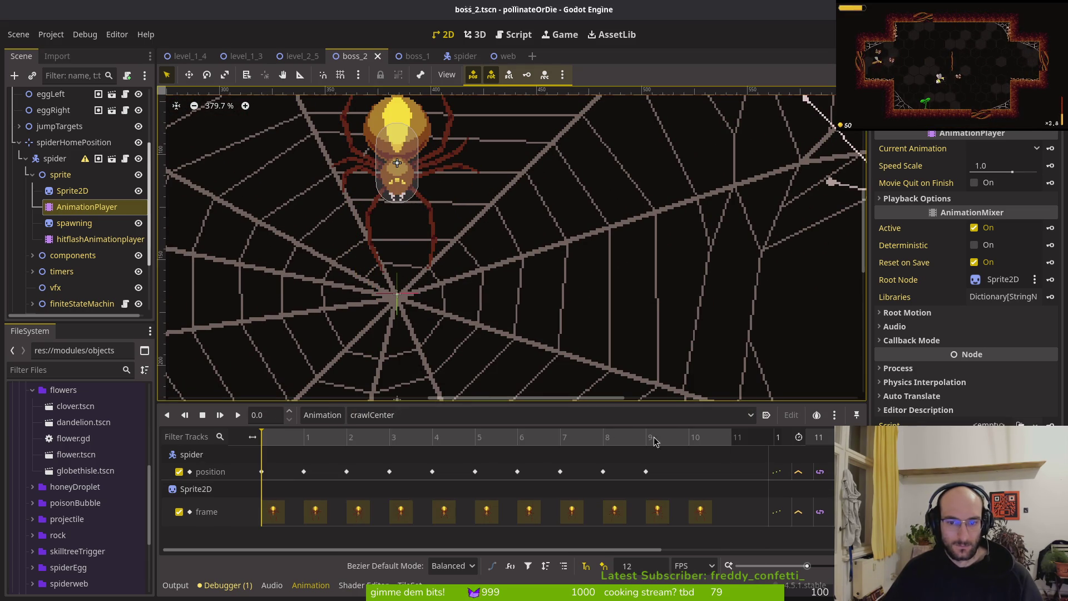
pyautogui.click(284, 439)
pyautogui.scroll(3, 533, 310)
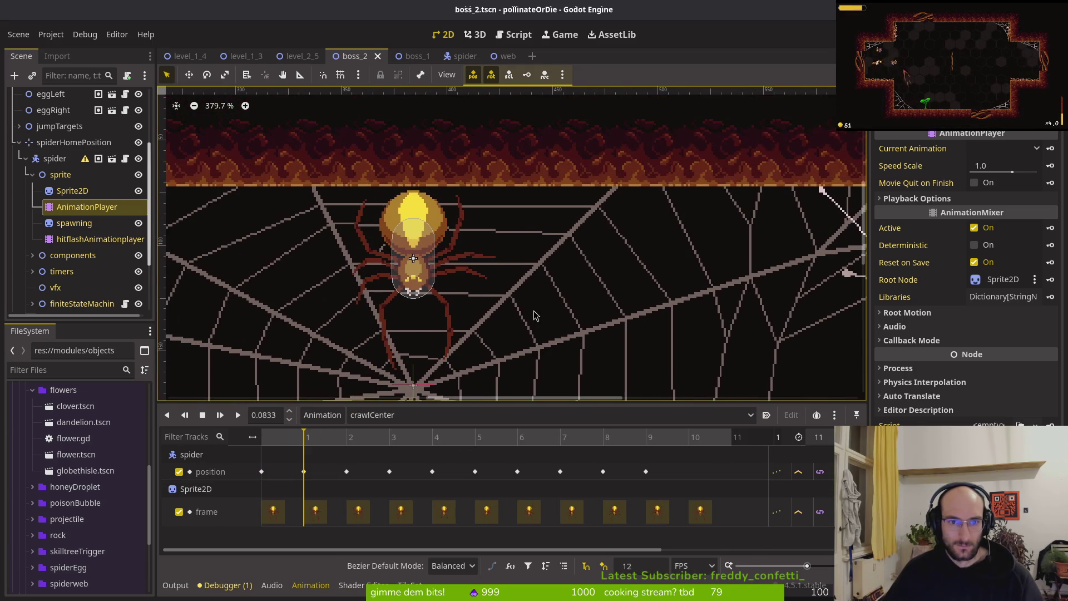
pyautogui.click(266, 439)
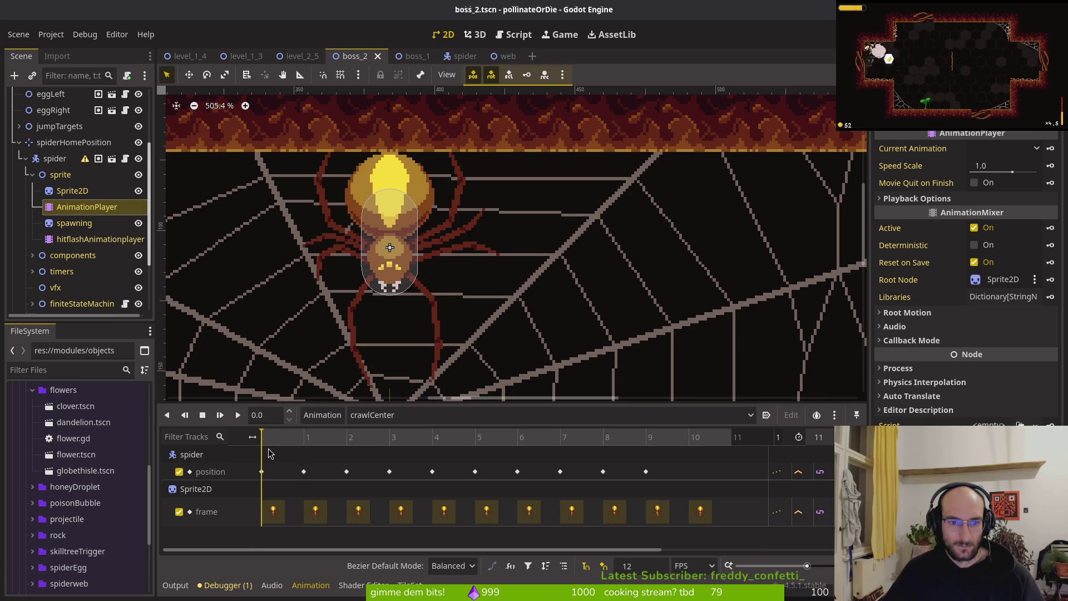
pyautogui.click(303, 449)
pyautogui.click(277, 451)
pyautogui.click(293, 450)
# Step: Step crawlCenter to frame 4, check its position key reads 0, -36, then go to spider.tscn
pyautogui.click(347, 451)
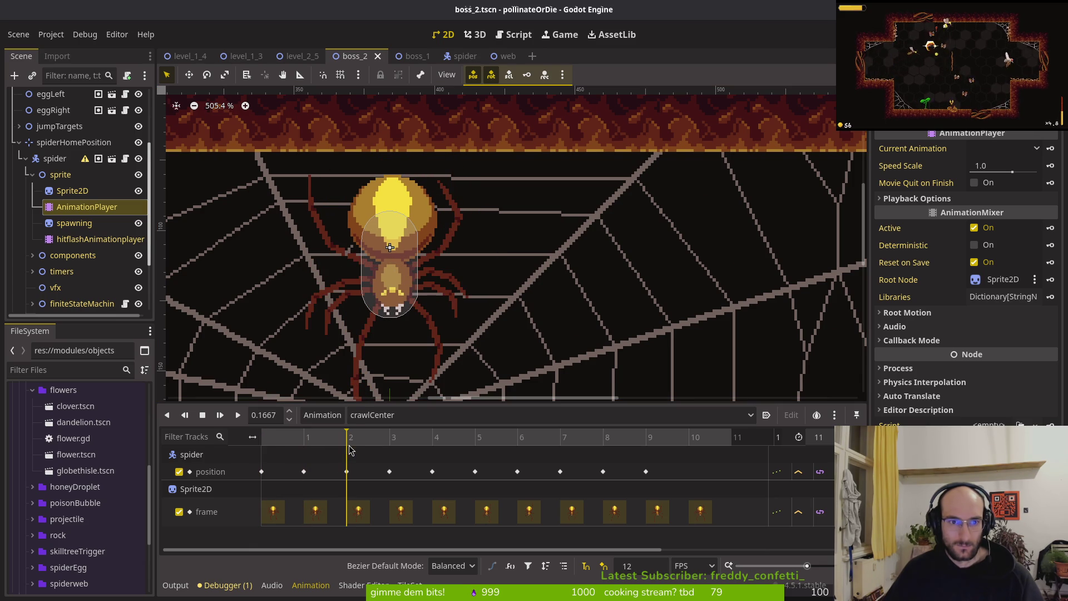
pyautogui.click(373, 449)
pyautogui.click(416, 449)
pyautogui.click(407, 448)
pyautogui.click(419, 444)
pyautogui.click(432, 471)
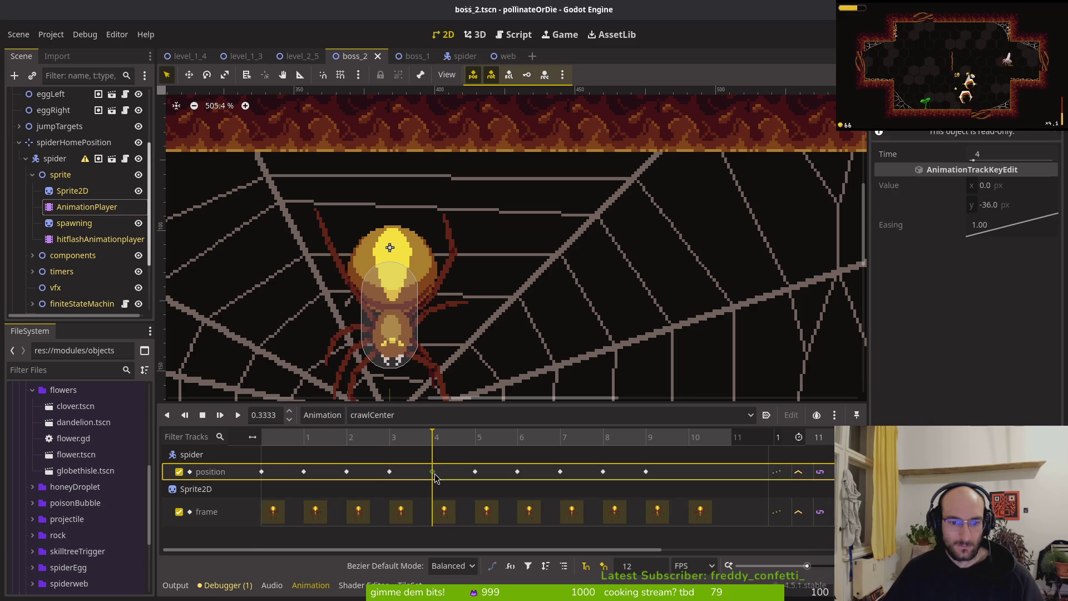
pyautogui.click(464, 56)
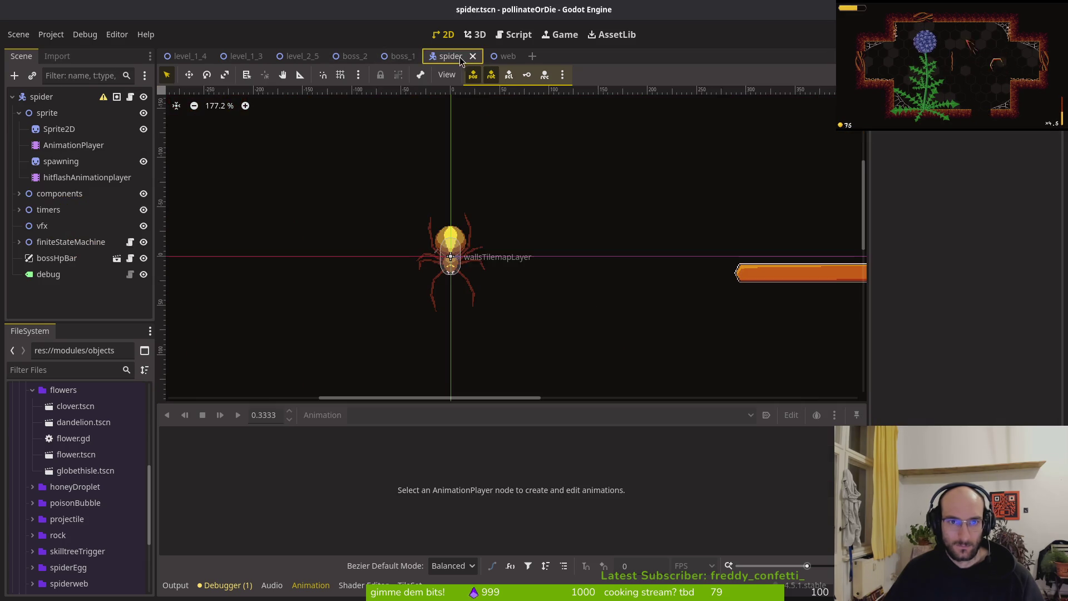
# Step: In spider.tscn, set crawlCenter's frame-4 position key to y -38, save, and close the scene
pyautogui.click(73, 145)
pyautogui.click(378, 415)
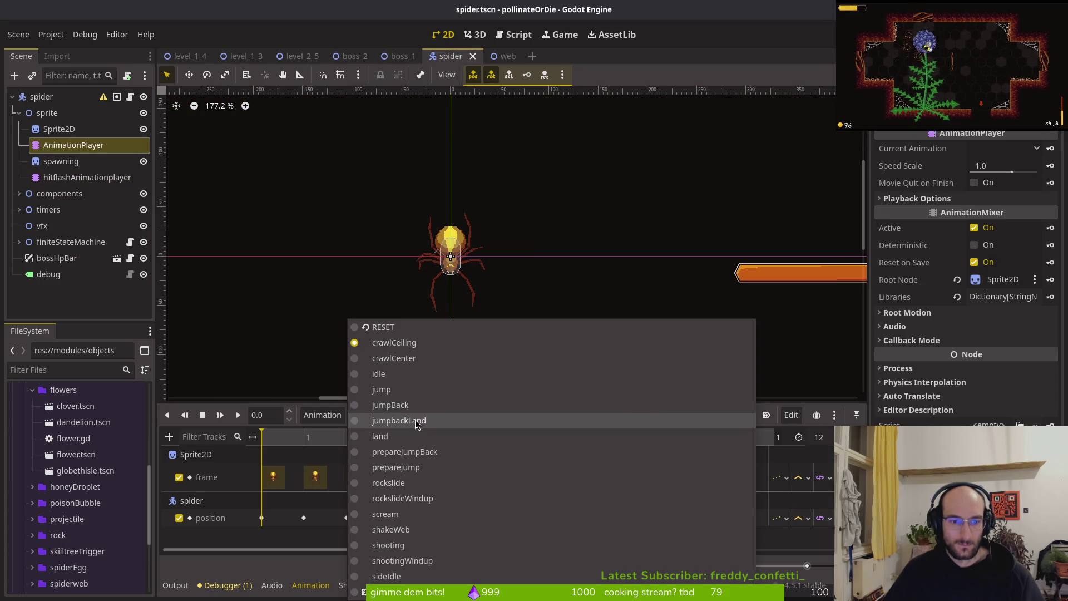
pyautogui.click(412, 356)
pyautogui.click(433, 476)
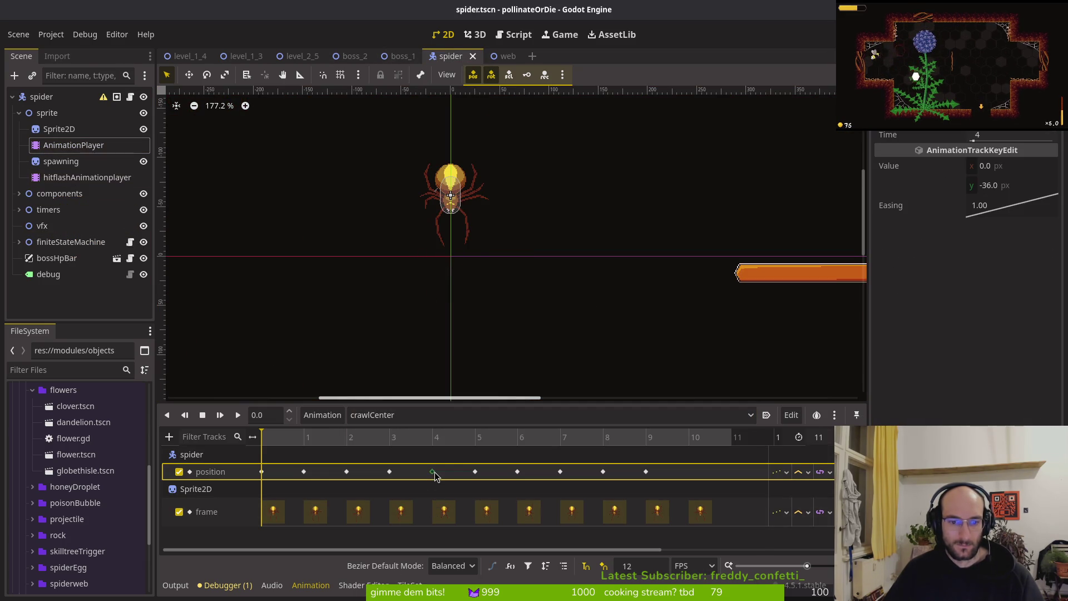
pyautogui.click(995, 185)
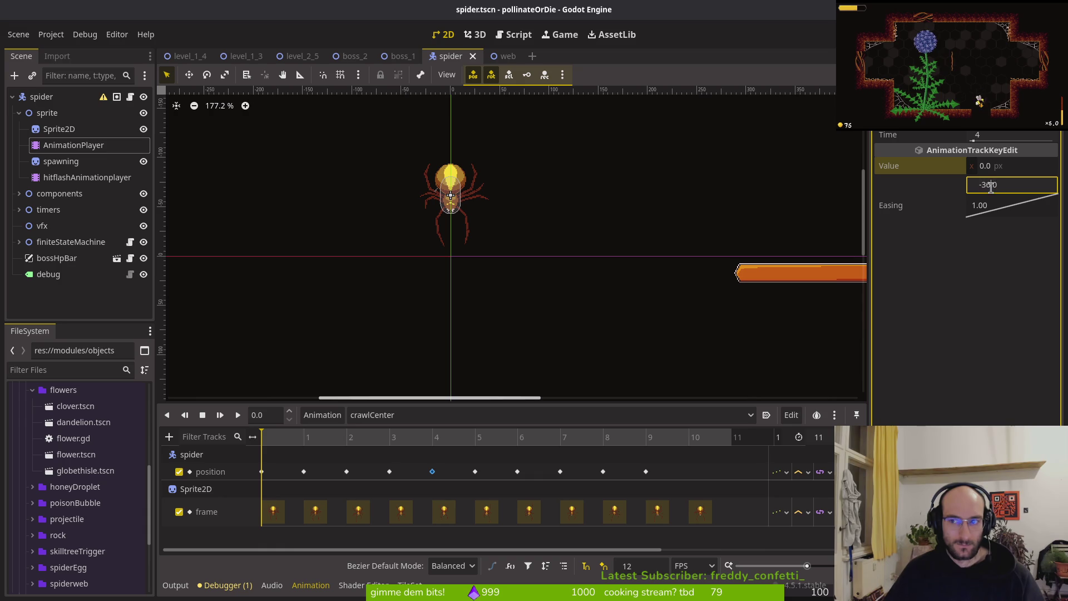
pyautogui.write('-3')
pyautogui.press('BackSpace')
pyautogui.write('8')
pyautogui.press('Return')
pyautogui.hotkey('ctrl', 's')
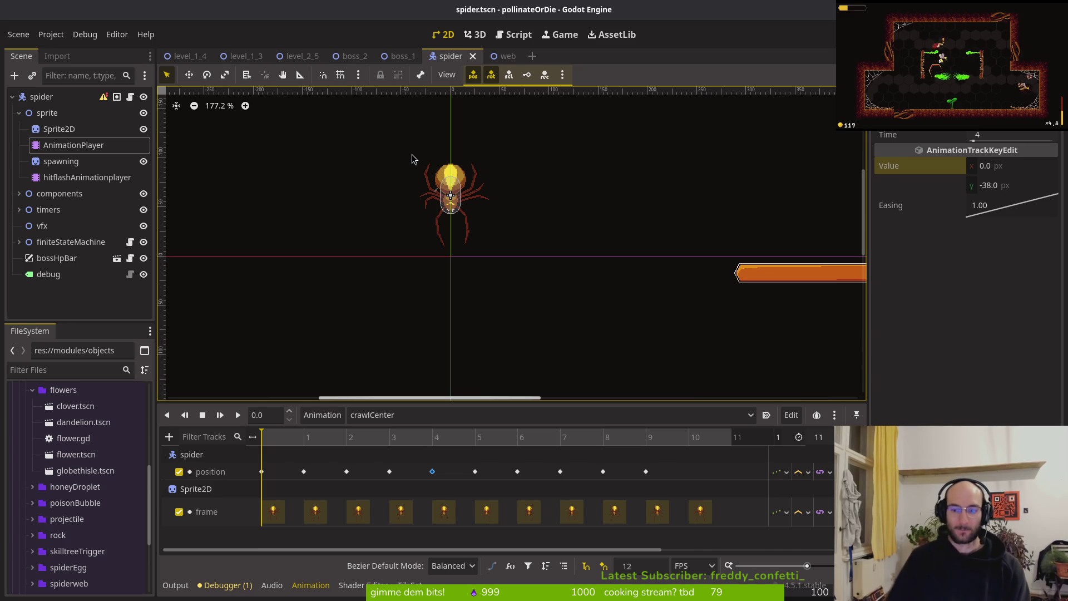
pyautogui.scroll(-3, 544, 220)
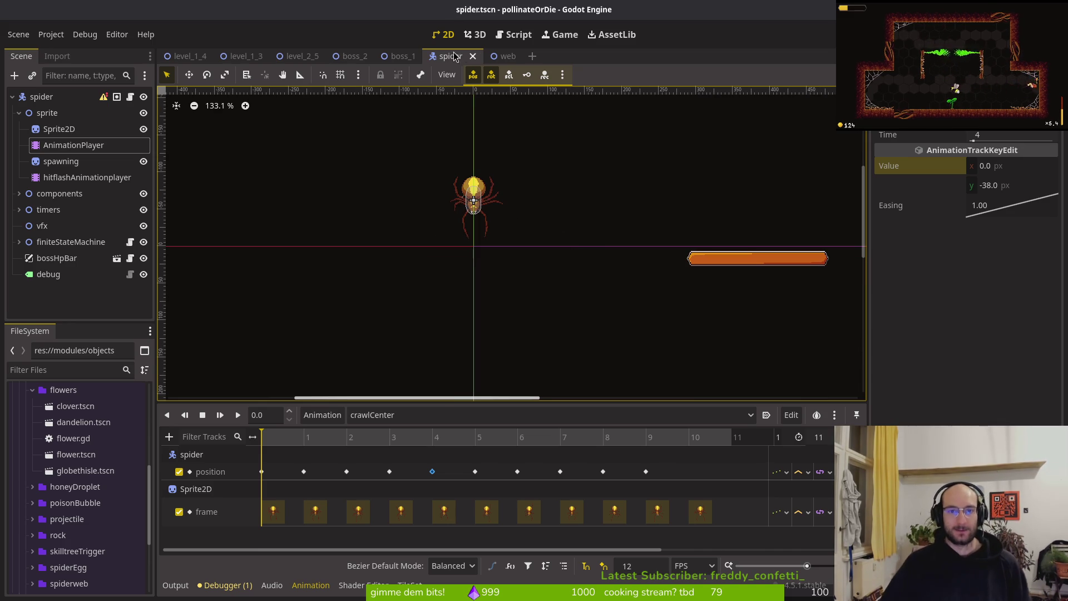
pyautogui.click(473, 56)
# Step: Close the boss_1, boss_2, level_2_5 and level_1_3 scene tabs and run the project
pyautogui.click(433, 56)
pyautogui.click(386, 56)
pyautogui.click(329, 56)
pyautogui.click(273, 56)
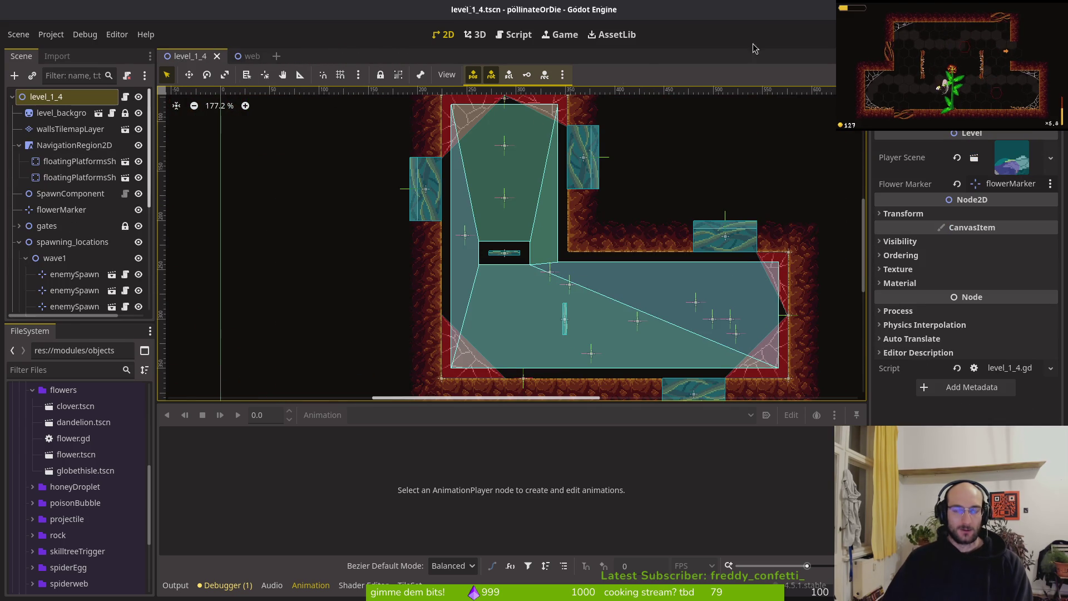
pyautogui.press('F5')
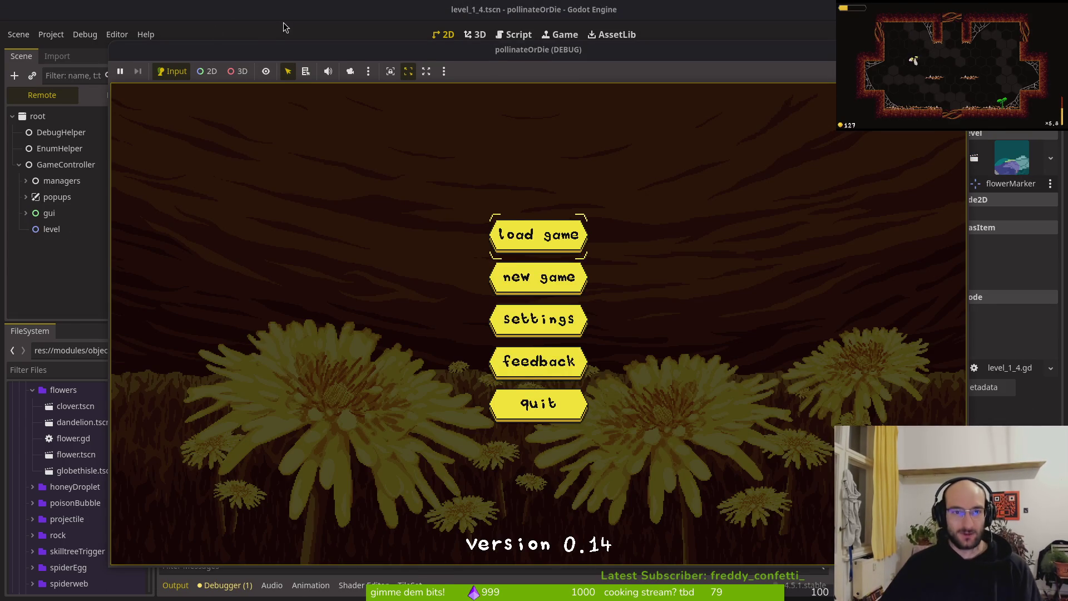
pyautogui.click(271, 27)
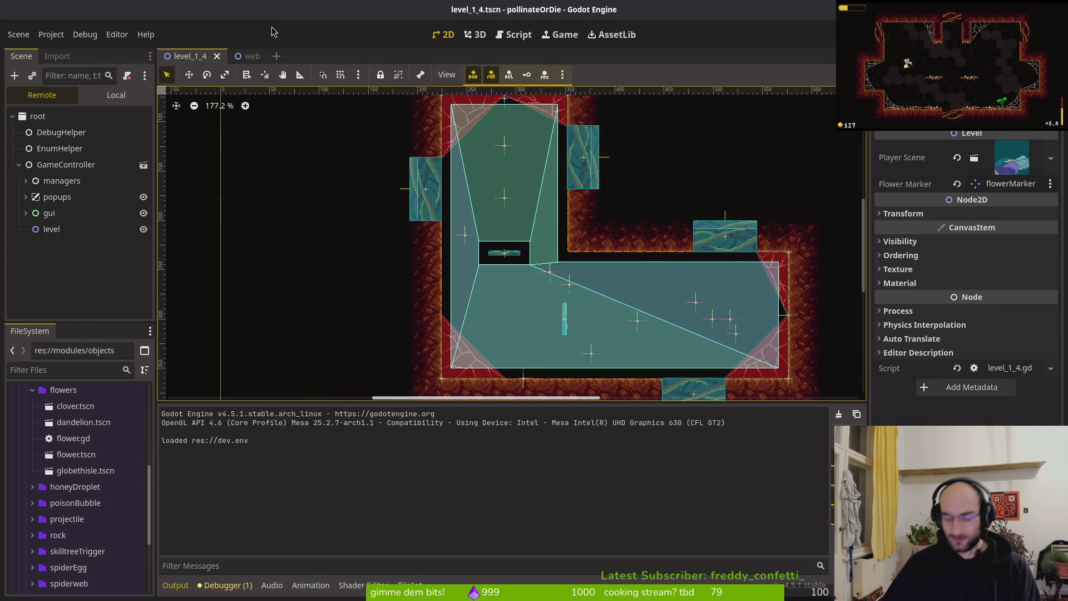
# Step: Quick-open spider.tscn, hide its Sprite2D, and save the scene
pyautogui.hotkey('alt', 'shift', 'o')
pyautogui.write('spider')
pyautogui.press('Down')
pyautogui.press('Down')
pyautogui.press('Down')
pyautogui.press('Return')
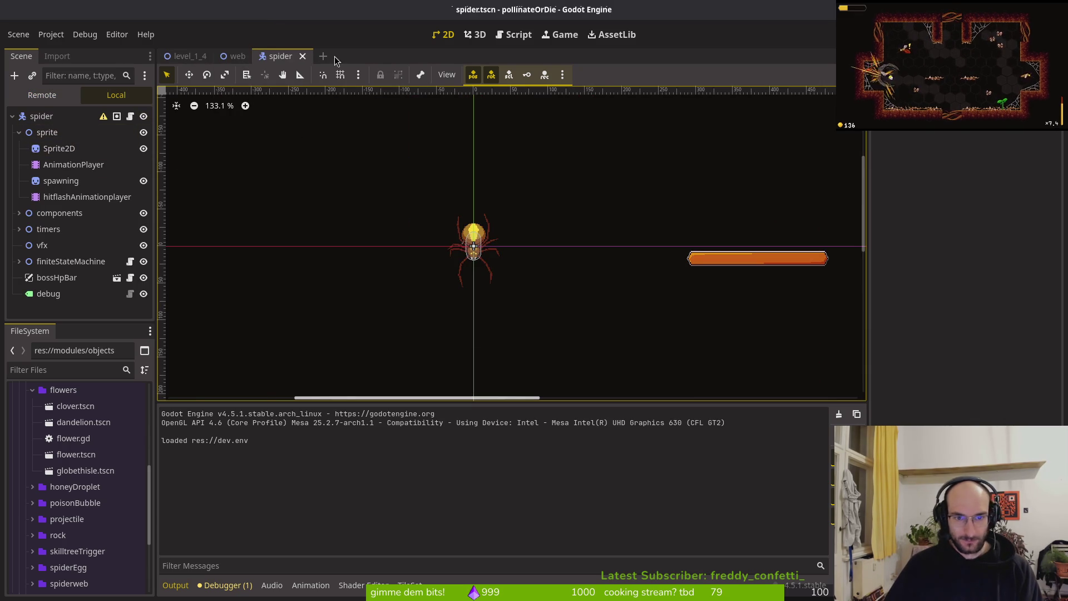
pyautogui.click(144, 149)
pyautogui.hotkey('ctrl', 's')
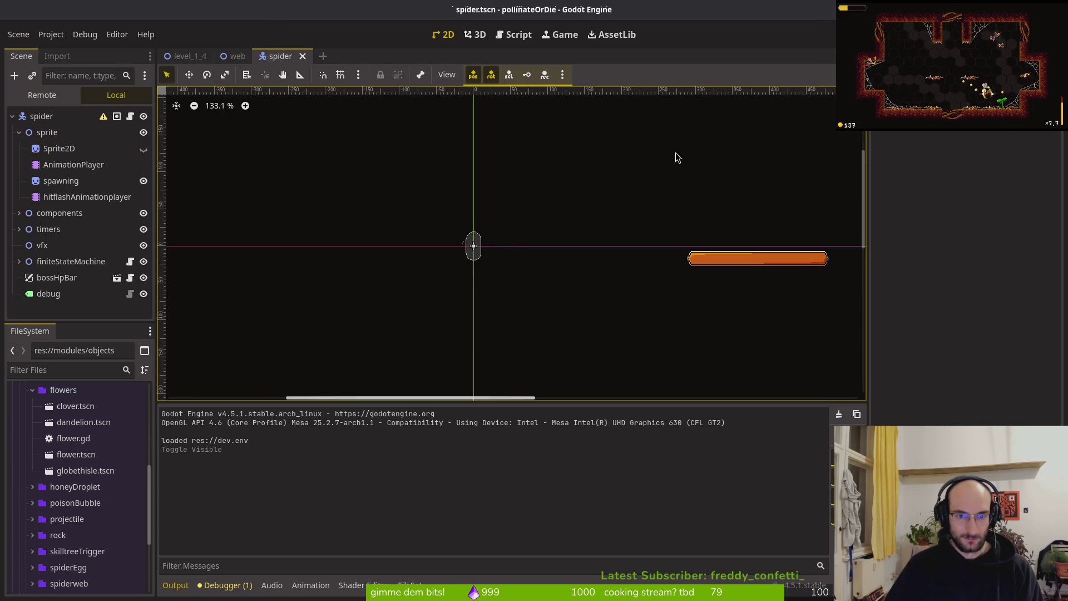
# Step: Launch the game, start the boss2 spider level from level select, then stop it with F8
pyautogui.press('F5')
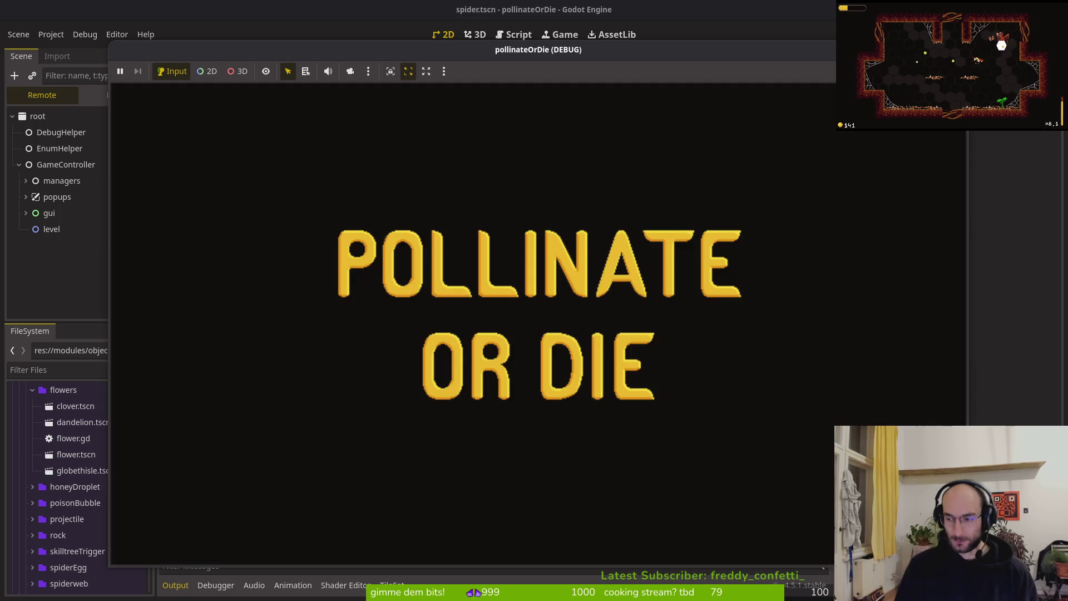
pyautogui.press('Return')
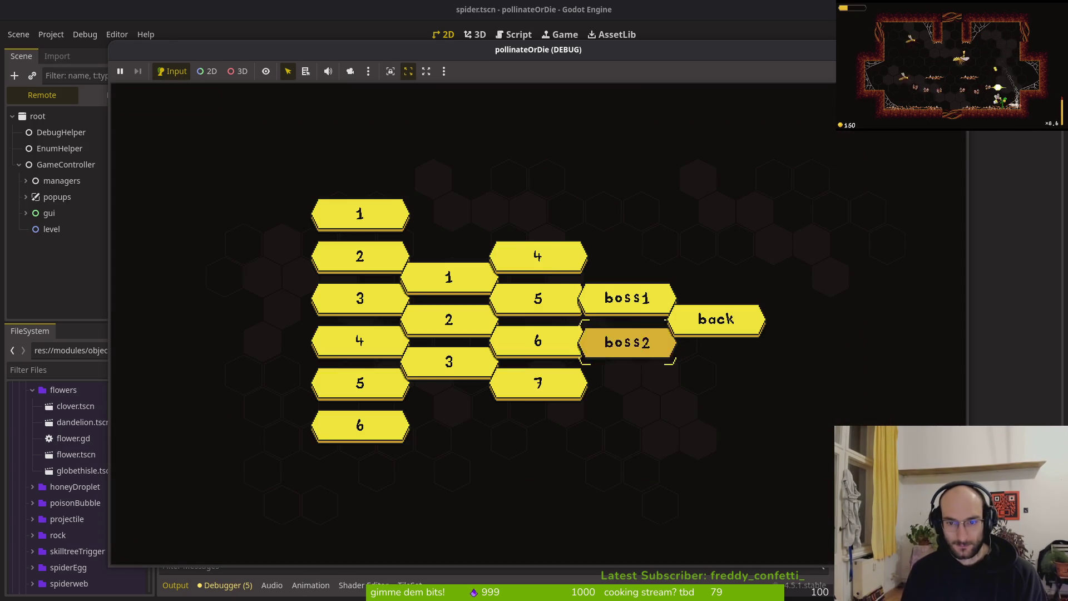
pyautogui.press('Return')
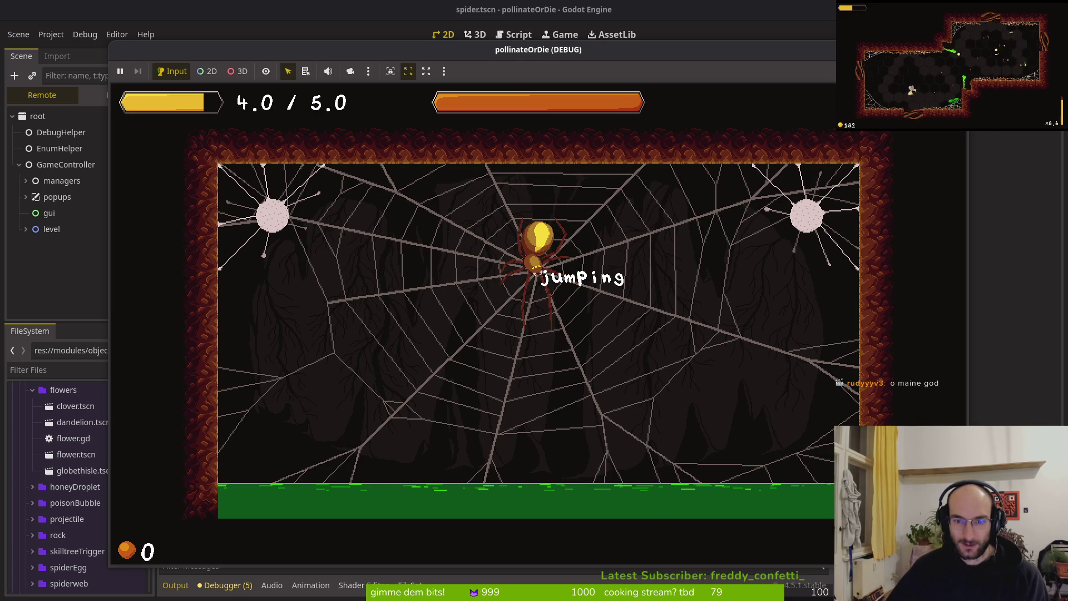
pyautogui.press('F8')
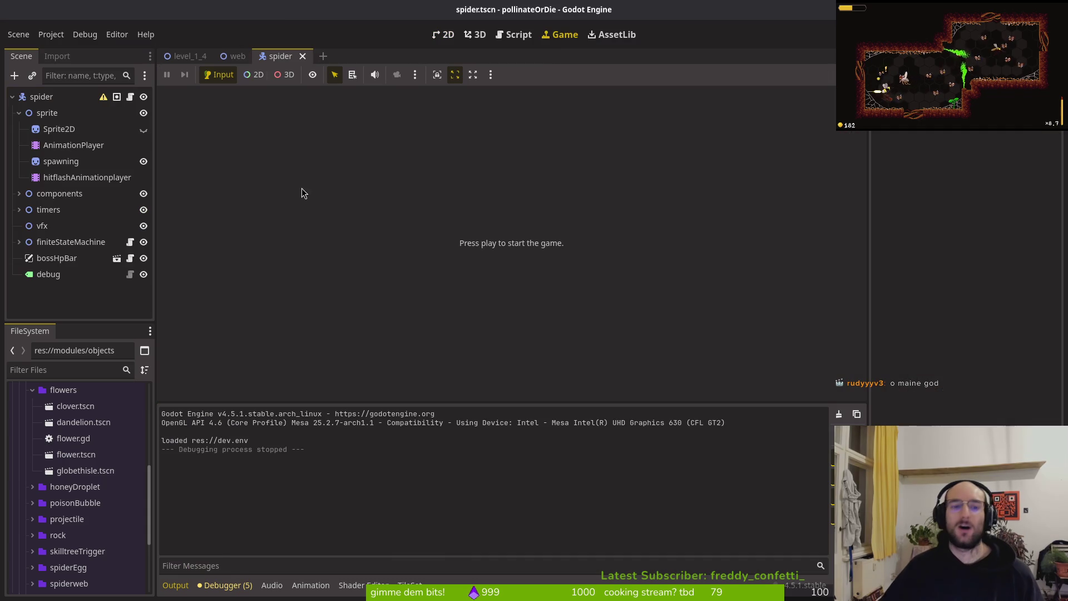
# Step: Quick-open the boss_1.tscn and boss_2.tscn scenes
pyautogui.hotkey('alt', 'shift', 'o')
pyautogui.write('bos')
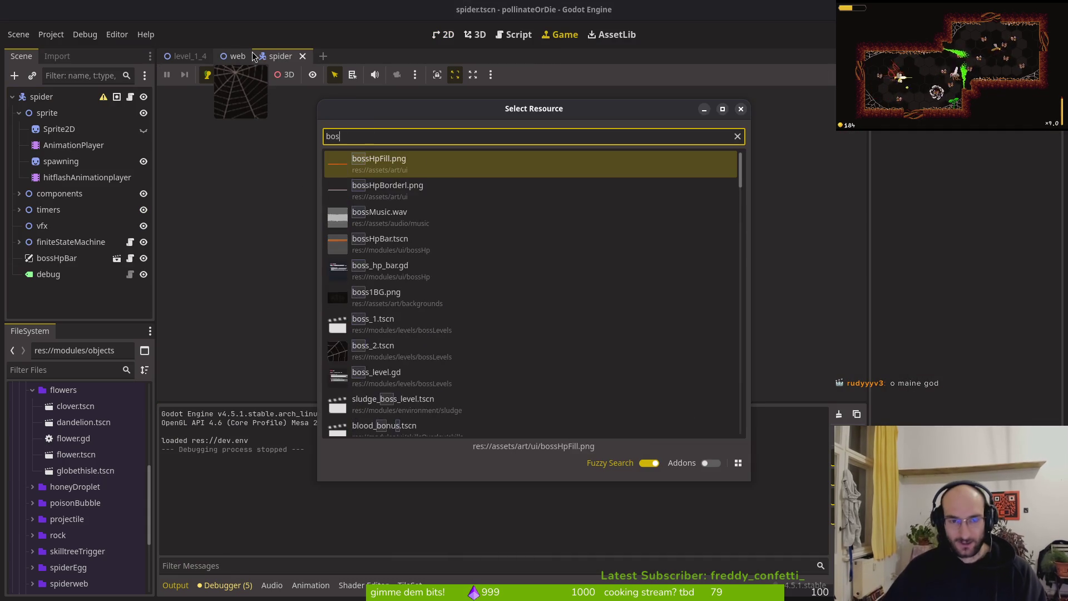
pyautogui.write('levets')
pyautogui.press('Down')
pyautogui.press('Return')
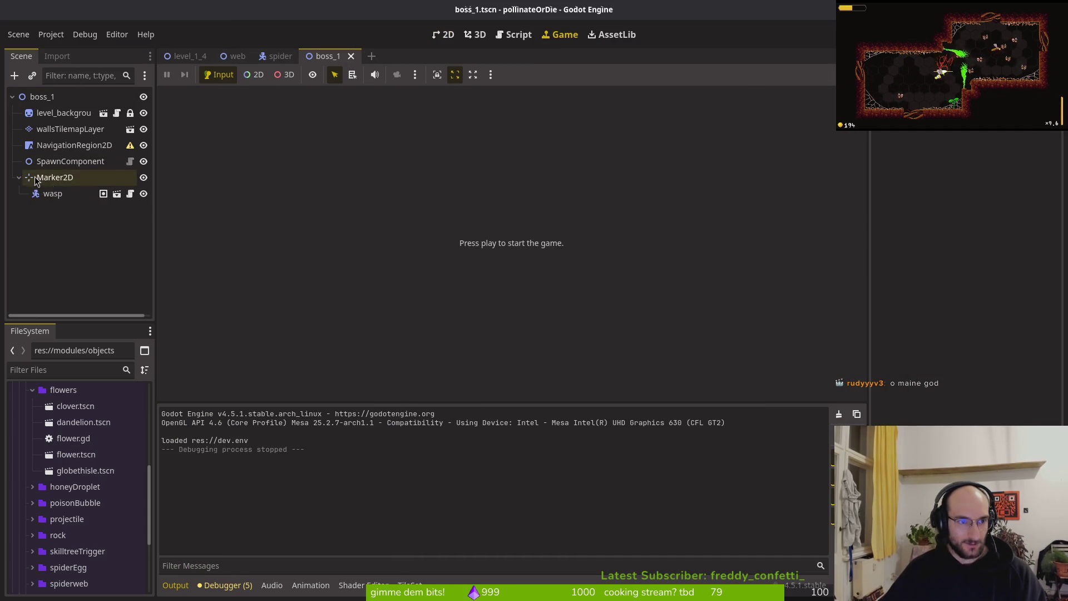
pyautogui.hotkey('alt', 'shift', 'o')
pyautogui.write('boss_2')
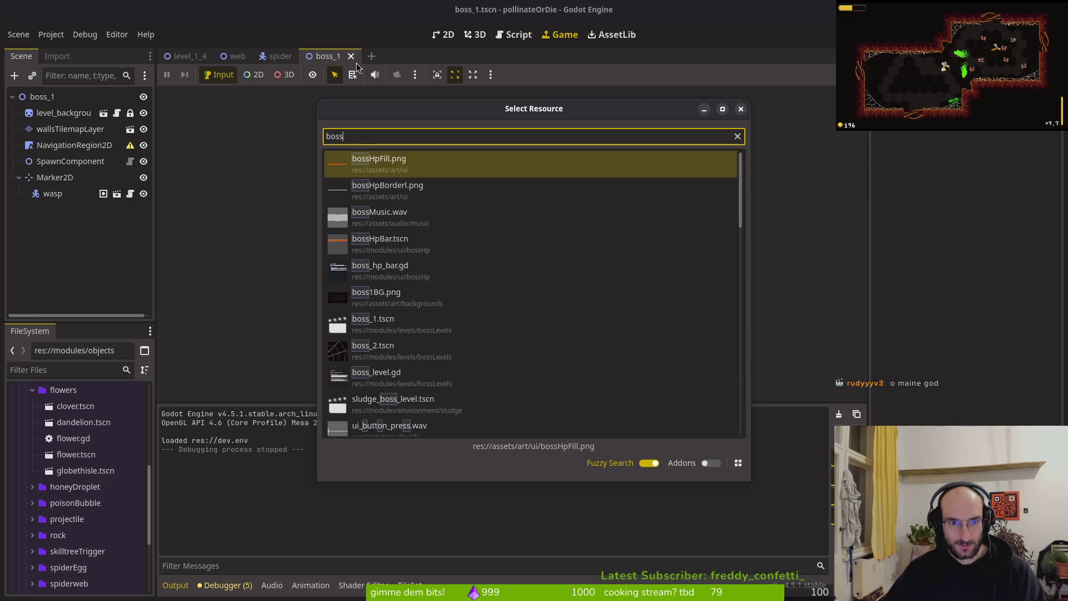
pyautogui.press('Return')
# Step: Switch to the 2D view and make Sprite2D visible again in the spider scene
pyautogui.click(442, 36)
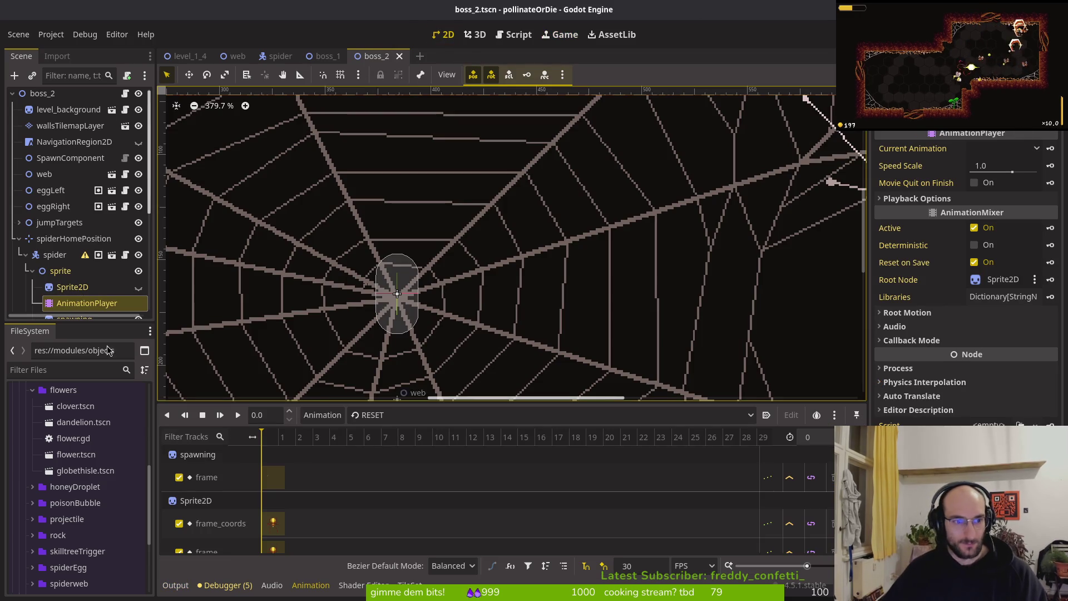
pyautogui.click(375, 415)
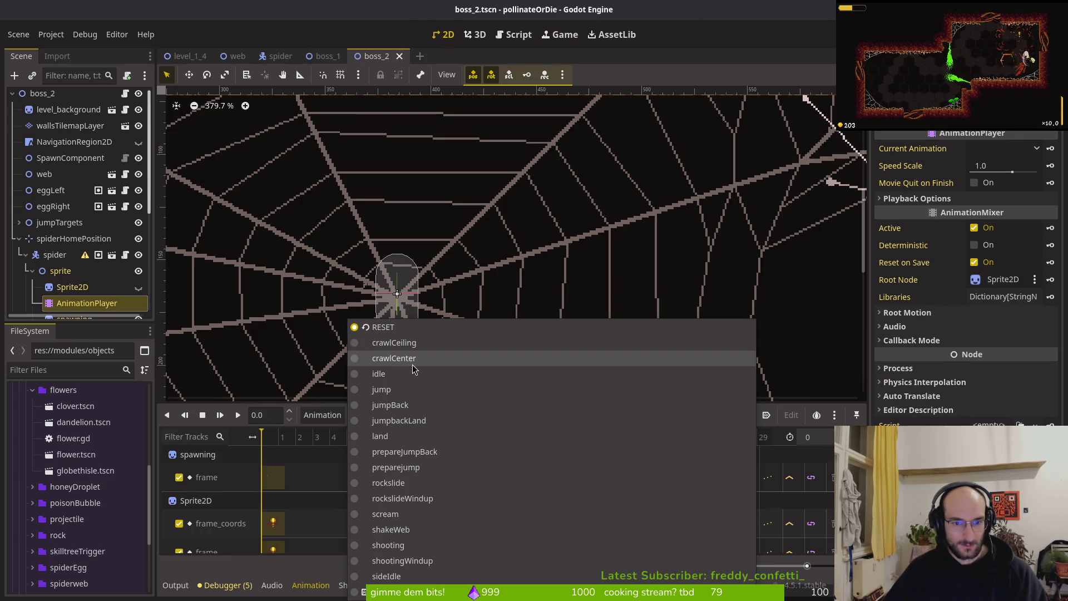
pyautogui.click(280, 55)
pyautogui.click(281, 56)
pyautogui.click(144, 130)
pyautogui.click(385, 55)
# Step: Show the shakeWeb animation in boss_2 and make the spider's Sprite2D visible there
pyautogui.click(412, 415)
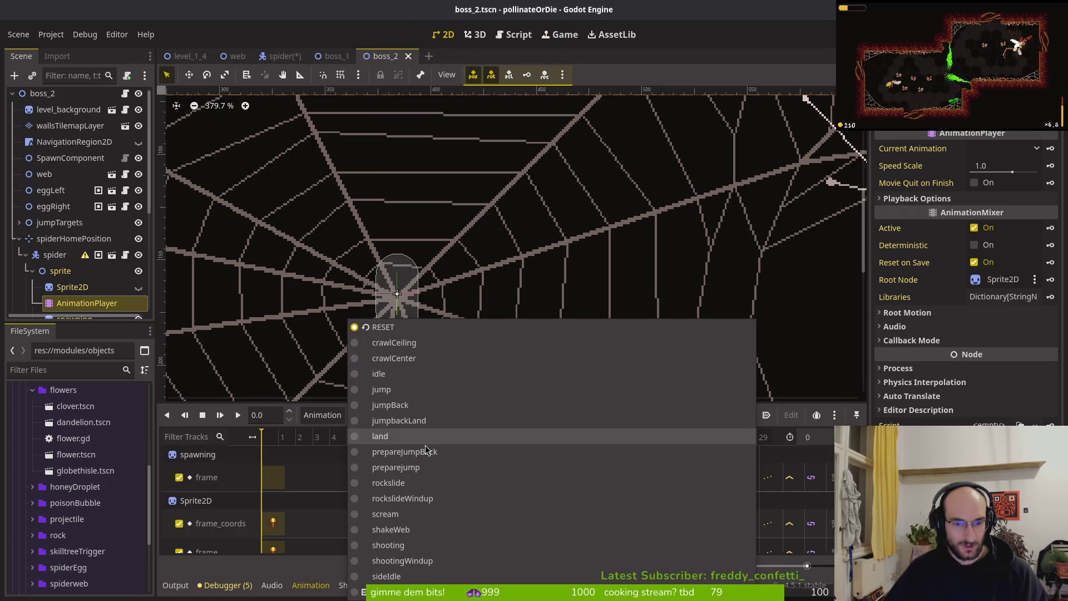
pyautogui.click(415, 531)
pyautogui.scroll(-3, 451, 321)
pyautogui.scroll(-2, 450, 322)
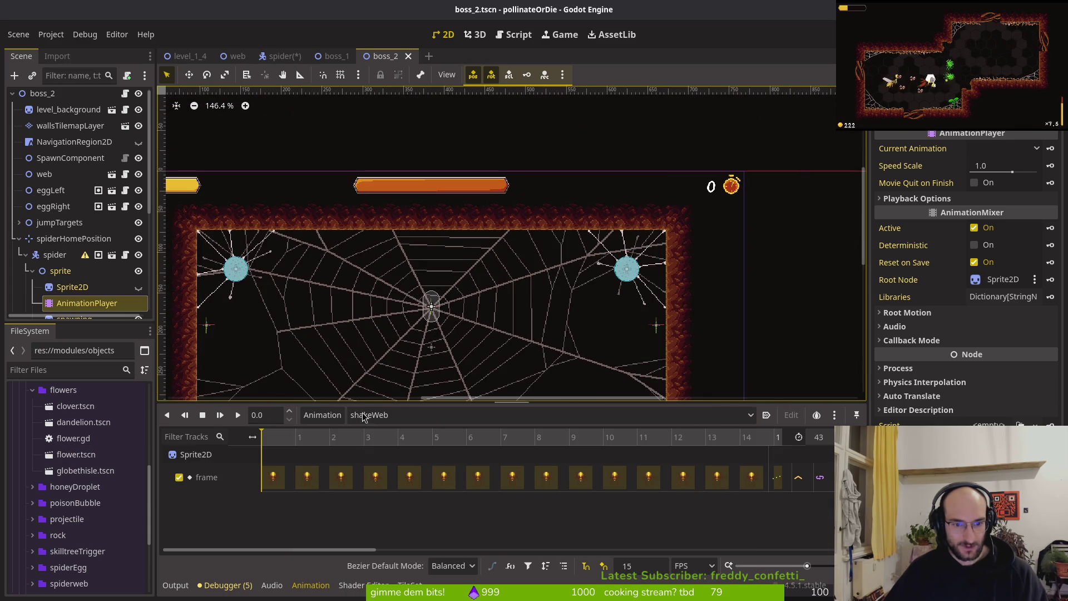
pyautogui.click(139, 287)
pyautogui.scroll(-2, 419, 328)
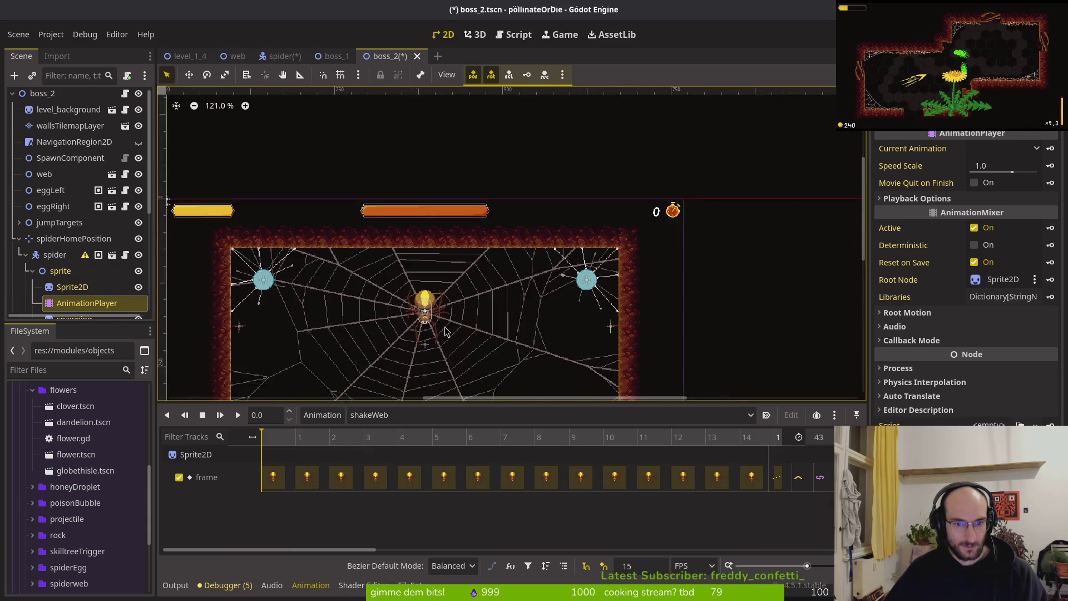
pyautogui.scroll(4, 442, 330)
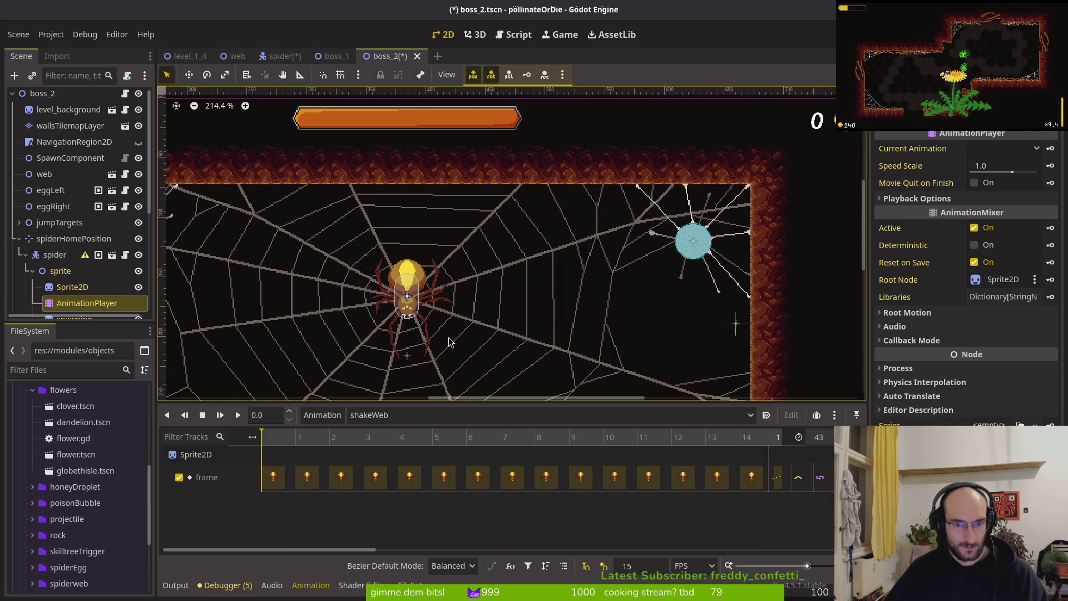
# Step: Keep shakeWeb loaded, recentre the view on the spider, and move over to Aseprite
pyautogui.click(391, 416)
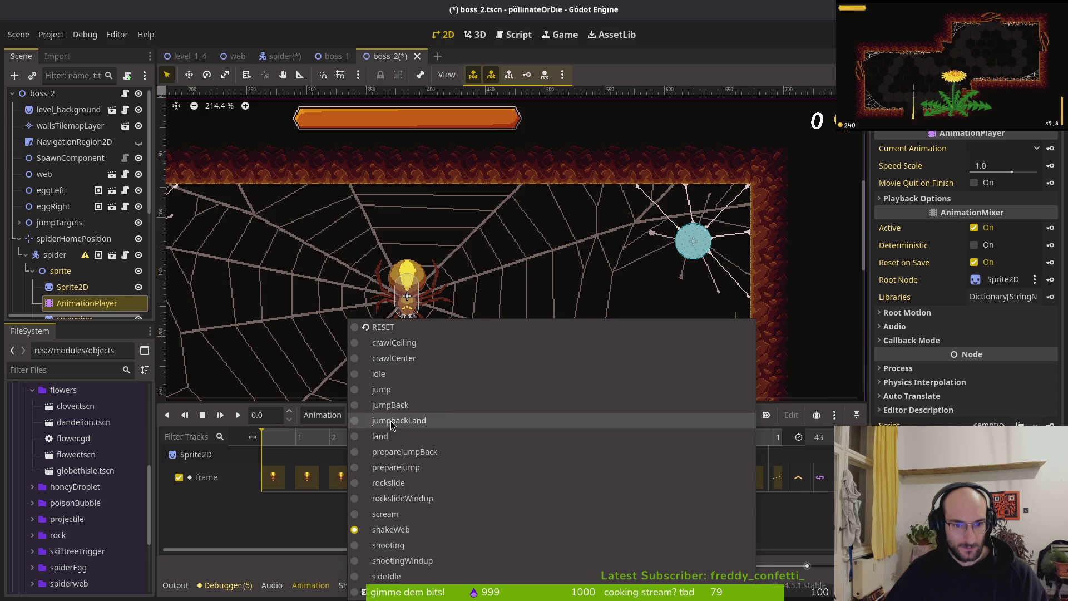
pyautogui.click(438, 333)
pyautogui.scroll(3, 438, 333)
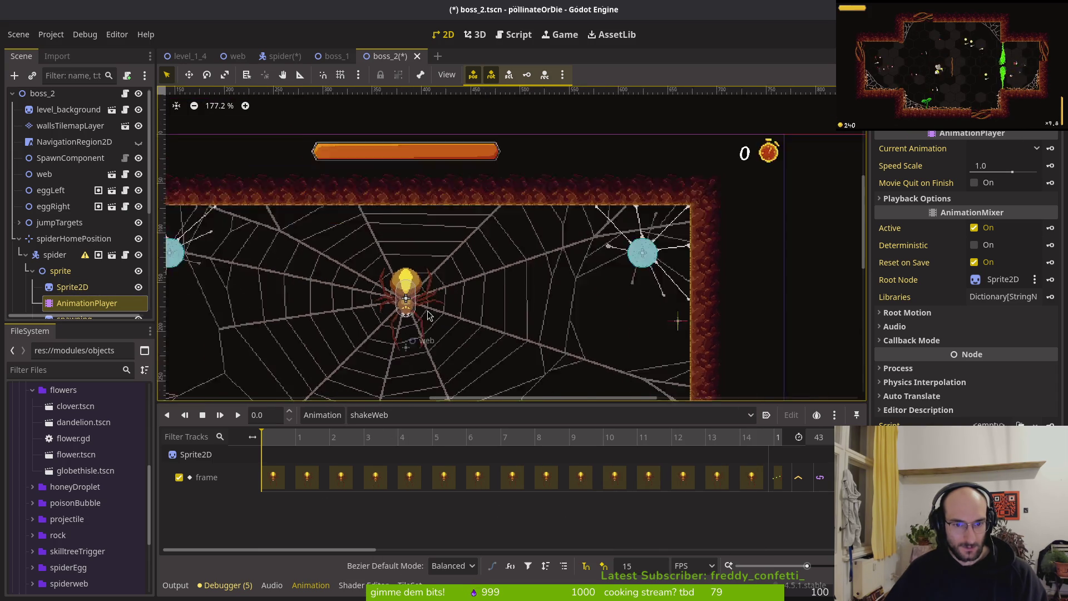
pyautogui.moveTo(438, 333); pyautogui.dragTo(506, 248)
pyautogui.click(367, 415)
pyautogui.click(391, 333)
pyautogui.hotkey('alt', 'Tab')
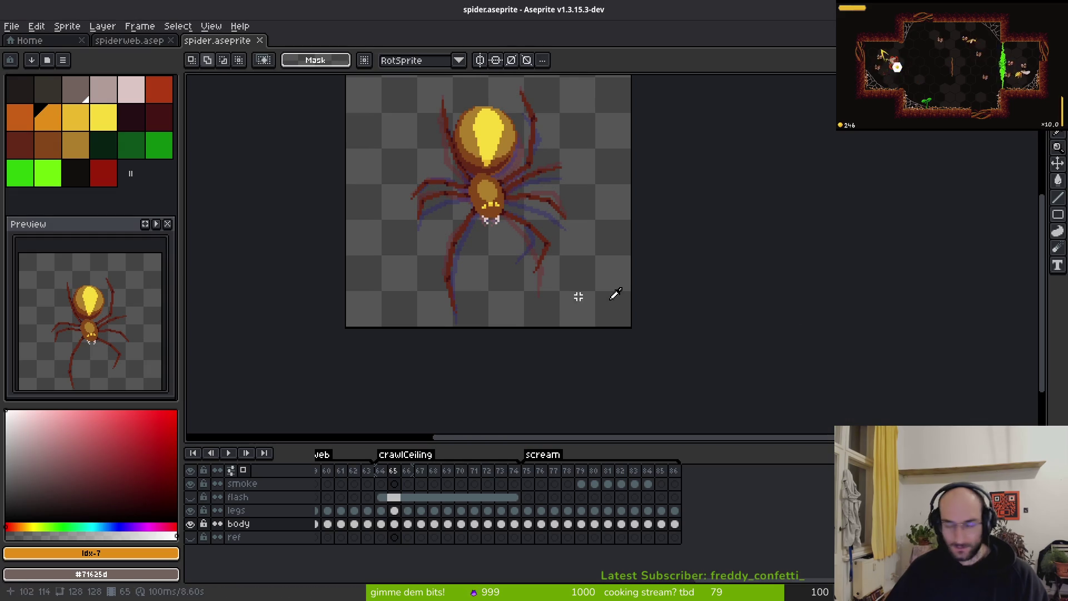
# Step: In Neovim, open spawn_web.gd through the project file finder
pyautogui.hotkey('alt', 'Tab')
pyautogui.press('space')
pyautogui.press('f')
pyautogui.press('f')
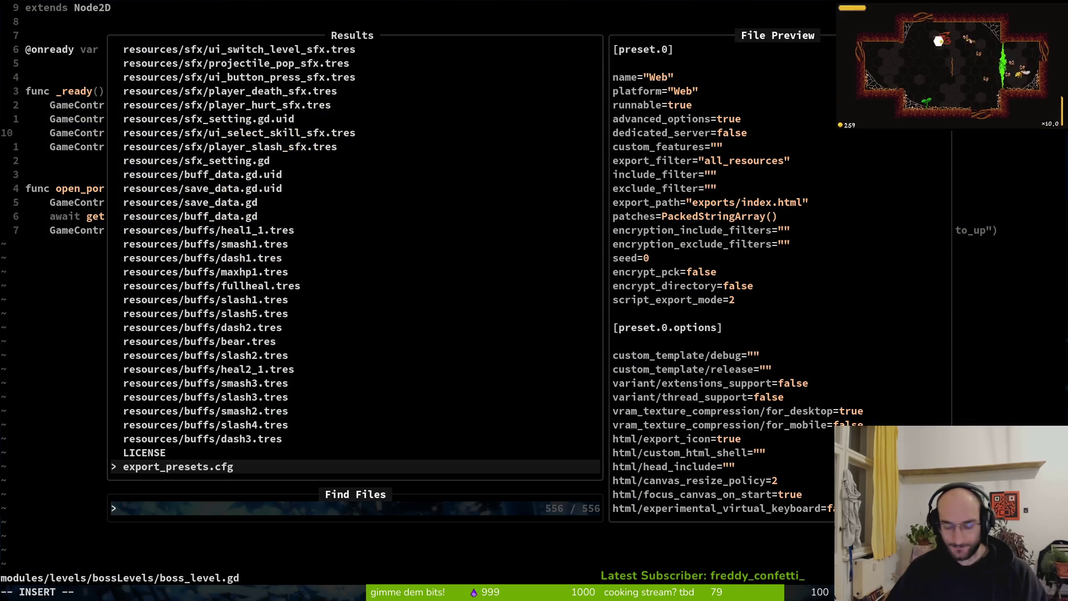
pyautogui.write('shak')
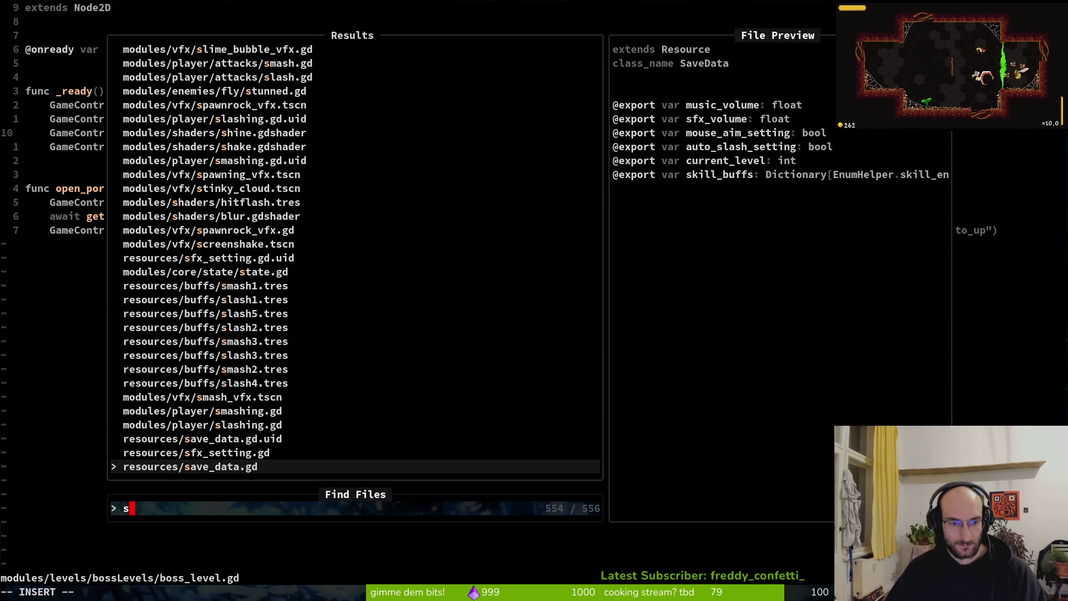
pyautogui.press('BackSpace')
pyautogui.press('BackSpace')
pyautogui.press('BackSpace')
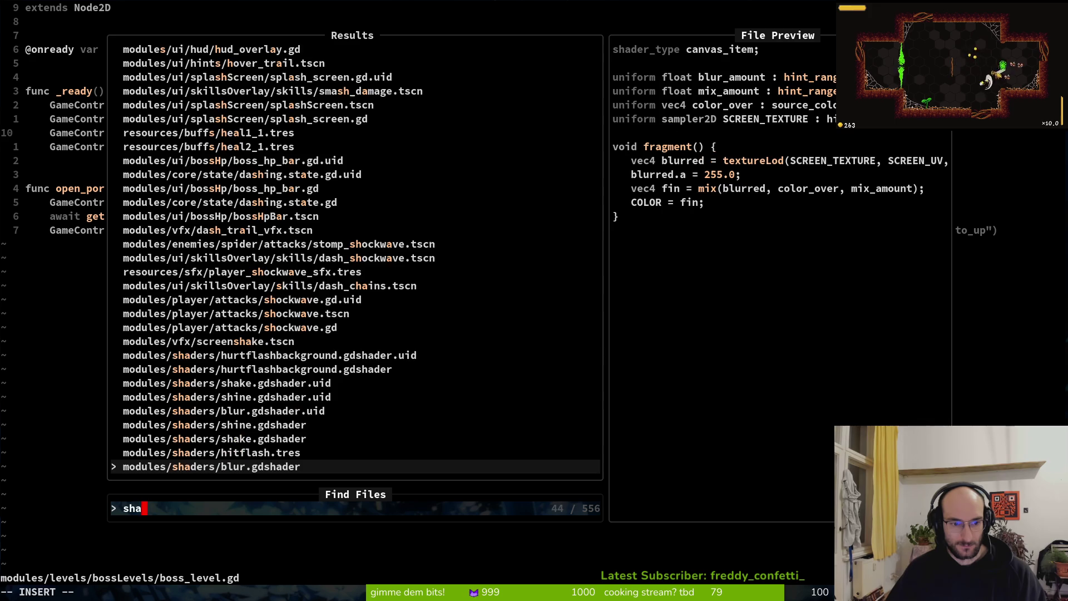
pyautogui.write('paw')
pyautogui.write('n_web')
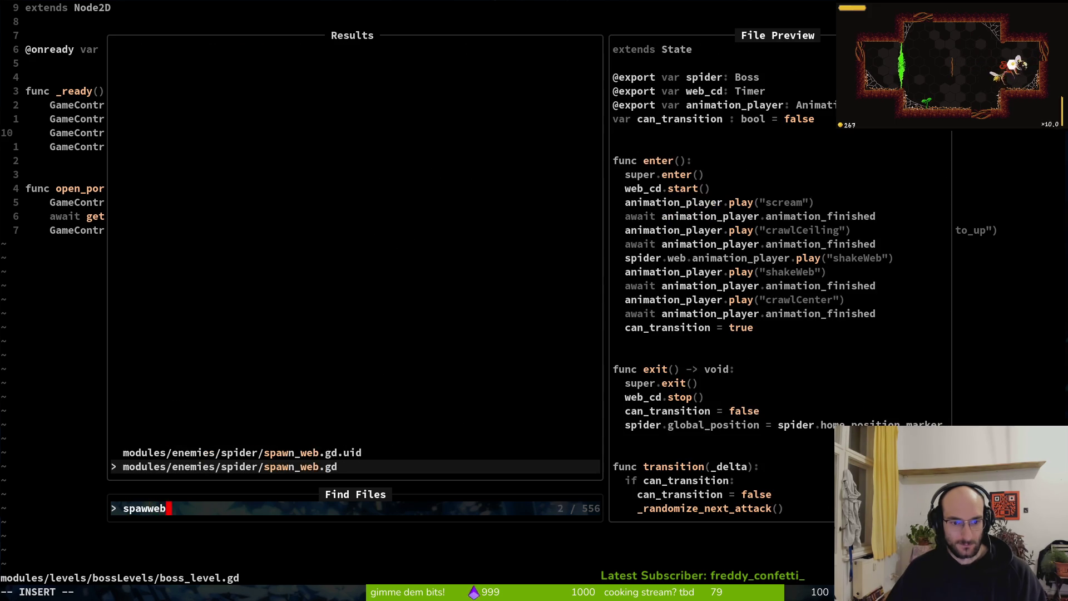
pyautogui.press('Return')
# Step: Page through spawn_web.gd from the top with Ctrl-d/Ctrl-u, then move to Aseprite
pyautogui.press('{')
pyautogui.press('{')
pyautogui.press('{')
pyautogui.hotkey('ctrl', 'u')
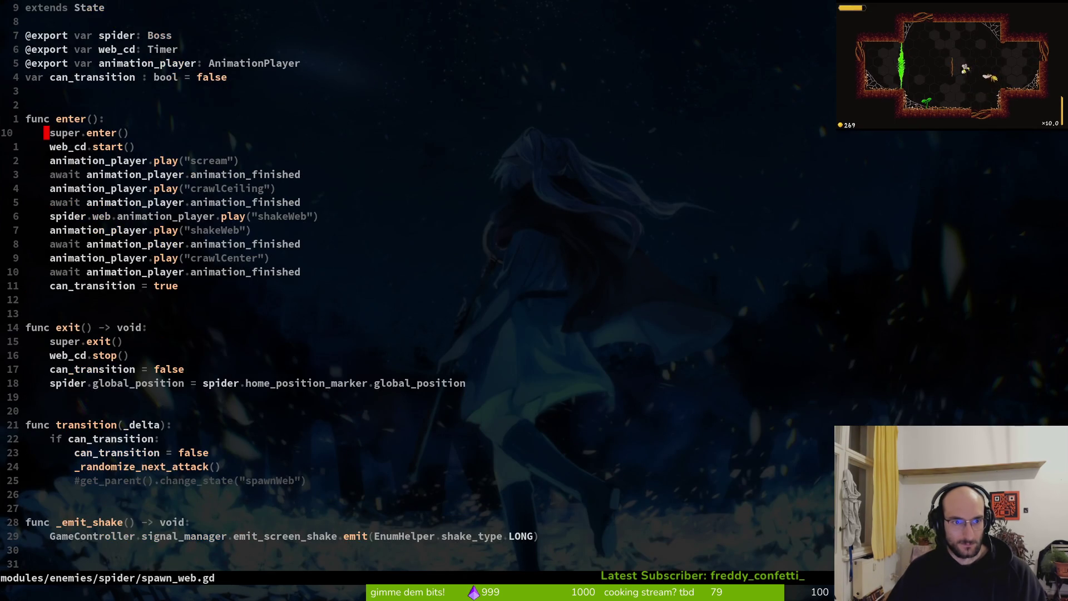
pyautogui.hotkey('ctrl', 'd')
pyautogui.hotkey('ctrl', 'd')
pyautogui.hotkey('ctrl', 'u')
pyautogui.hotkey('ctrl', 'u')
pyautogui.hotkey('alt', 'Tab')
pyautogui.hotkey('alt', 'Tab')
pyautogui.hotkey('alt', 'Tab')
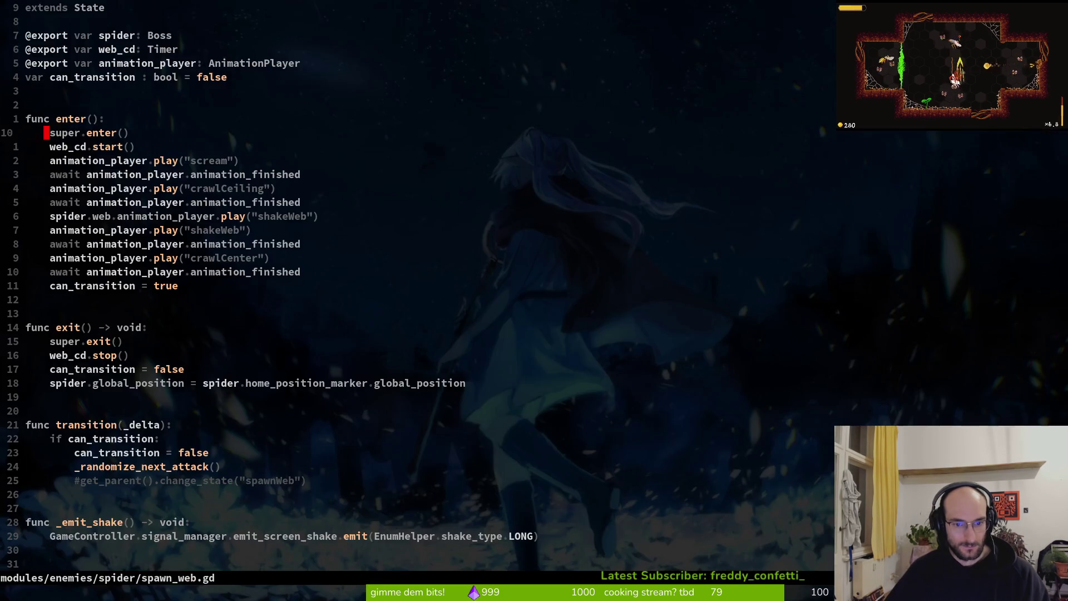
# Step: Check crawlCeiling's last spider position key (0, -62), then load shakeWeb and select the spider node
pyautogui.click(374, 414)
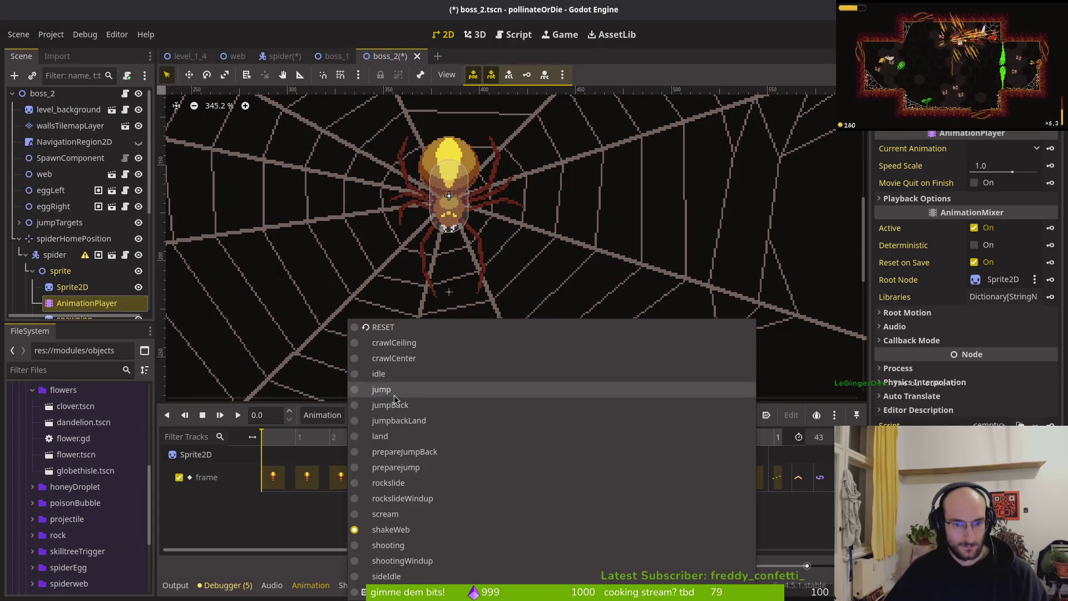
pyautogui.click(417, 343)
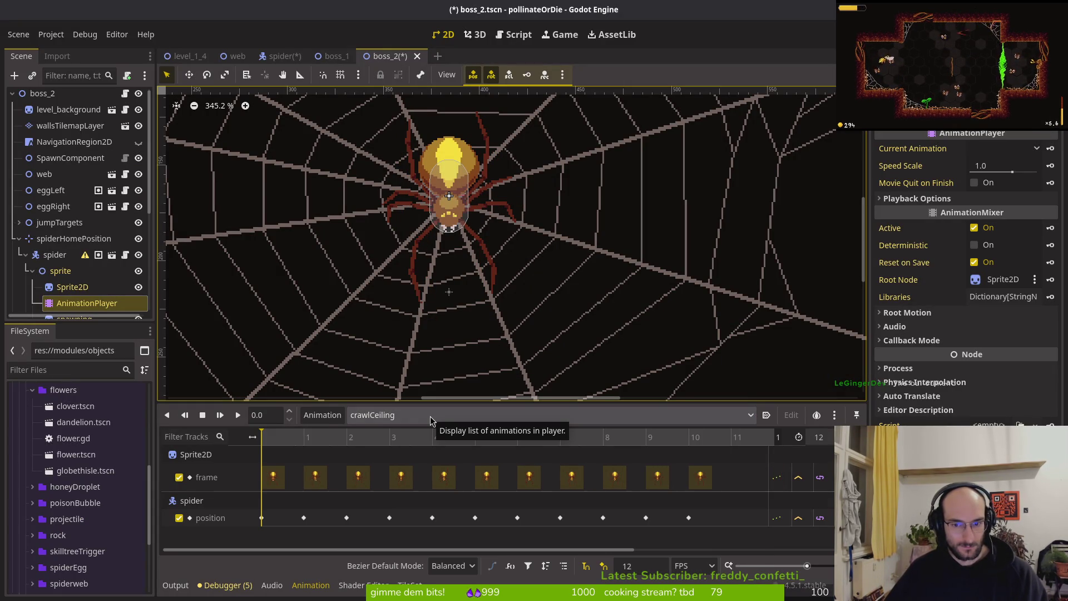
pyautogui.click(689, 517)
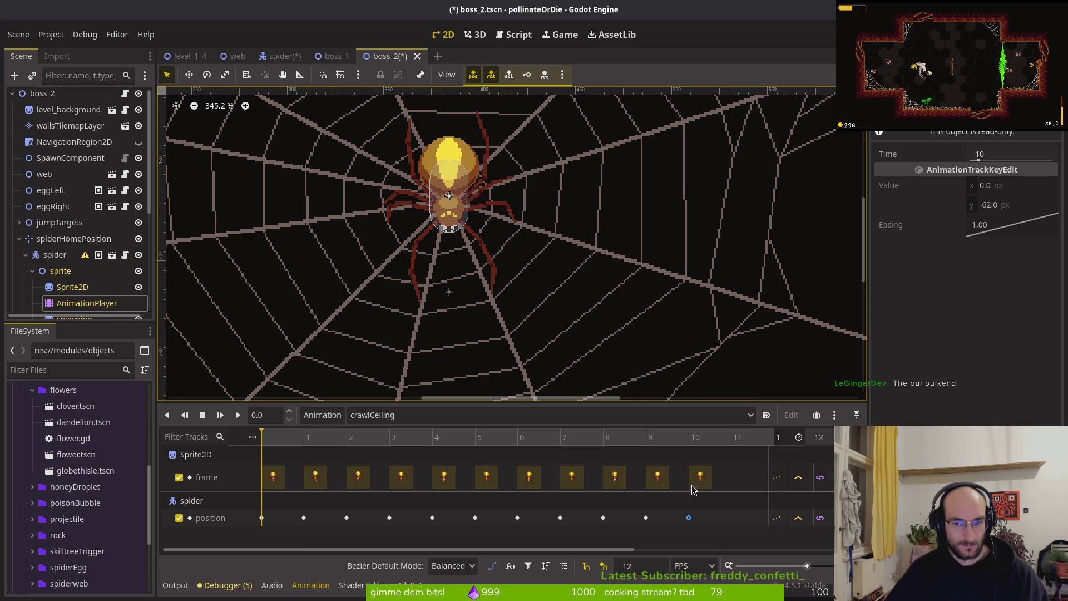
pyautogui.click(529, 418)
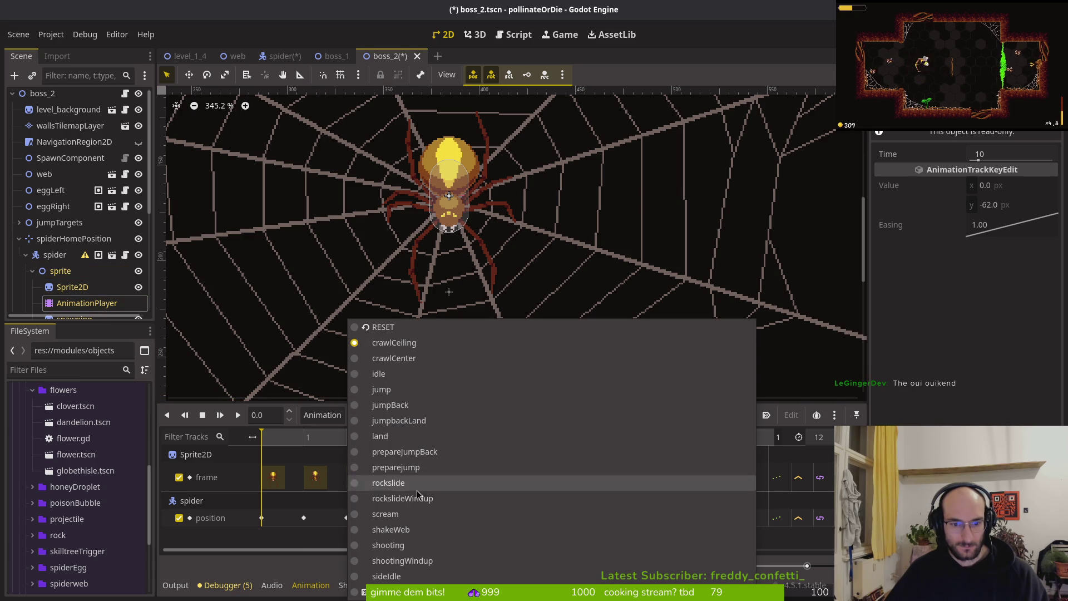
pyautogui.click(408, 530)
pyautogui.scroll(-2, 418, 261)
pyautogui.click(418, 262)
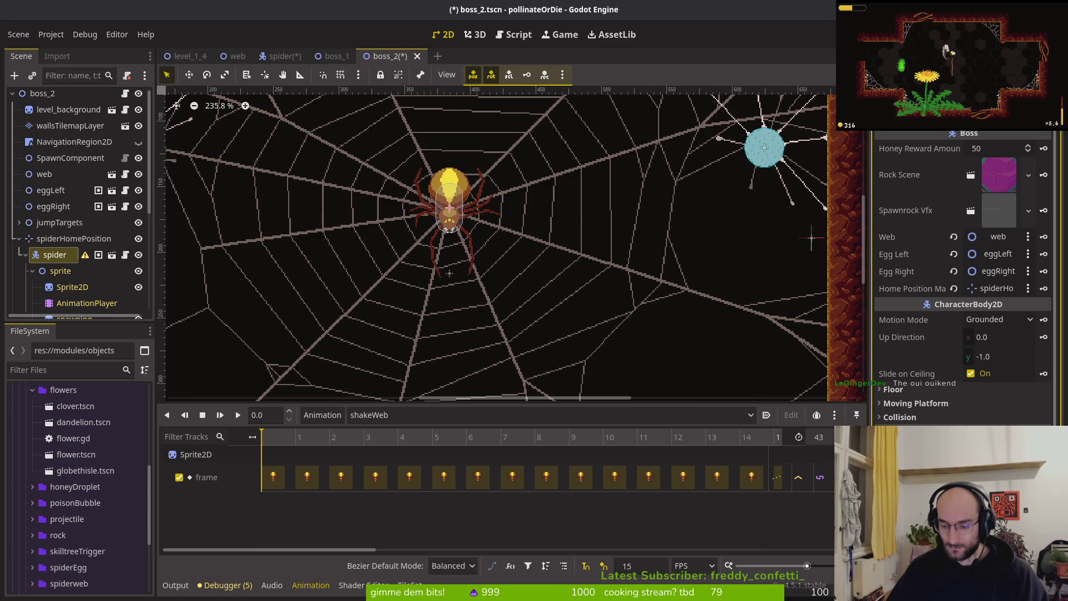
# Step: Undo the last change, scrub shakeWeb forward a frame, and save boss_2
pyautogui.hotkey('ctrl', 'z')
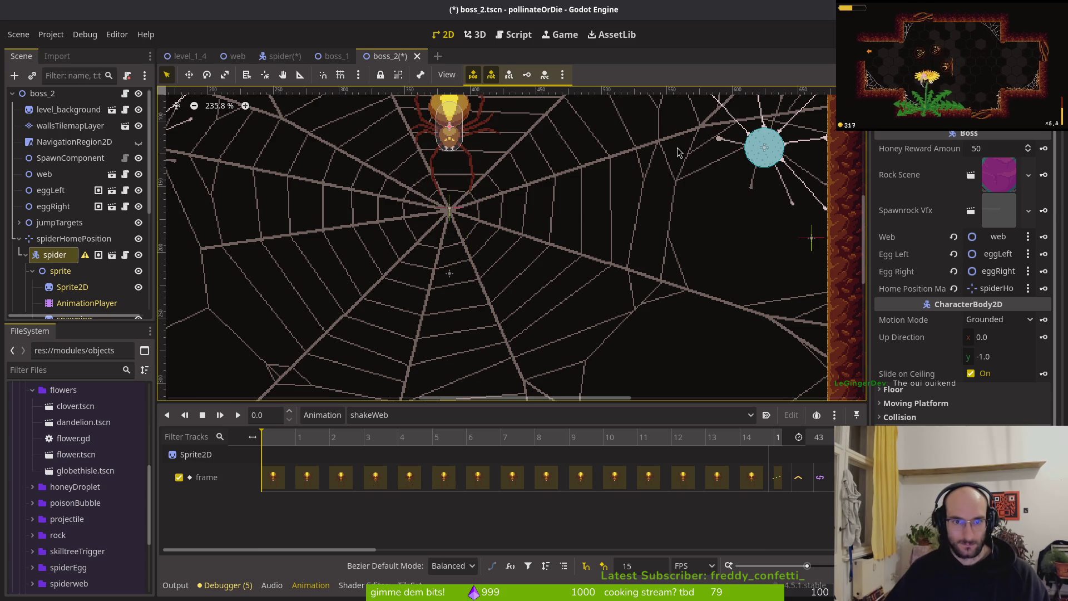
pyautogui.scroll(5, 522, 256)
pyautogui.scroll(3, 523, 256)
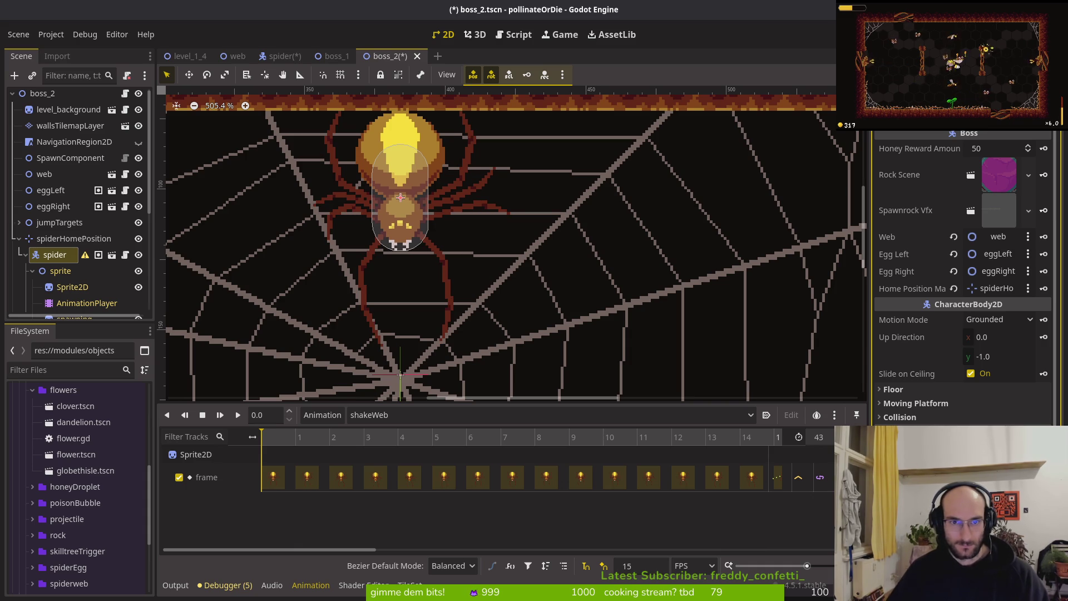
pyautogui.moveTo(272, 443)
pyautogui.mouseDown()
pyautogui.moveTo(573, 442)
pyautogui.moveTo(329, 442)
pyautogui.mouseUp()
pyautogui.hotkey('ctrl', 's')
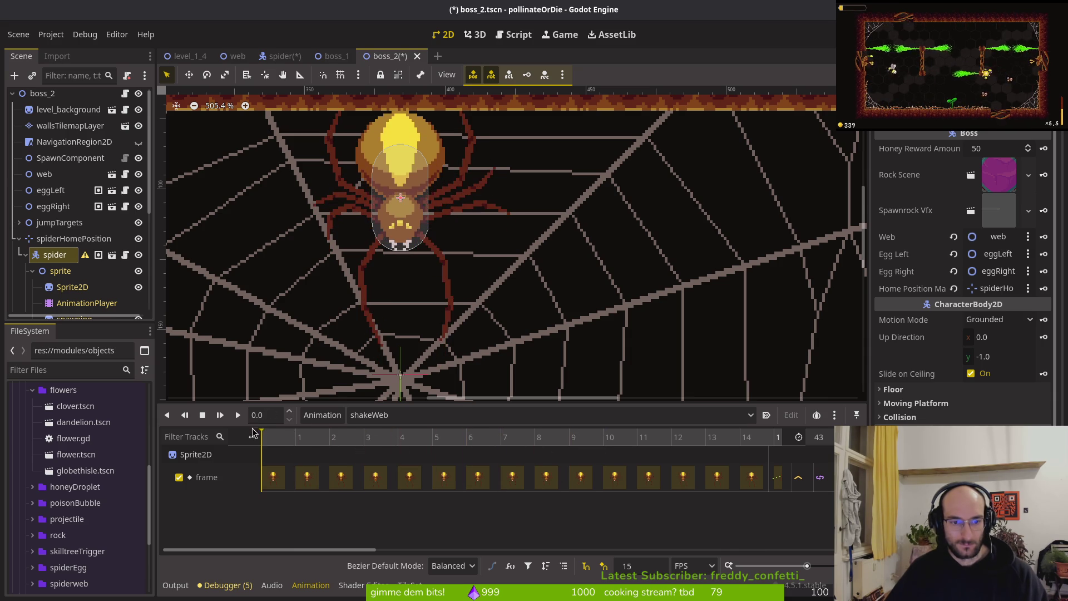
# Step: Recheck crawlCeiling's last position key, then select AnimationPlayer in spider.tscn
pyautogui.click(423, 415)
pyautogui.click(445, 354)
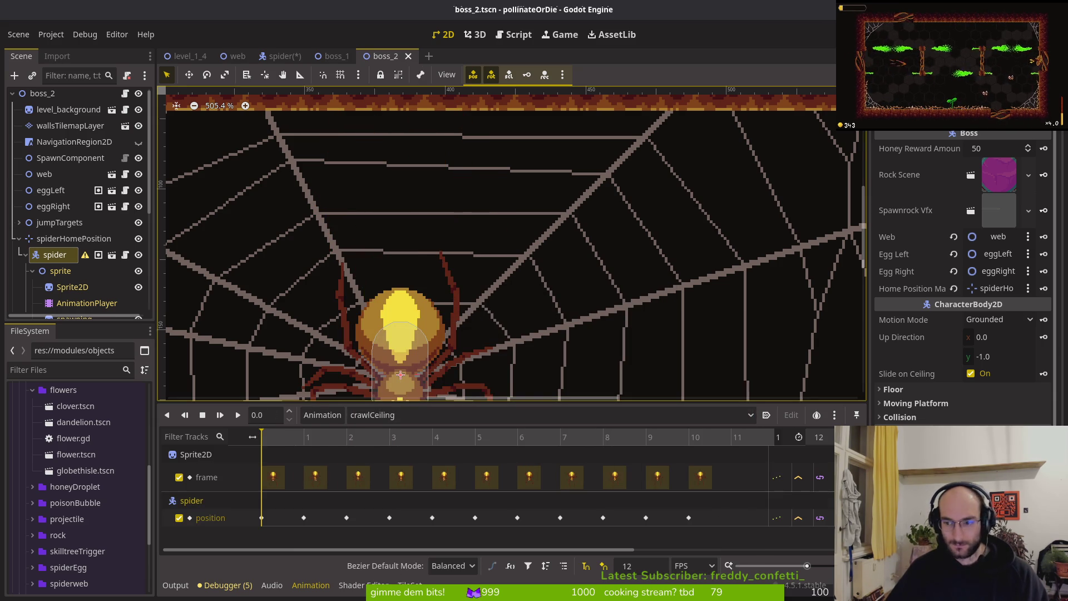
pyautogui.click(691, 518)
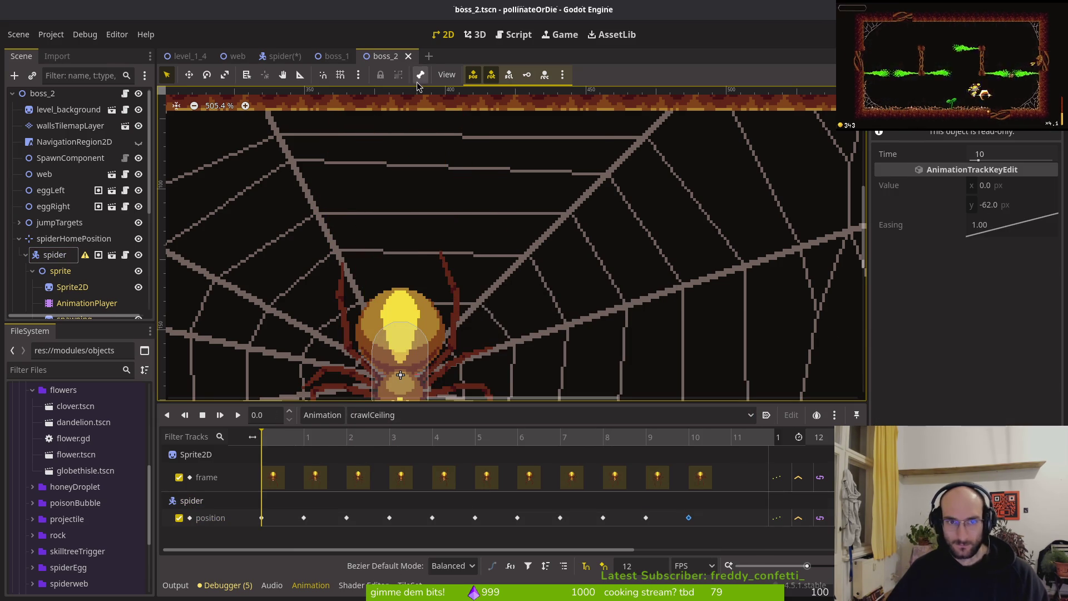
pyautogui.click(283, 56)
pyautogui.click(74, 144)
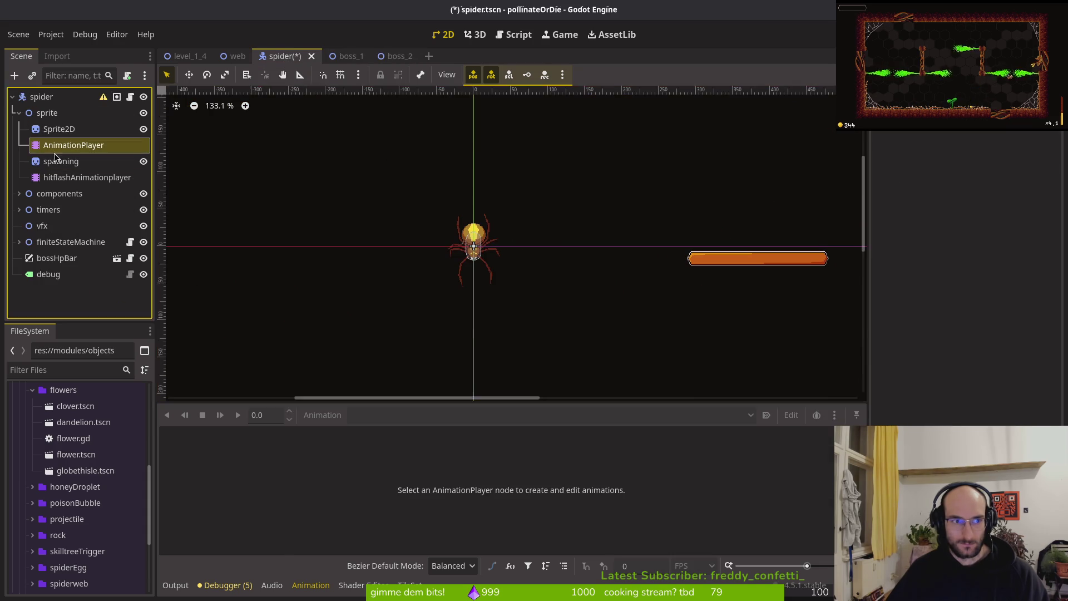
# Step: Set crawlCeiling's last spider position key in spider.tscn to y -63 and save
pyautogui.click(425, 415)
pyautogui.click(398, 342)
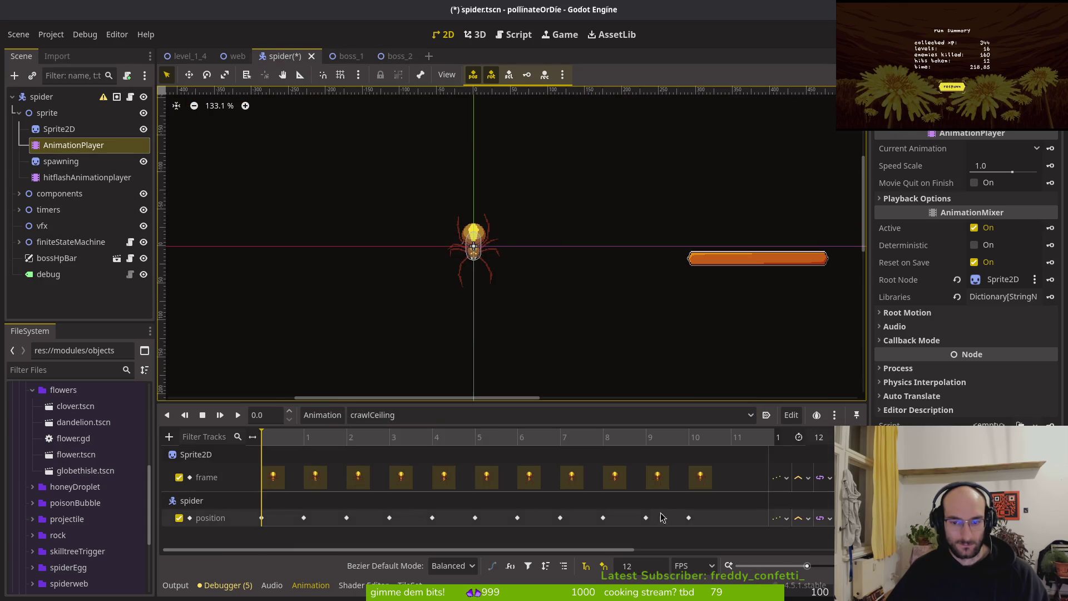
pyautogui.click(689, 517)
pyautogui.click(991, 181)
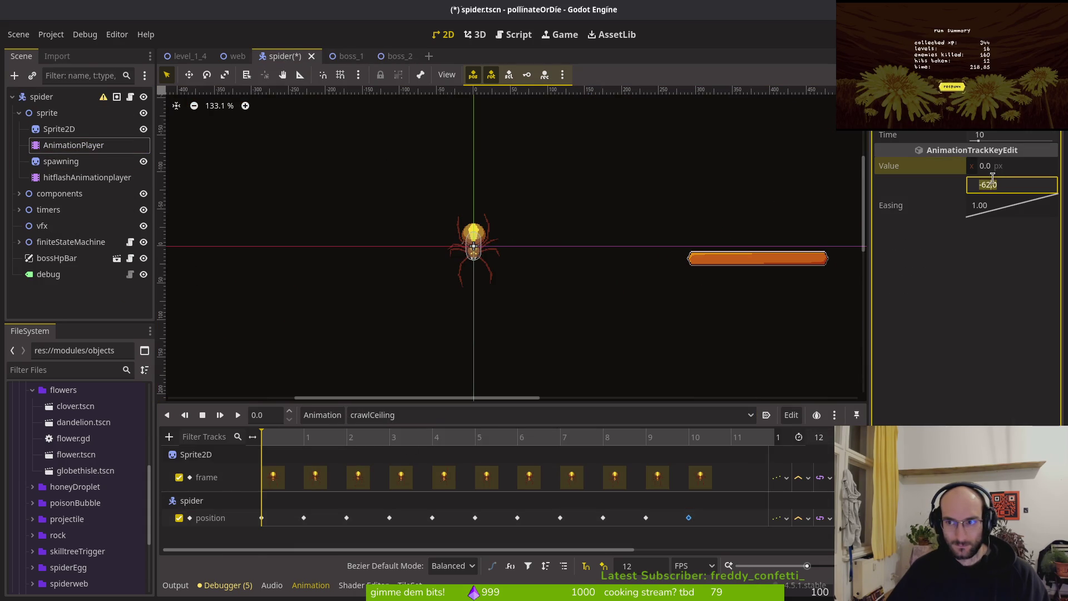
pyautogui.press('BackSpace')
pyautogui.write('3')
pyautogui.press('Return')
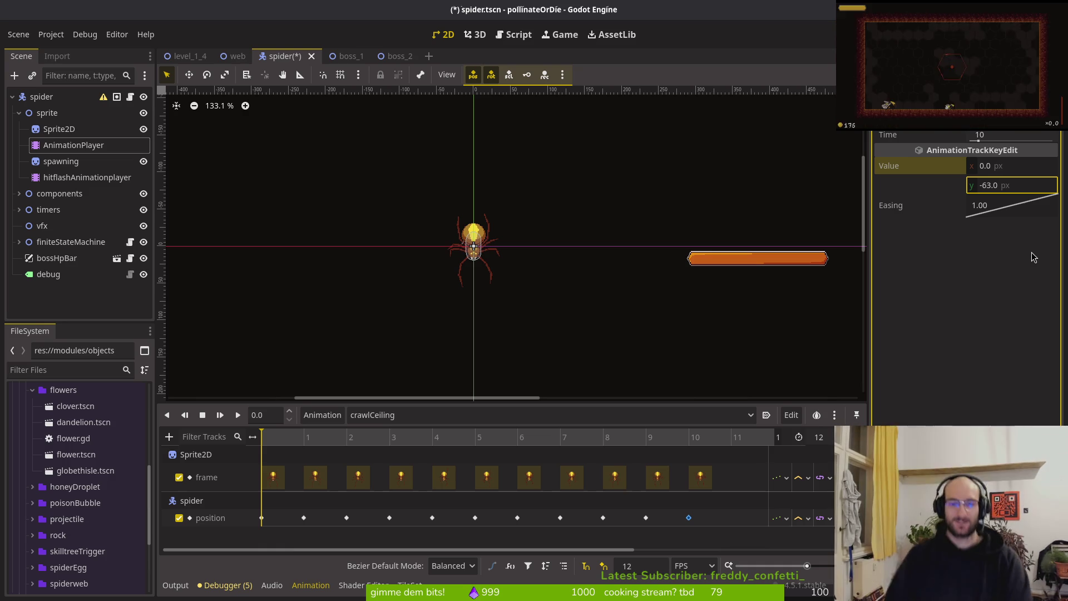
pyautogui.hotkey('ctrl', 's')
pyautogui.click(437, 415)
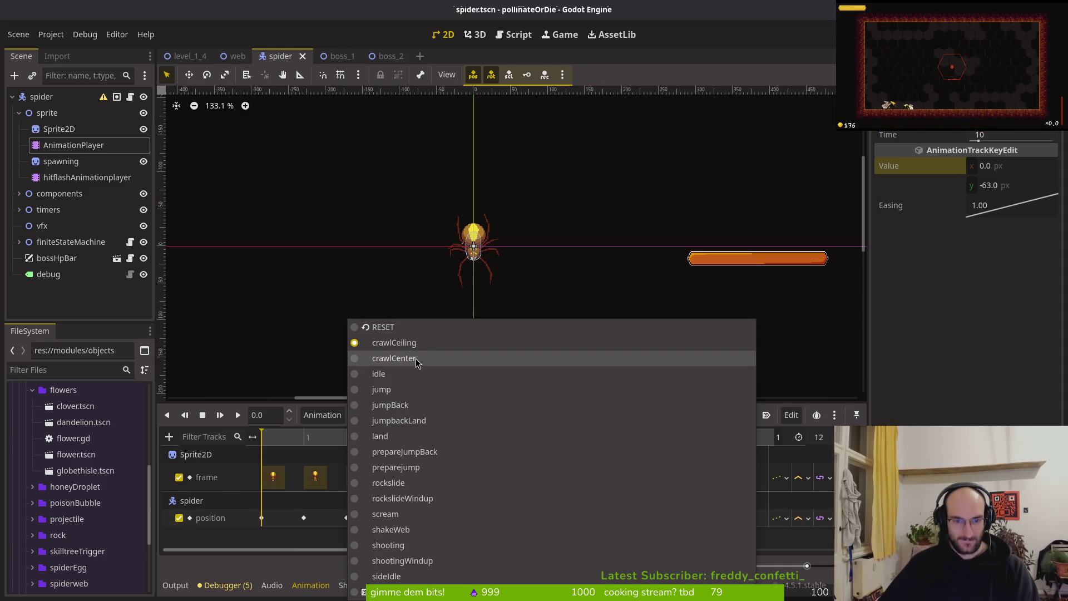
# Step: Set crawlCenter's first spider position key to y -63, save the spider scene, and run the game
pyautogui.click(398, 355)
pyautogui.click(263, 472)
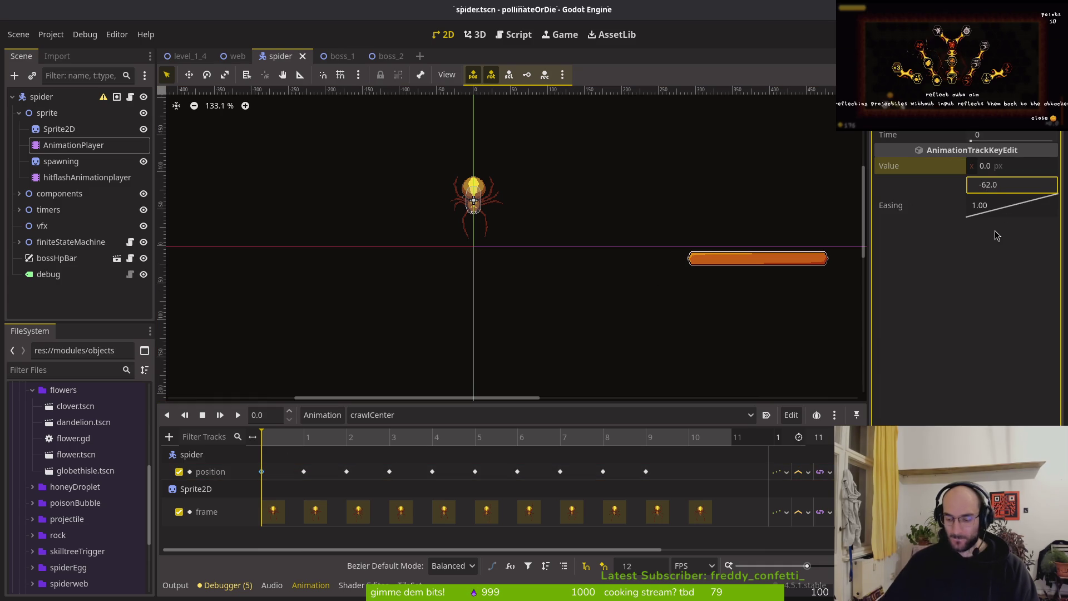
pyautogui.hotkey('ctrl', 's')
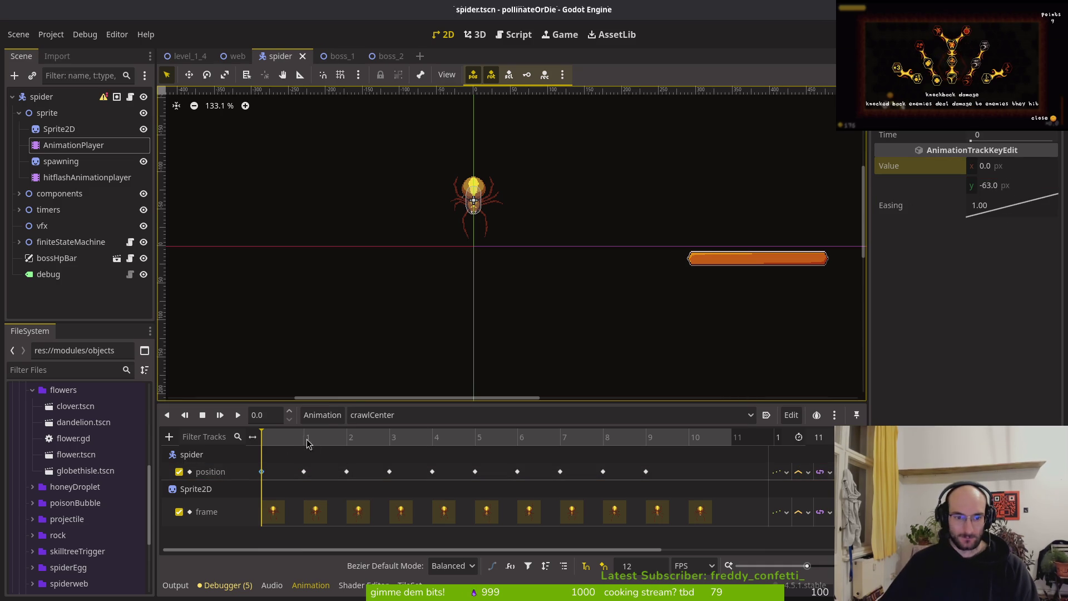
pyautogui.click(304, 472)
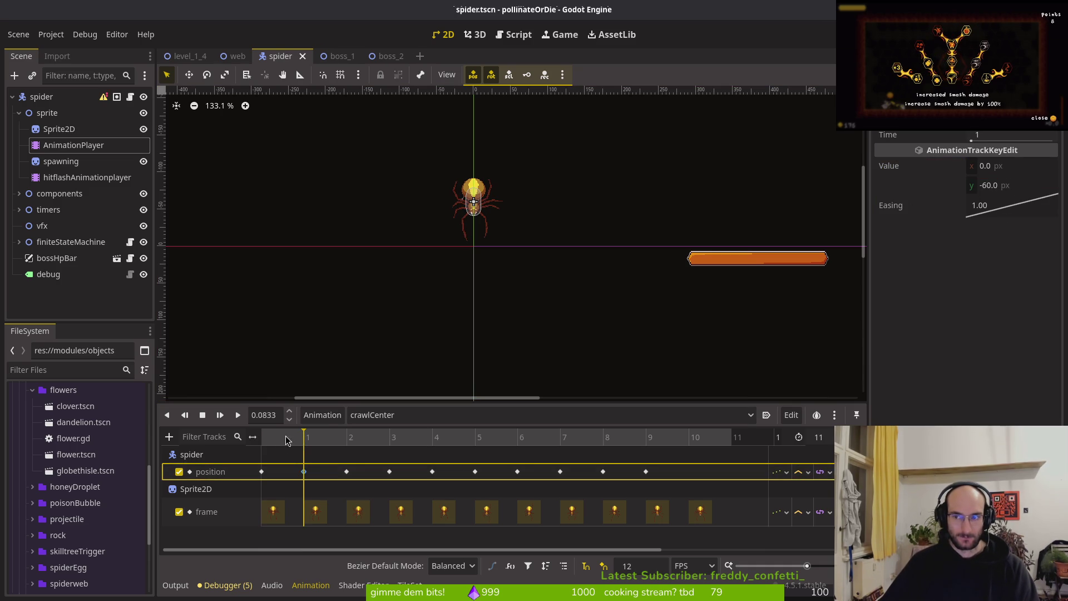
pyautogui.click(260, 445)
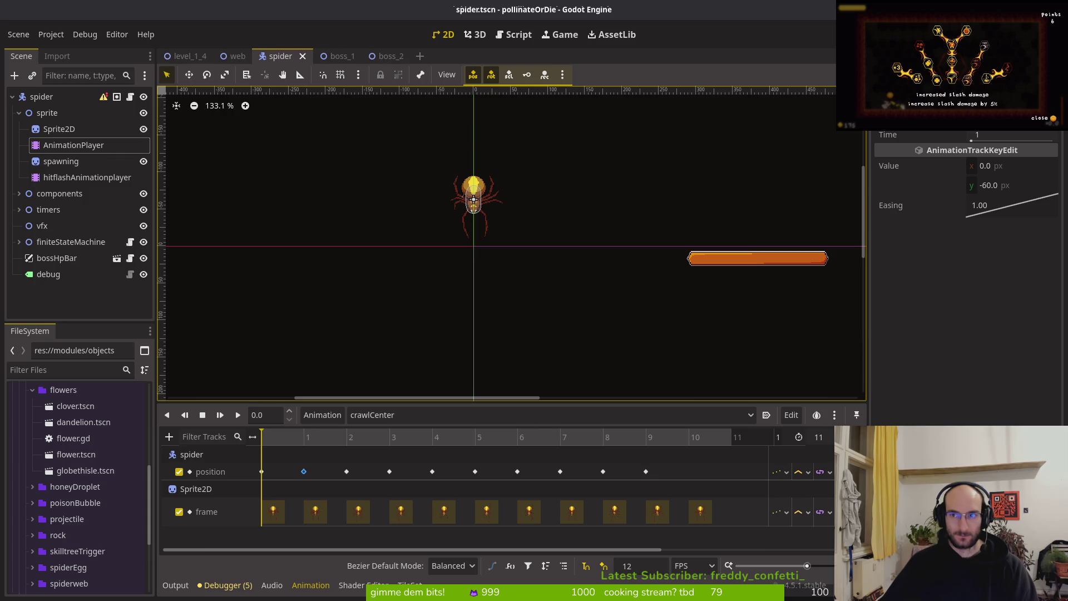
pyautogui.press('F5')
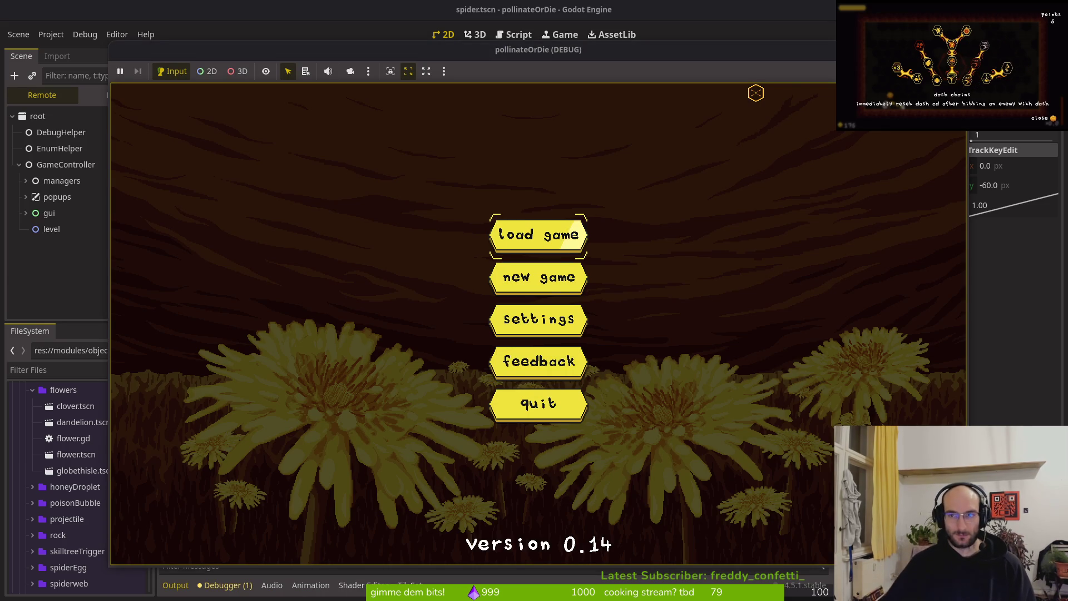
# Step: Stop the running game and select the spider boss node in the boss_2 scene
pyautogui.press('F8')
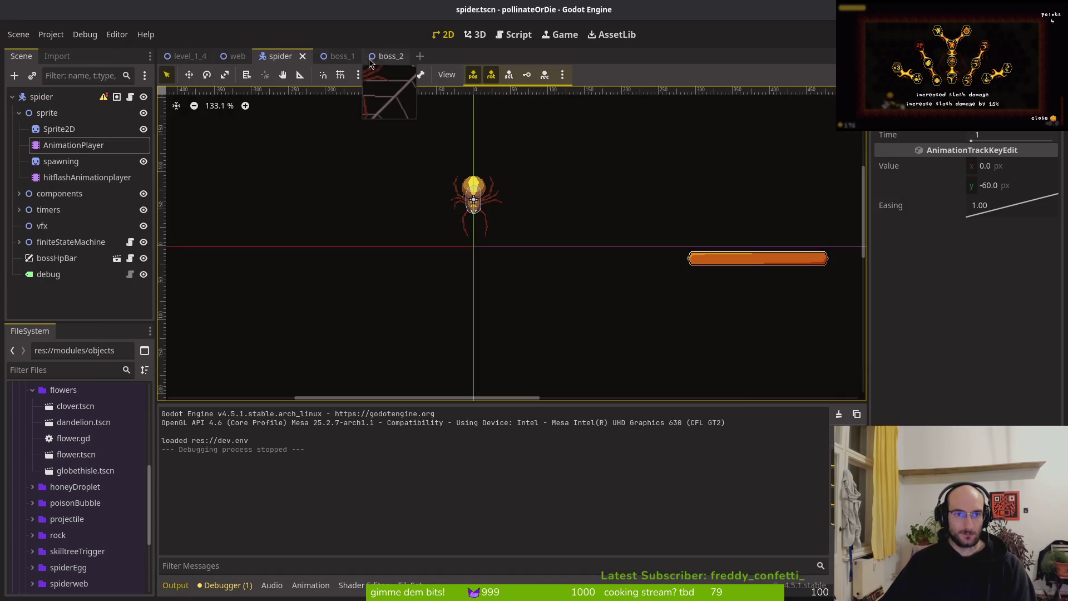
pyautogui.click(388, 56)
pyautogui.click(55, 254)
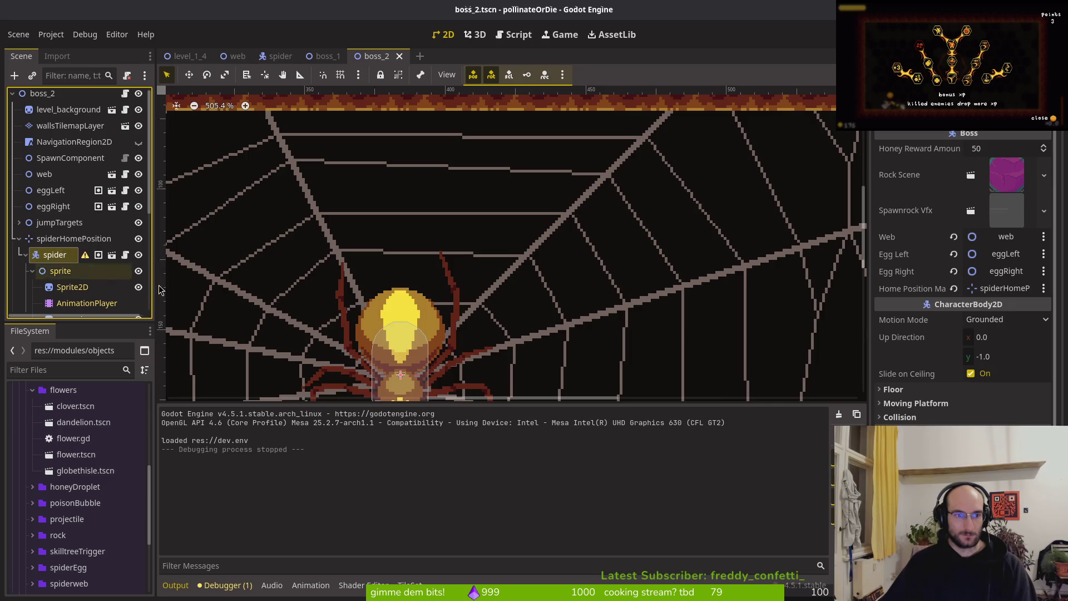
pyautogui.scroll(-5, 572, 301)
pyautogui.moveTo(573, 302); pyautogui.dragTo(537, 259)
# Step: Move the spider up to the top of the web, then select its Sprite2D and AnimationPlayer
pyautogui.hotkey('ctrl', 'a')
pyautogui.press('Escape')
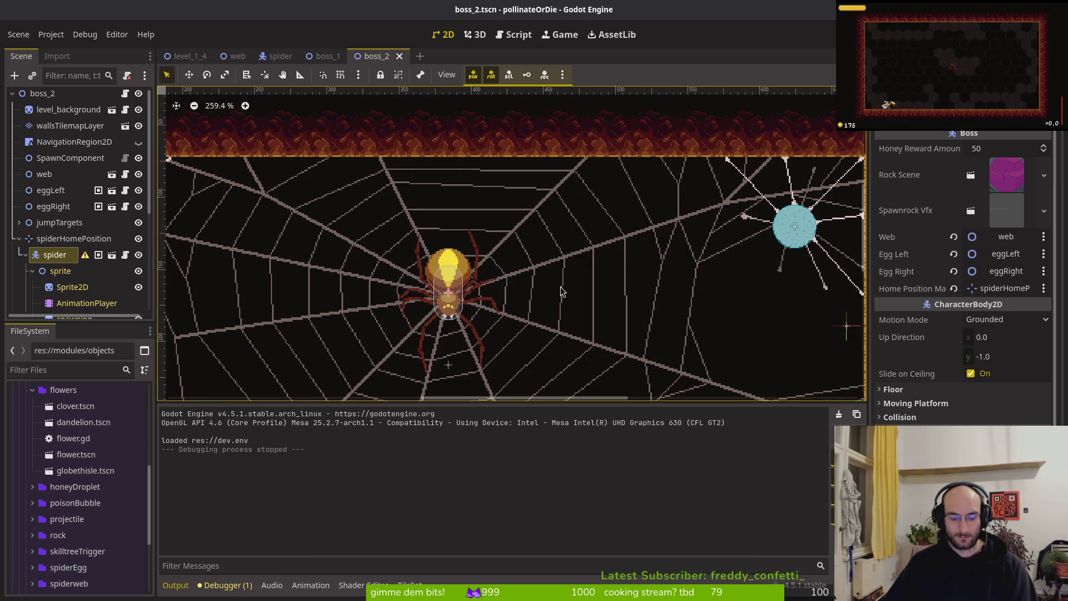
pyautogui.press('Up')
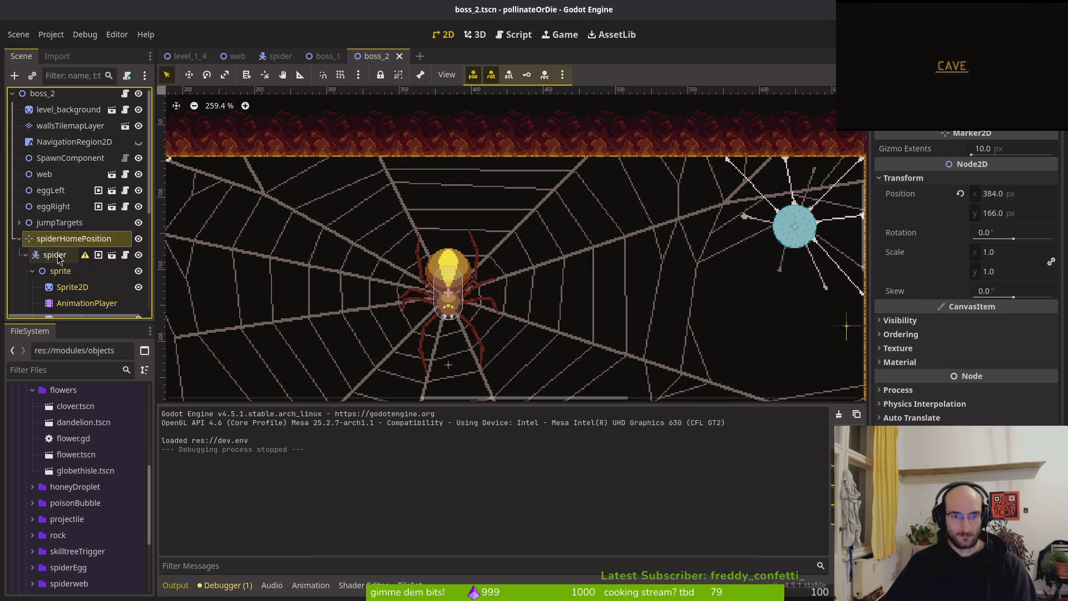
pyautogui.press('Down')
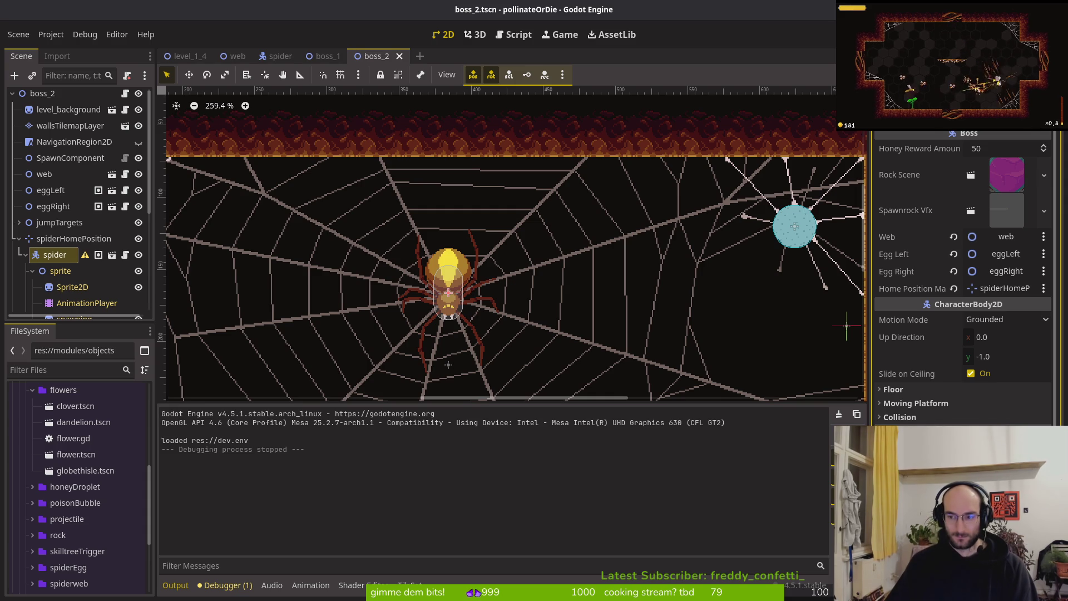
pyautogui.hotkey('ctrl', 'z')
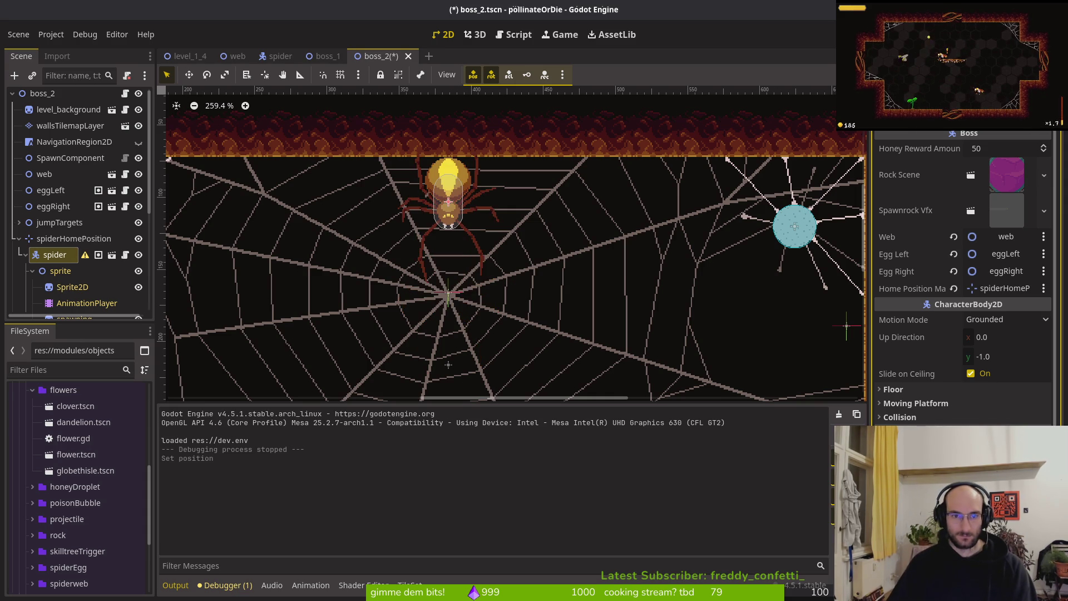
pyautogui.click(71, 287)
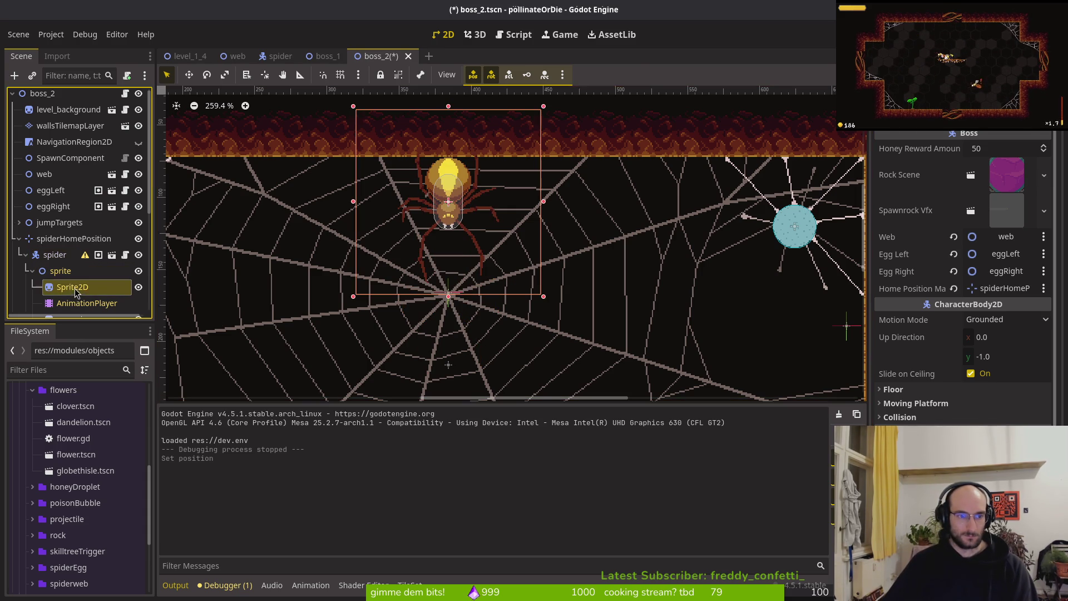
pyautogui.click(86, 302)
# Step: Preview crawlCeiling to its final frame, then compare it with the shakeWeb animation
pyautogui.click(371, 415)
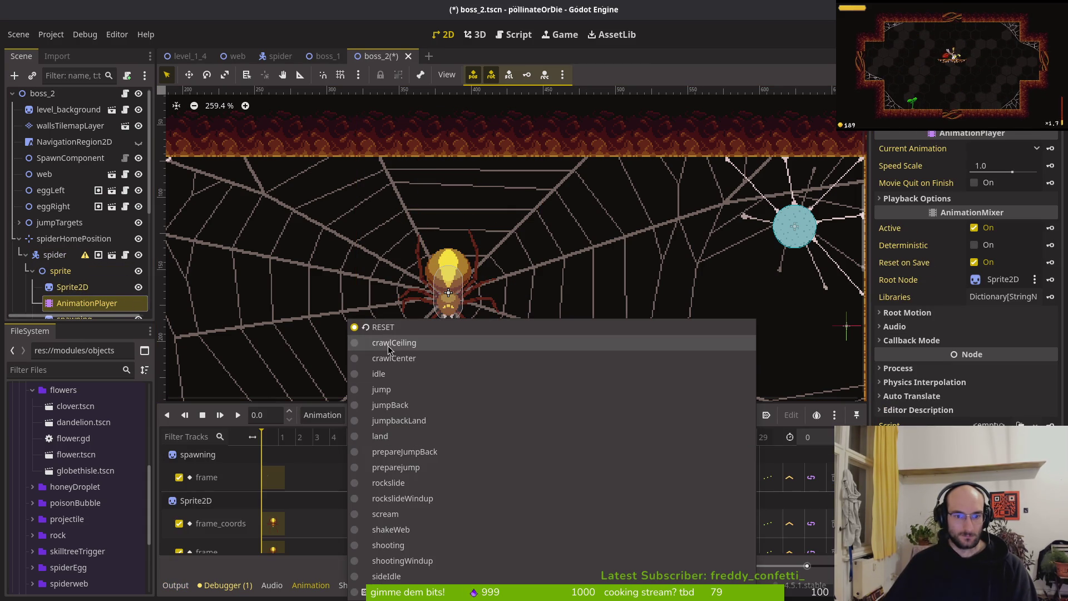
pyautogui.click(415, 353)
pyautogui.moveTo(470, 445); pyautogui.dragTo(694, 442)
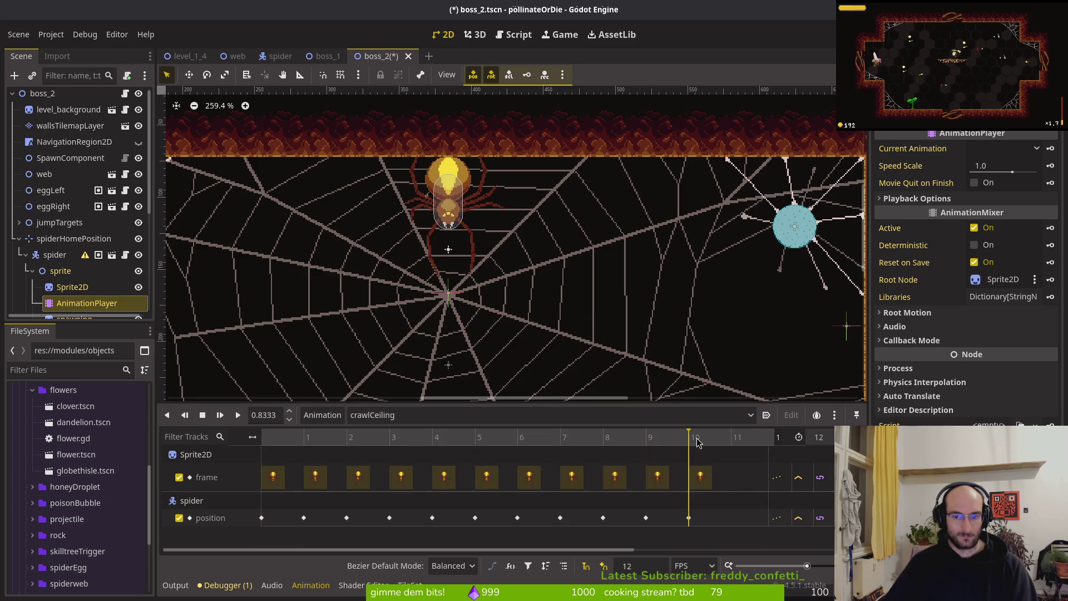
pyautogui.click(464, 415)
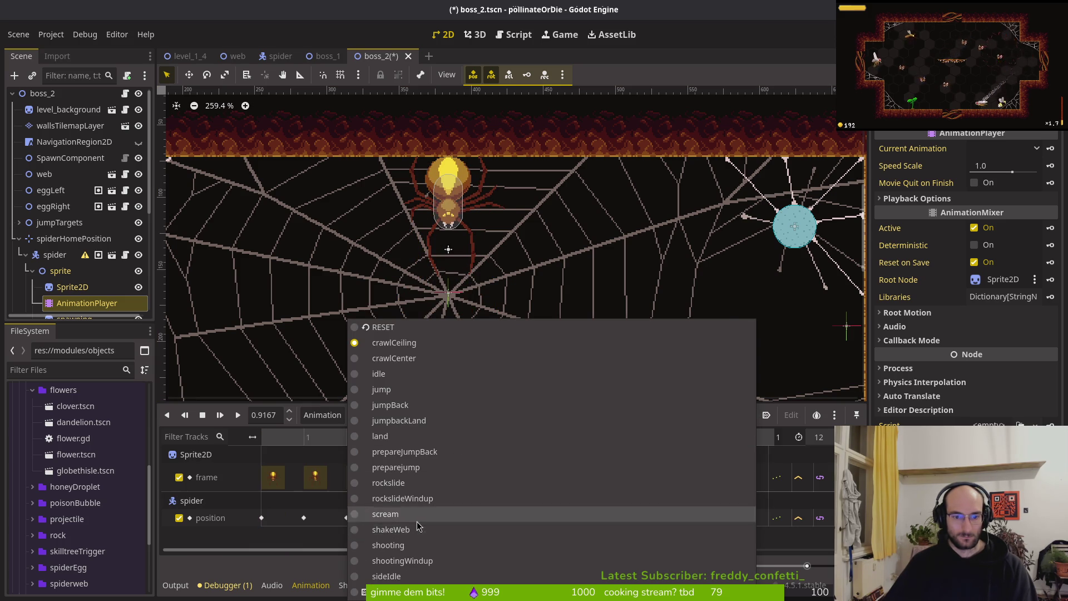
pyautogui.click(404, 531)
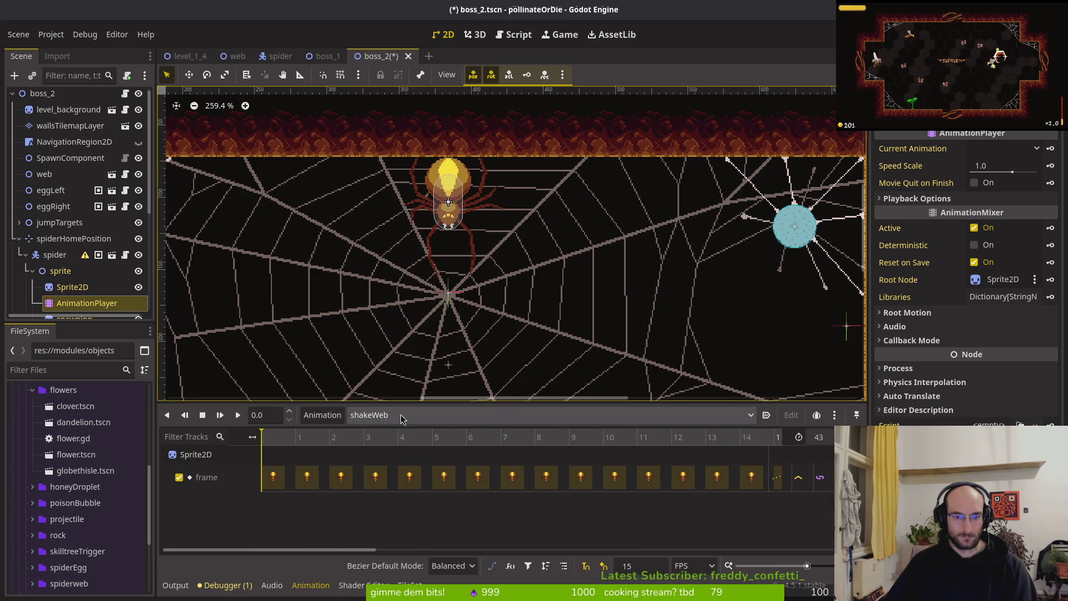
pyautogui.scroll(3, 458, 193)
pyautogui.scroll(5, 458, 193)
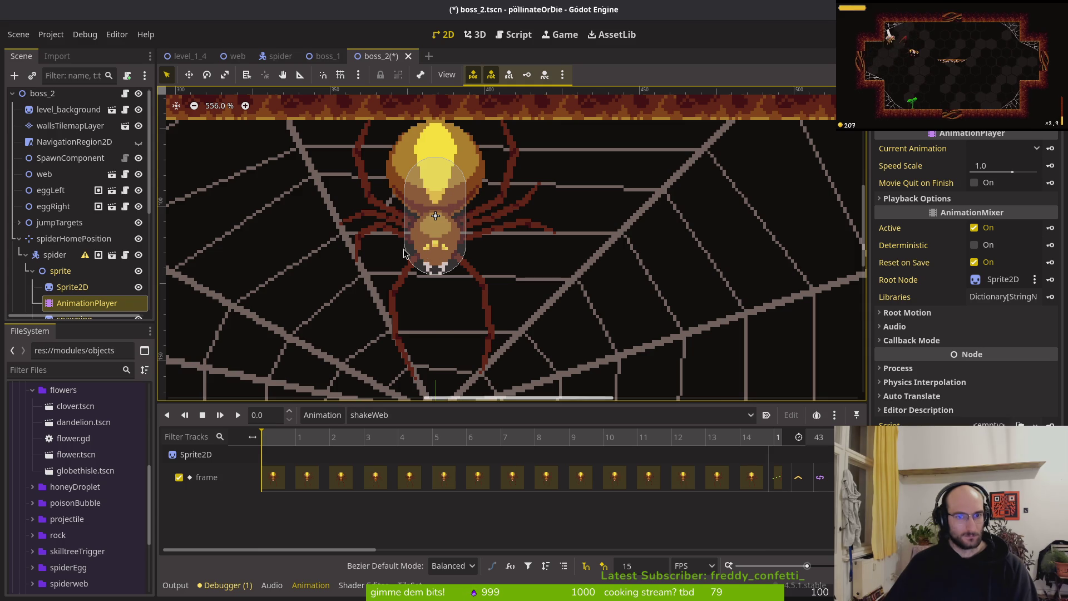
pyautogui.scroll(3, 487, 181)
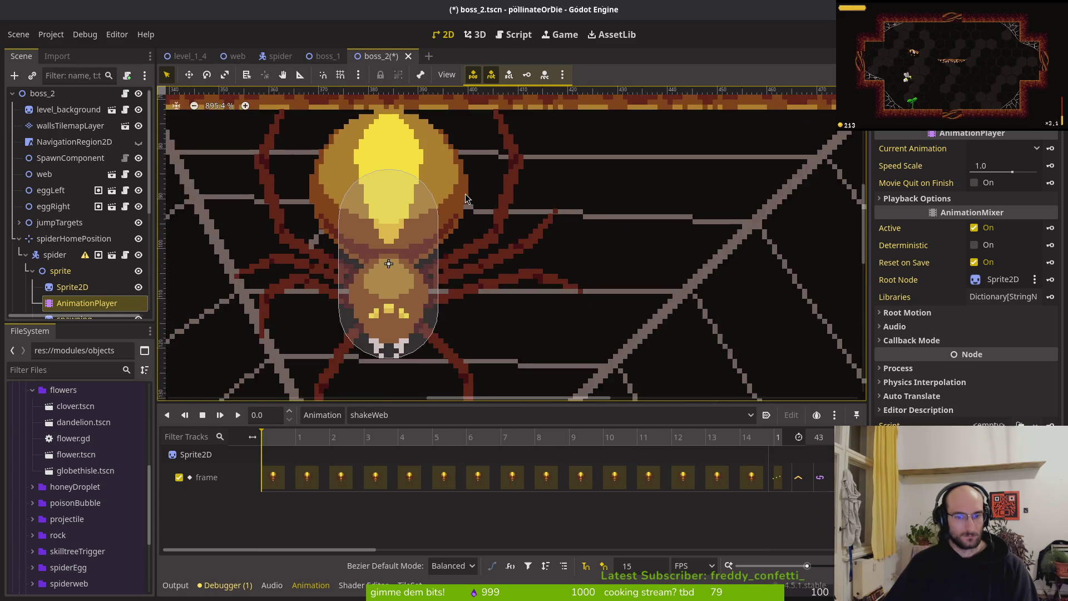
pyautogui.scroll(-2, 454, 252)
# Step: Return to crawlCeiling and inspect its frame-10 position key holding the spider at 0, -63
pyautogui.click(390, 415)
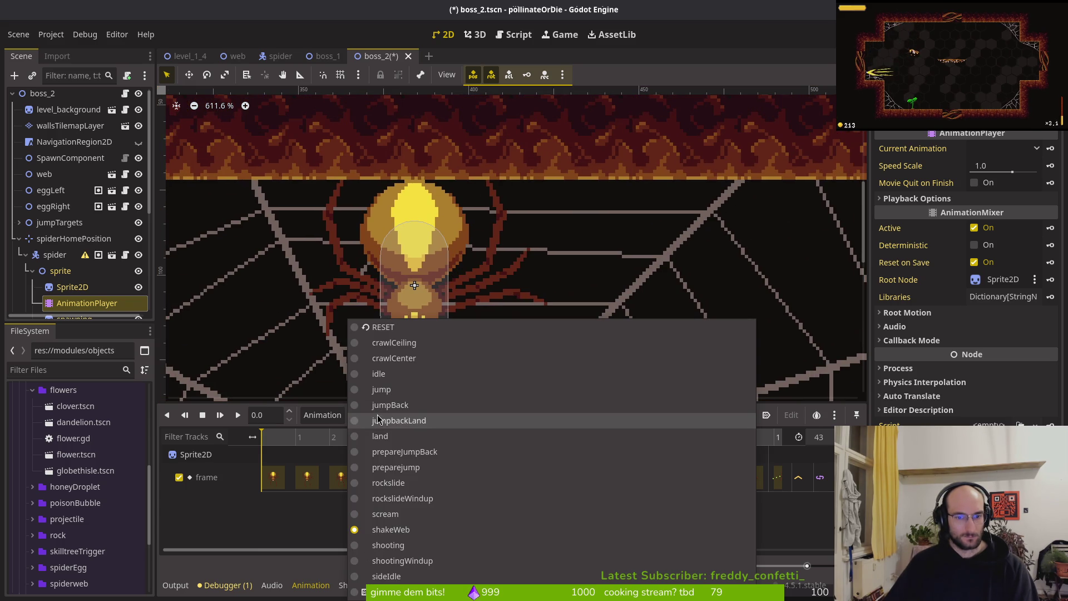
pyautogui.click(415, 347)
pyautogui.moveTo(554, 439)
pyautogui.mouseDown()
pyautogui.moveTo(726, 441)
pyautogui.moveTo(619, 437)
pyautogui.moveTo(687, 440)
pyautogui.mouseUp()
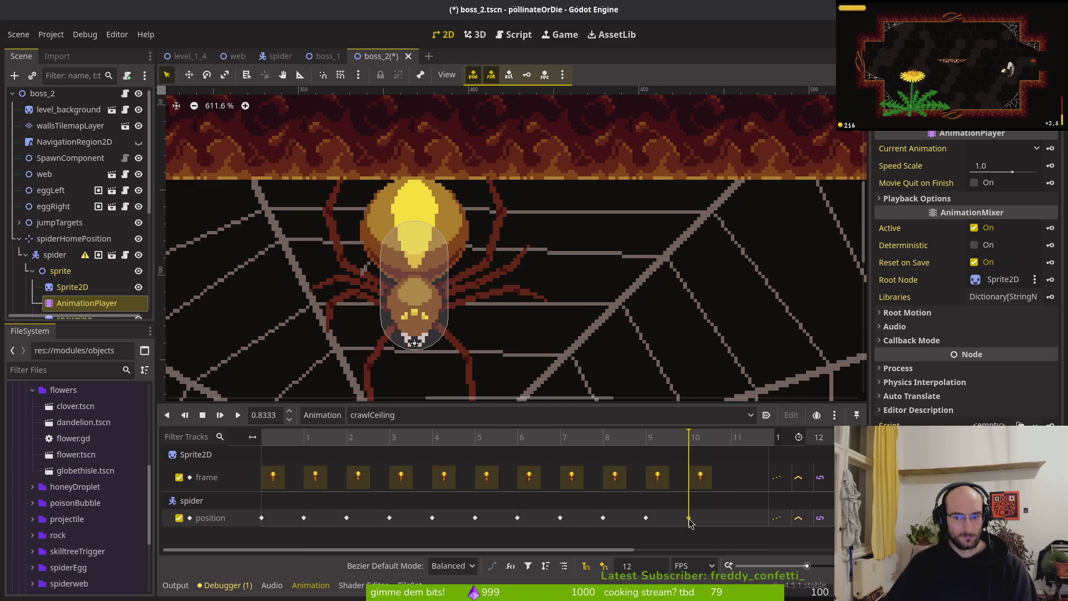
pyautogui.click(689, 518)
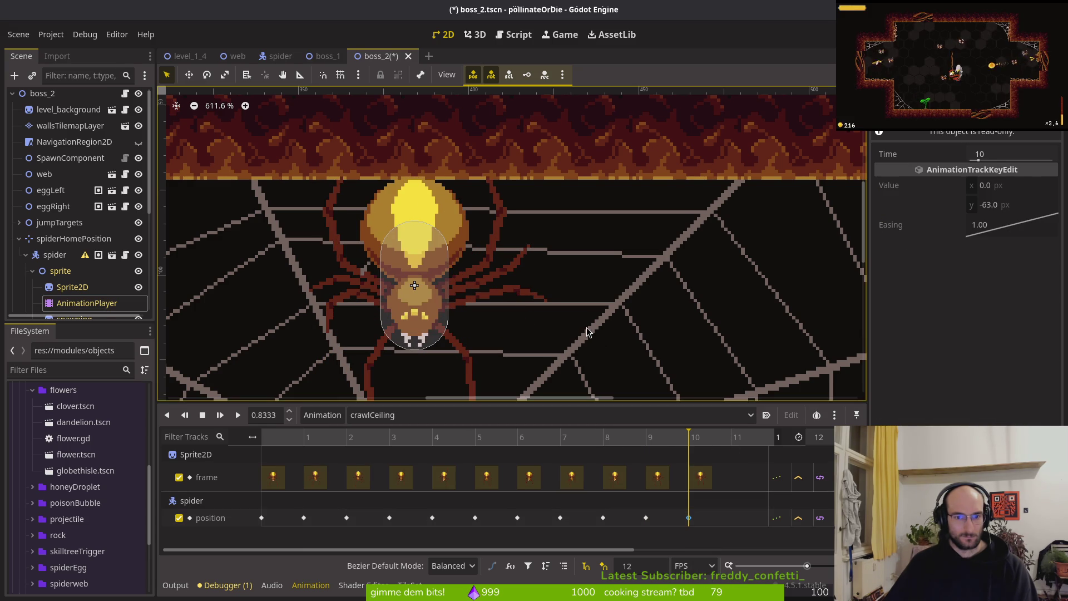
pyautogui.hotkey('alt', 'Tab')
pyautogui.hotkey('alt', 'Tab')
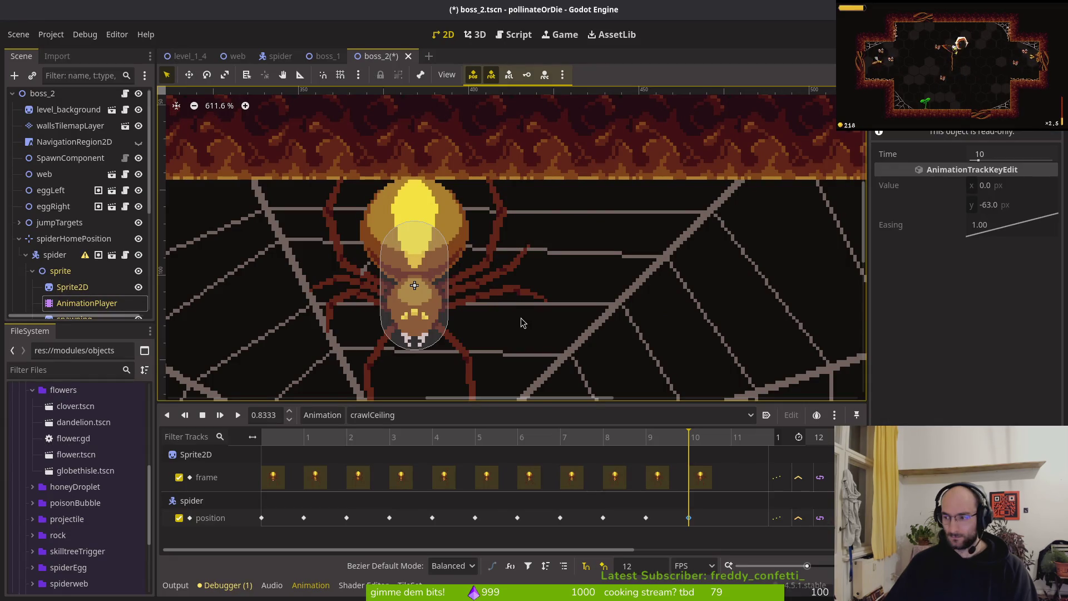
pyautogui.hotkey('alt', 'Tab')
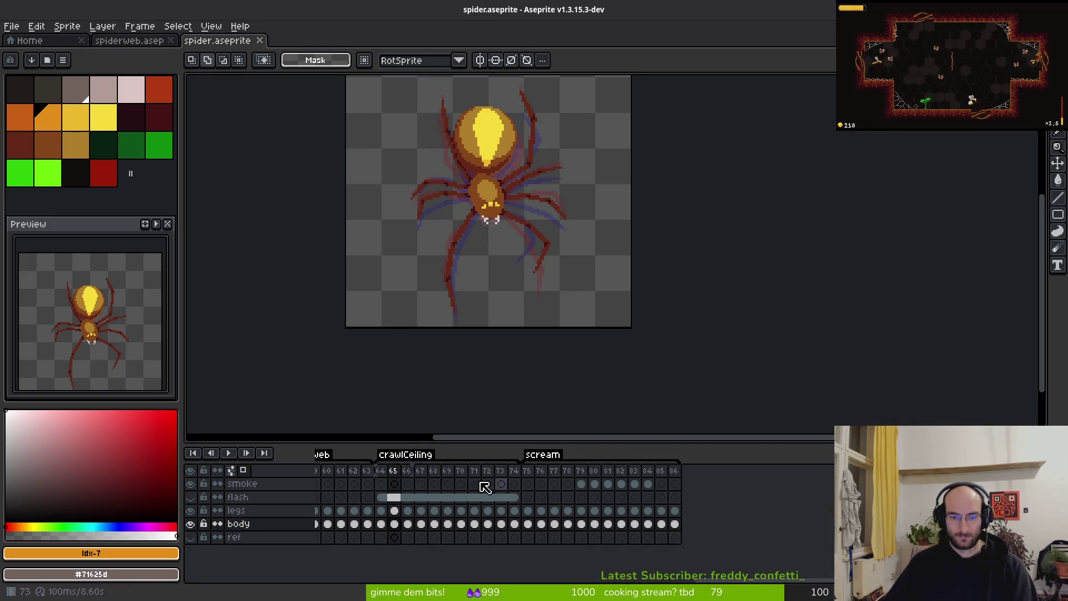
# Step: In Aseprite, compare spider frames 57 and 74, then select the whole canvas
pyautogui.click(462, 477)
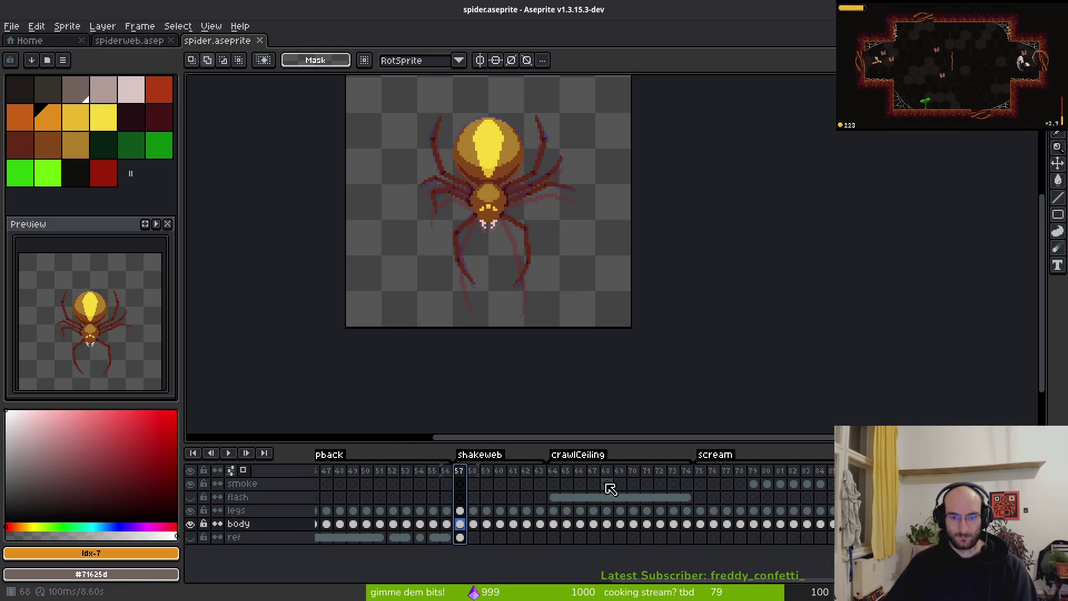
pyautogui.click(688, 477)
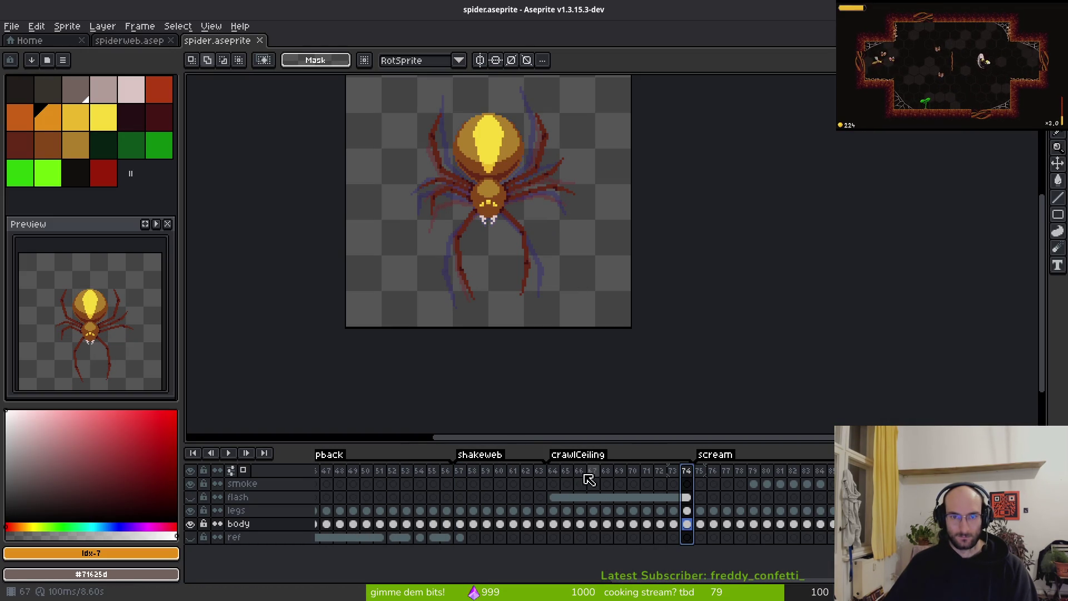
pyautogui.click(469, 476)
pyautogui.scroll(2, 489, 278)
pyautogui.scroll(-2, 523, 278)
pyautogui.hotkey('ctrl', 'a')
pyautogui.hotkey('alt', 'Tab')
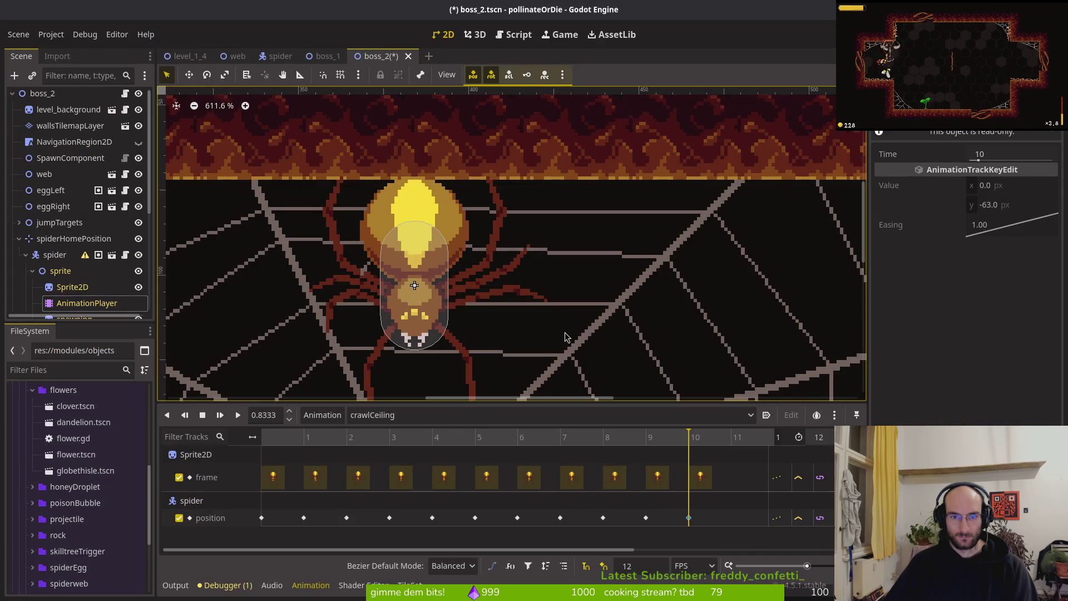
pyautogui.hotkey('alt', 'Tab')
# Step: Raise the spider one pixel across frames 57–63, then save boss_2 in Godot
pyautogui.click(472, 470)
pyautogui.moveTo(490, 480); pyautogui.dragTo(538, 477)
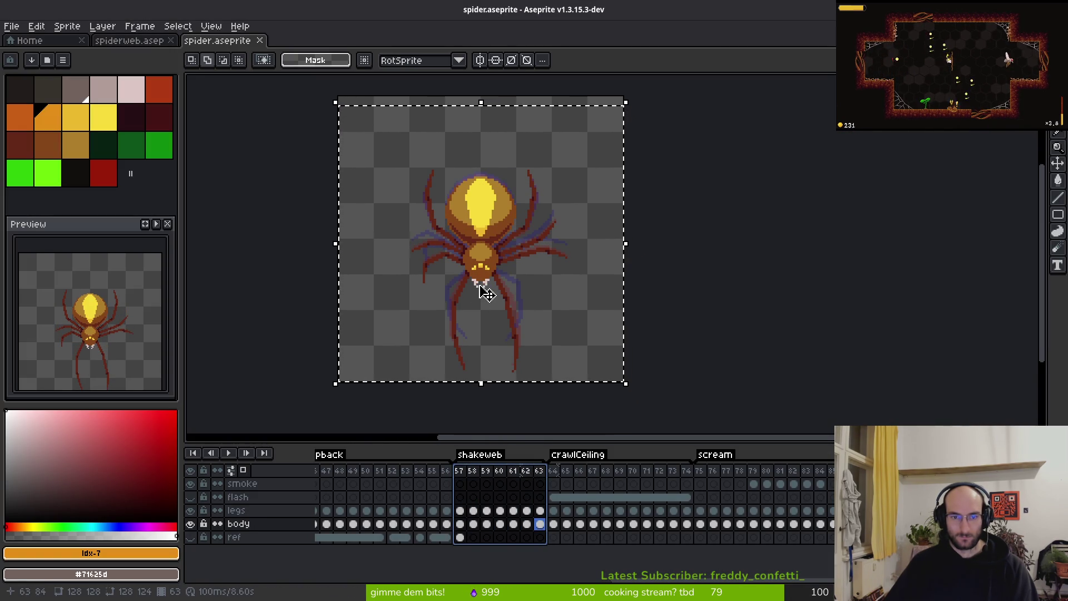
pyautogui.press('Up')
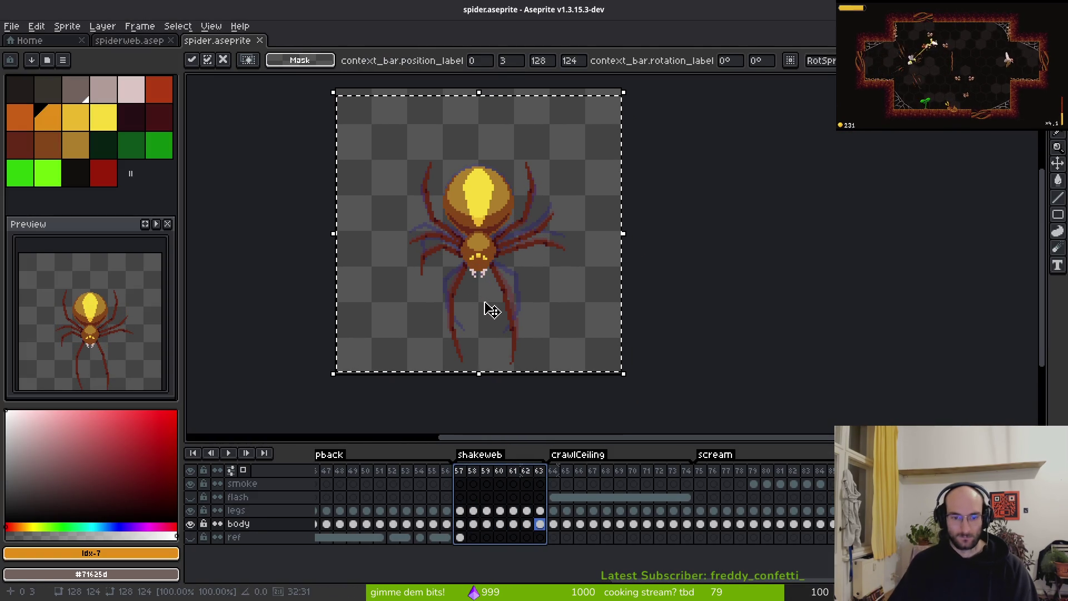
pyautogui.hotkey('ctrl', 's')
pyautogui.hotkey('alt', 'Tab')
pyautogui.hotkey('ctrl', 's')
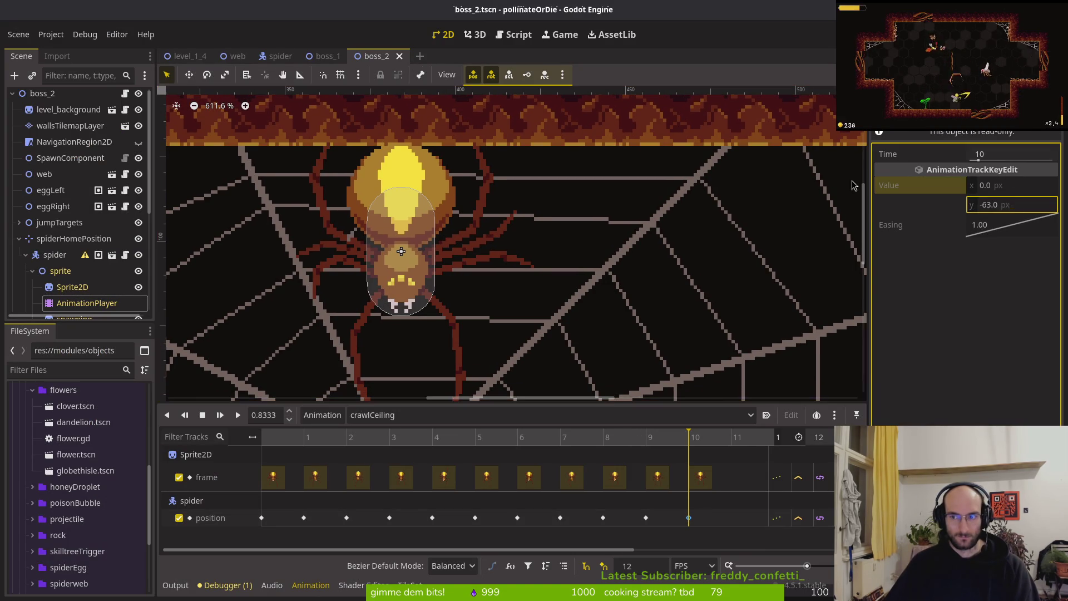
# Step: In the spider scene, set crawlCenter's first position key to y -62 and save
pyautogui.click(278, 56)
pyautogui.click(68, 148)
pyautogui.click(646, 472)
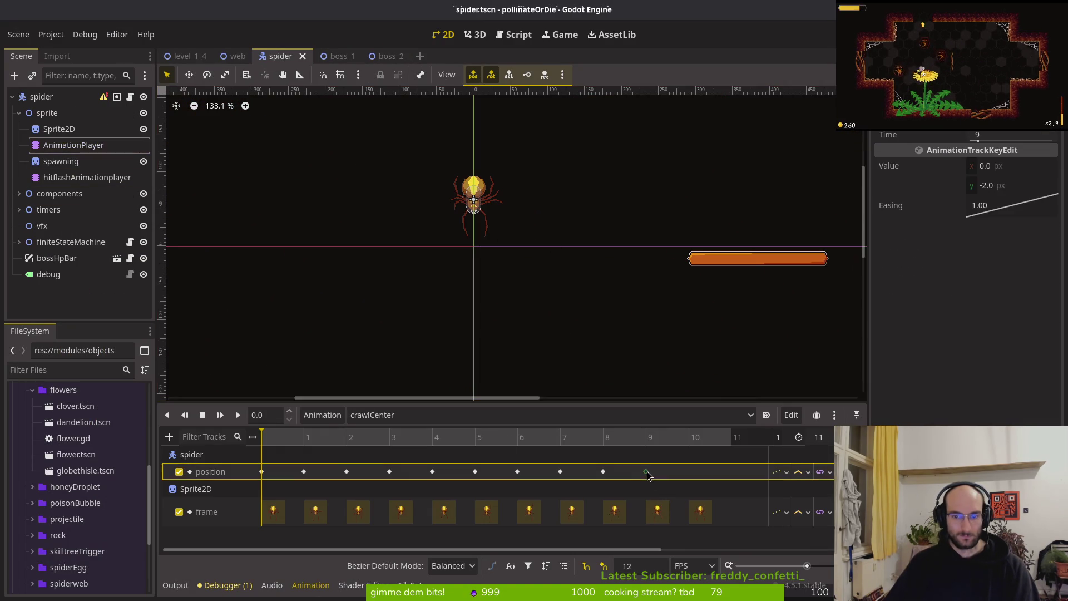
pyautogui.click(261, 472)
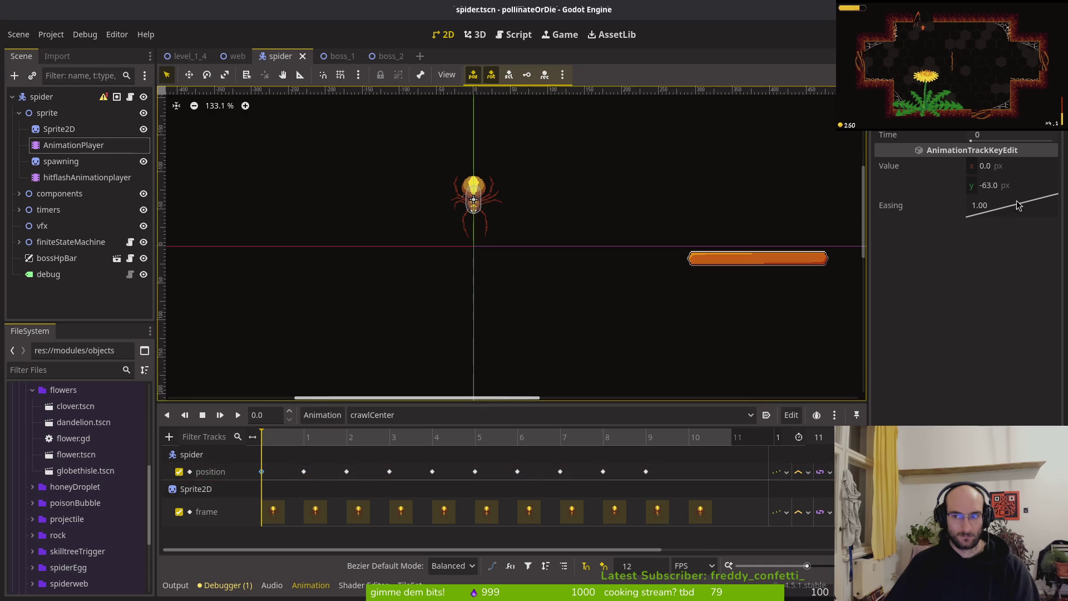
pyautogui.click(1033, 188)
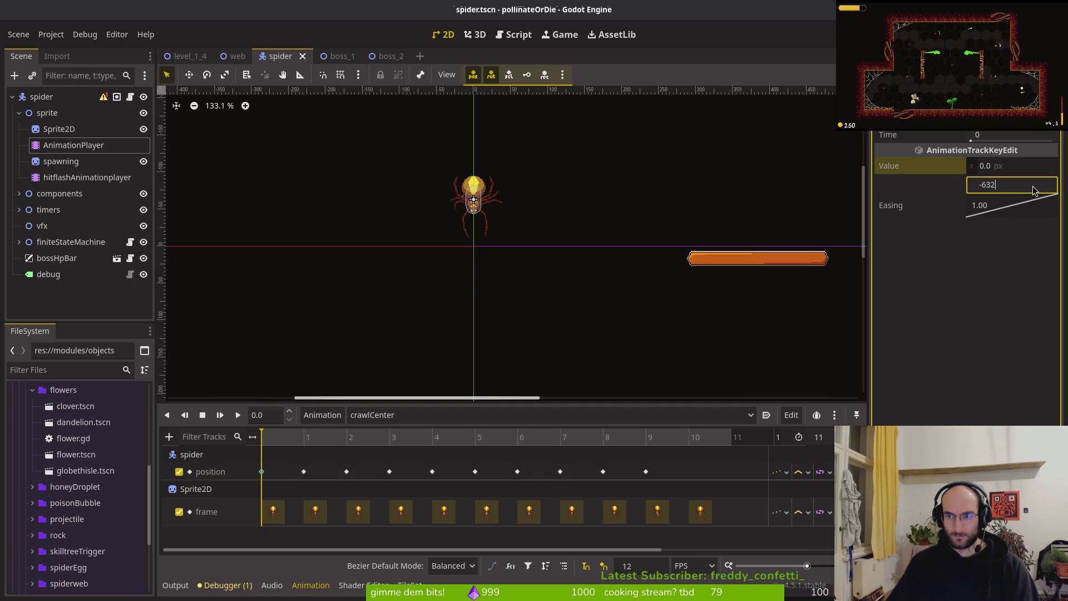
pyautogui.hotkey('ctrl', 's')
# Step: Set crawlCeiling's frame-10 position key to y -62 and launch the game to test it
pyautogui.click(378, 415)
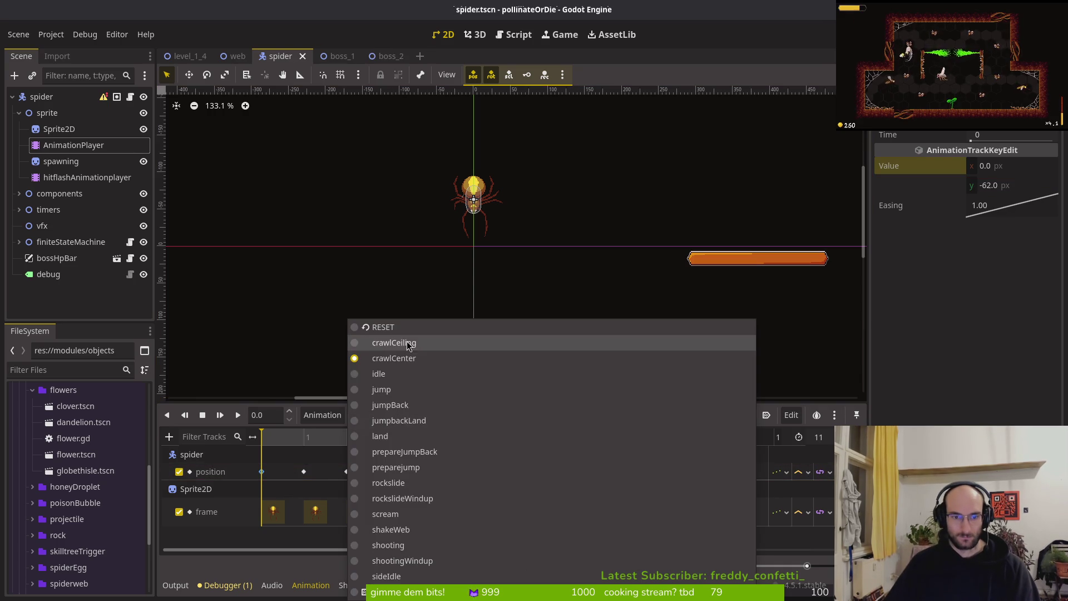
pyautogui.click(378, 319)
pyautogui.click(689, 517)
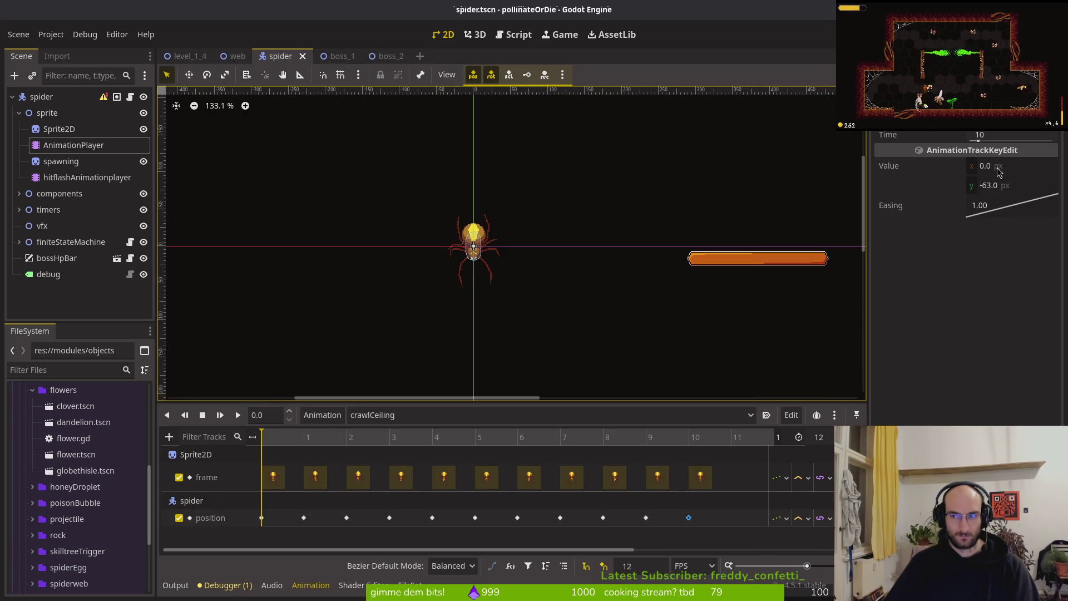
pyautogui.click(988, 186)
pyautogui.write('-62')
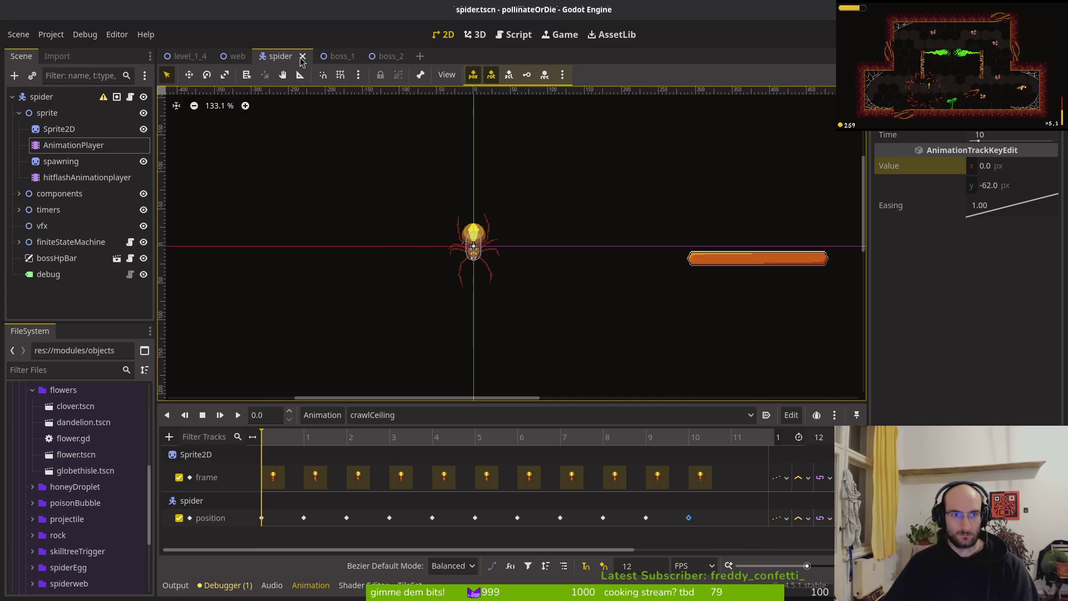
pyautogui.press('F5')
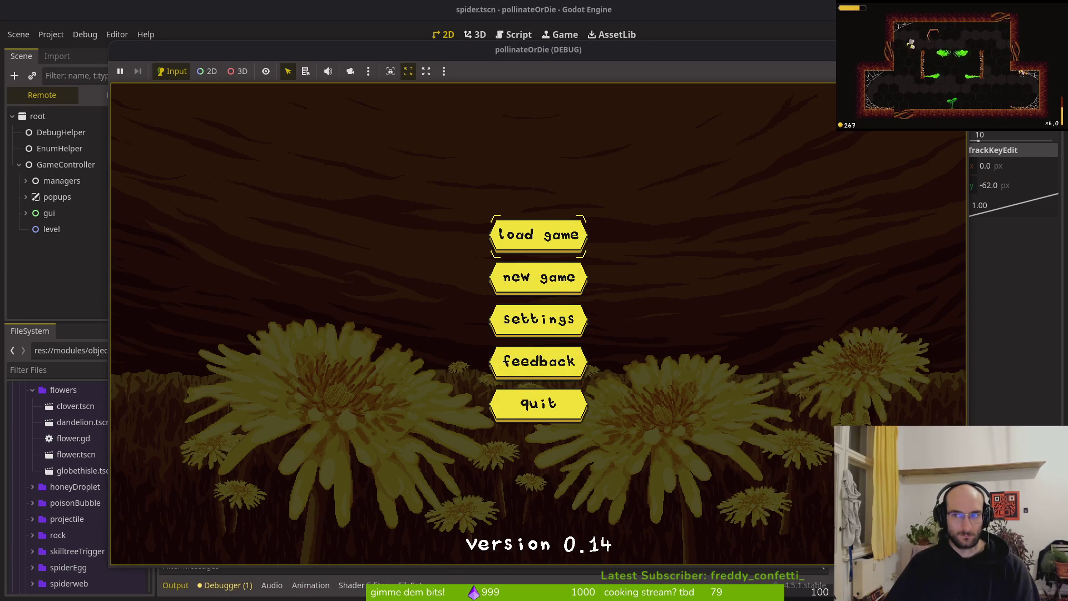
# Step: Stop the game, then review the spider boss node's settings in boss_2 before moving to Aseprite
pyautogui.press('F8')
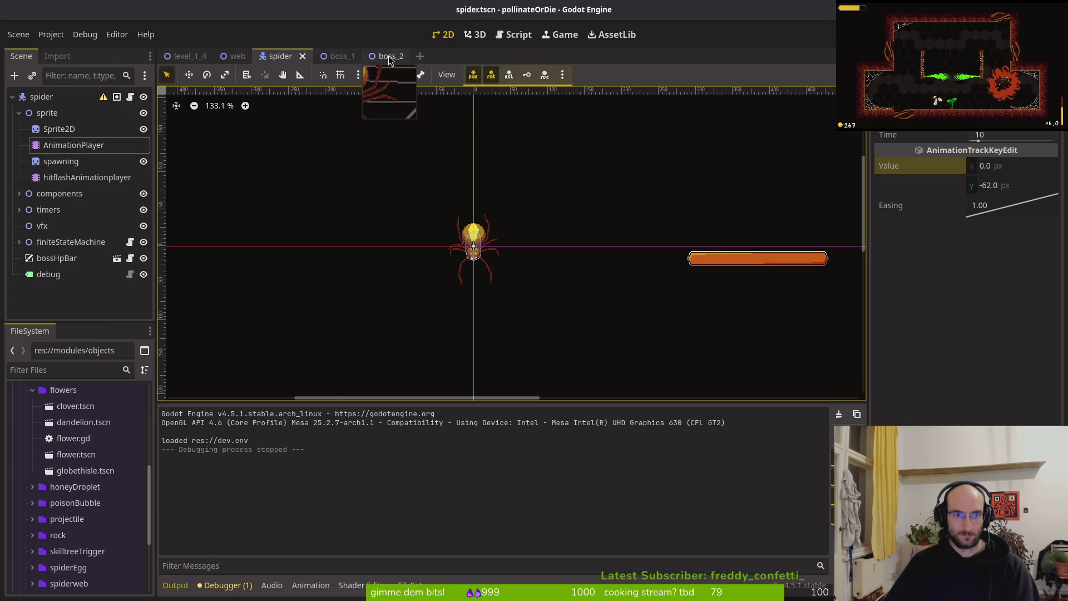
pyautogui.click(389, 56)
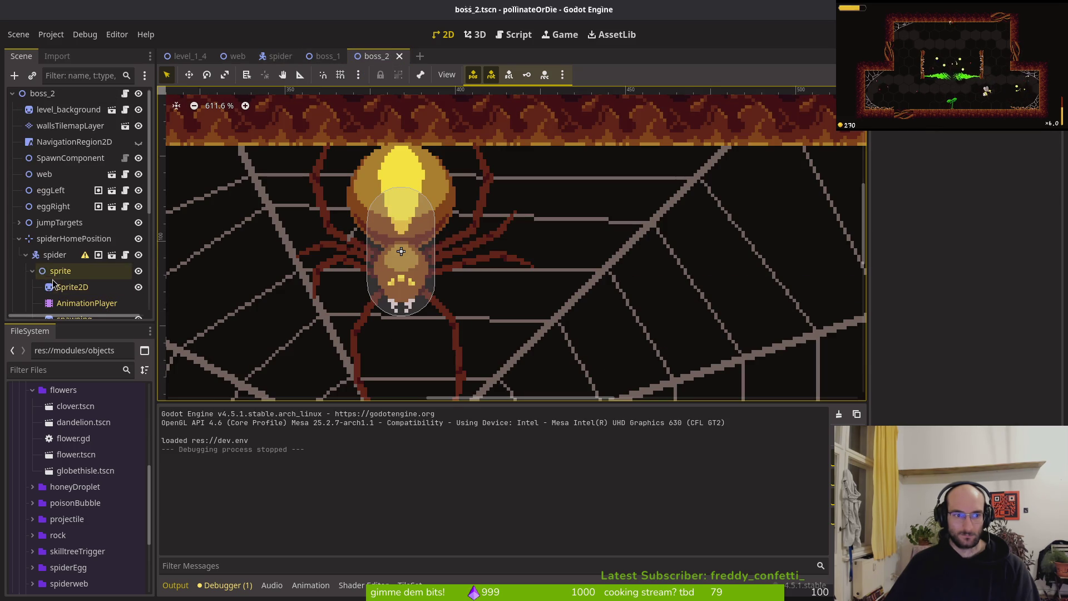
pyautogui.click(54, 254)
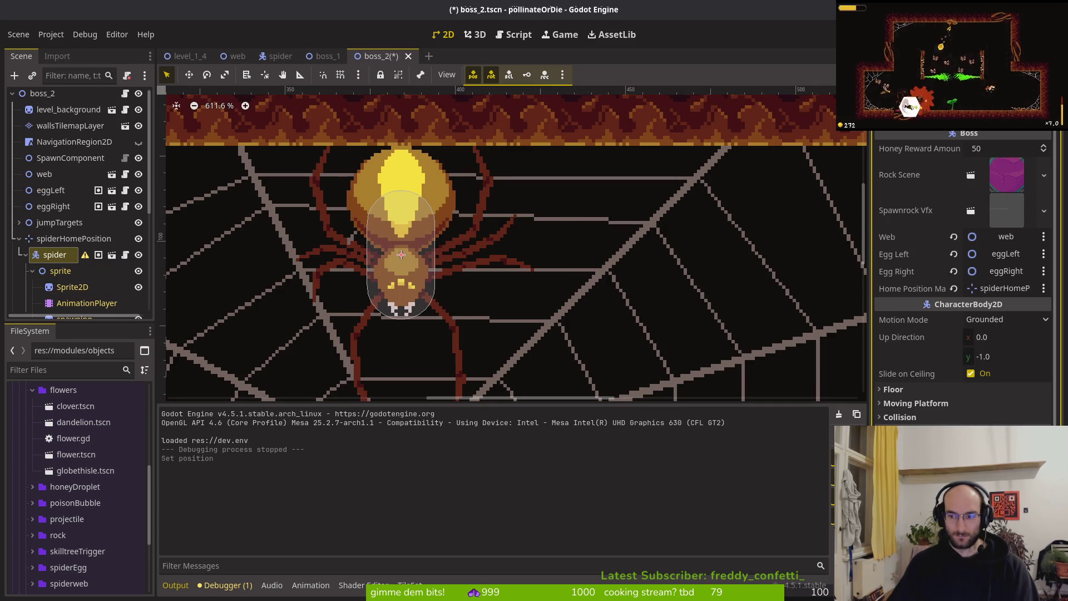
pyautogui.hotkey('alt', 'Tab')
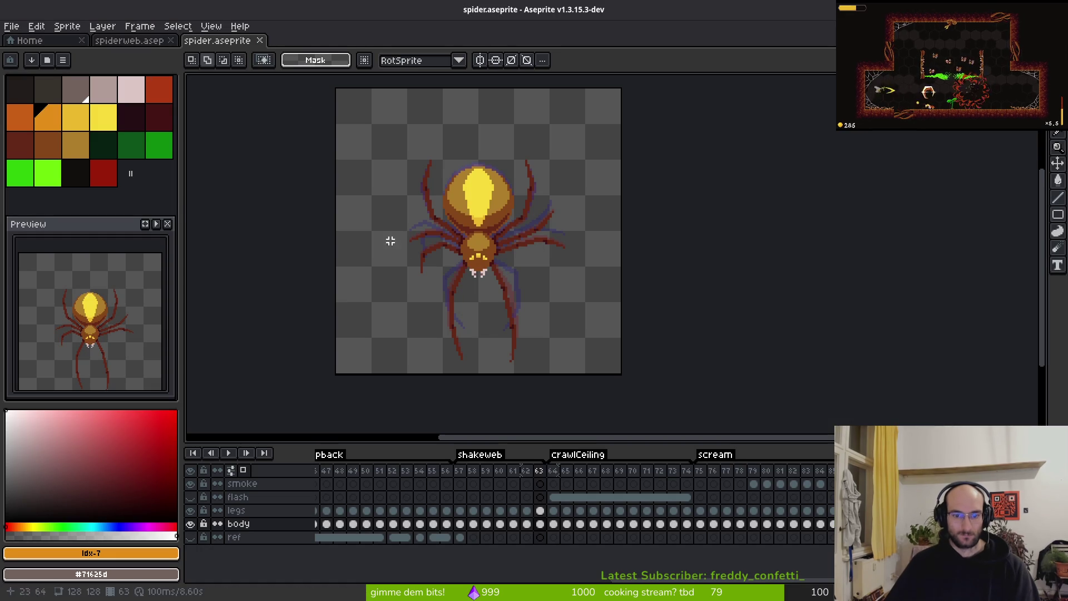
# Step: Start the spider sprite sheet export and bring up the file browser for its destination
pyautogui.hotkey('ctrl', 'e')
pyautogui.click(342, 198)
pyautogui.hotkey('ctrl', 'alt', 'shift', 's')
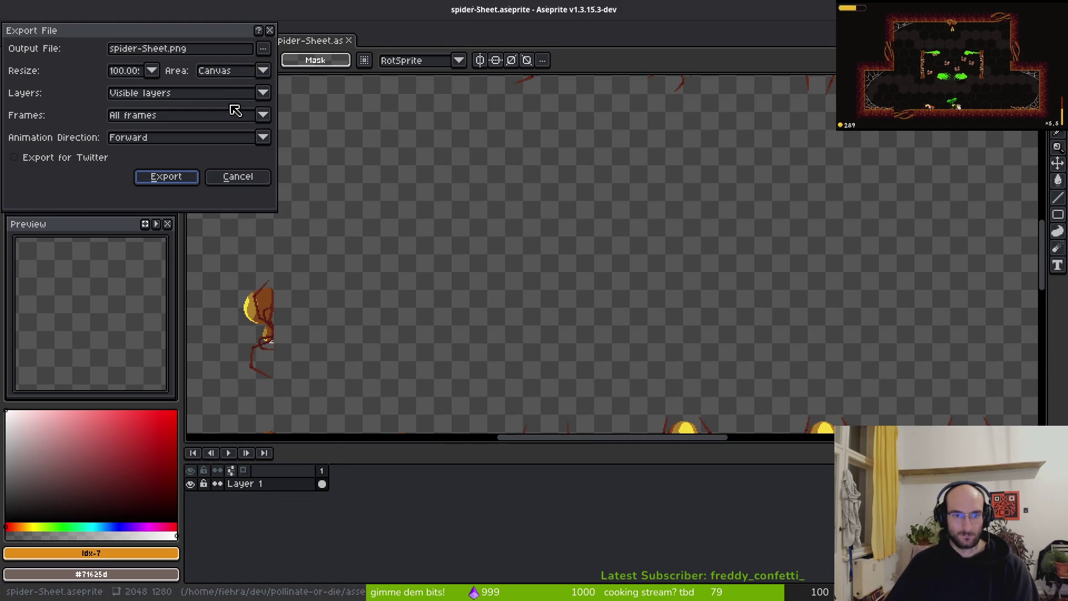
pyautogui.click(262, 49)
pyautogui.click(295, 93)
pyautogui.click(53, 49)
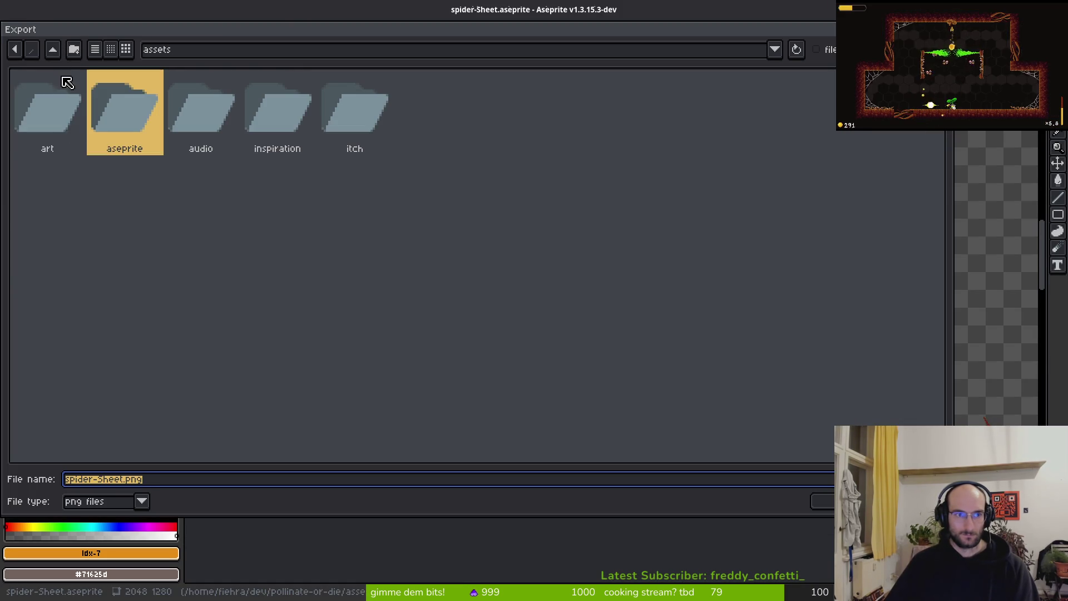
# Step: Export the sheet to assets/art/enemies as spider-Sheet.png, overwriting the existing file
pyautogui.click(56, 117)
pyautogui.doubleClick(55, 117)
pyautogui.doubleClick(167, 103)
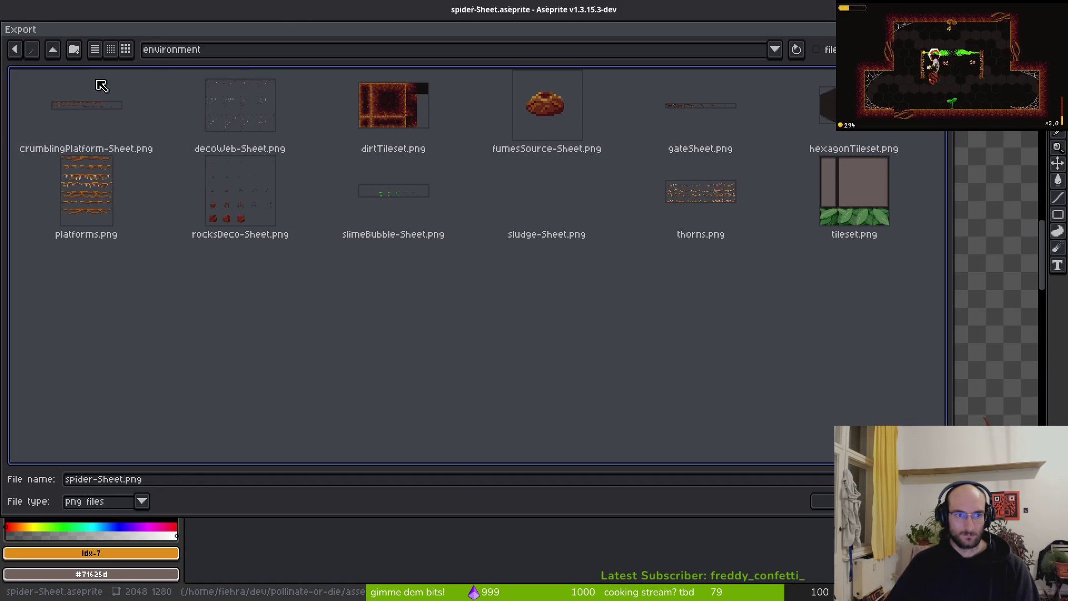
pyautogui.click(110, 86)
pyautogui.press('BackSpace')
pyautogui.doubleClick(124, 133)
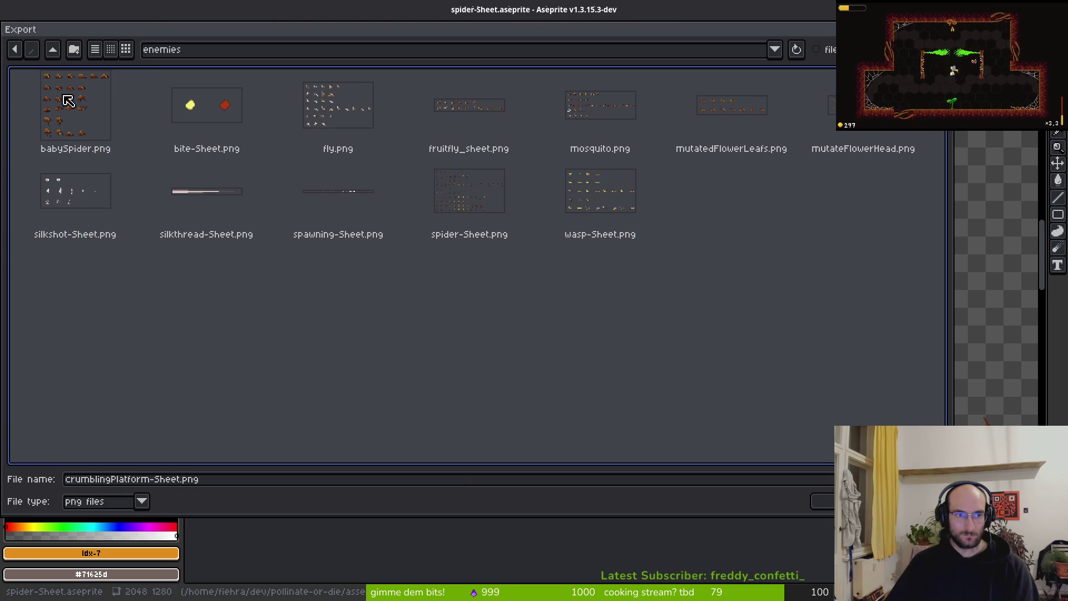
pyautogui.click(439, 217)
pyautogui.click(829, 501)
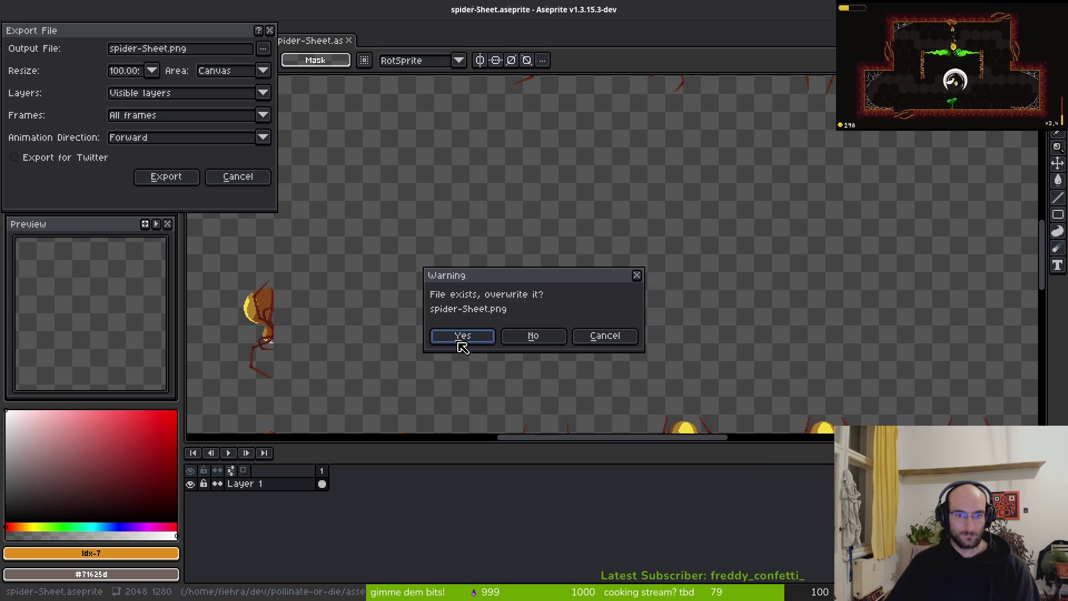
pyautogui.click(460, 337)
pyautogui.click(165, 177)
pyautogui.hotkey('alt', 'Tab')
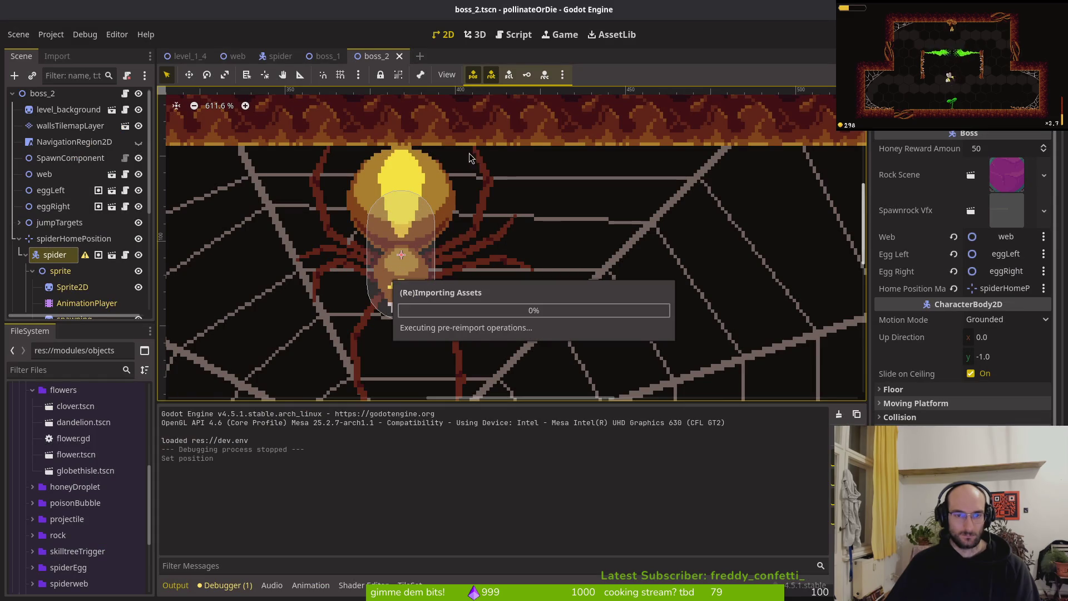
# Step: Select the spider's AnimationPlayer and scrub through crawlCeiling to preview the updated frames
pyautogui.scroll(-8, 517, 109)
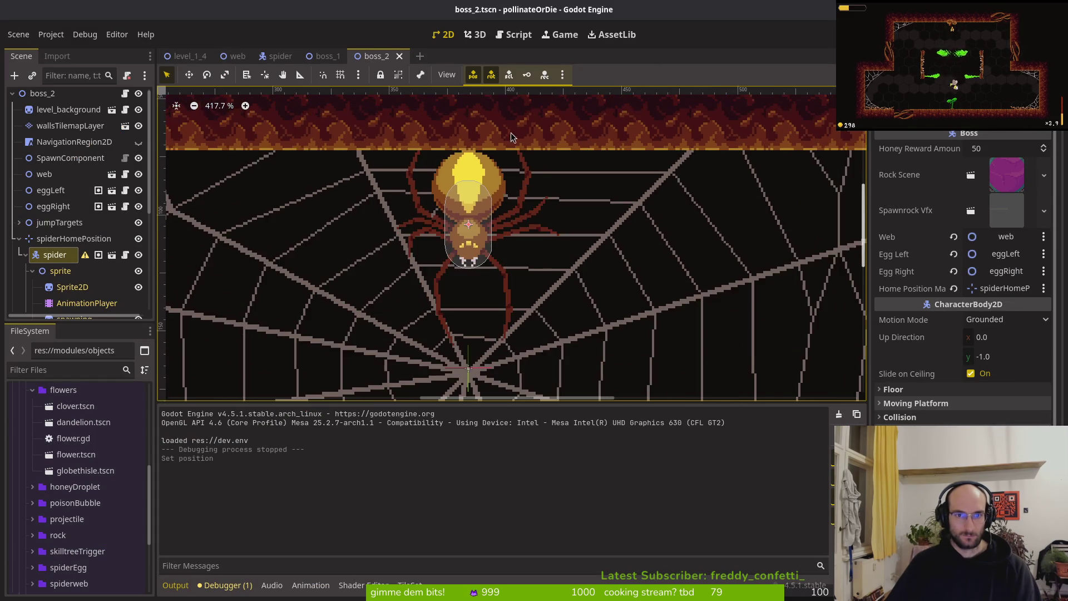
pyautogui.click(74, 302)
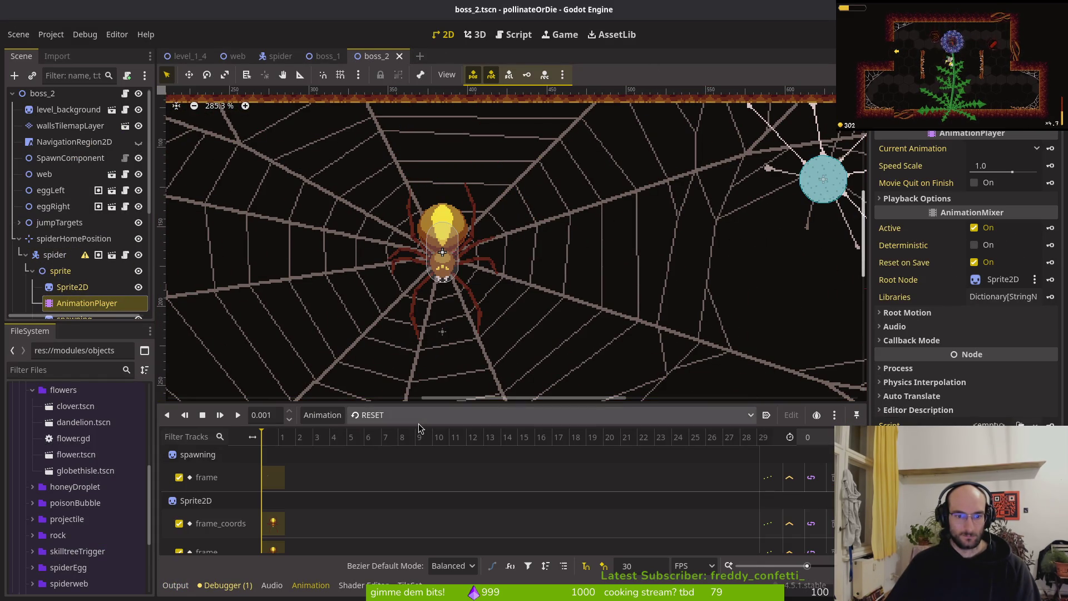
pyautogui.click(389, 415)
pyautogui.click(419, 346)
pyautogui.moveTo(289, 437)
pyautogui.mouseDown()
pyautogui.moveTo(658, 445)
pyautogui.moveTo(616, 446)
pyautogui.moveTo(638, 448)
pyautogui.moveTo(696, 439)
pyautogui.mouseUp()
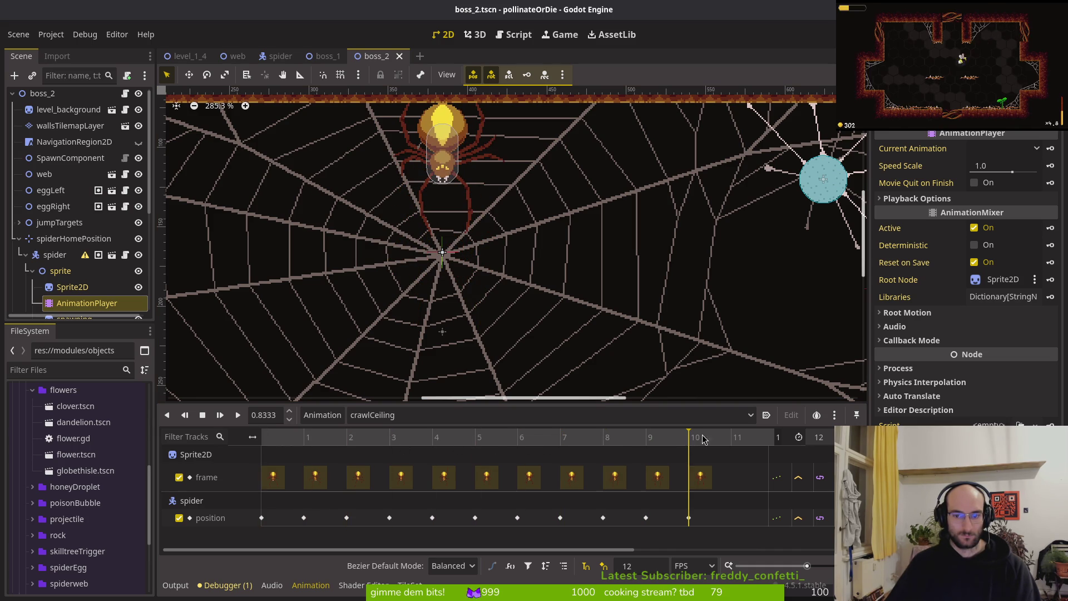
# Step: Load shakeWeb and step through its frames up to frame 42
pyautogui.scroll(4, 618, 391)
pyautogui.click(400, 416)
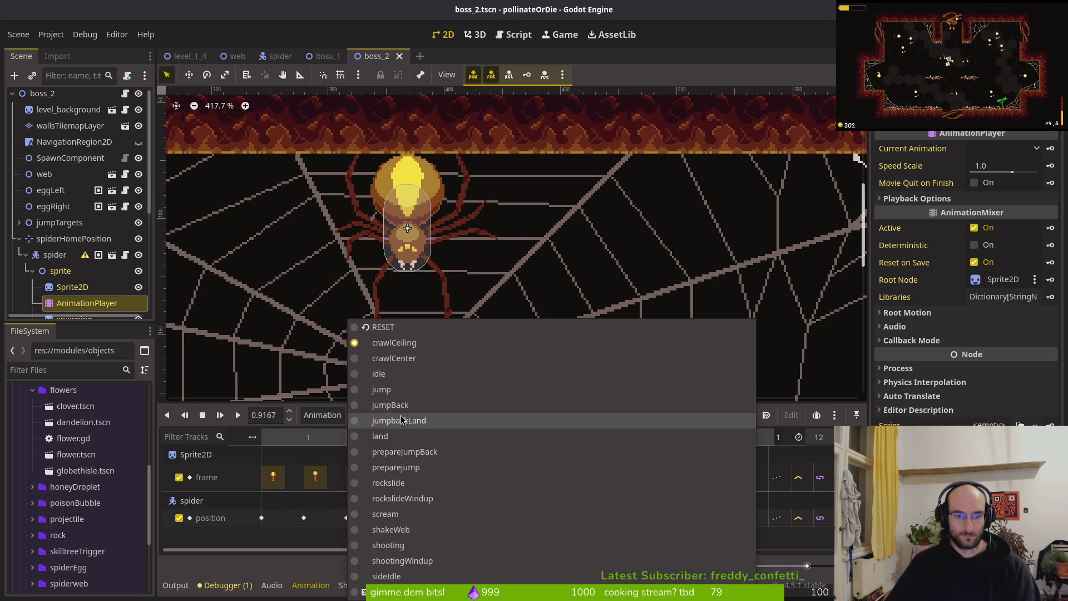
pyautogui.click(389, 529)
pyautogui.moveTo(301, 439); pyautogui.dragTo(632, 444)
pyautogui.click(605, 418)
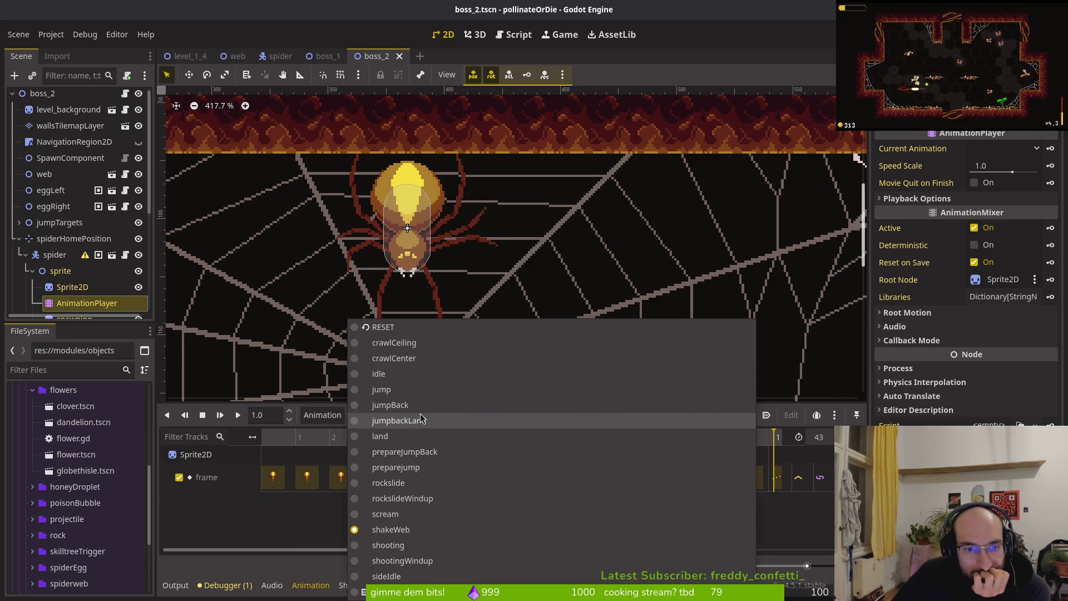
pyautogui.press('Escape')
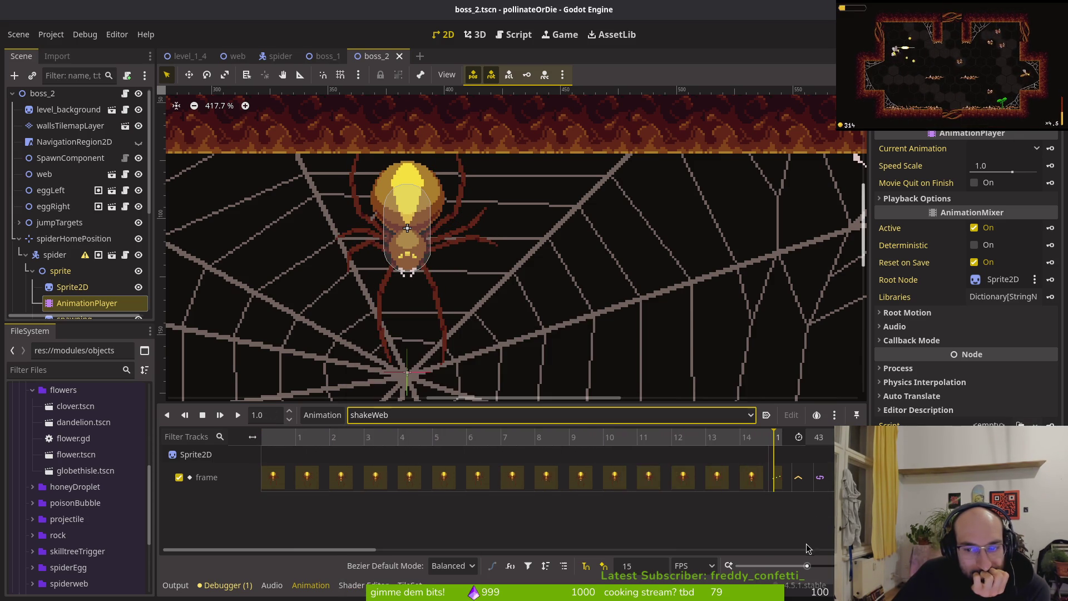
pyautogui.hscroll(5, 556, 486)
pyautogui.click(345, 439)
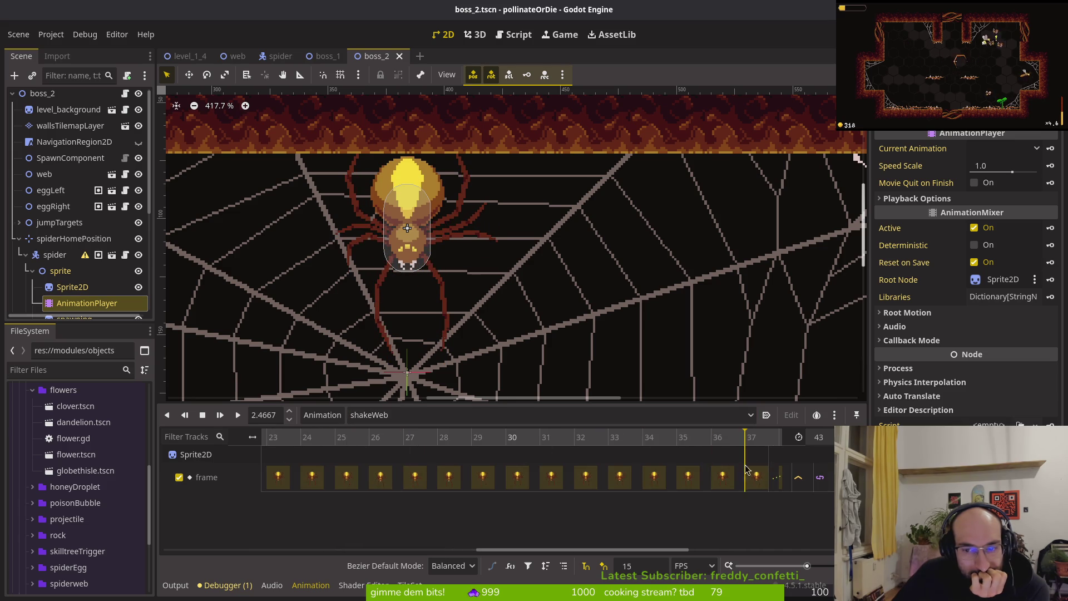
pyautogui.click(656, 439)
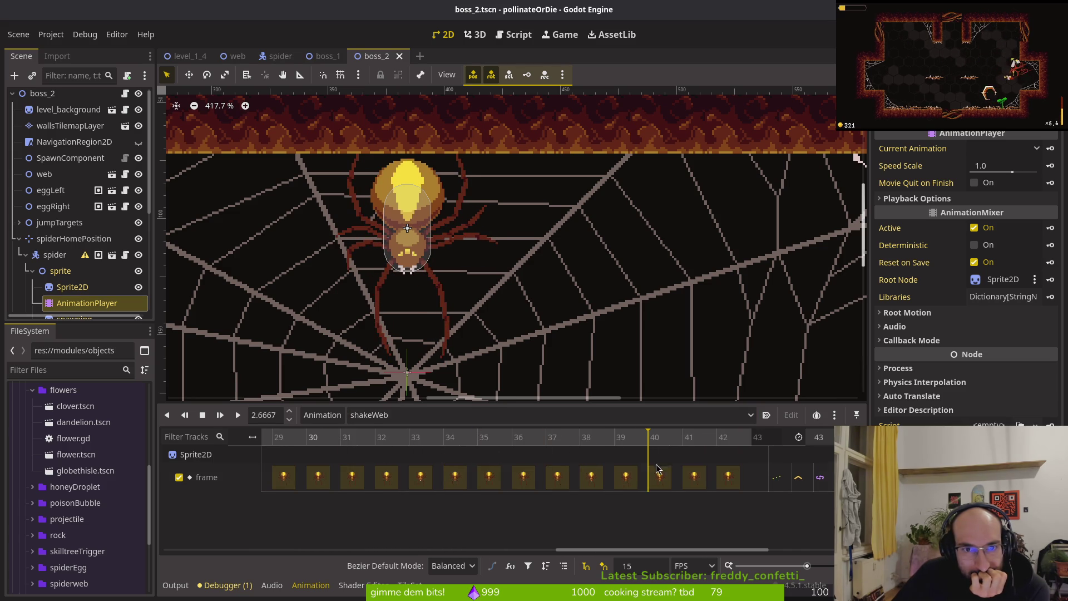
pyautogui.hscroll(1, 470, 472)
pyautogui.click(541, 442)
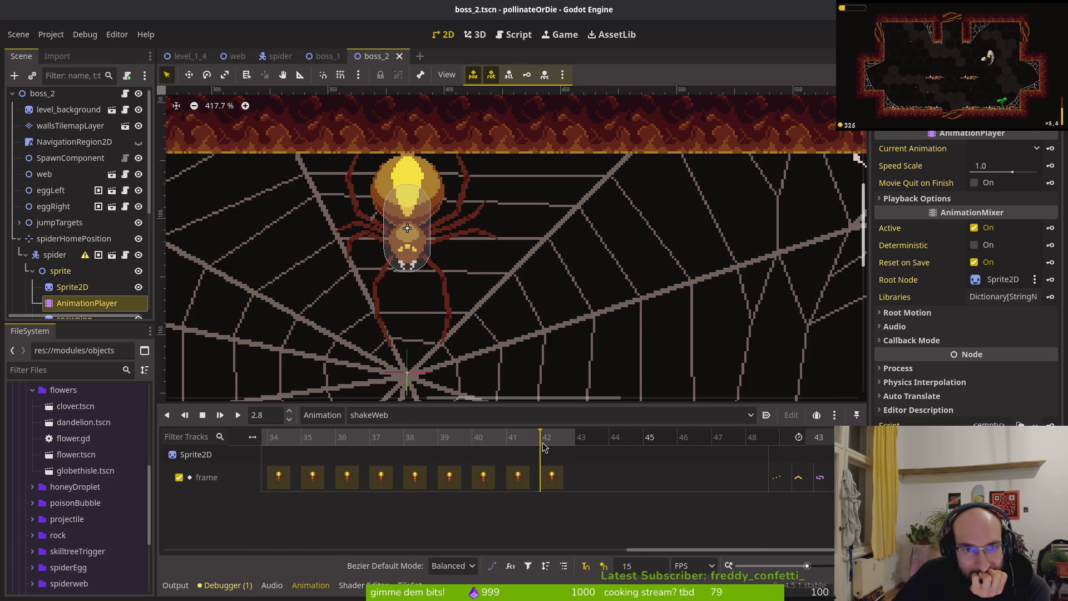
pyautogui.click(385, 416)
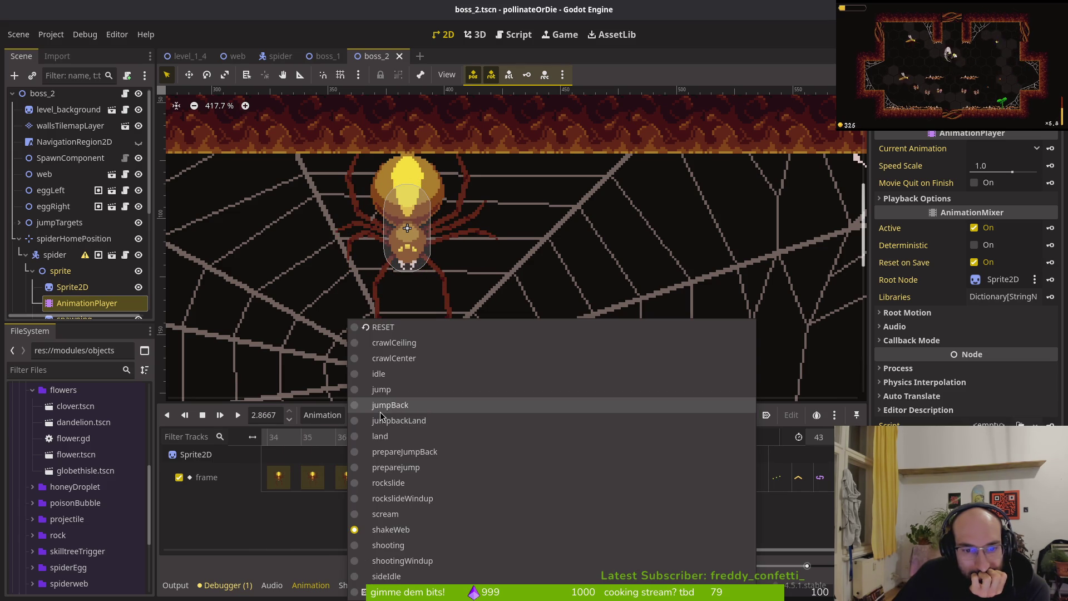
# Step: Load crawlCenter and flip repeatedly between its first frames, then scrub through frames 2 and 3
pyautogui.click(407, 359)
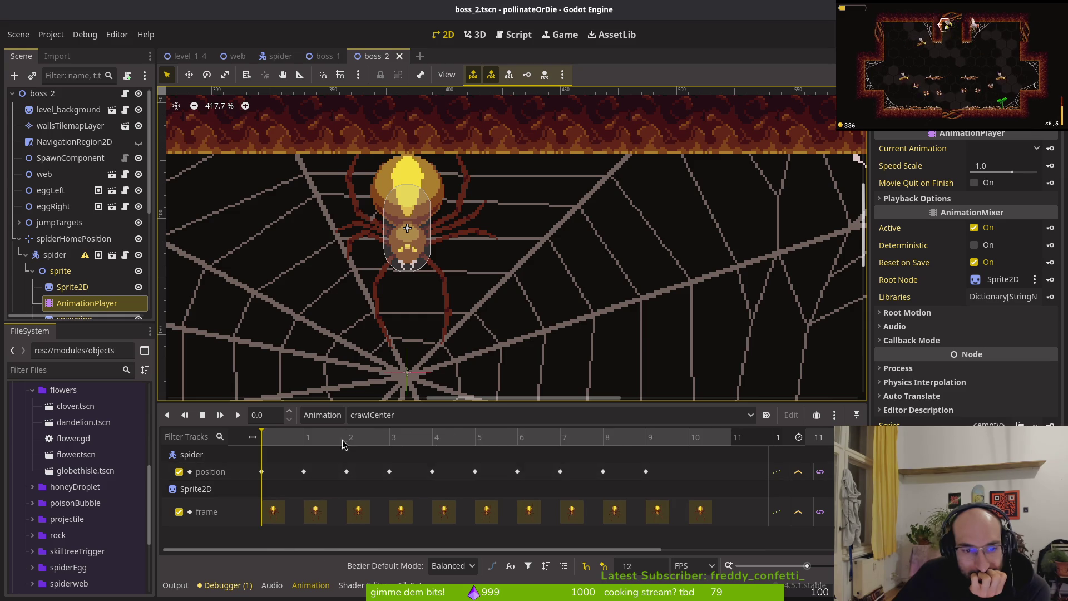
pyautogui.click(305, 443)
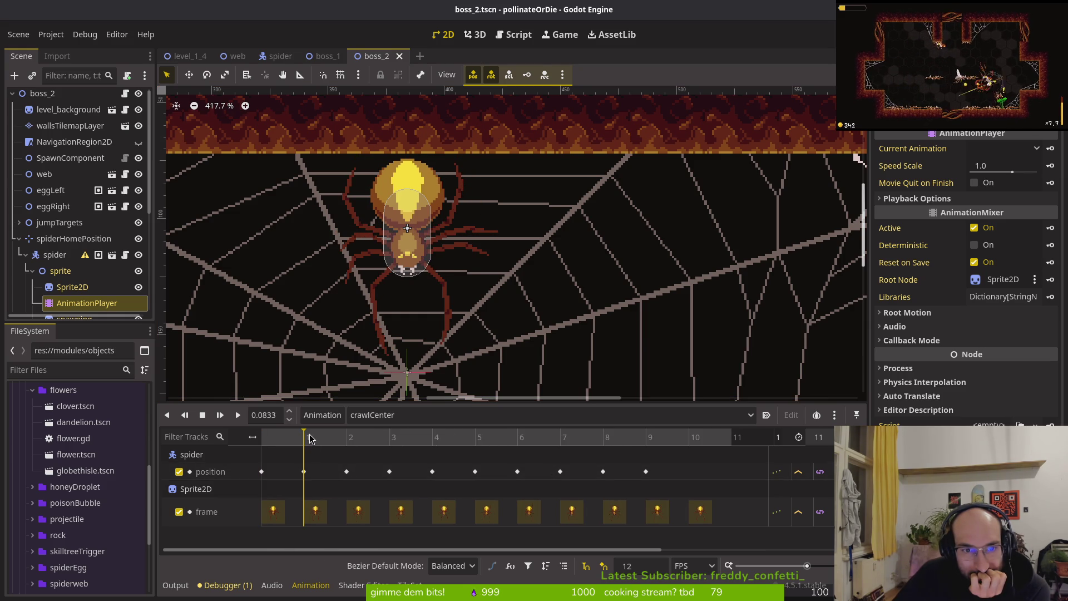
pyautogui.moveTo(324, 436)
pyautogui.mouseDown()
pyautogui.moveTo(338, 434)
pyautogui.moveTo(237, 436)
pyautogui.mouseUp()
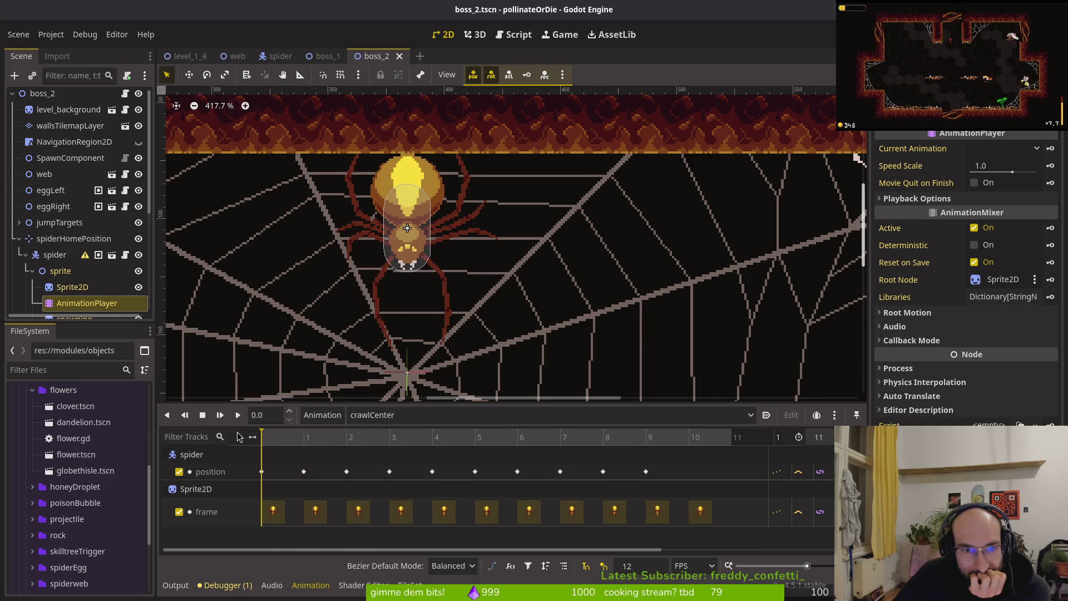
pyautogui.click(292, 430)
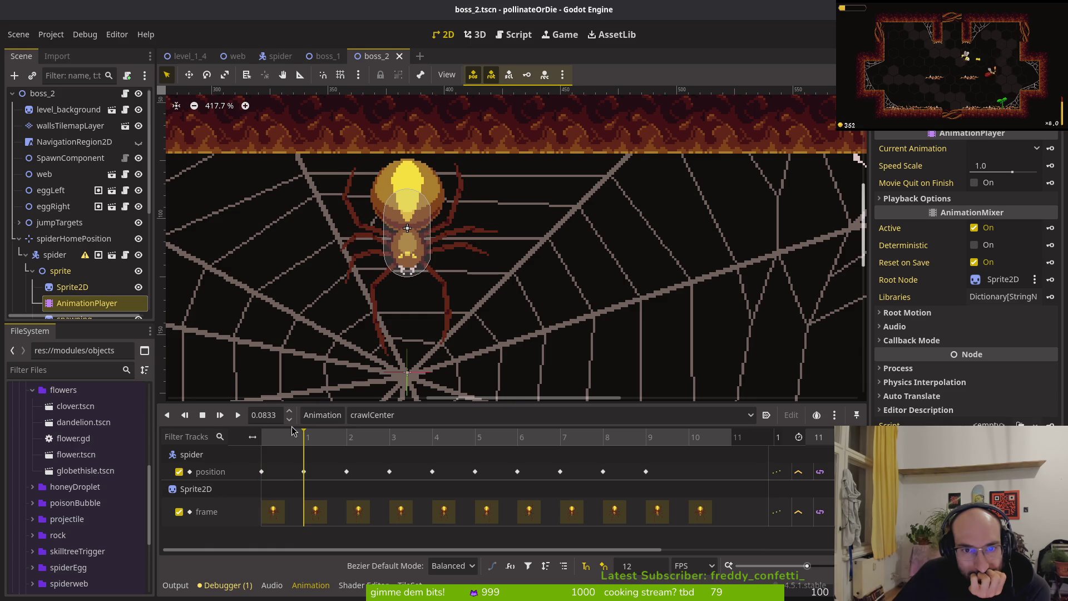
pyautogui.click(280, 434)
pyautogui.click(290, 433)
pyautogui.click(274, 435)
pyautogui.click(293, 432)
pyautogui.click(273, 435)
pyautogui.click(294, 433)
pyautogui.click(273, 434)
pyautogui.click(295, 430)
pyautogui.click(272, 434)
pyautogui.click(294, 430)
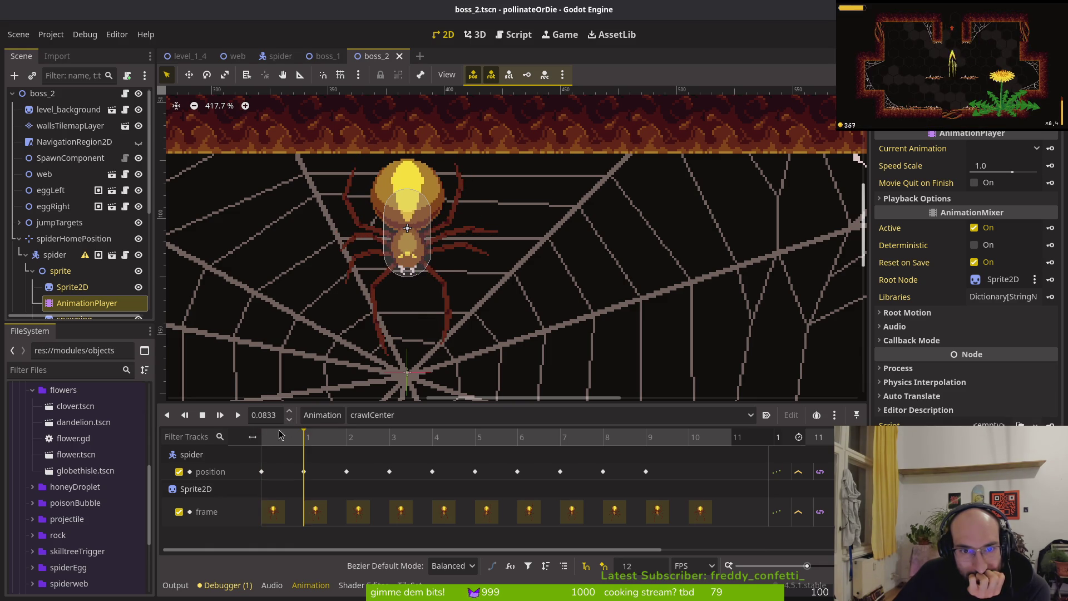
pyautogui.moveTo(297, 431)
pyautogui.mouseDown()
pyautogui.moveTo(701, 435)
pyautogui.moveTo(259, 434)
pyautogui.mouseUp()
# Step: Switch between idle and crawlCenter, scrub the idle frames, then select spiderHomePosition
pyautogui.click(411, 414)
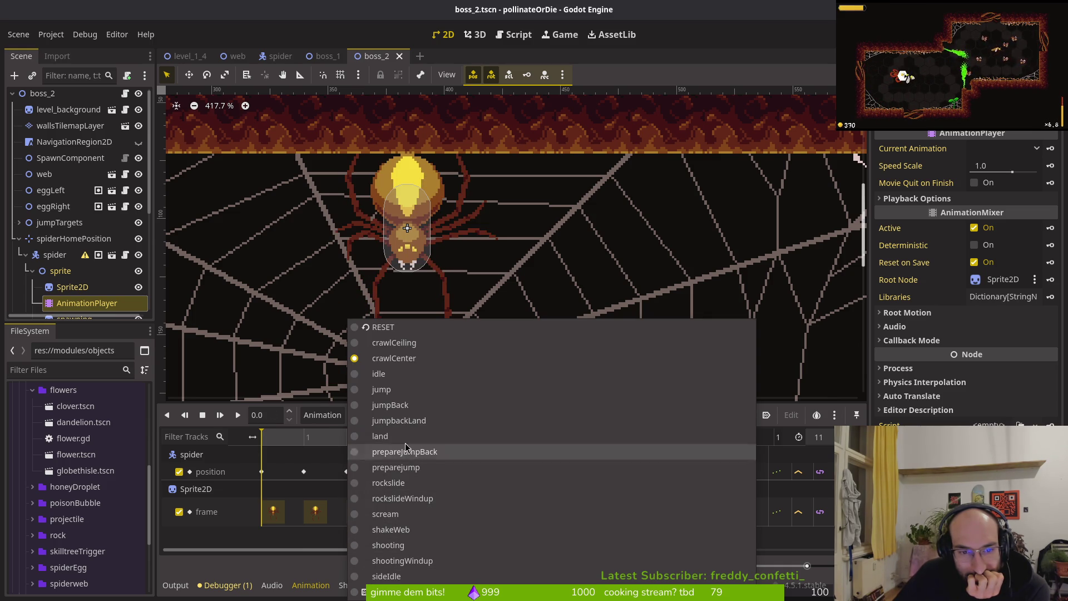
pyautogui.click(405, 374)
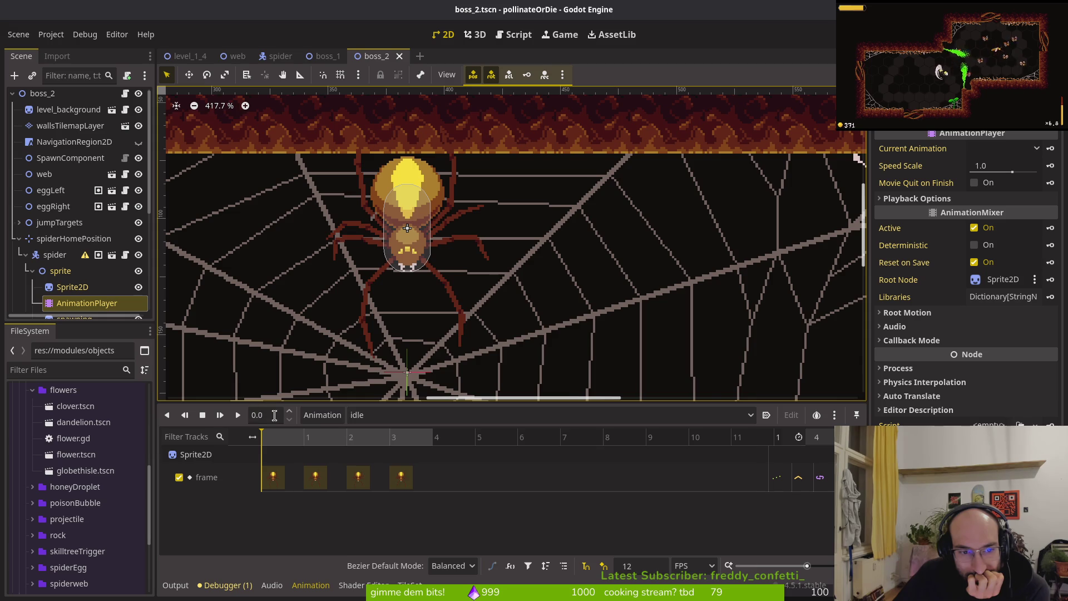
pyautogui.click(401, 414)
pyautogui.click(413, 359)
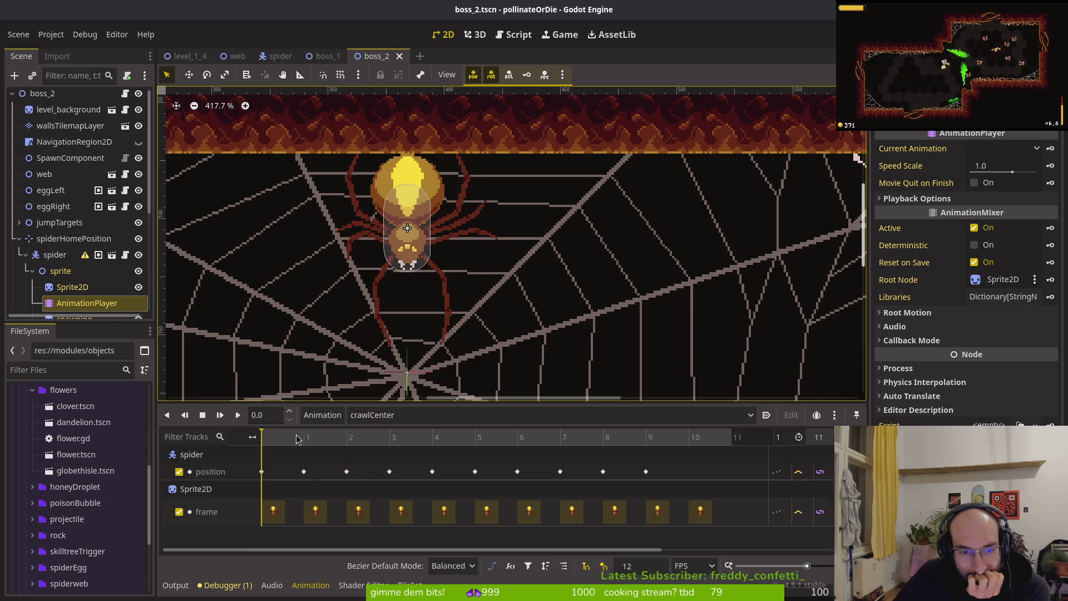
pyautogui.scroll(-5, 511, 383)
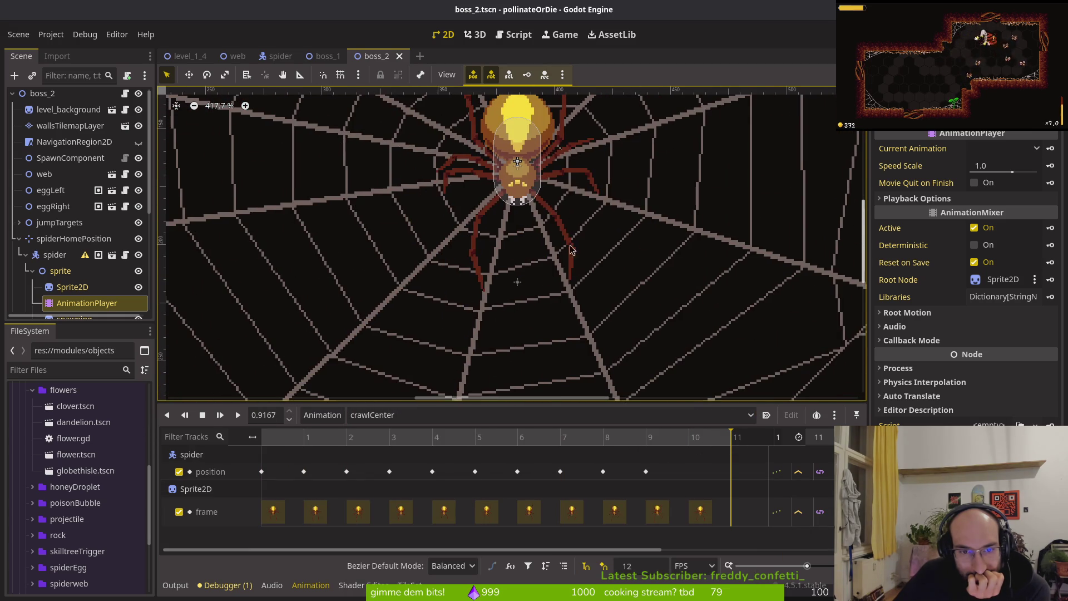
pyautogui.click(393, 418)
pyautogui.click(403, 373)
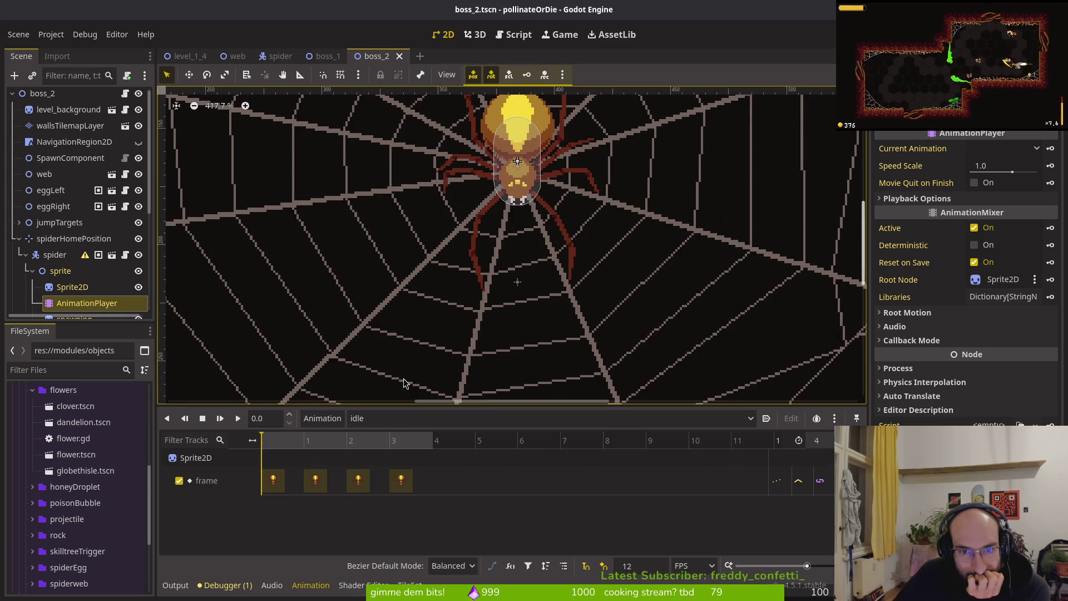
pyautogui.scroll(4, 487, 337)
pyautogui.moveTo(265, 442)
pyautogui.mouseDown()
pyautogui.moveTo(493, 457)
pyautogui.moveTo(216, 450)
pyautogui.moveTo(571, 466)
pyautogui.mouseUp()
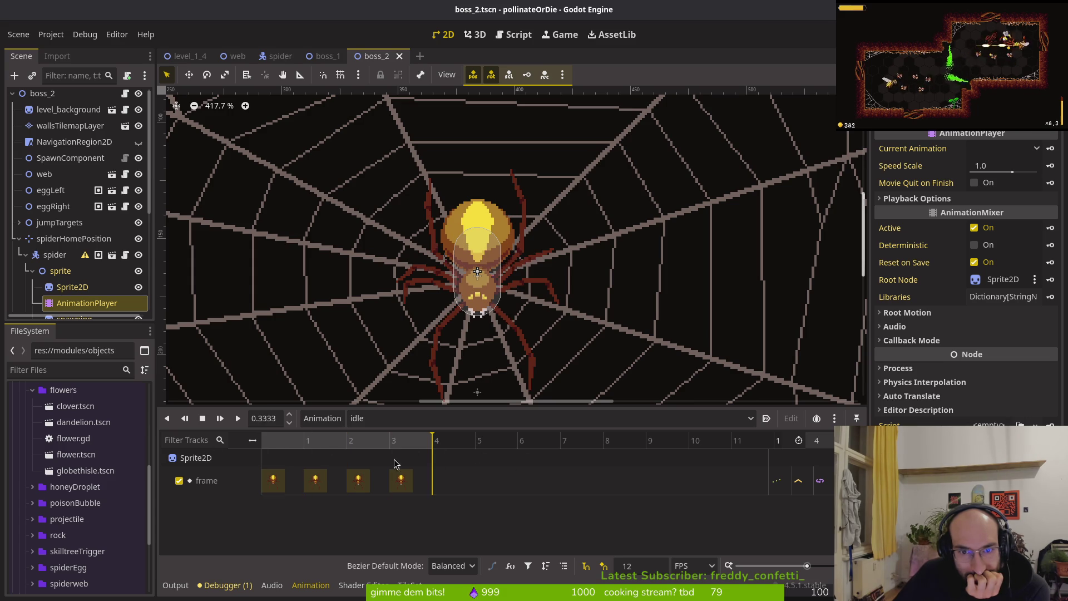
pyautogui.scroll(-3, 445, 398)
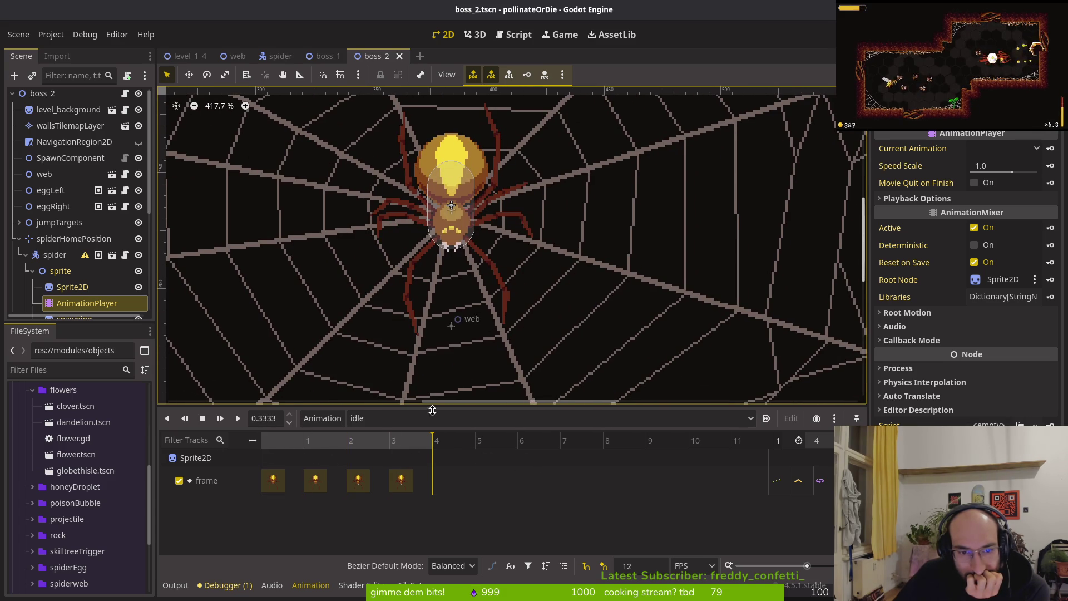
pyautogui.moveTo(439, 444)
pyautogui.mouseDown()
pyautogui.moveTo(500, 447)
pyautogui.moveTo(483, 445)
pyautogui.mouseUp()
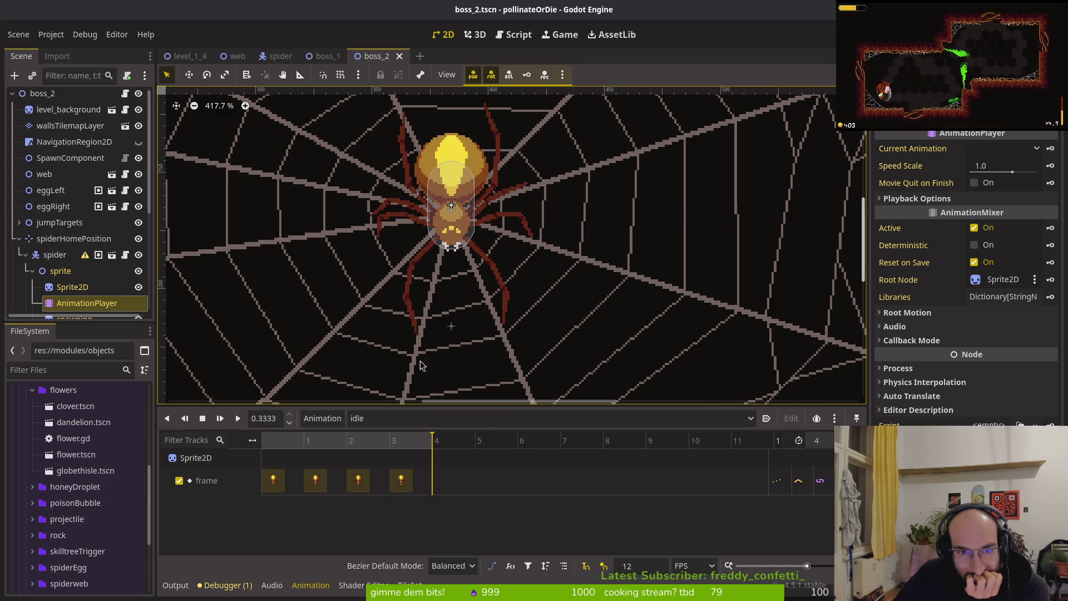
pyautogui.click(55, 254)
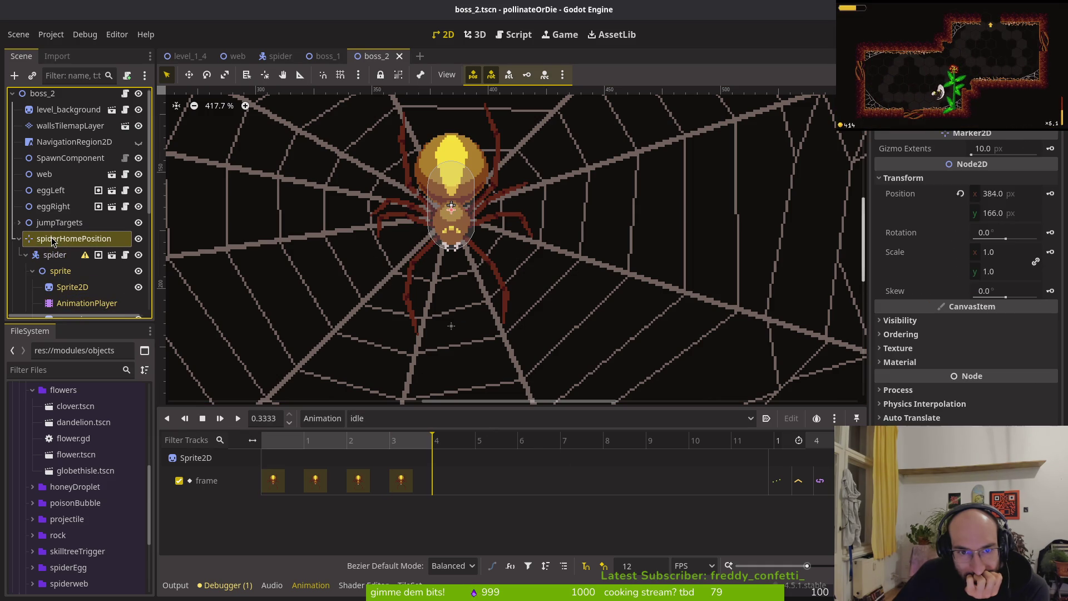
# Step: In boss_2, inspect the spider's crawlCenter animation, checking its frame-9 position key and frame 10
pyautogui.click(50, 256)
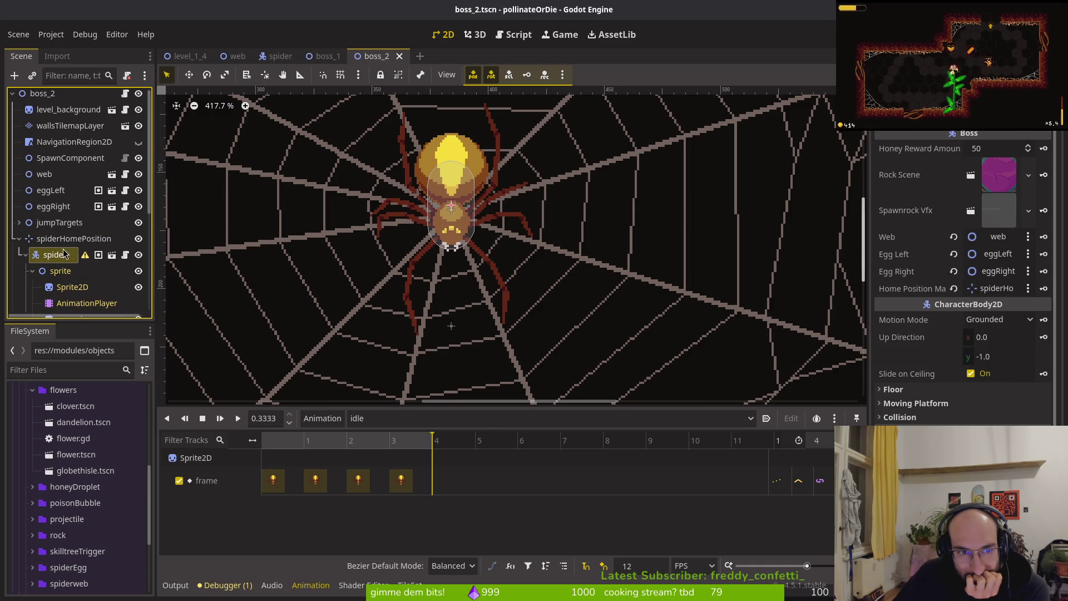
pyautogui.click(61, 239)
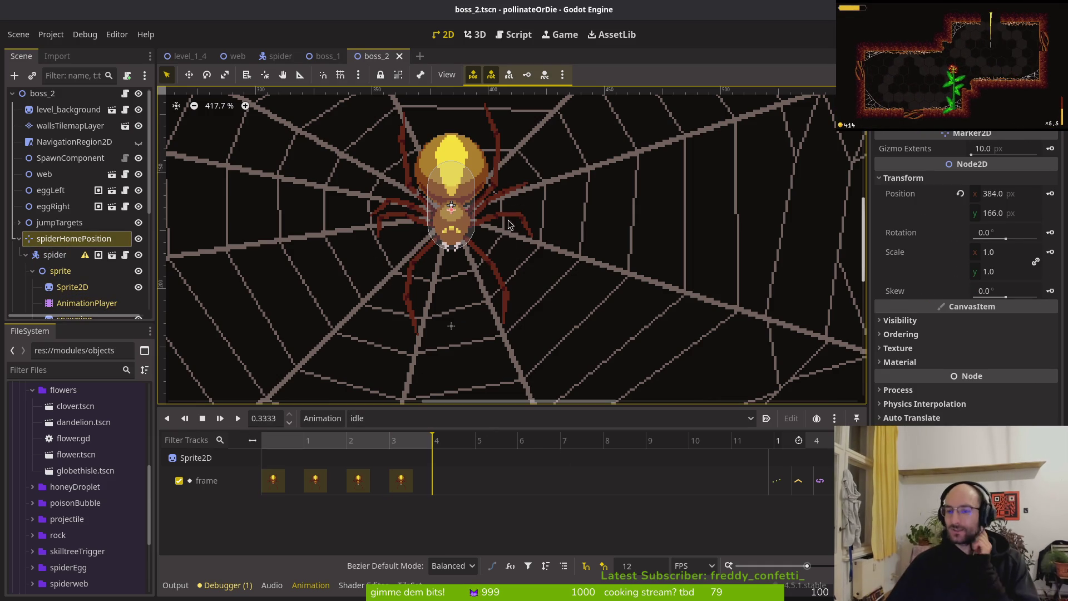
pyautogui.click(41, 257)
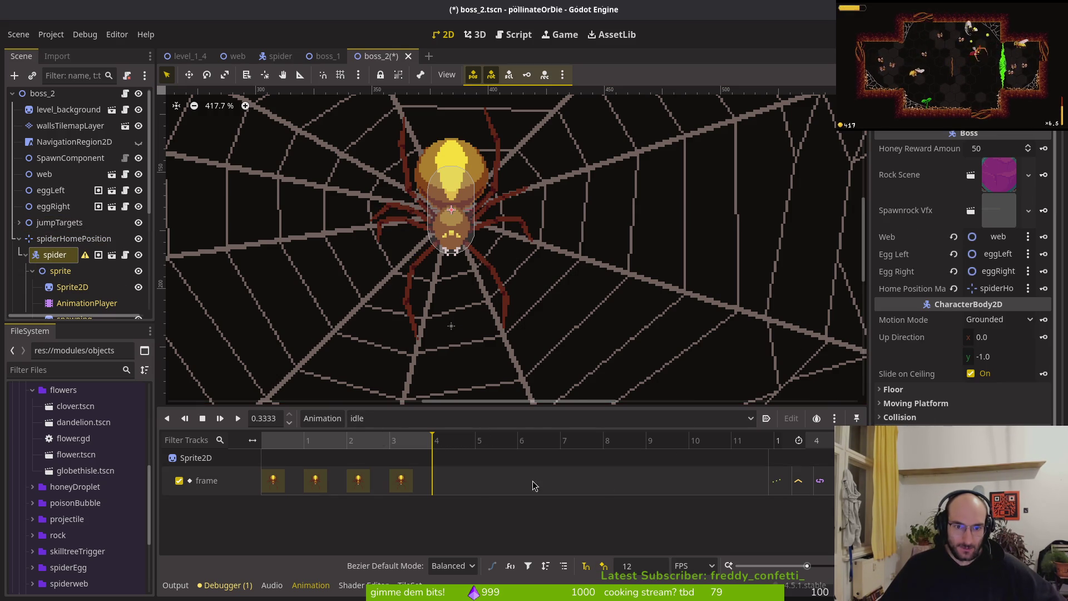
pyautogui.click(380, 420)
pyautogui.click(400, 345)
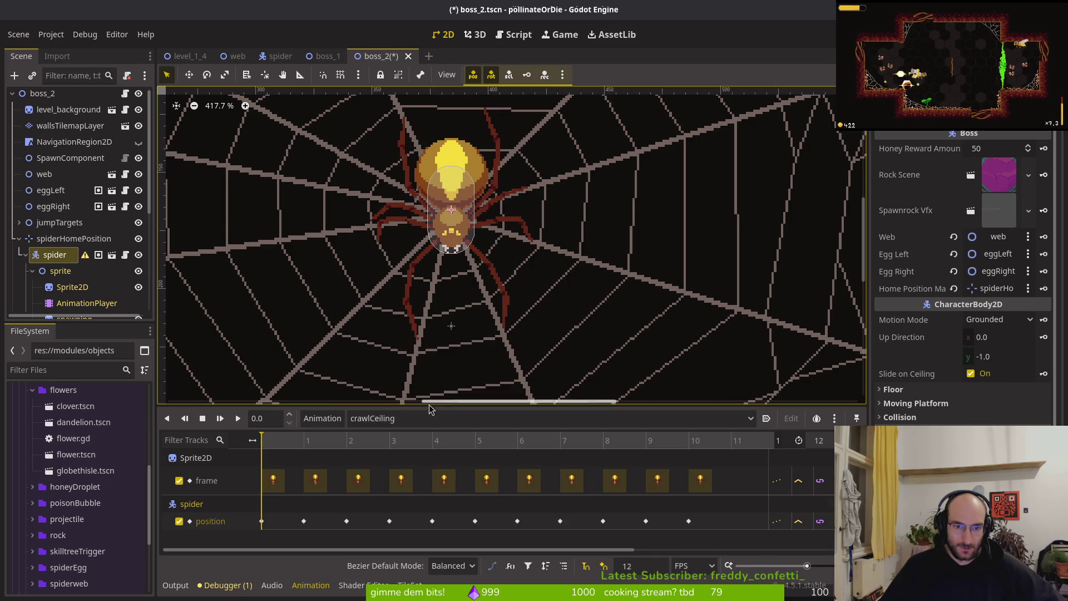
pyautogui.click(393, 420)
pyautogui.click(393, 359)
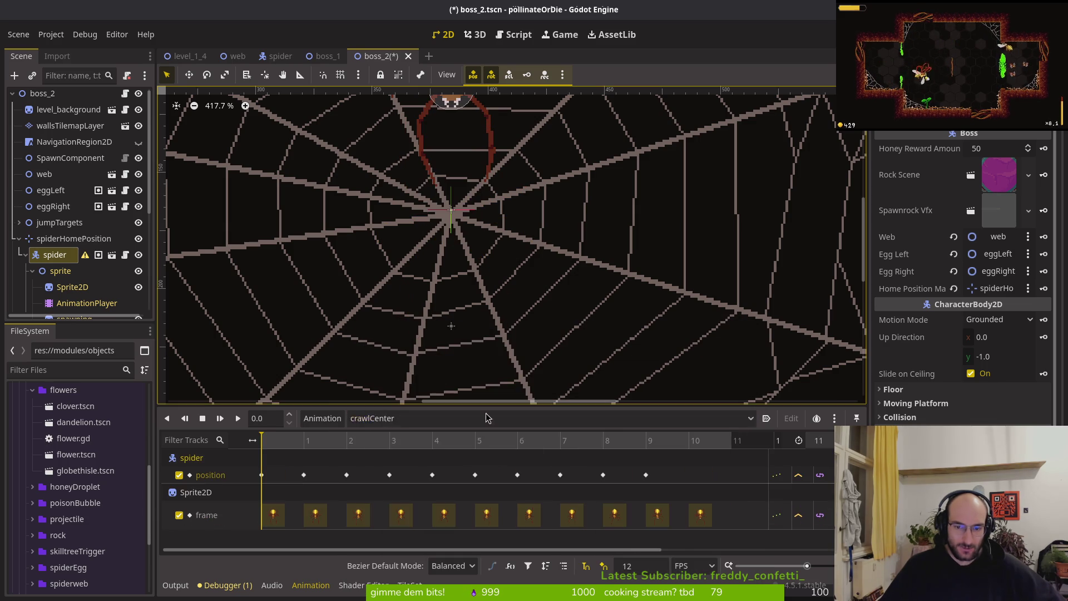
pyautogui.click(645, 474)
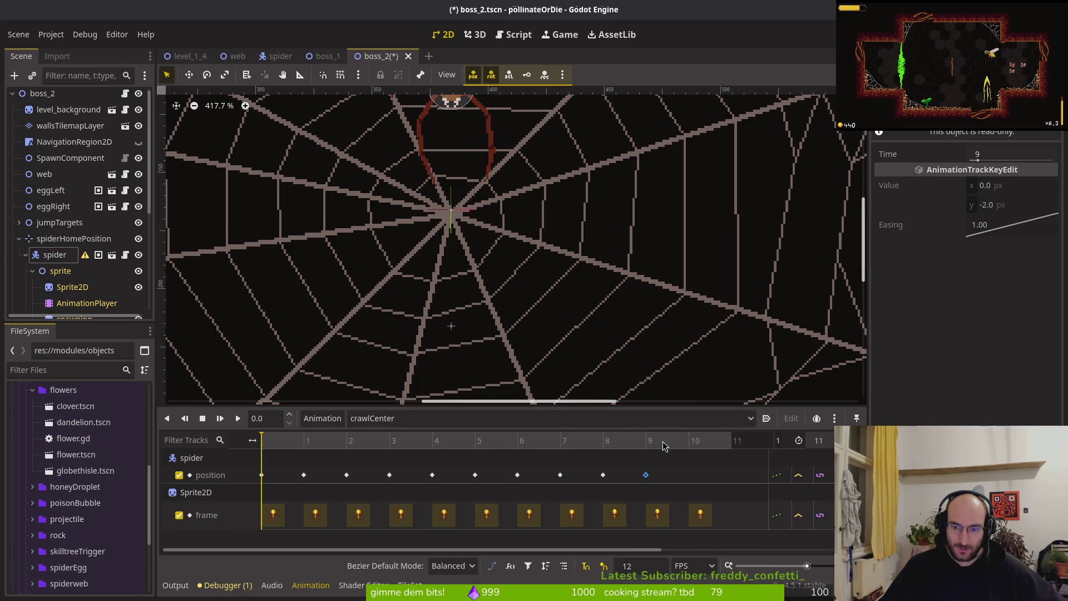
pyautogui.click(688, 440)
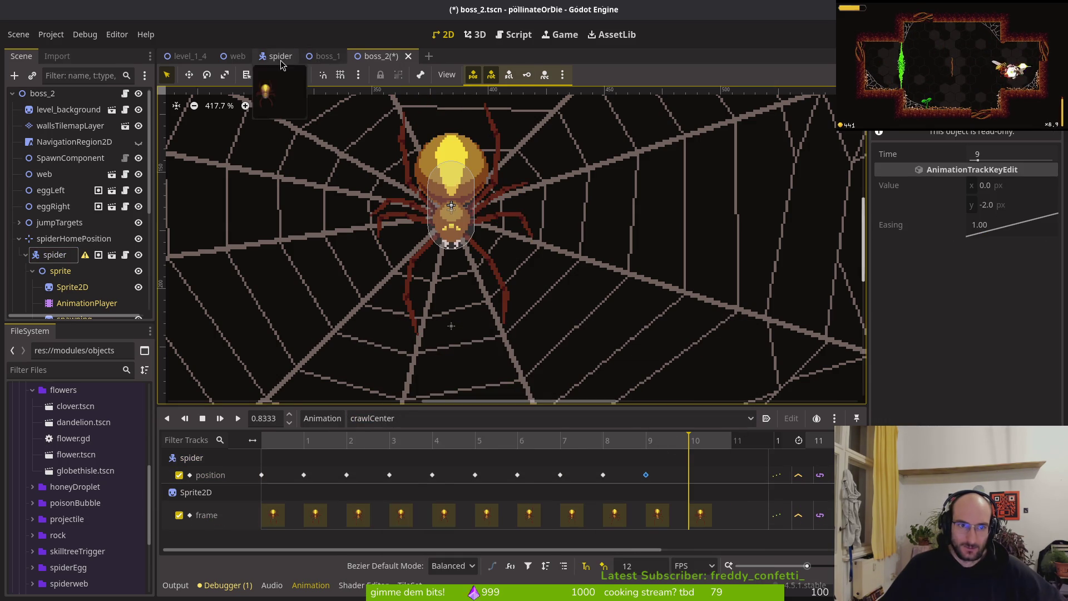
# Step: In spider.tscn, duplicate crawlCenter's frame-9 position key to frame 10 with y 0, and save
pyautogui.click(278, 55)
pyautogui.click(61, 145)
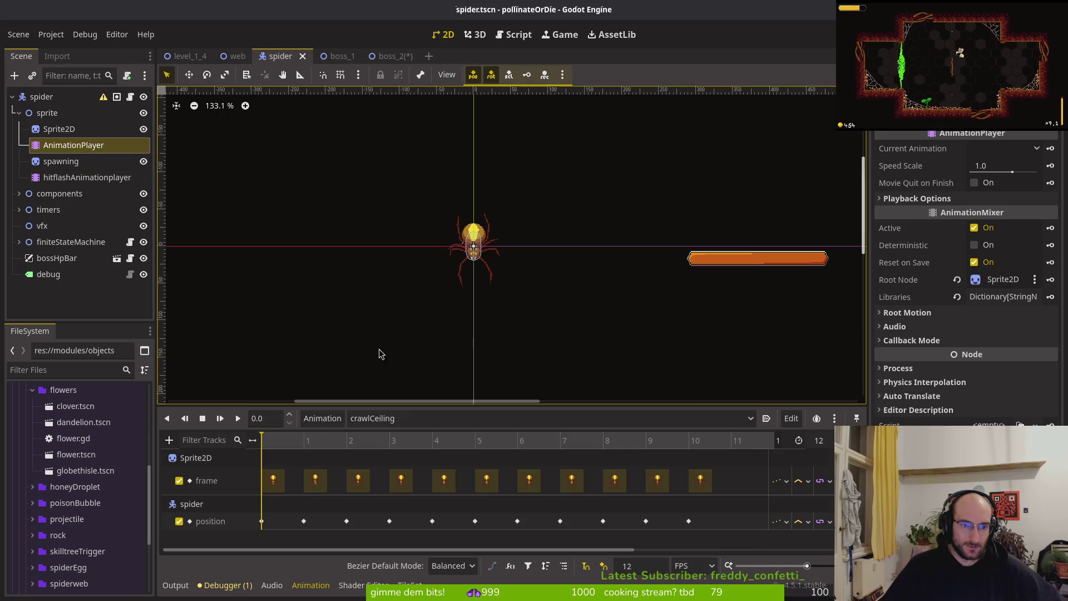
pyautogui.click(400, 418)
pyautogui.click(418, 360)
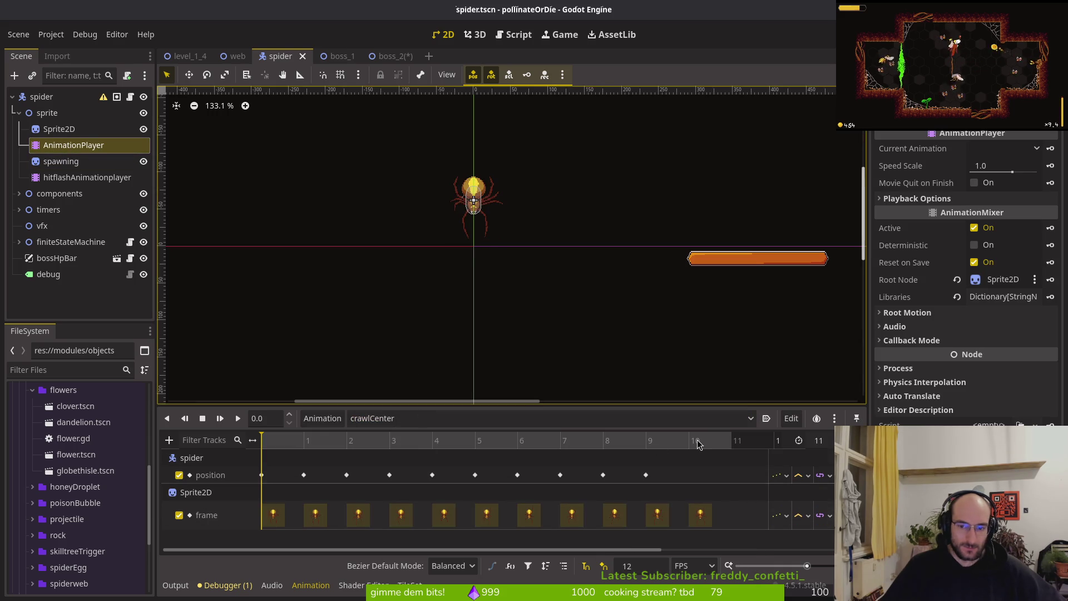
pyautogui.click(646, 474)
pyautogui.hotkey('ctrl', 'd')
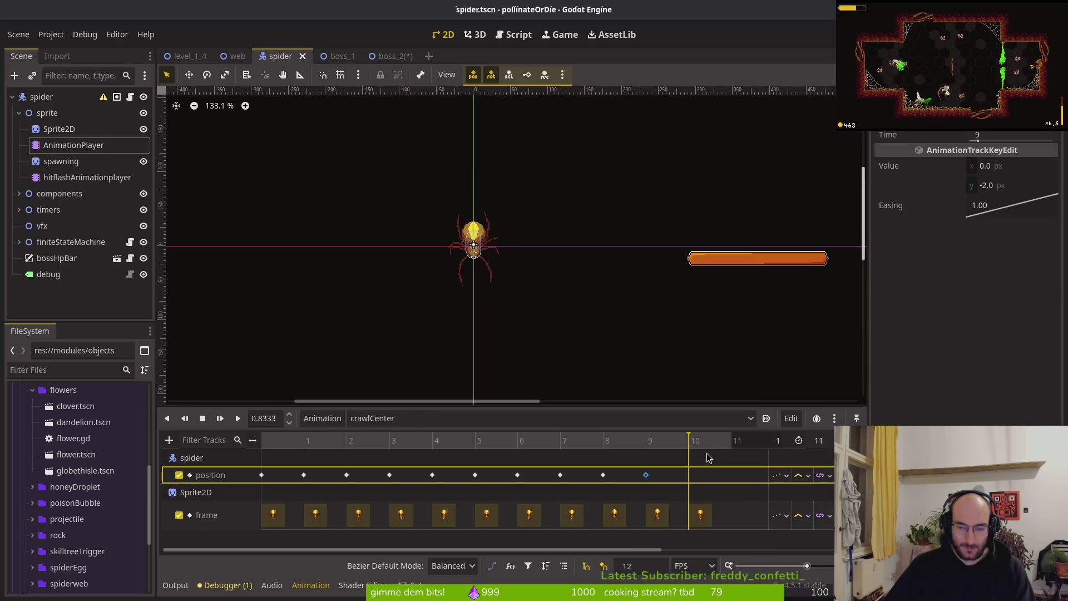
pyautogui.click(1012, 186)
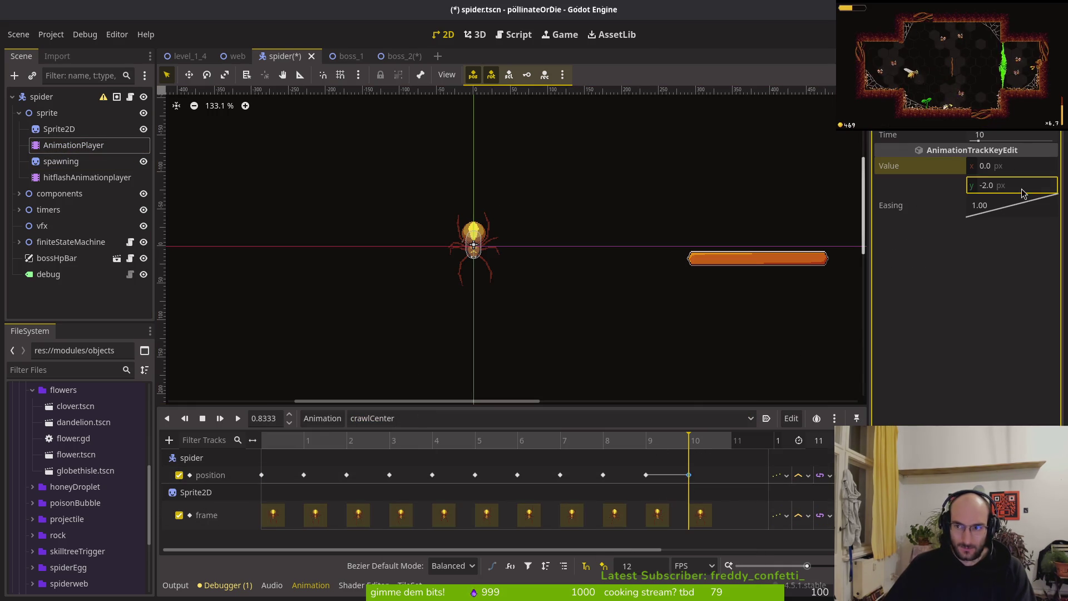
pyautogui.write('0')
pyautogui.hotkey('ctrl', 's')
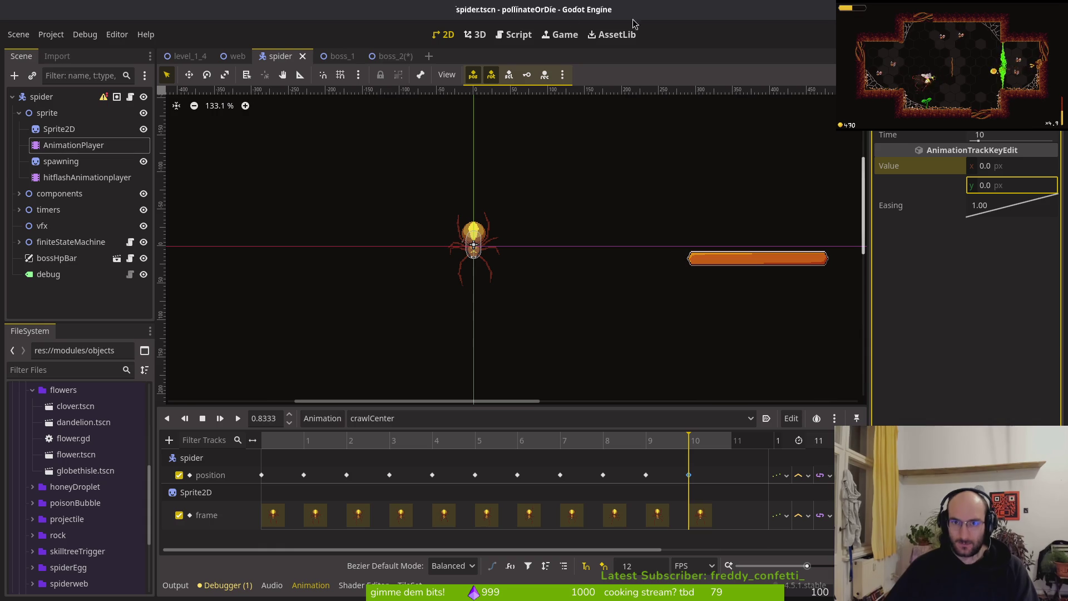
pyautogui.click(391, 62)
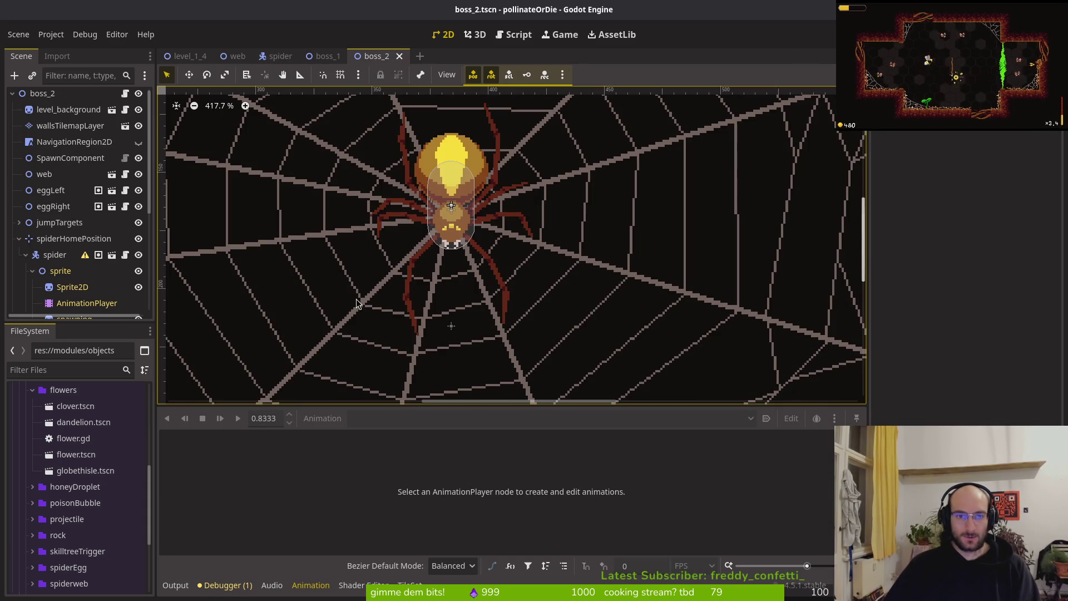
# Step: Refresh the spider under spiderHomePosition, load crawlCenter on its AnimationPlayer and play it
pyautogui.click(19, 238)
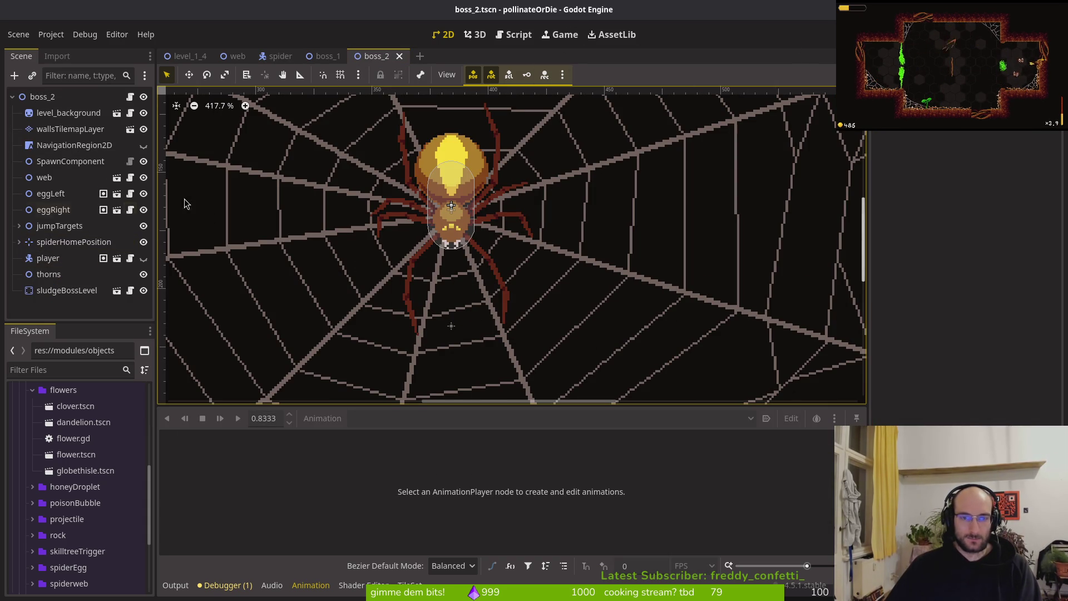
pyautogui.click(19, 242)
pyautogui.click(87, 303)
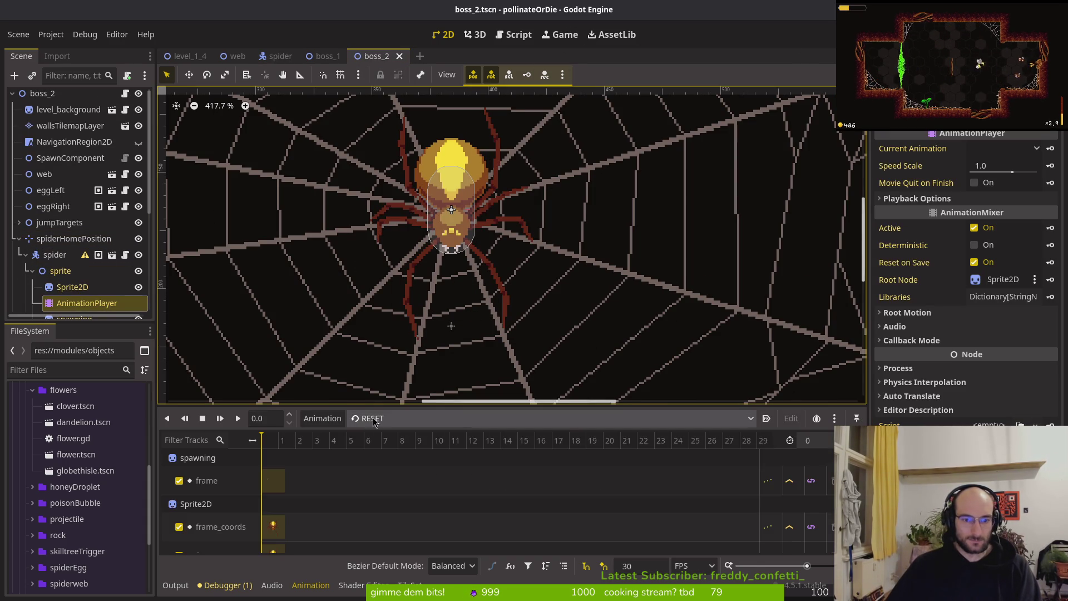
pyautogui.click(370, 424)
pyautogui.click(418, 364)
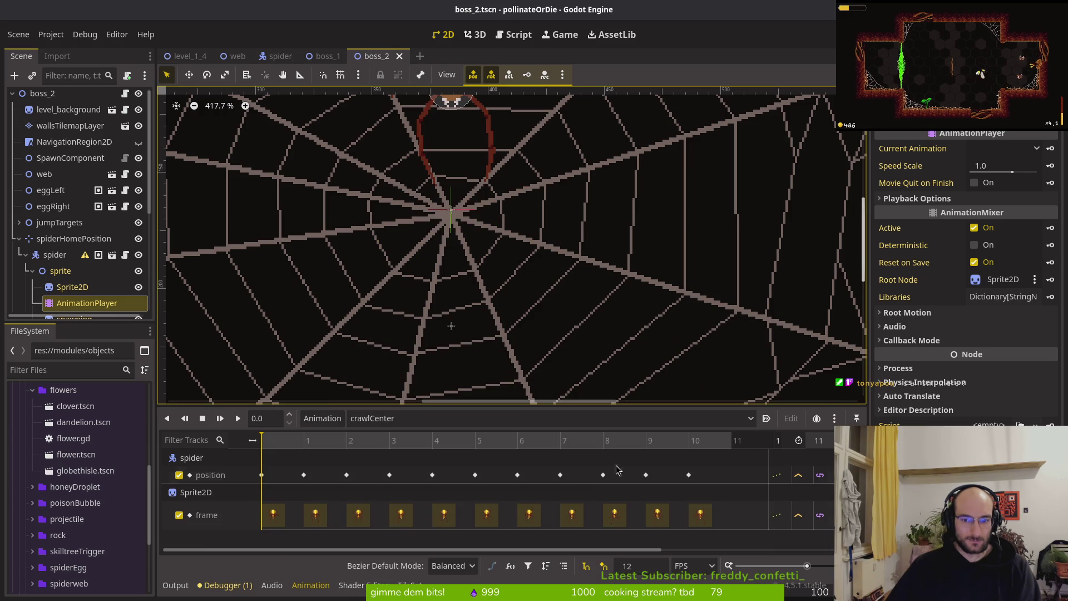
pyautogui.click(689, 440)
pyautogui.hotkey('shift', 'd')
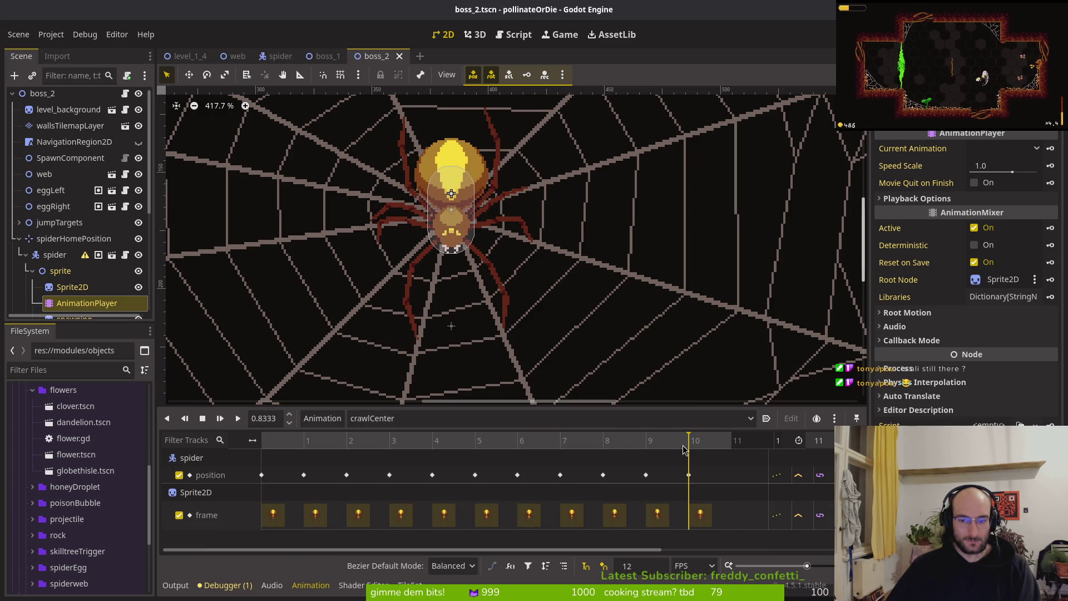
# Step: Scrub crawlCenter through frames 8, 9 and 10 and check the spider's nodes
pyautogui.click(688, 475)
pyautogui.click(587, 449)
pyautogui.click(627, 445)
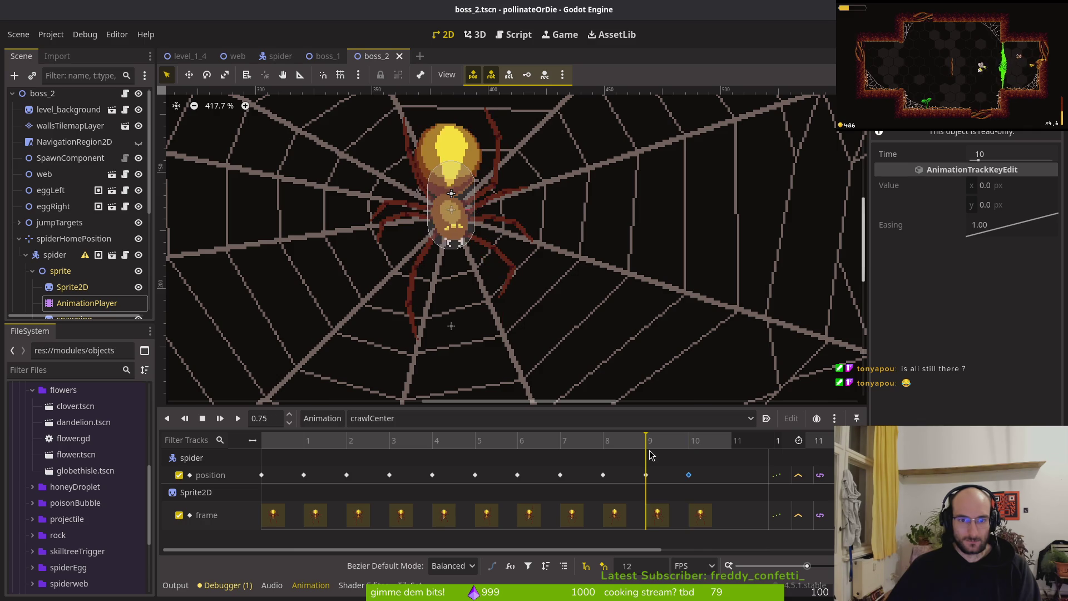
pyautogui.click(690, 447)
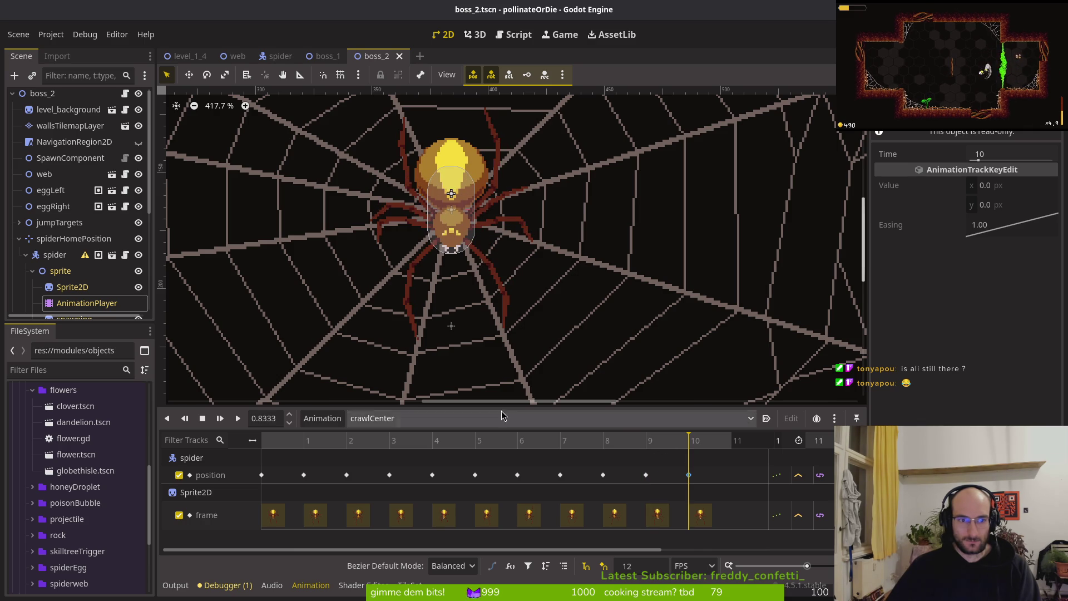
pyautogui.click(55, 254)
pyautogui.click(56, 240)
pyautogui.click(58, 255)
pyautogui.click(72, 290)
pyautogui.click(77, 302)
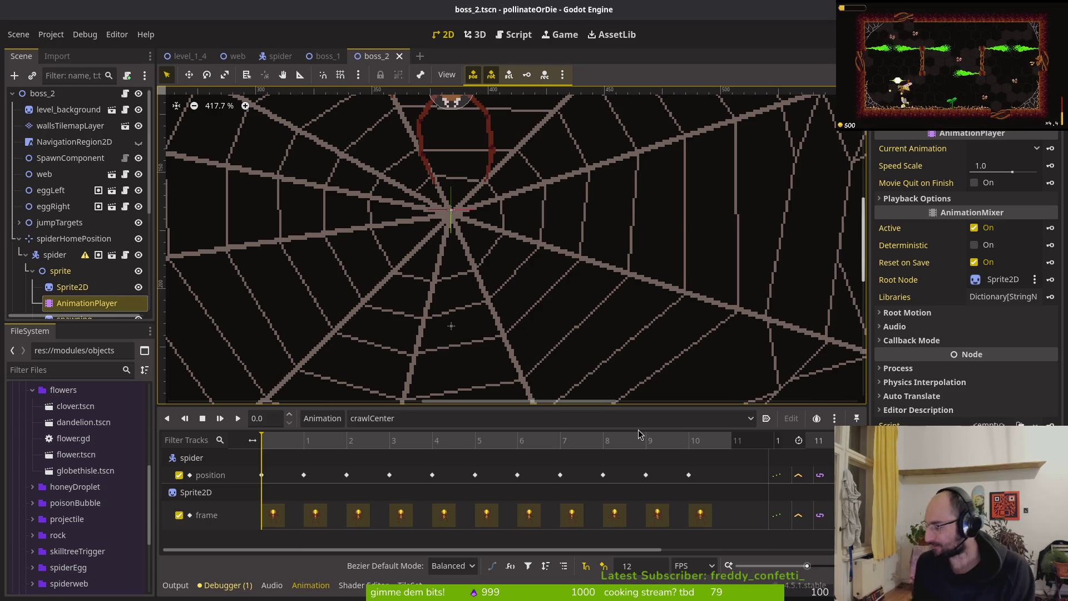
pyautogui.press('super')
pyautogui.press('super')
pyautogui.press('super')
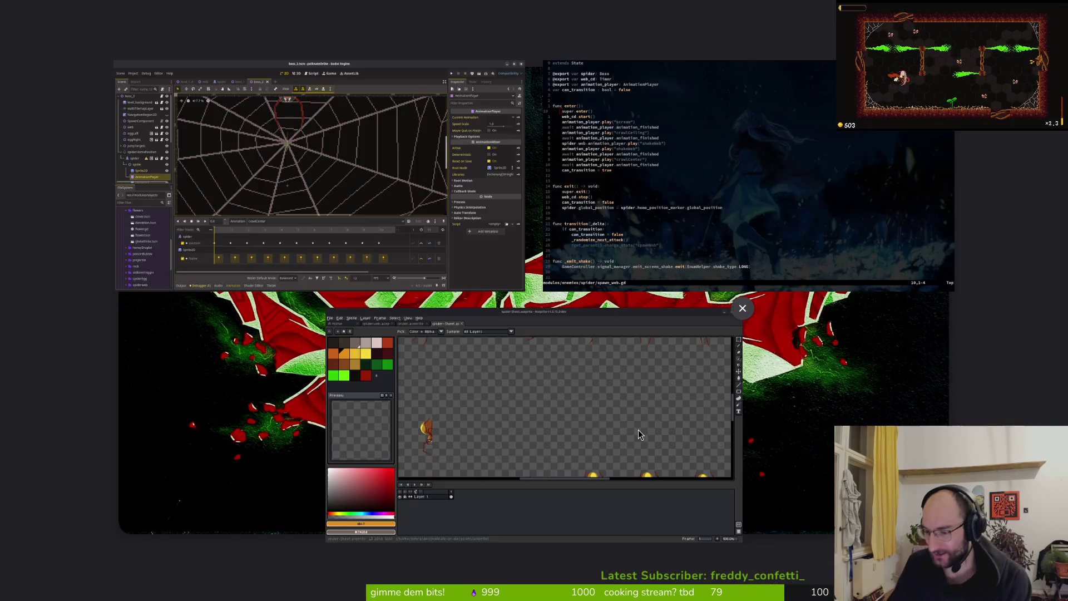
pyautogui.press('super')
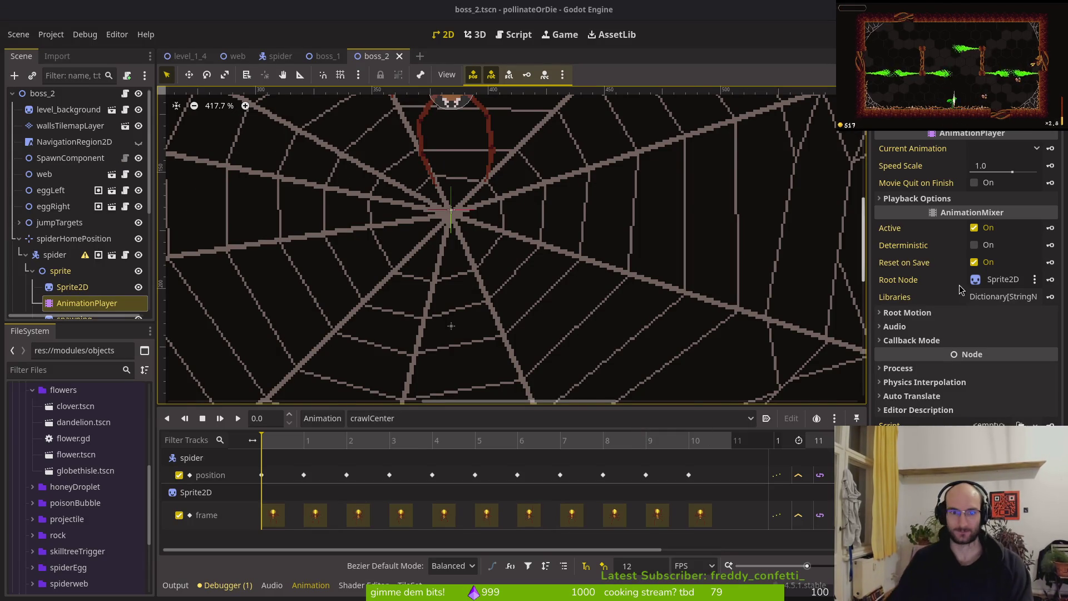
pyautogui.scroll(-4, 513, 255)
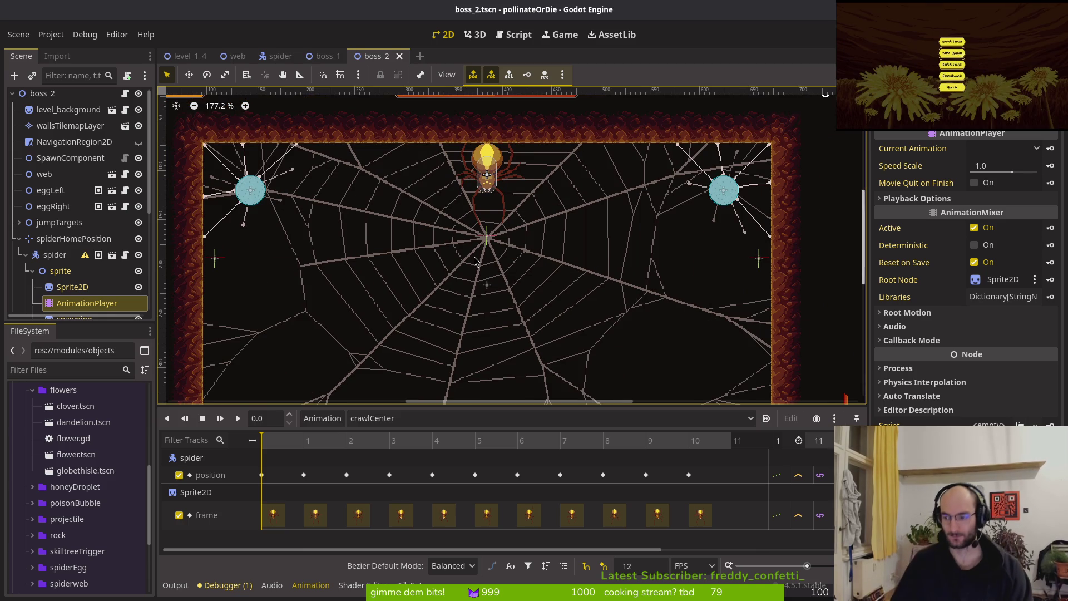
# Step: Fold the spider and spiderHomePosition branches and pan out over the whole web arena
pyautogui.click(25, 254)
pyautogui.click(19, 241)
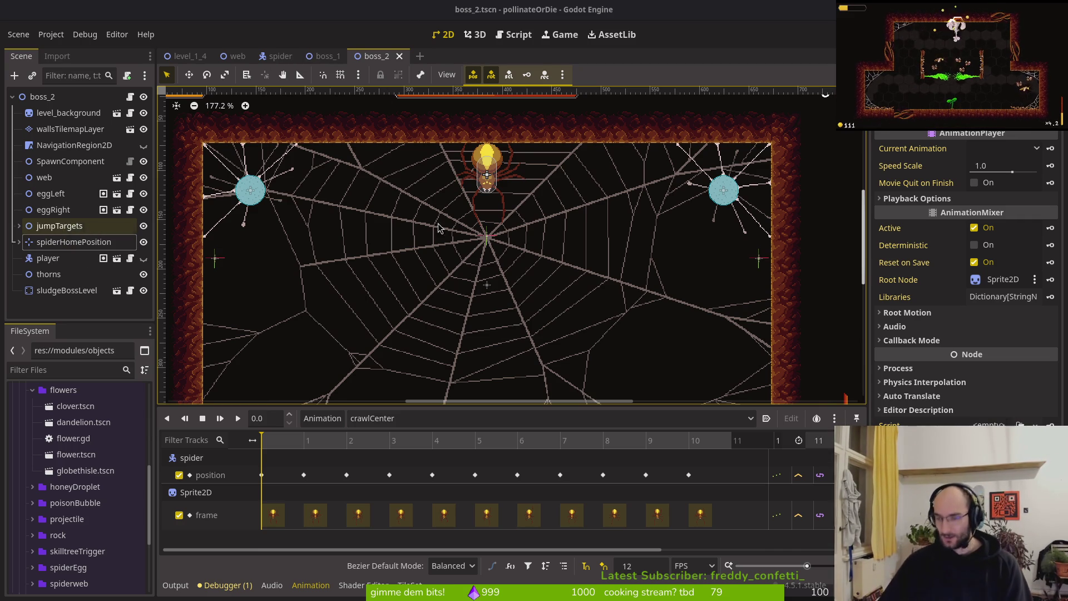
pyautogui.scroll(-2, 440, 242)
pyautogui.hscroll(2, 439, 242)
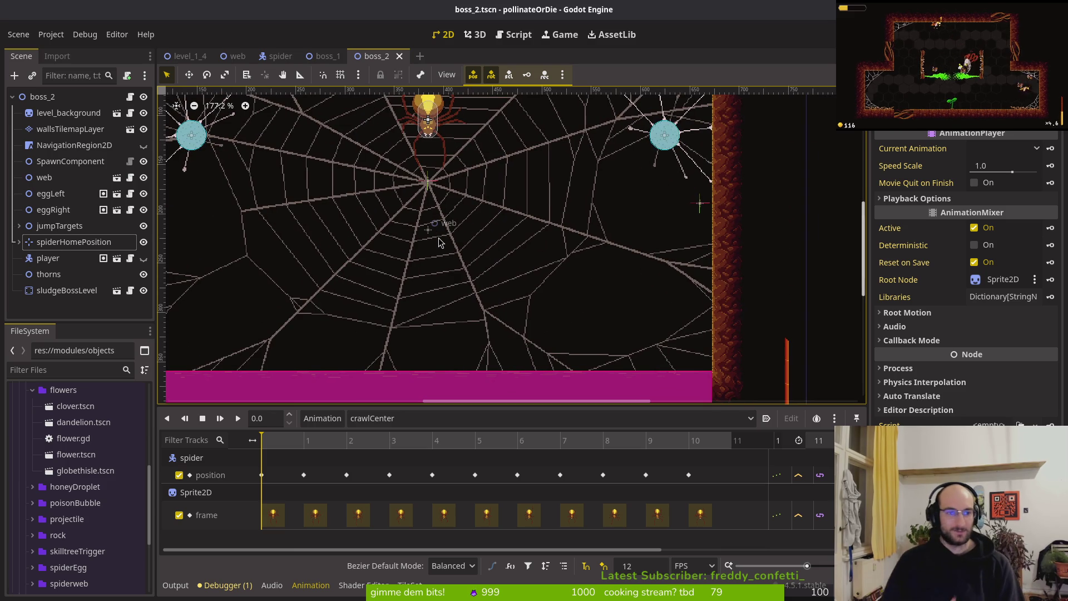
pyautogui.scroll(-4, 453, 252)
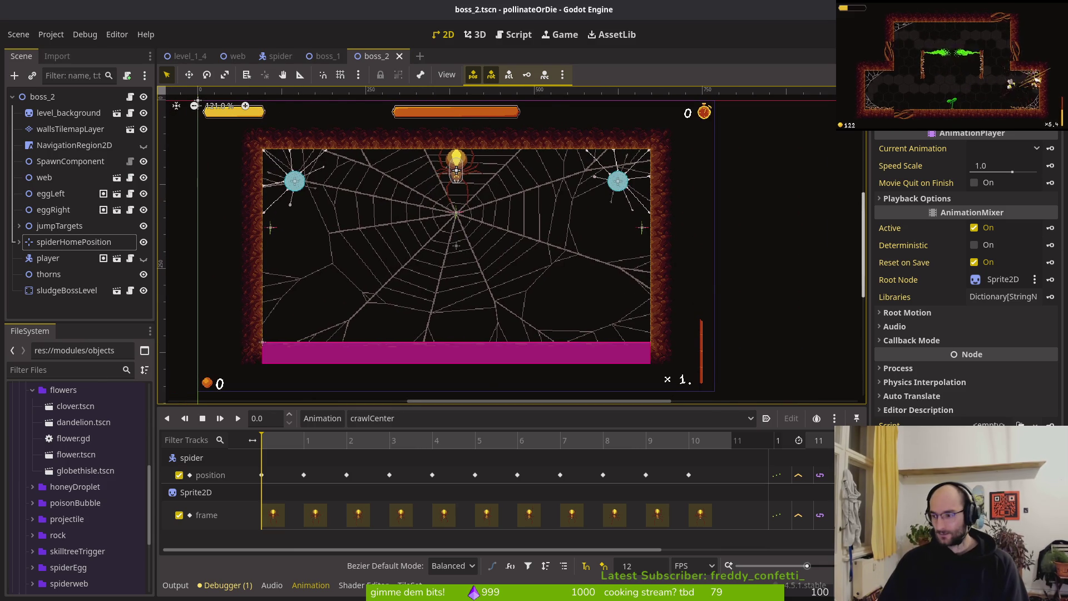
# Step: In the terminal editor, open boss_level.gd via the file finder, then save and quit with :wq
pyautogui.hotkey('alt', 'Tab')
pyautogui.press('space')
pyautogui.press('f')
pyautogui.press('f')
pyautogui.write('bosslevel')
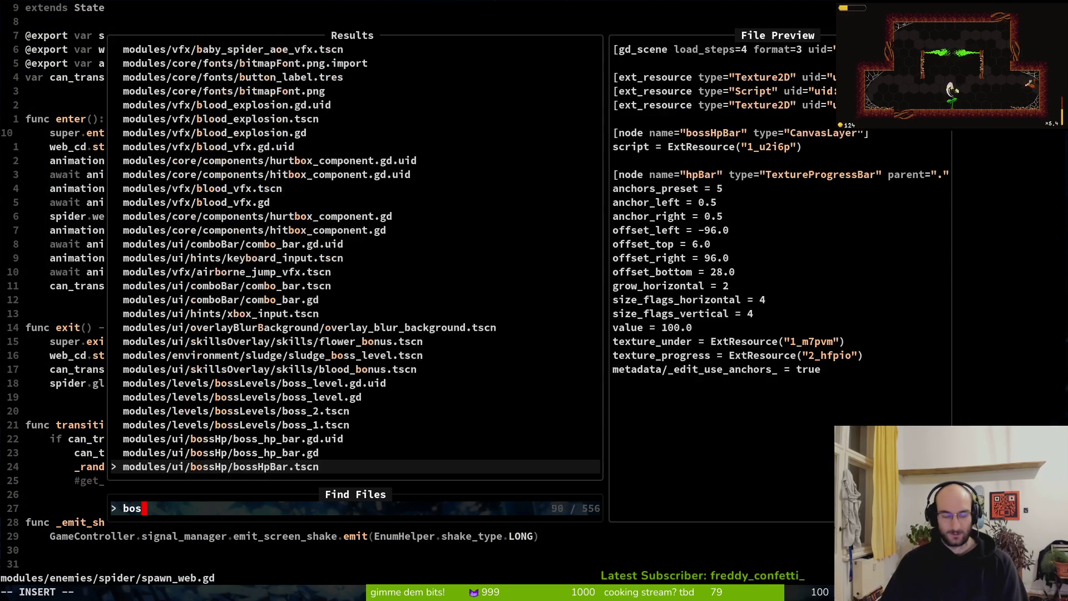
pyautogui.press('Return')
pyautogui.press('space')
pyautogui.press('f')
pyautogui.press('f')
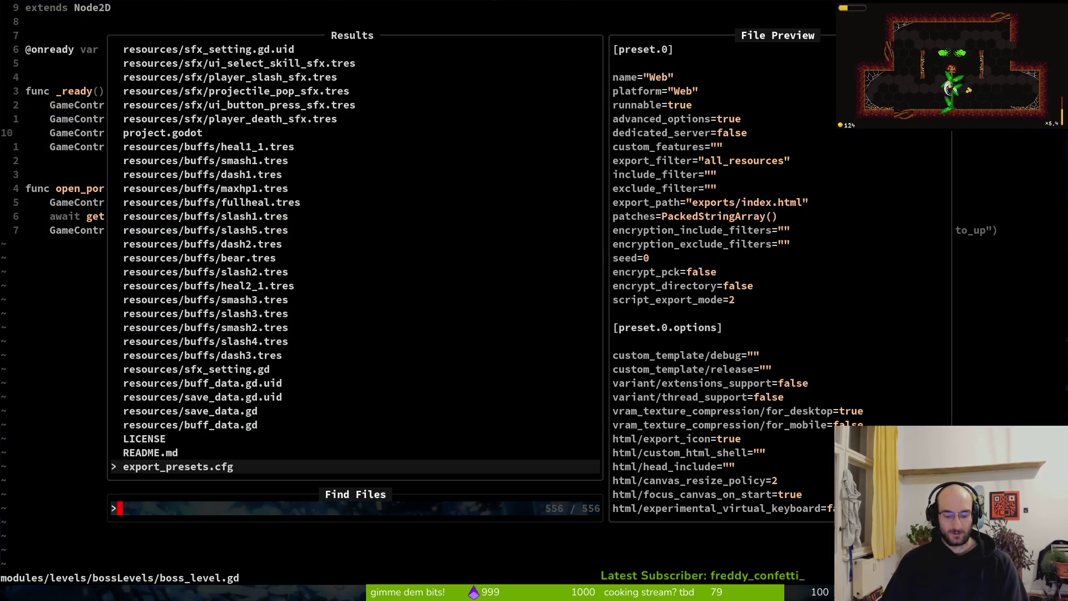
pyautogui.press('Escape')
pyautogui.write(':wq')
pyautogui.press('Return')
# Step: Run tig status to browse the changed files, then return to Godot's boss_2 view
pyautogui.write('tig status')
pyautogui.press('Return')
pyautogui.press('j')
pyautogui.press('j')
pyautogui.press('j')
pyautogui.press('j')
pyautogui.press('j')
pyautogui.press('j')
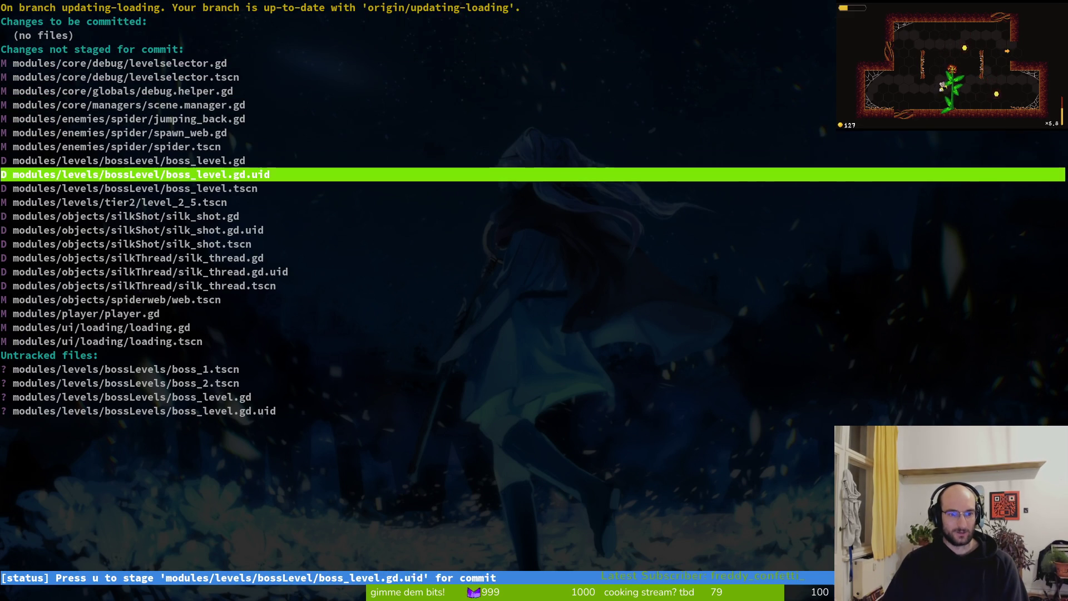
pyautogui.press('k')
pyautogui.press('k')
pyautogui.press('k')
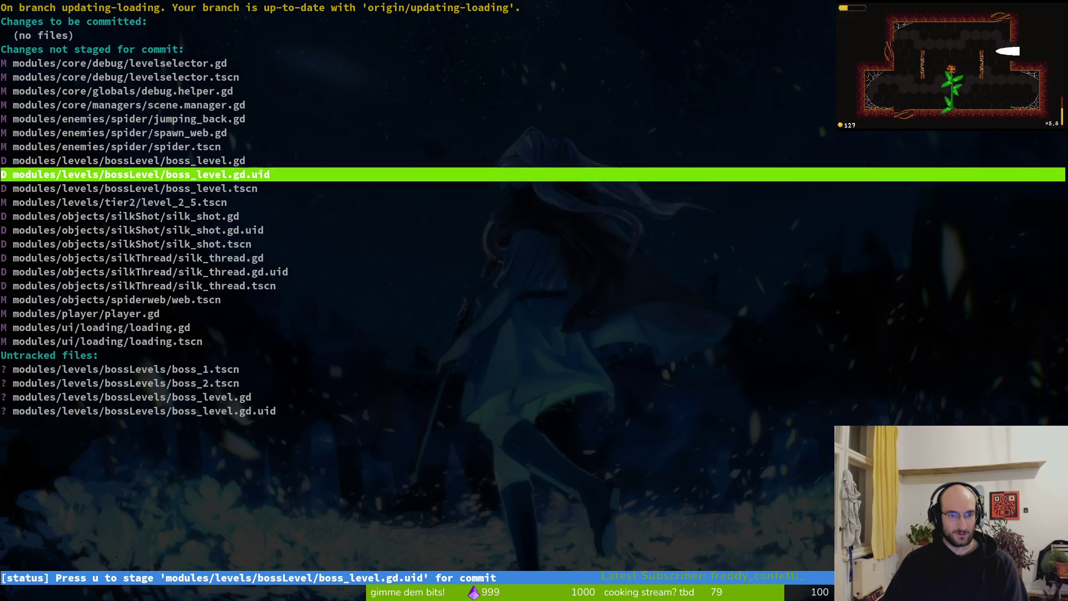
pyautogui.hotkey('alt', 'Tab')
pyautogui.moveTo(485, 320); pyautogui.dragTo(538, 324)
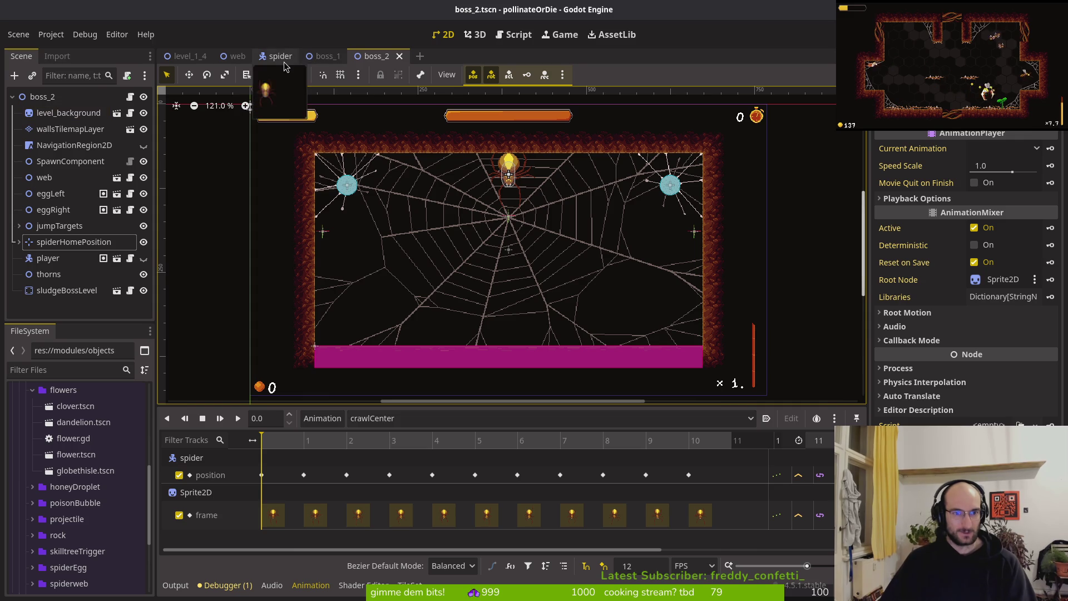
# Step: Hide the spider's Sprite2D in spider.tscn and save the scene
pyautogui.click(284, 56)
pyautogui.scroll(-4, 473, 243)
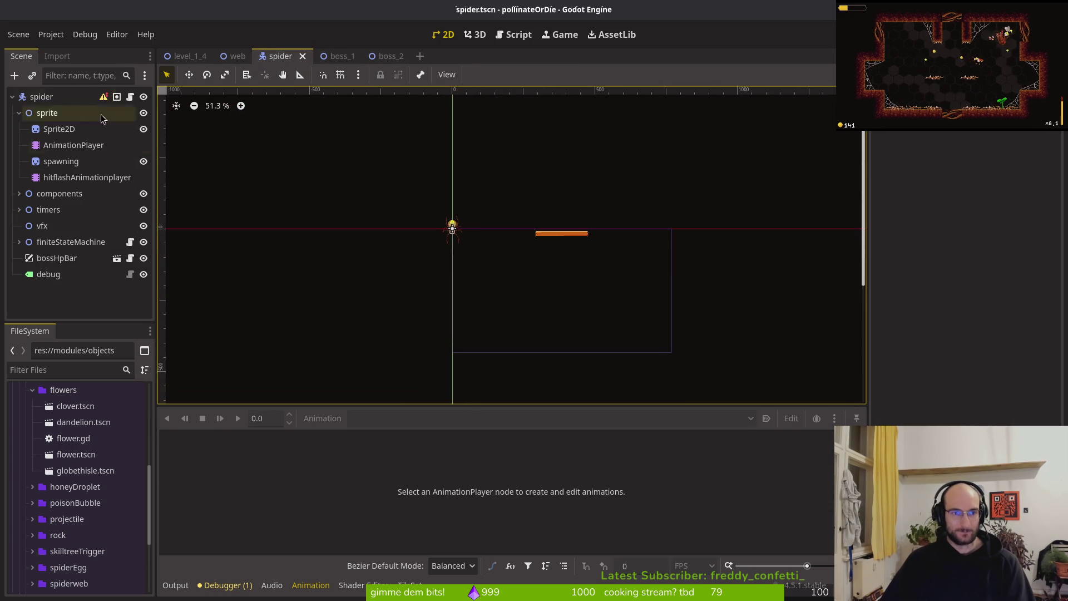
pyautogui.click(19, 113)
pyautogui.click(19, 113)
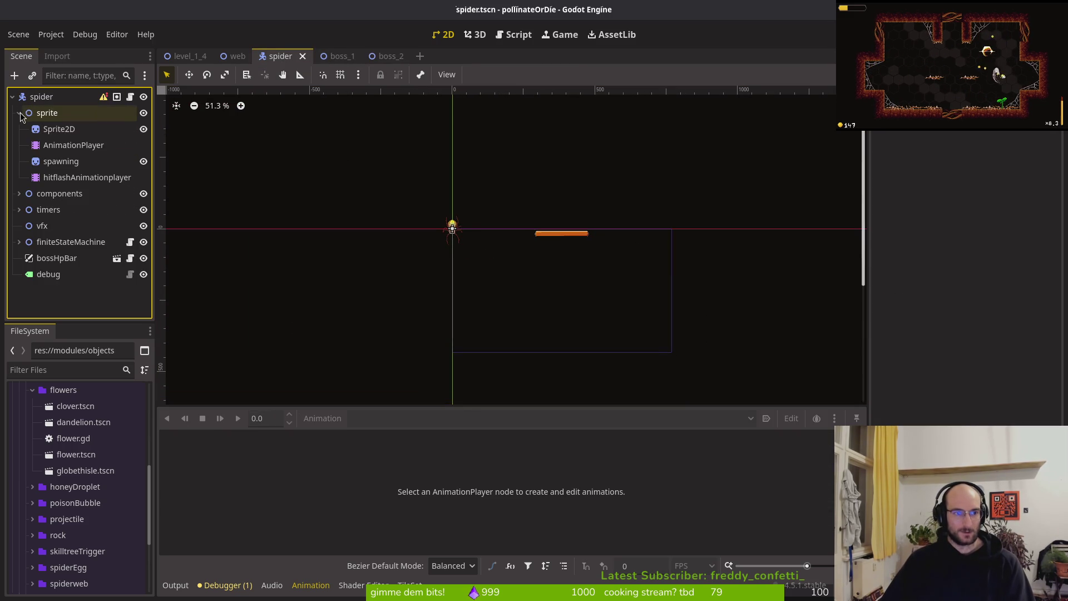
pyautogui.click(143, 129)
pyautogui.click(19, 113)
pyautogui.hotkey('ctrl', 's')
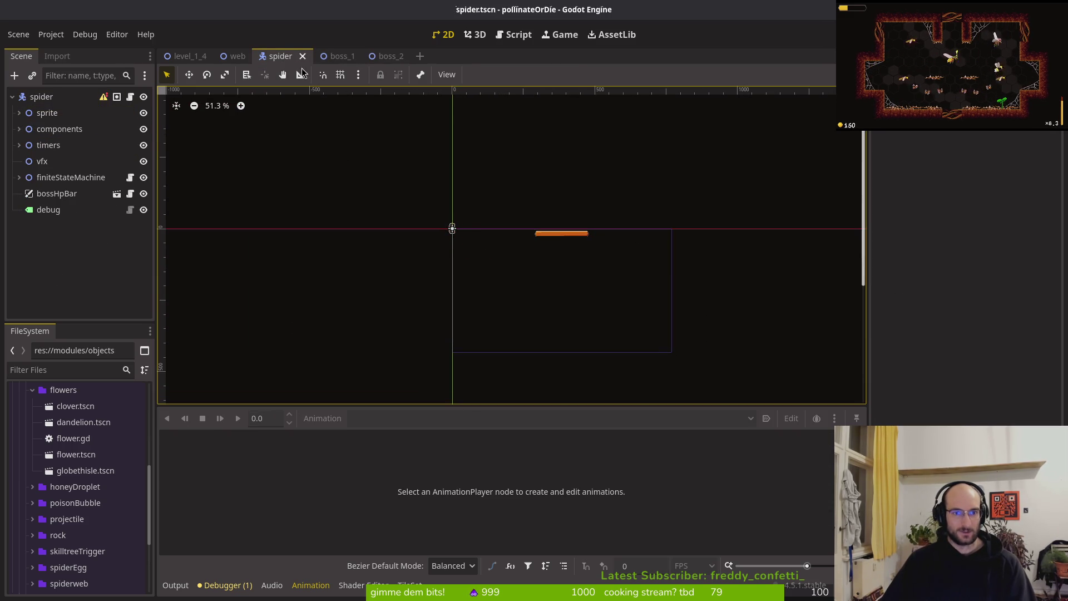
# Step: Turn off Editable Children on the spider instance in boss_2, confirm, and save
pyautogui.click(384, 56)
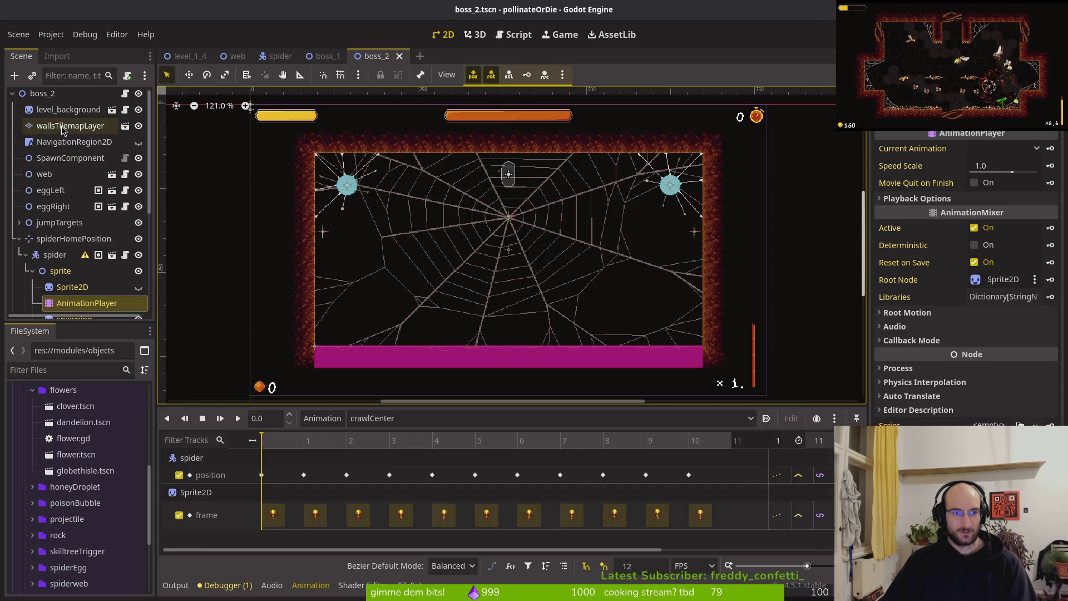
pyautogui.click(55, 254)
pyautogui.click(25, 255)
pyautogui.rightClick(47, 260)
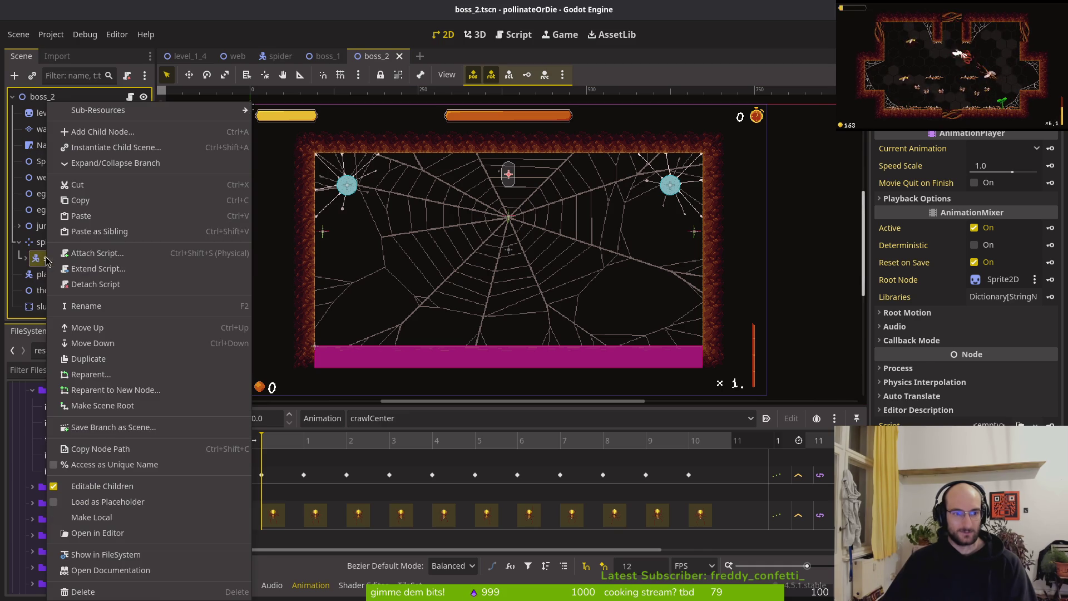
pyautogui.click(102, 485)
pyautogui.press('Return')
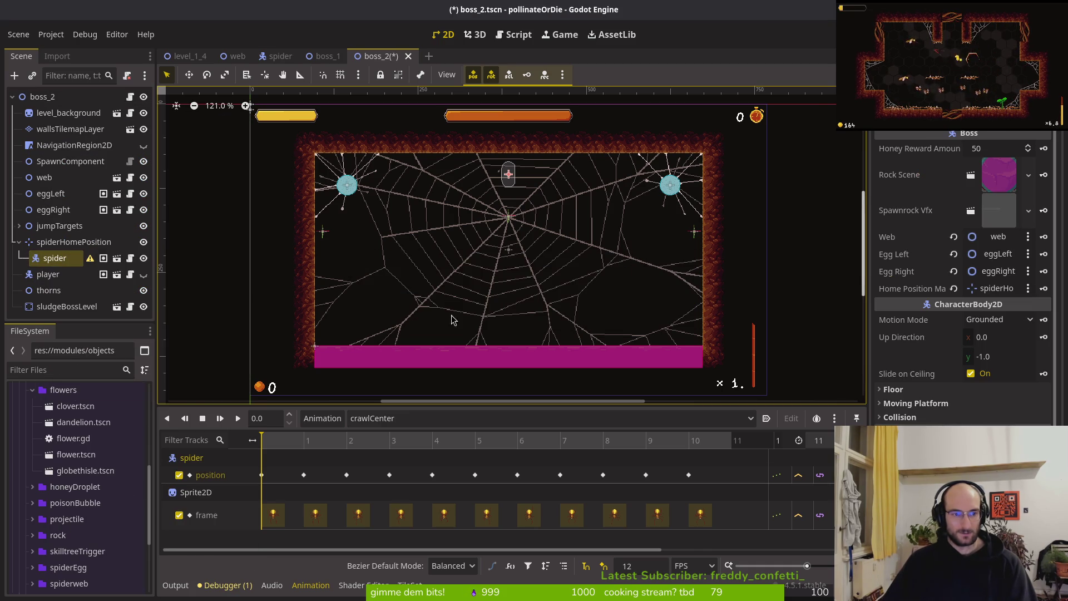
pyautogui.click(19, 242)
pyautogui.hotkey('ctrl', 's')
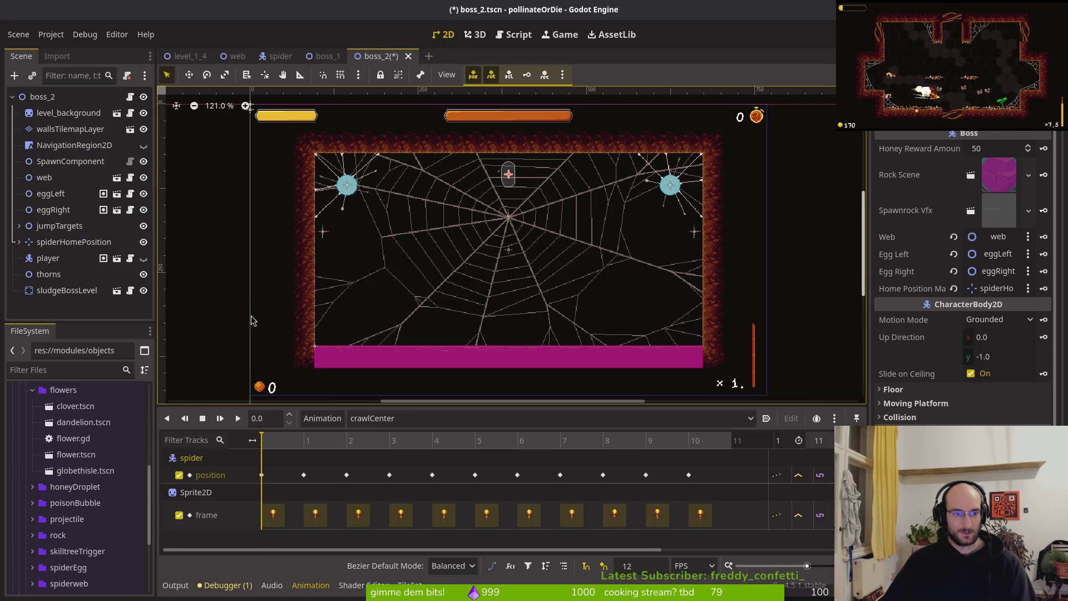
# Step: Toggle the NavigationRegion2D visibility in boss_2, then open and save the web scene
pyautogui.scroll(3, 511, 174)
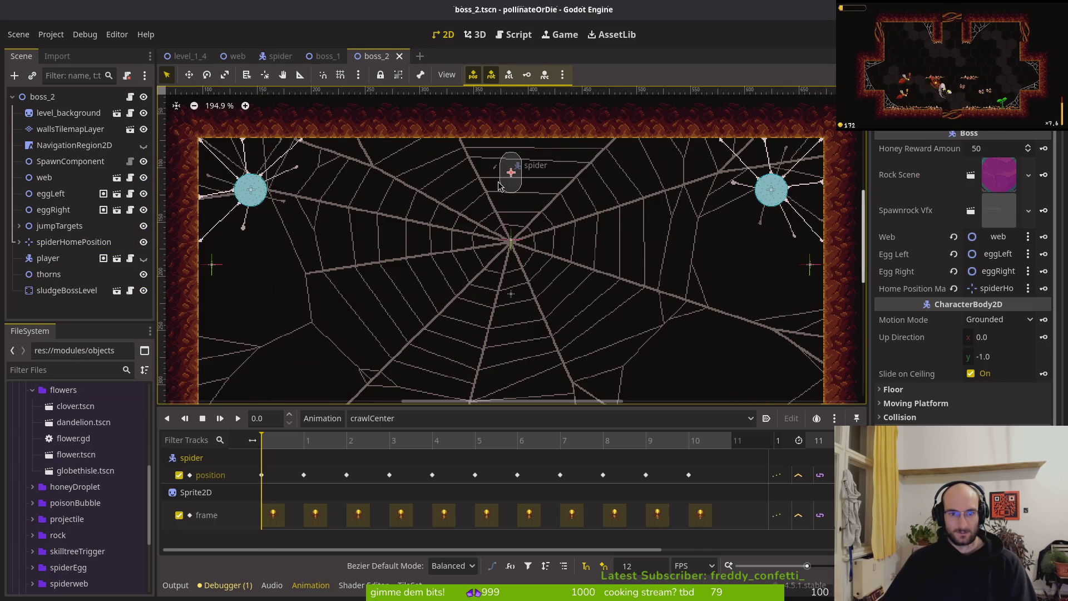
pyautogui.click(19, 241)
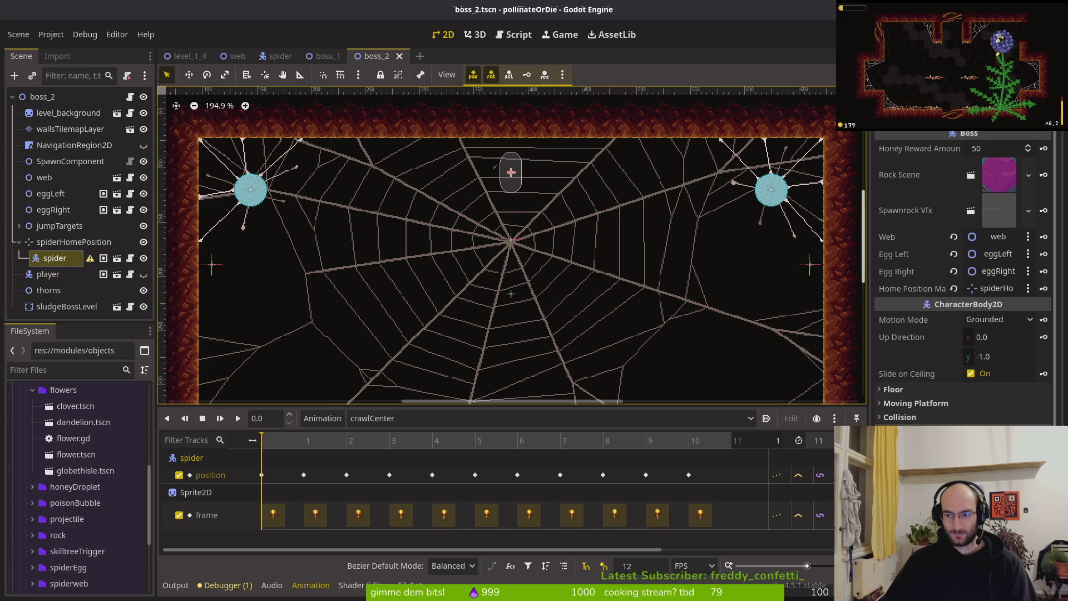
pyautogui.click(501, 328)
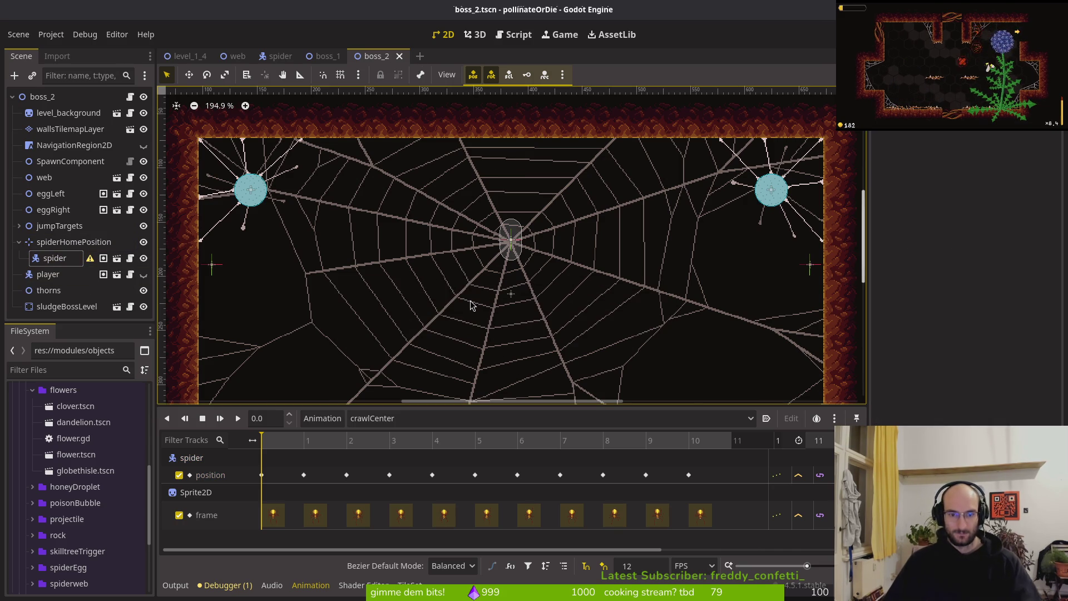
pyautogui.click(513, 295)
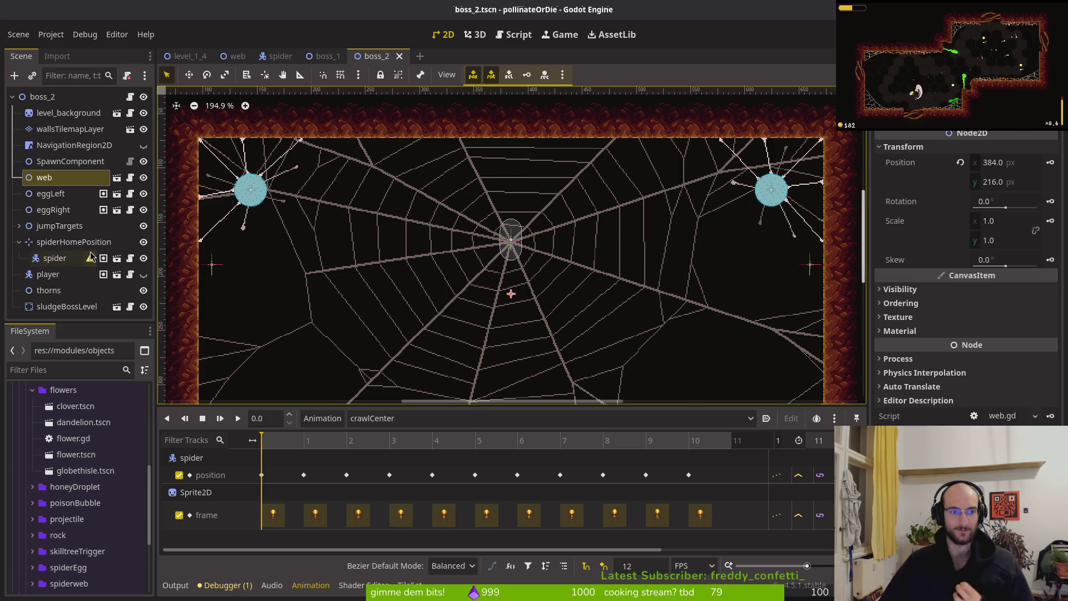
pyautogui.click(19, 242)
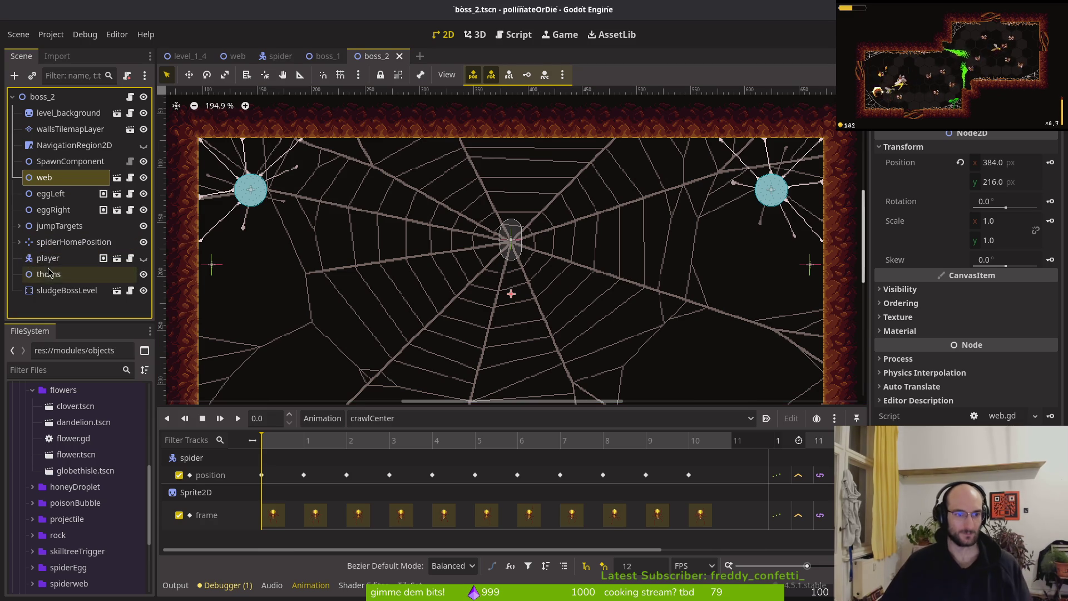
pyautogui.click(143, 145)
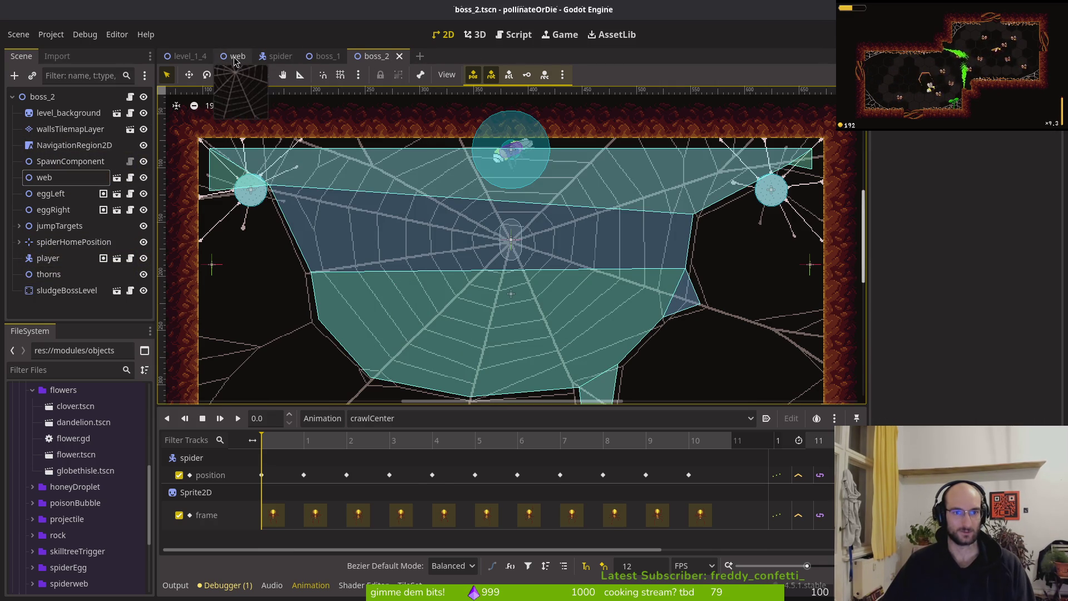
pyautogui.click(236, 56)
pyautogui.hotkey('ctrl', 's')
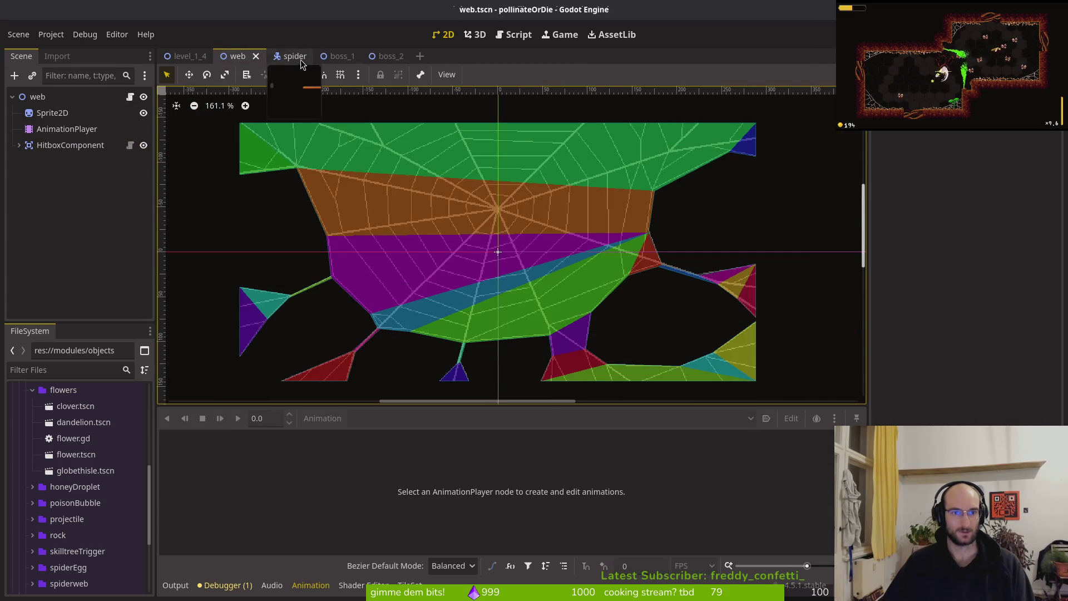
# Step: Close the web and level_1_4 scene tabs
pyautogui.click(256, 57)
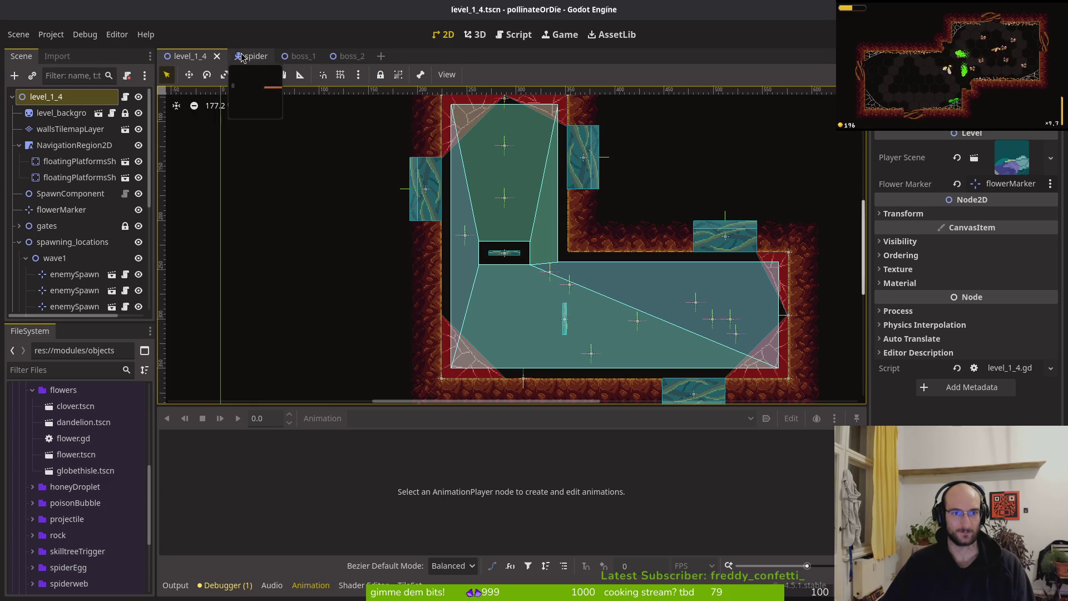
pyautogui.middleClick(182, 58)
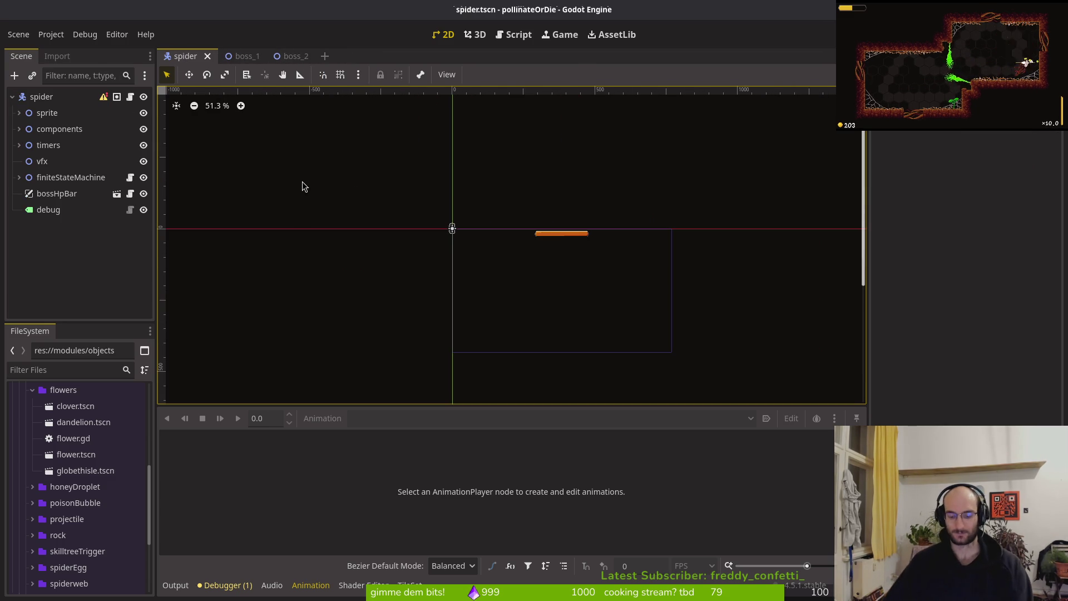
pyautogui.scroll(-3, 469, 240)
pyautogui.scroll(2, 570, 248)
pyautogui.scroll(1, 556, 246)
pyautogui.hscroll(-1, 533, 250)
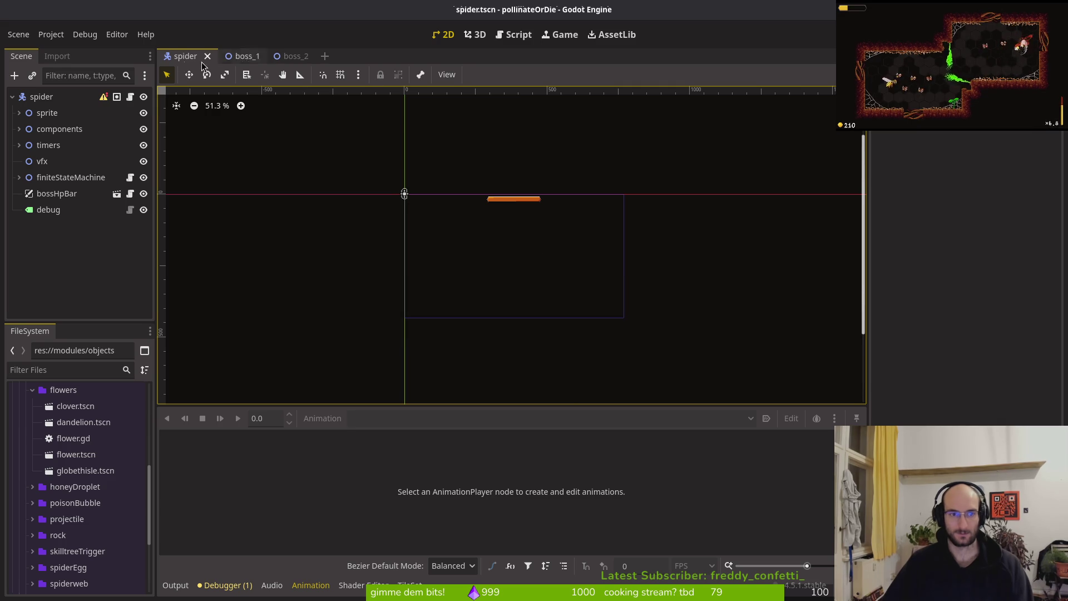
# Step: Look over boss_1 and boss_2, then leave the spider scene showing
pyautogui.click(262, 59)
pyautogui.click(278, 58)
pyautogui.click(251, 57)
pyautogui.click(185, 56)
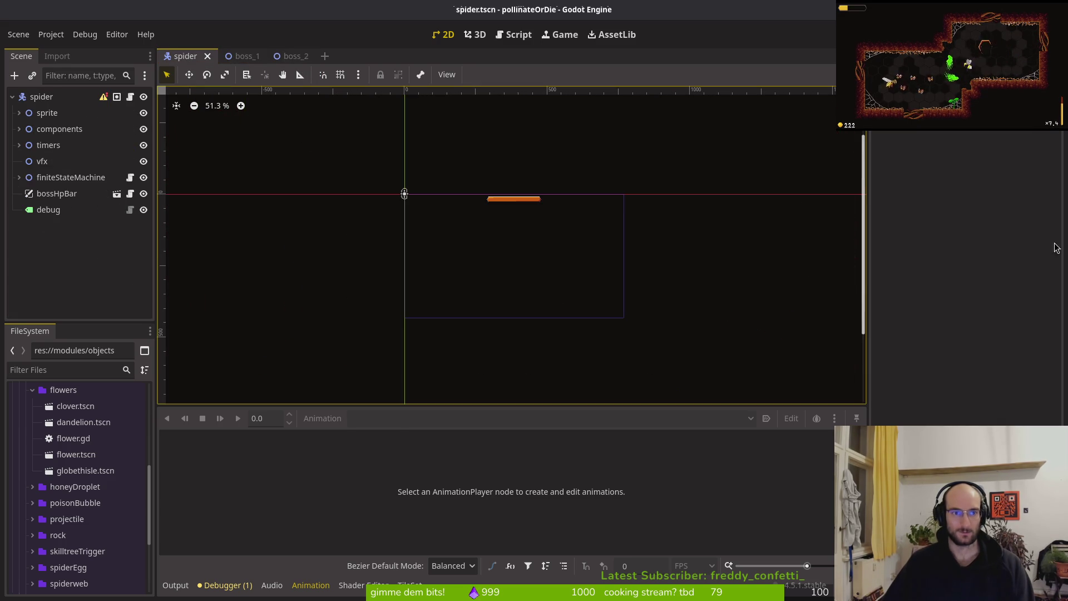
pyautogui.hotkey('alt', 'Tab')
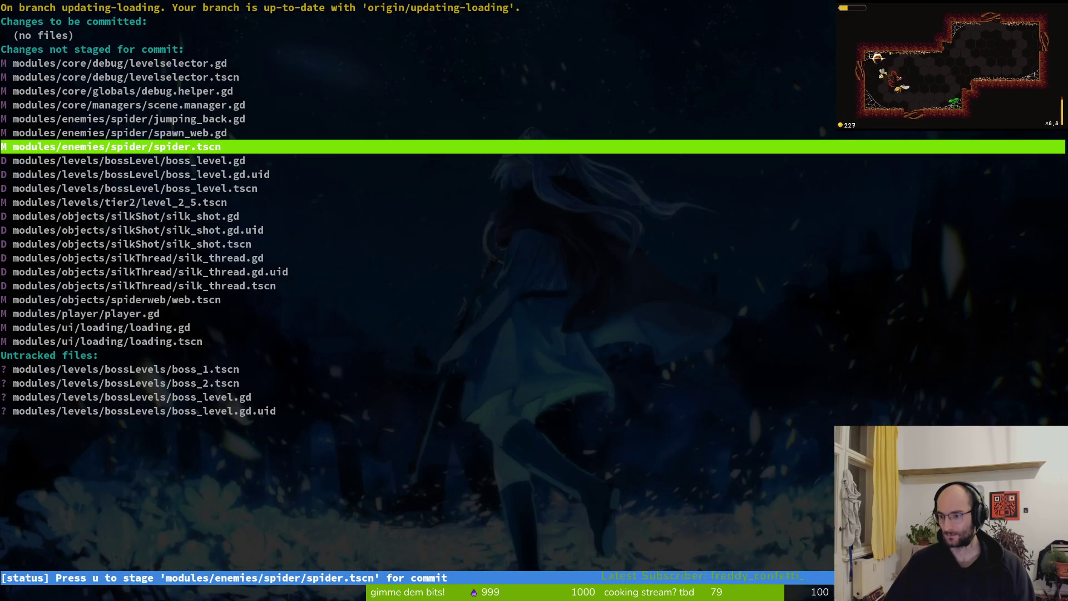
# Step: Browse tig's repository tree, then quit and relaunch tig on the repository
pyautogui.press('t')
pyautogui.press('G')
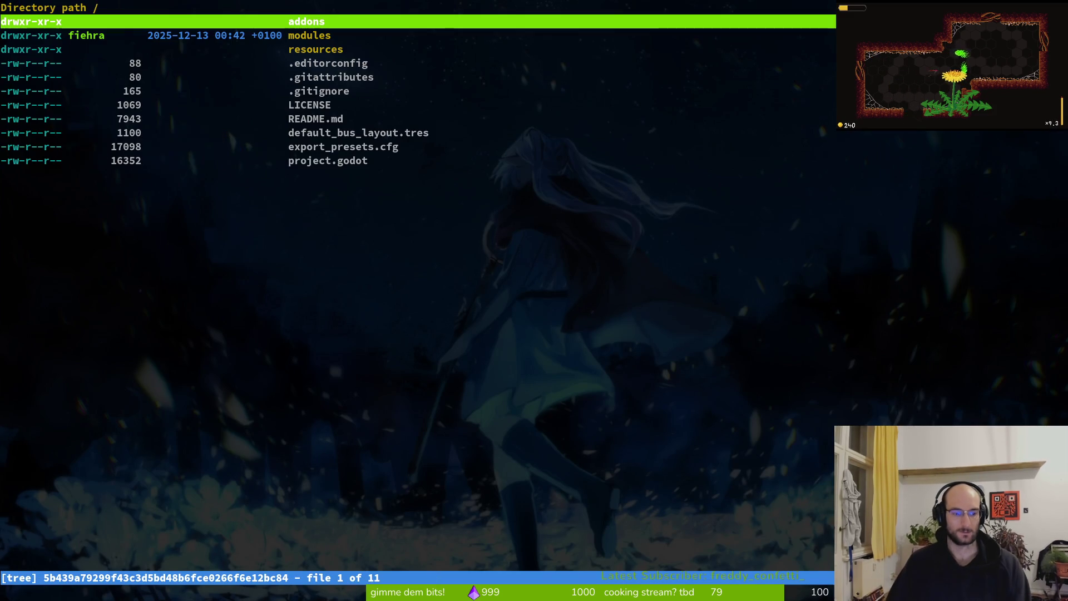
pyautogui.press('Escape')
pyautogui.write('q')
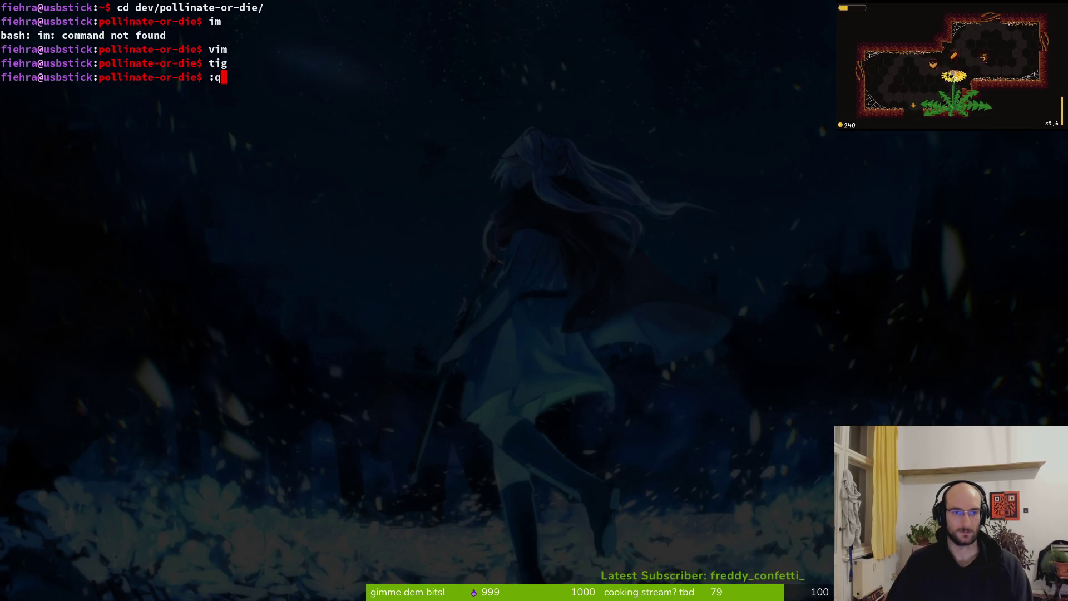
pyautogui.write('g')
pyautogui.press('Return')
# Step: Stage the levelselector and scene.manager.gd changes, leaving jumping_back.gd unstaged
pyautogui.press('Down')
pyautogui.press('Down')
pyautogui.press('Return')
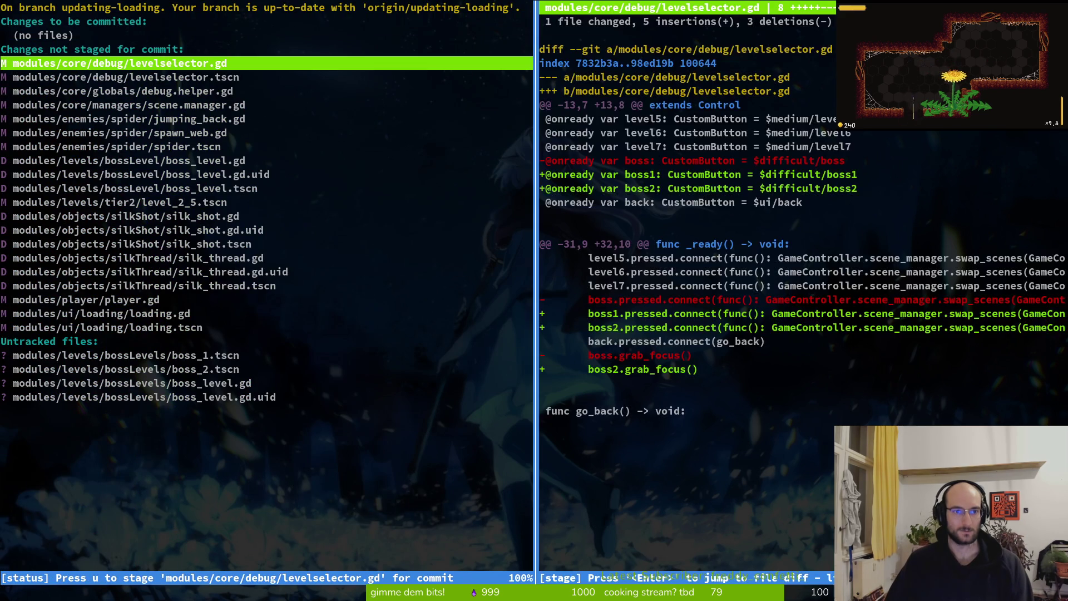
pyautogui.press('u')
pyautogui.press('u')
pyautogui.press('Down')
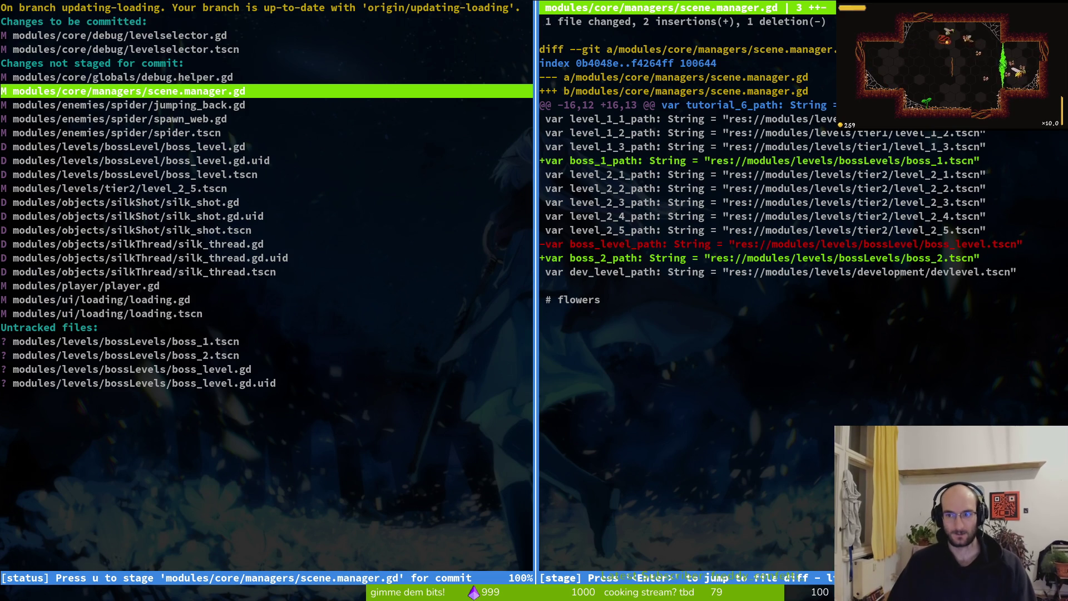
pyautogui.press('u')
pyautogui.press('Down')
pyautogui.press('q')
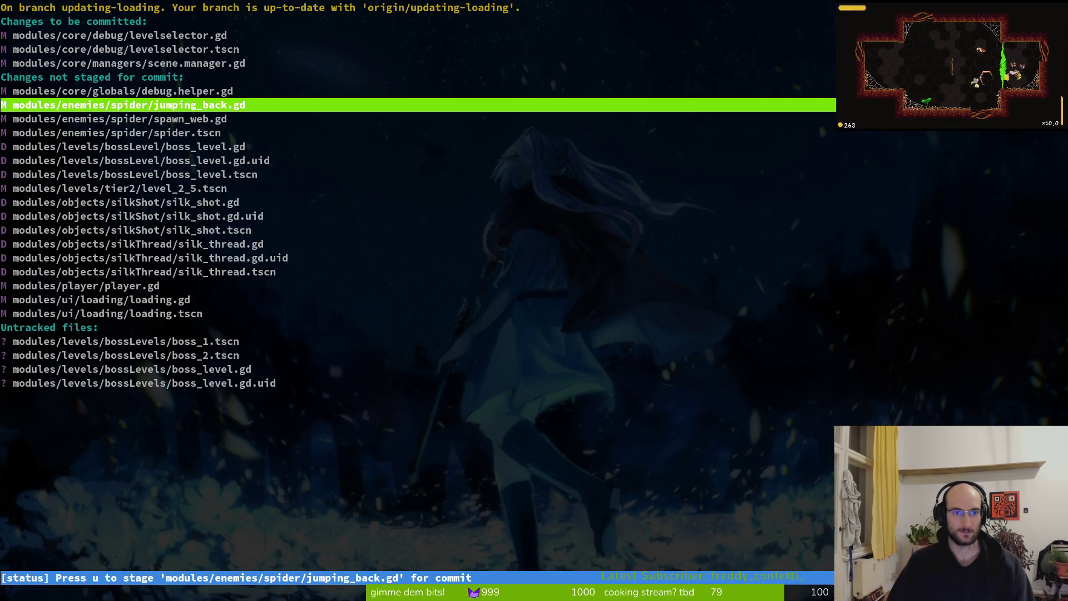
pyautogui.press('u')
pyautogui.press('s')
# Step: Stage the boss_level.gd, uid and boss_level.tscn deletions plus level_2_5.tscn
pyautogui.press('Up')
pyautogui.press('Up')
pyautogui.press('u')
pyautogui.press('Down')
pyautogui.press('Down')
pyautogui.press('Down')
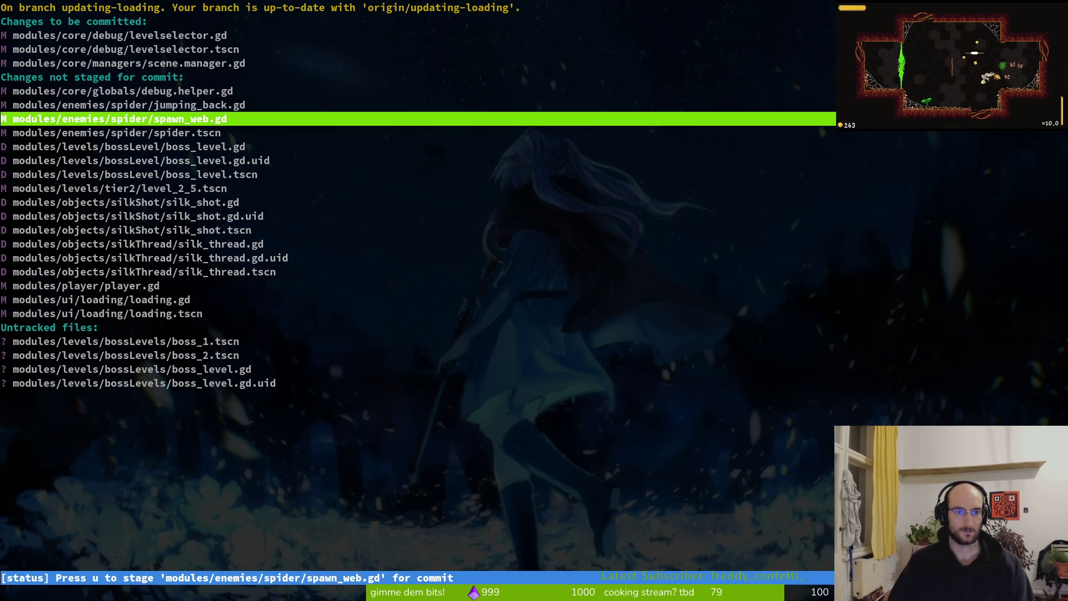
pyautogui.press('Up')
pyautogui.press('Up')
pyautogui.press('Return')
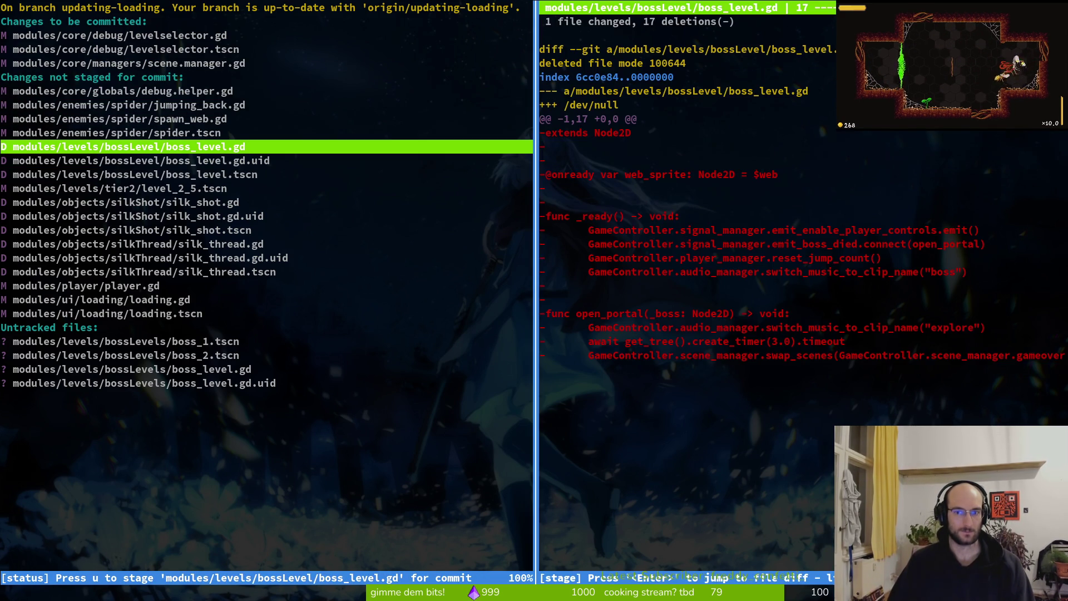
pyautogui.press('u')
pyautogui.press('q')
pyautogui.press('Down')
pyautogui.press('u')
pyautogui.press('u')
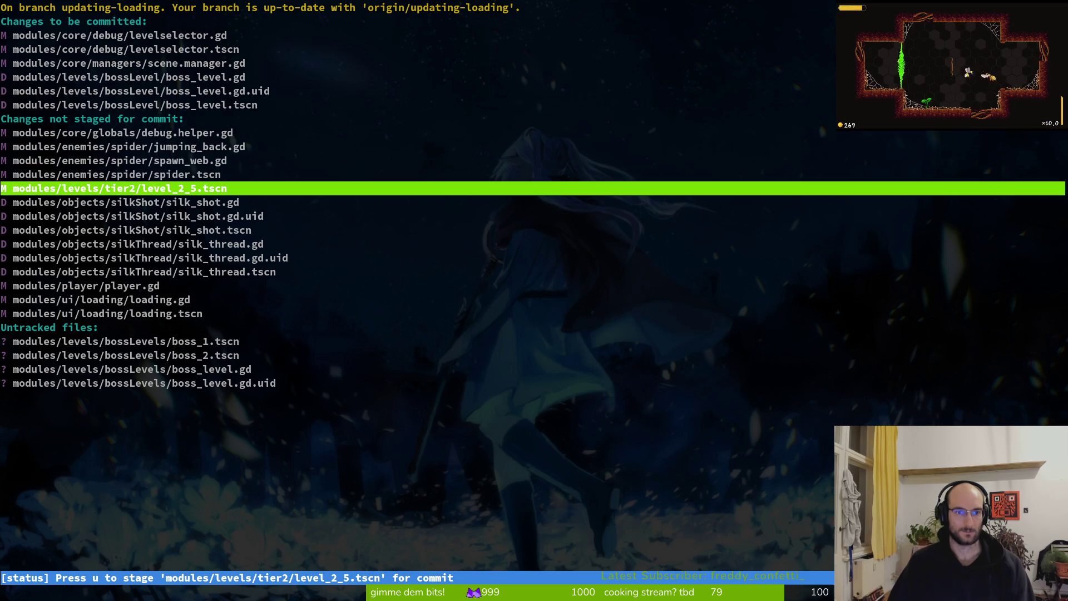
pyautogui.press('Return')
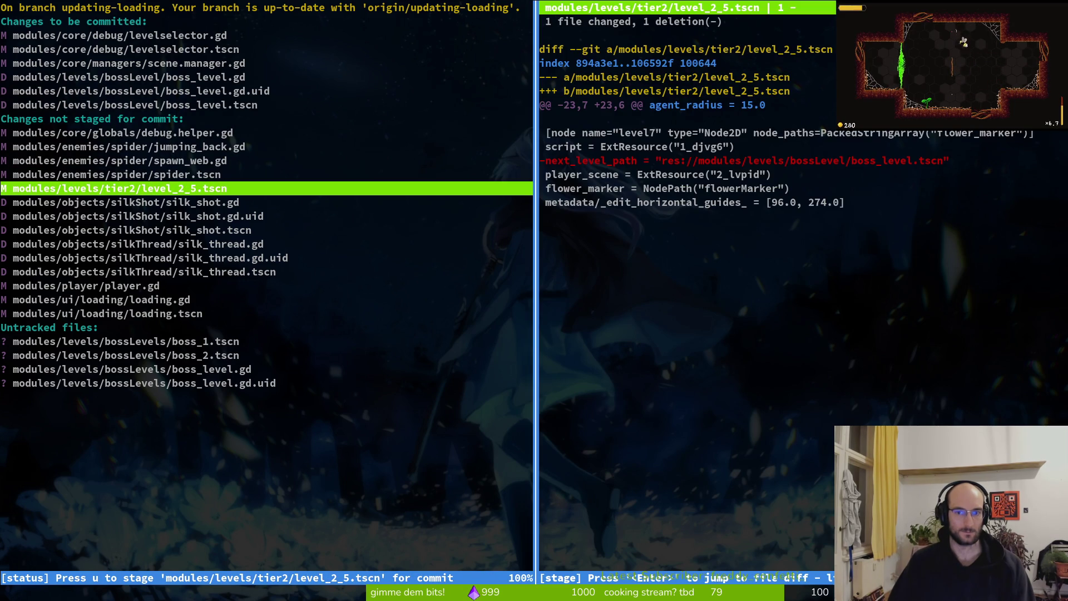
pyautogui.press('u')
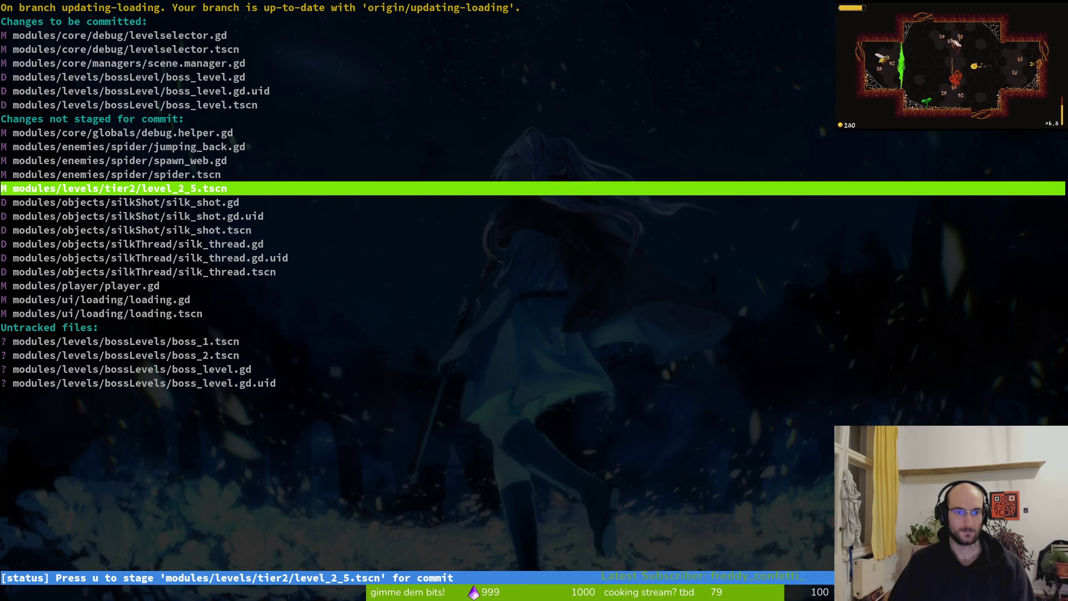
pyautogui.press('Down')
# Step: Stage the new boss_1, boss_2 and boss_level files, then review the spider.tscn diff
pyautogui.press('Down')
pyautogui.press('Up')
pyautogui.press('Down')
pyautogui.press('Down')
pyautogui.press('Down')
pyautogui.press('Down')
pyautogui.press('Up')
pyautogui.press('Down')
pyautogui.press('Down')
pyautogui.press('Down')
pyautogui.press('Down')
pyautogui.press('Down')
pyautogui.press('Down')
pyautogui.press('u')
pyautogui.press('u')
pyautogui.press('u')
pyautogui.press('u')
pyautogui.press('Up')
pyautogui.press('Up')
pyautogui.press('Up')
pyautogui.press('Up')
pyautogui.press('Up')
pyautogui.press('Up')
pyautogui.press('Up')
pyautogui.press('Up')
pyautogui.press('Up')
pyautogui.press('Return')
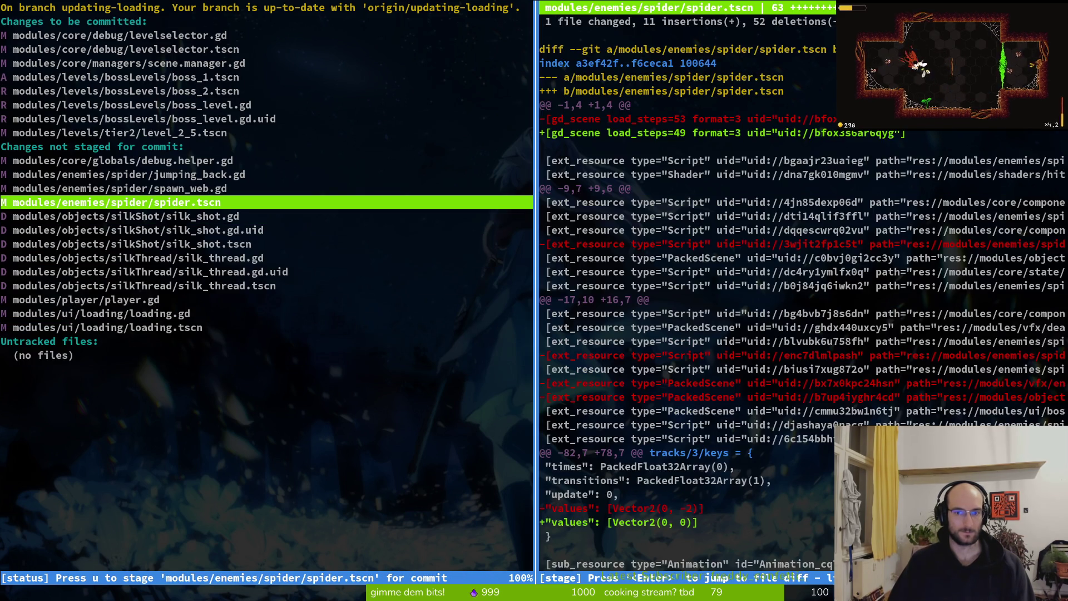
pyautogui.hotkey('shift', 'o')
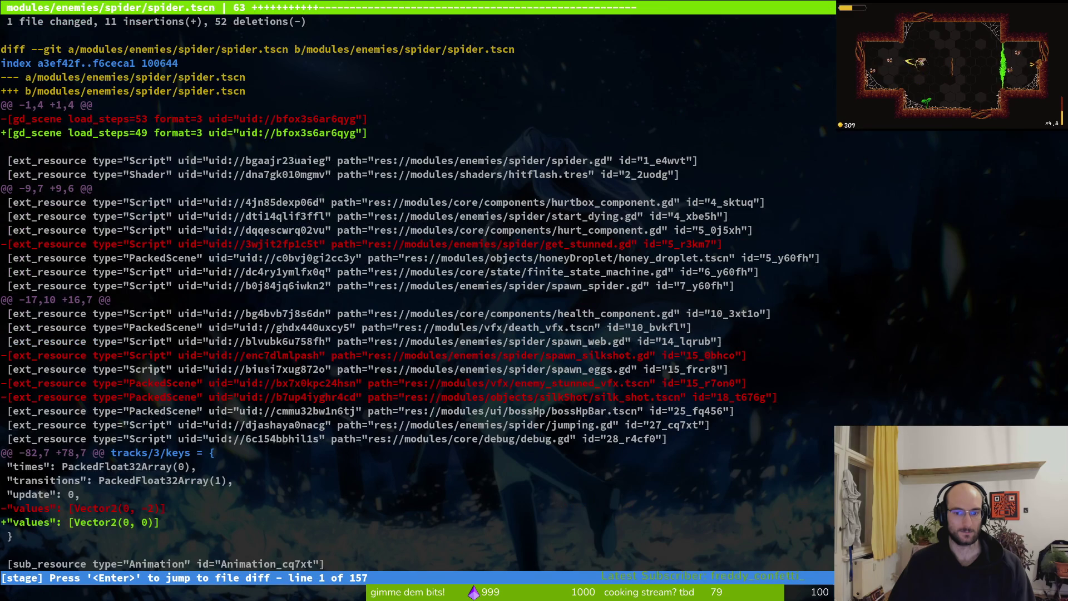
pyautogui.press('q')
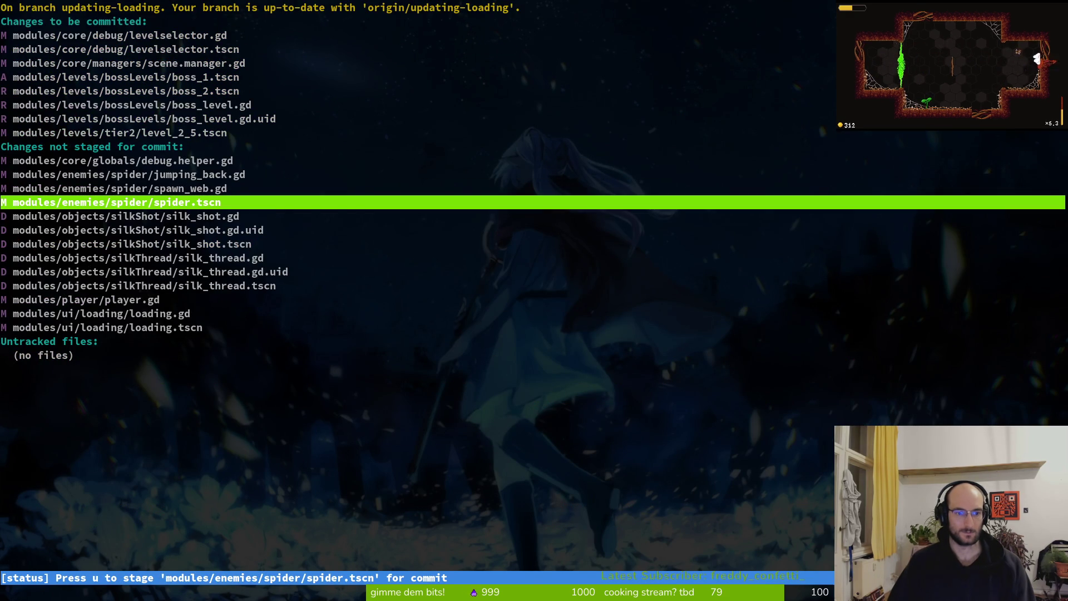
pyautogui.write('qgit commit &')
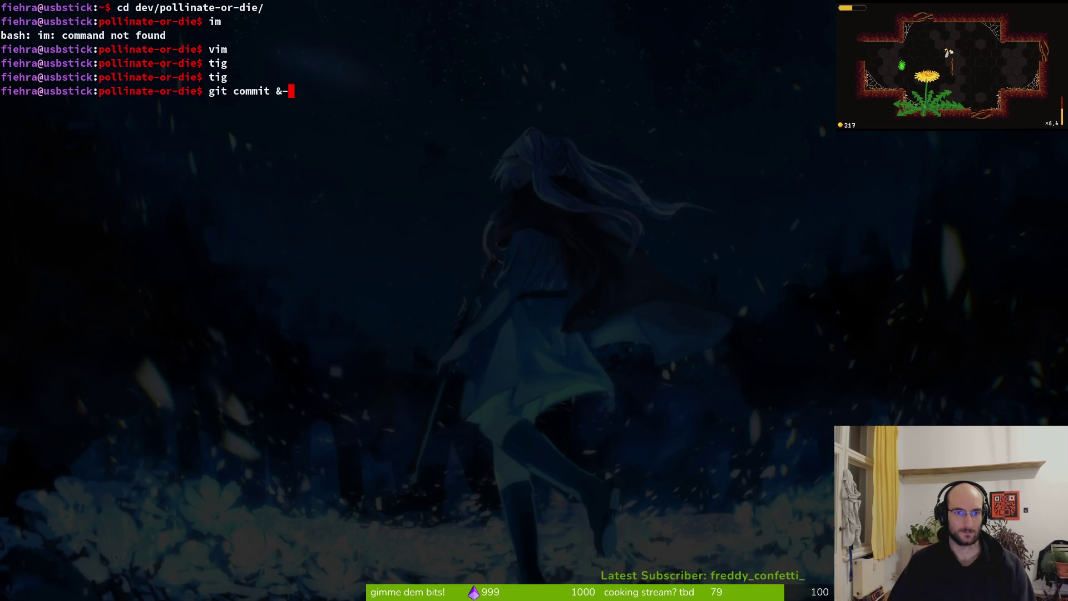
pyautogui.write('-m "')
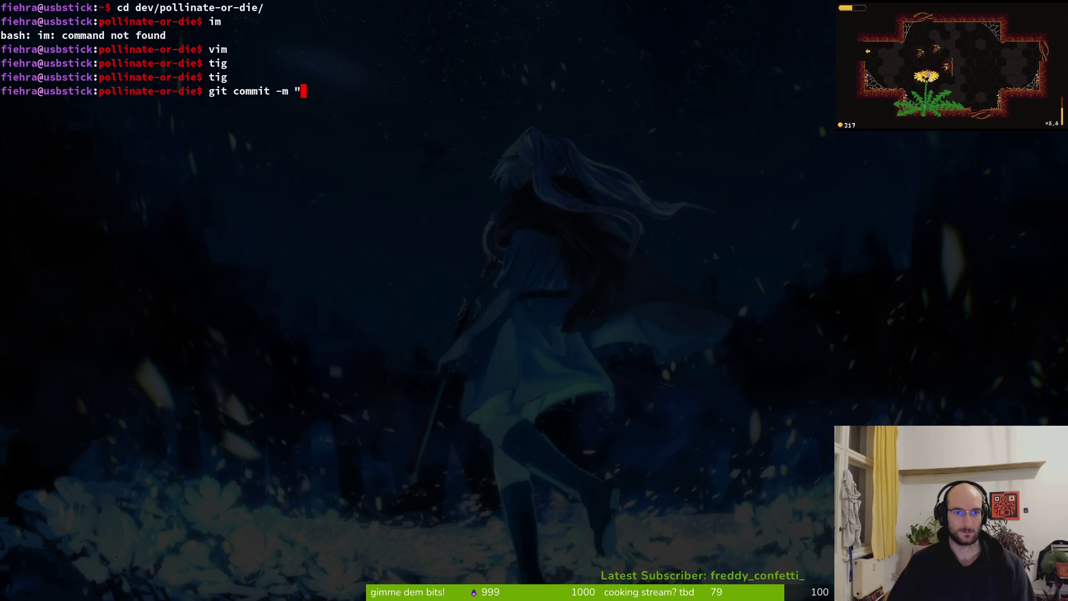
pyautogui.write('d')
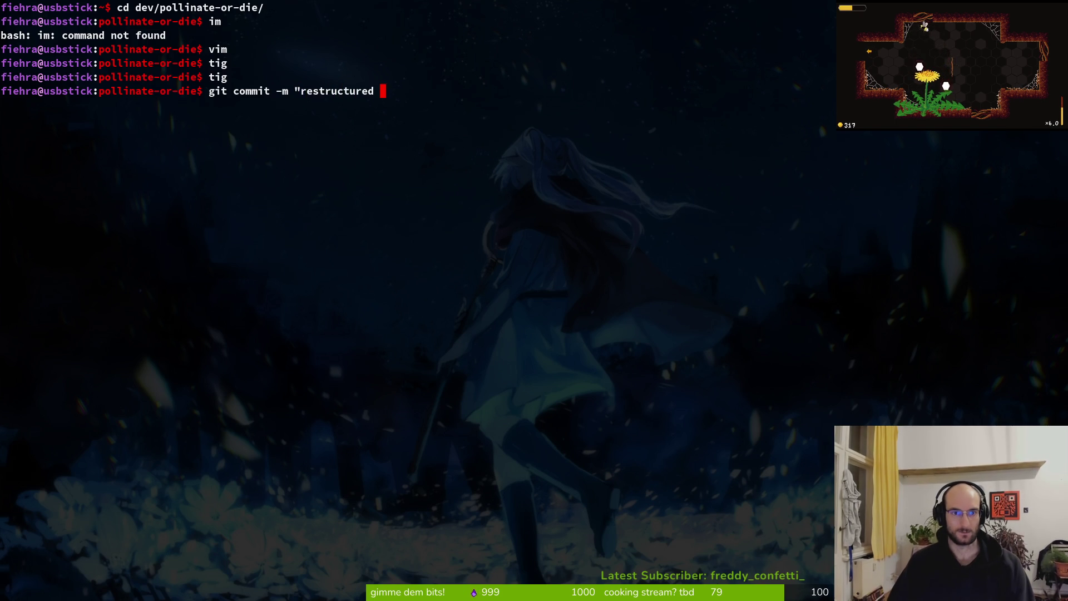
pyautogui.write('red boss fixe')
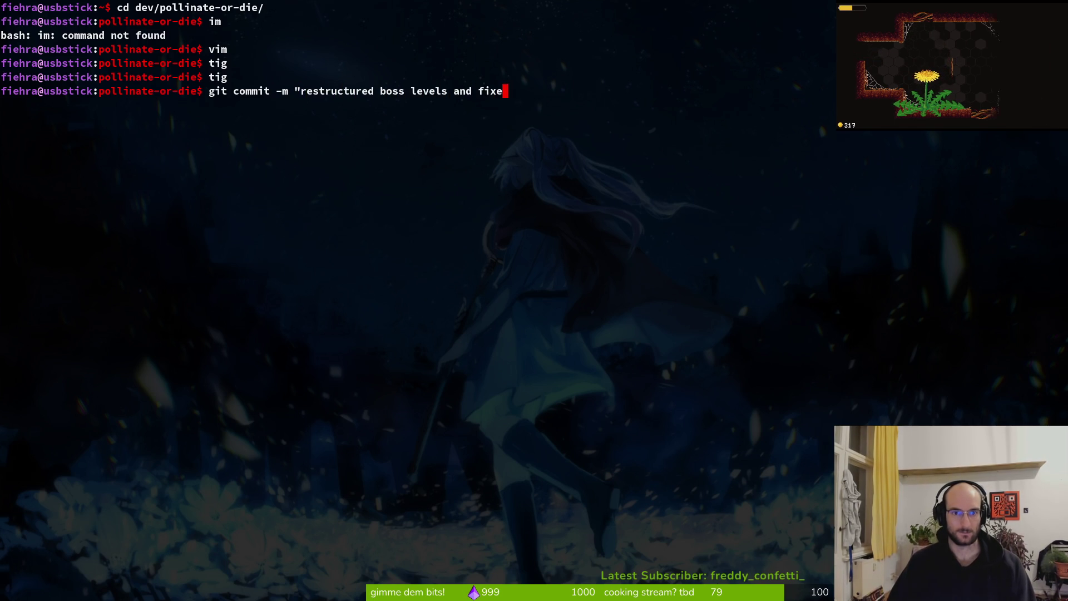
pyautogui.write('d spidermations')
# Step: Commit with the message 'restructured boss levels and fixed spider animations' and start the git push
pyautogui.press('Return')
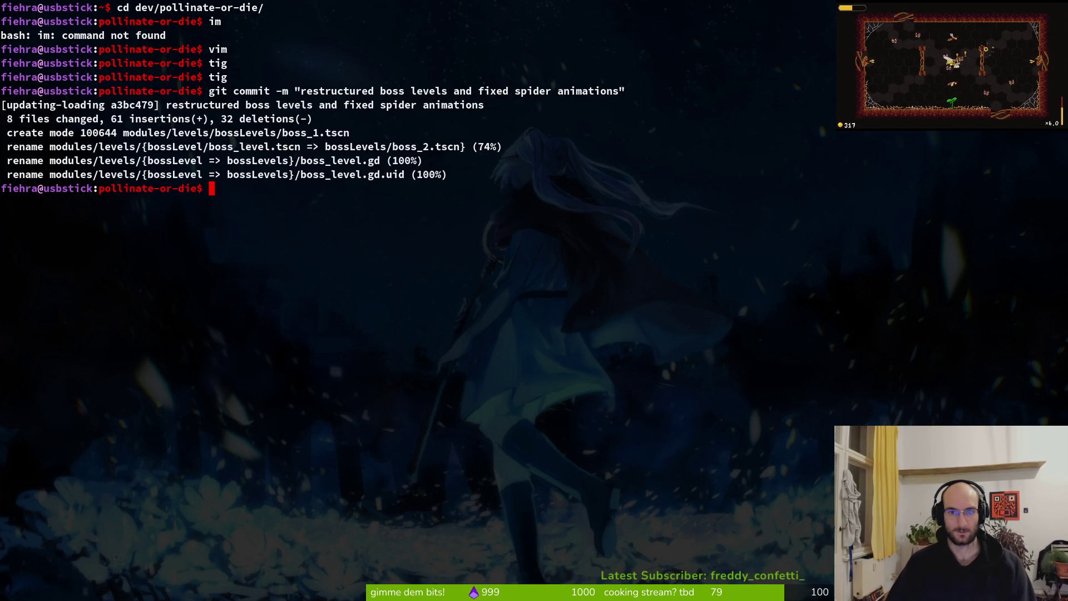
pyautogui.write('gitpush')
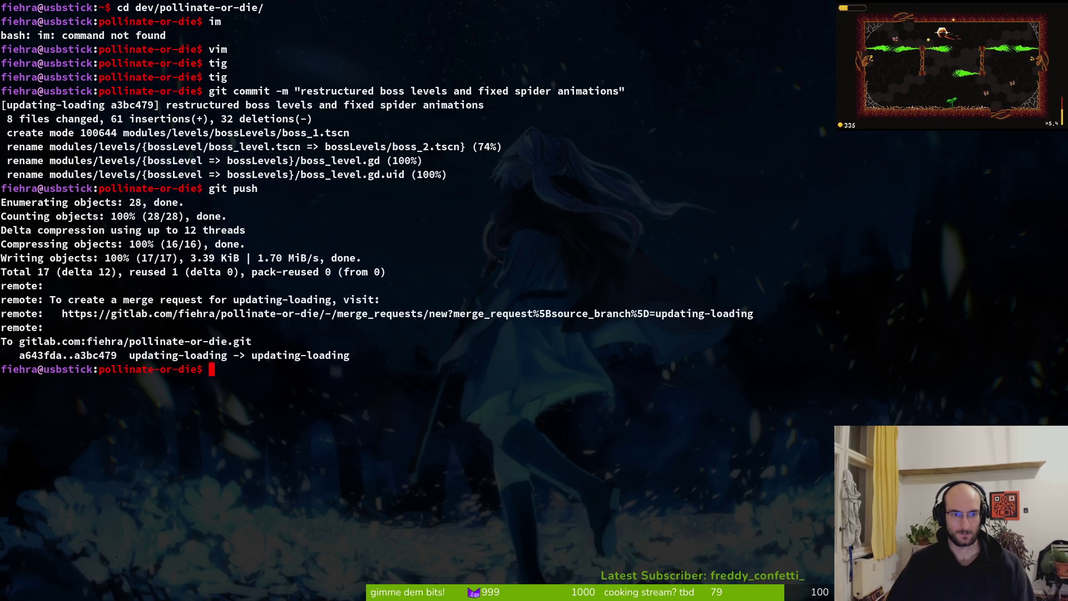
pyautogui.write('r')
# Step: Stage jumping_back.gd, spawn_web.gd, spider.tscn and the deleted silkShot and silkThread files in tig
pyautogui.press('Return')
pyautogui.press('Down')
pyautogui.press('Down')
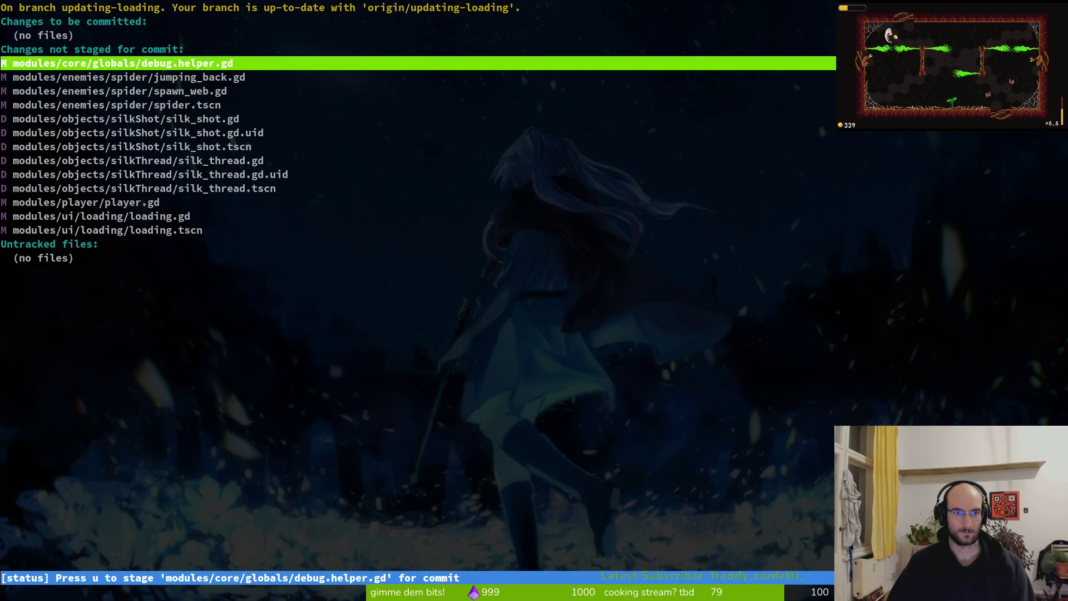
pyautogui.press('Down')
pyautogui.press('Return')
pyautogui.press('u')
pyautogui.press('u')
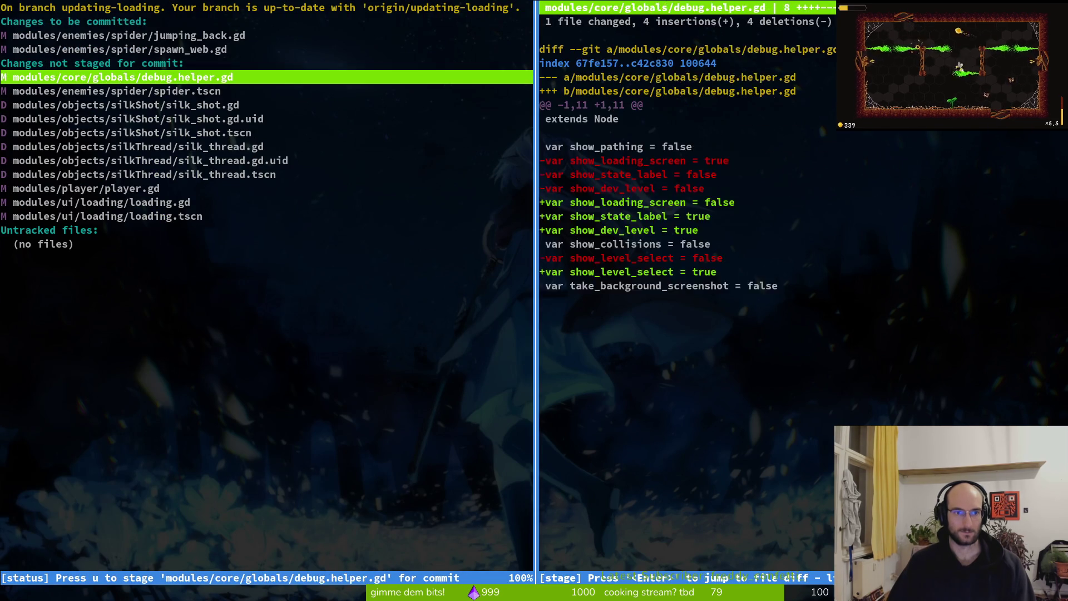
pyautogui.press('q')
pyautogui.press('u')
pyautogui.press('Up')
pyautogui.press('Up')
pyautogui.press('Up')
pyautogui.press('u')
pyautogui.press('Down')
pyautogui.press('Down')
pyautogui.press('u')
pyautogui.press('u')
pyautogui.press('u')
pyautogui.press('u')
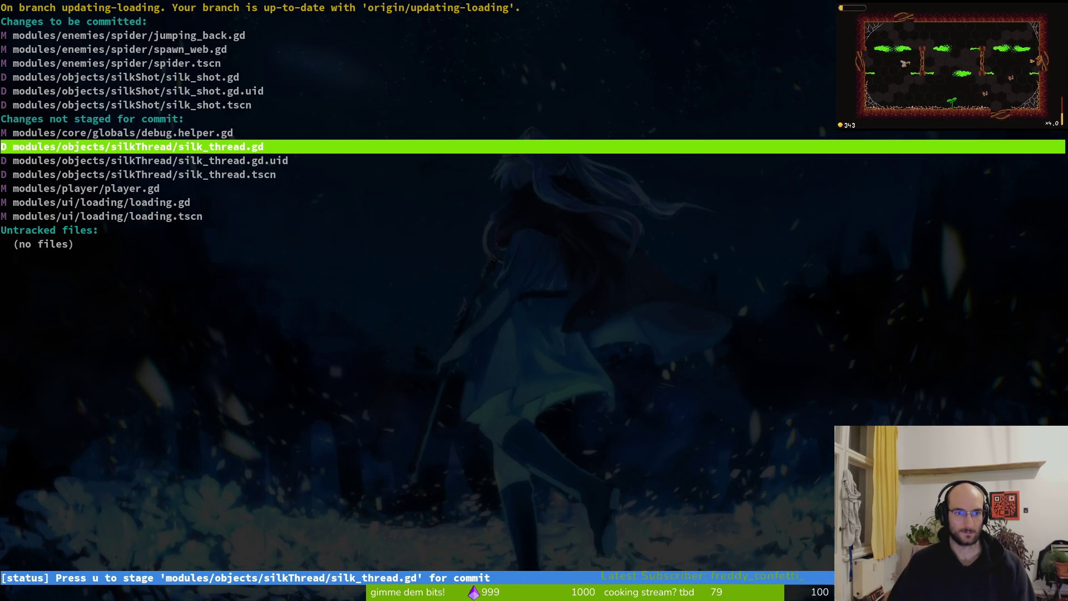
pyautogui.press('Down')
pyautogui.press('Up')
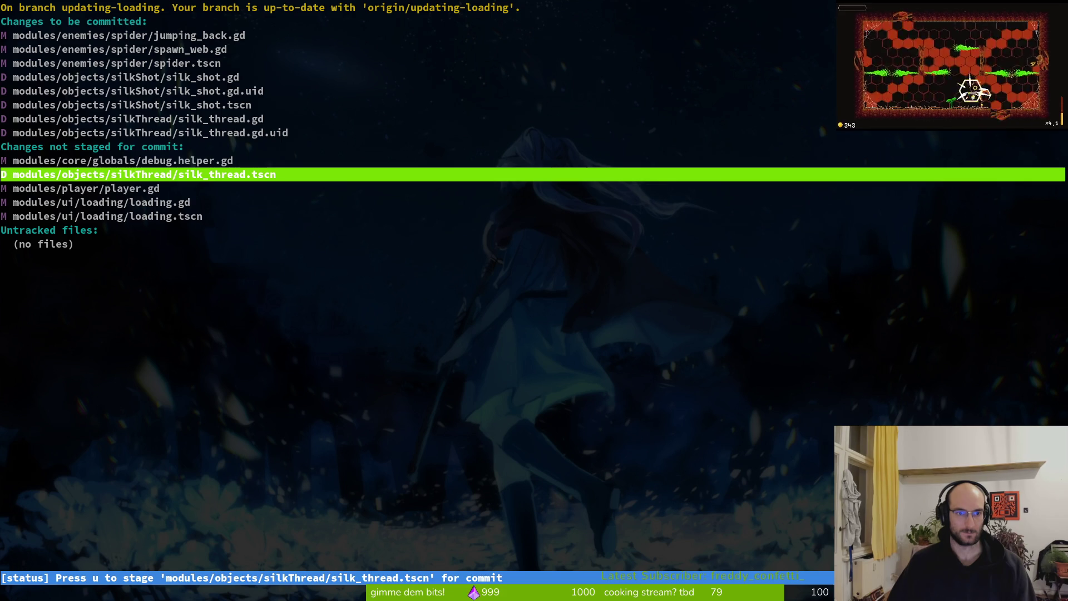
pyautogui.press('u')
# Step: Revert the player.gd changes, then quit tig and begin the git commit command
pyautogui.press('Return')
pyautogui.press('Up')
pyautogui.press('k')
pyautogui.press('Down')
pyautogui.press('u')
pyautogui.press('u')
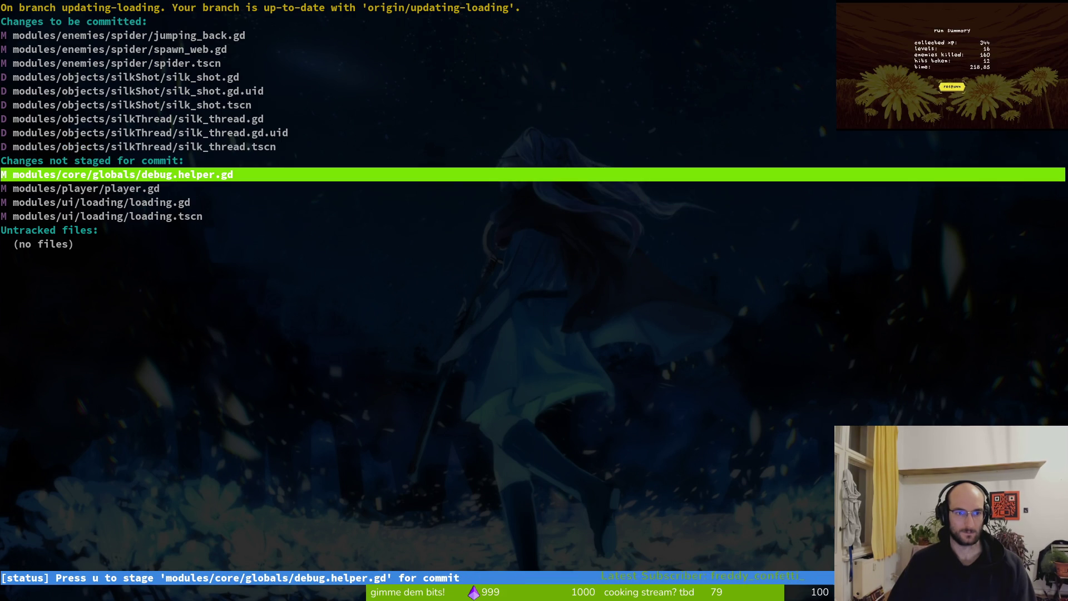
pyautogui.press('Down')
pyautogui.press('!')
pyautogui.press('y')
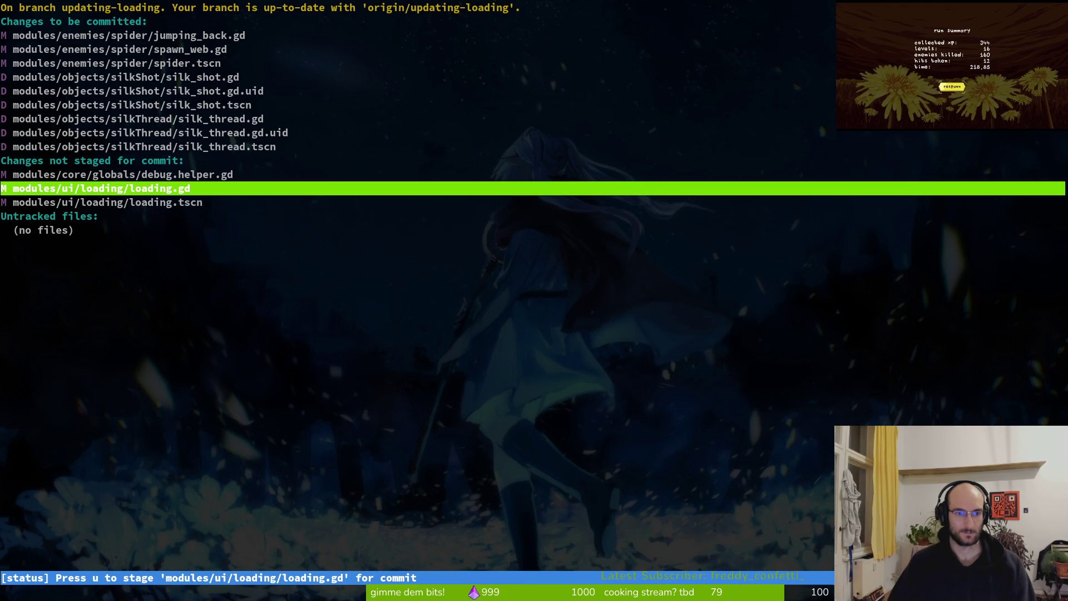
pyautogui.press('Return')
pyautogui.write('qgit comi')
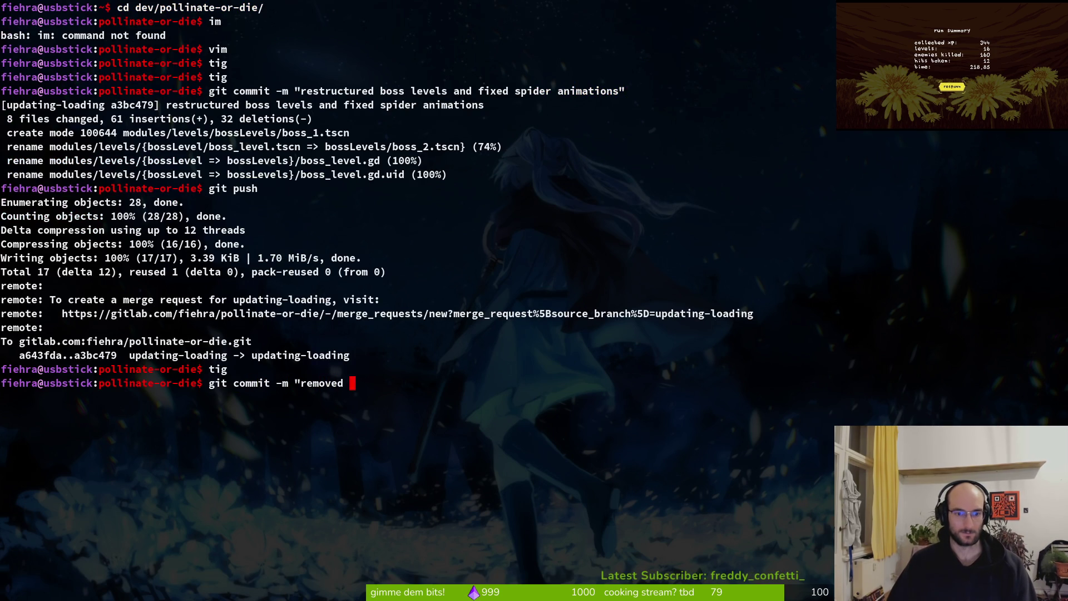
# Step: Commit with the message "removed silkshot and its connected scenes"
pyautogui.press('BackSpace')
pyautogui.press('BackSpace')
pyautogui.write('silk')
pyautogui.press('BackSpace')
pyautogui.press('BackSpace')
pyautogui.write('ts connected')
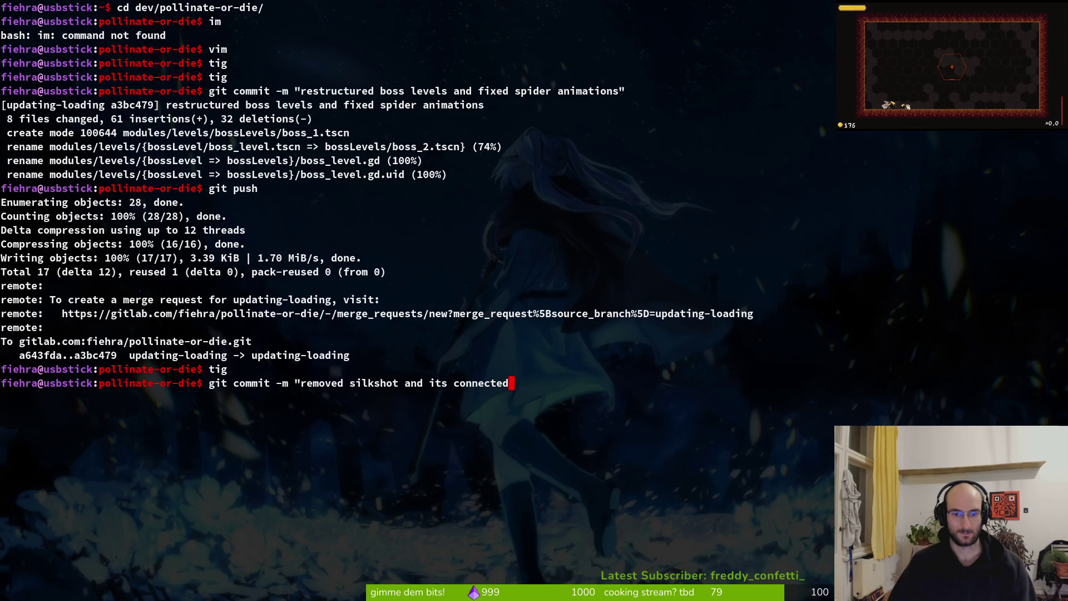
pyautogui.write(' scenes')
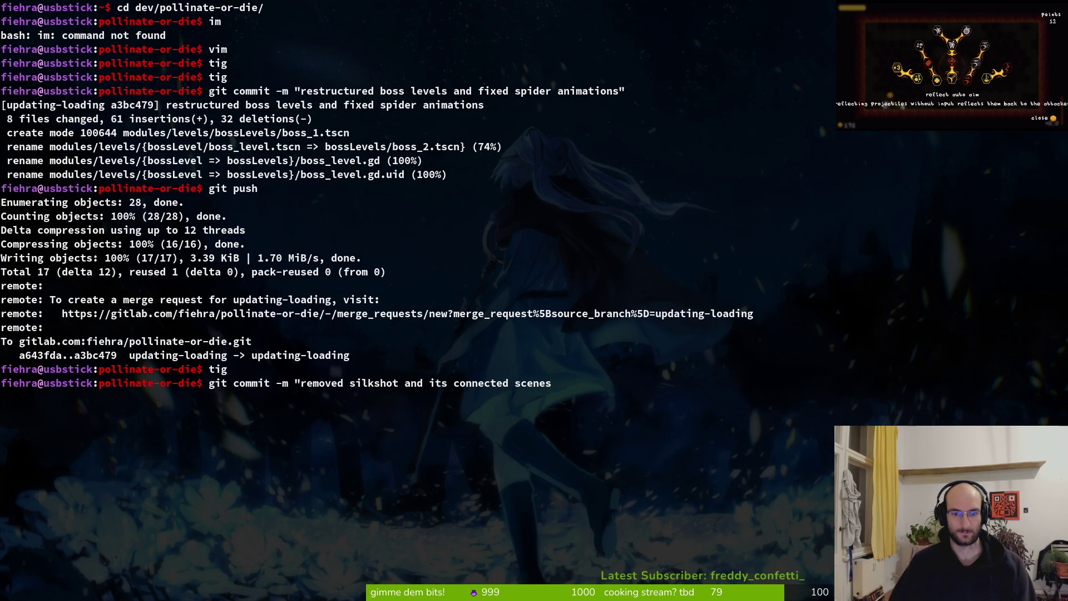
pyautogui.write('"')
pyautogui.press('Return')
# Step: Push the commit to the remote and clear the terminal
pyautogui.write('sh')
pyautogui.press('Return')
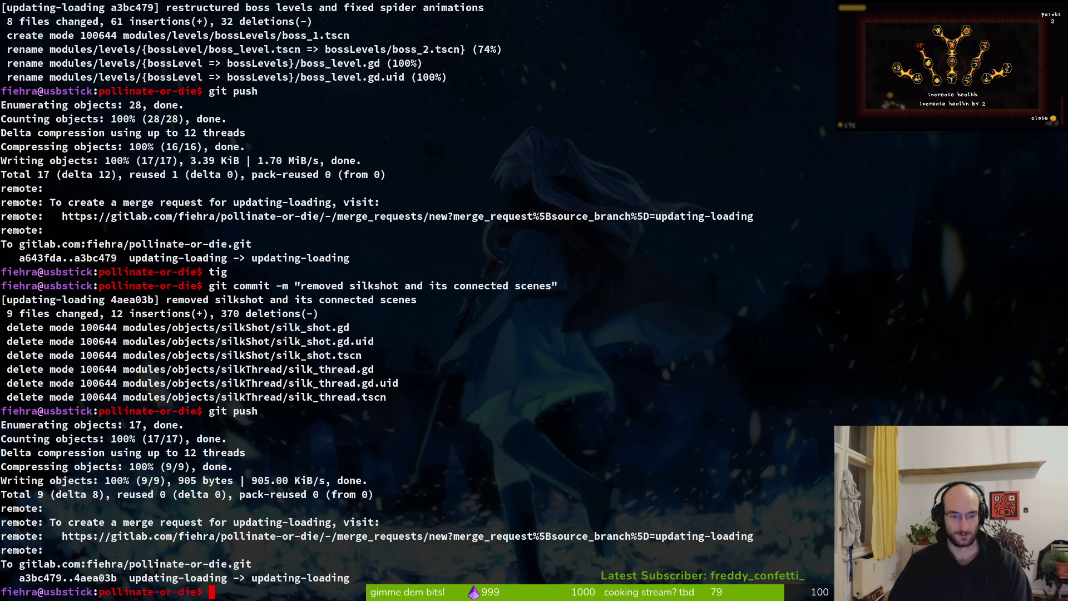
pyautogui.write('c')
pyautogui.hotkey('ctrl', 'l')
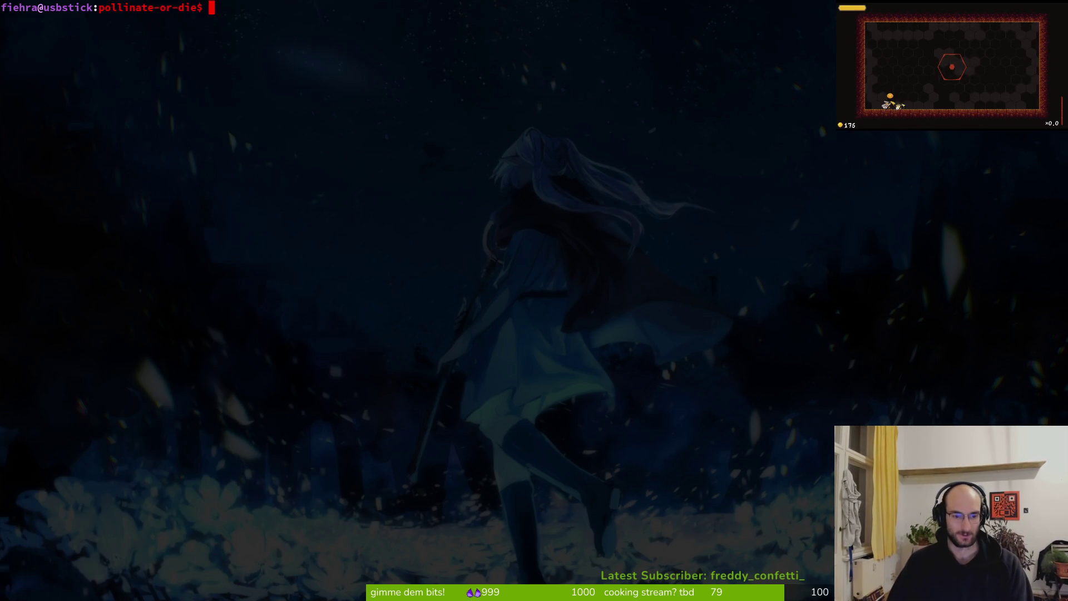
# Step: Close the boss_2 and boss_1 scene tabs in Godot, then search Neovim's file finder for 'gamecont'
pyautogui.hotkey('alt', 'Tab')
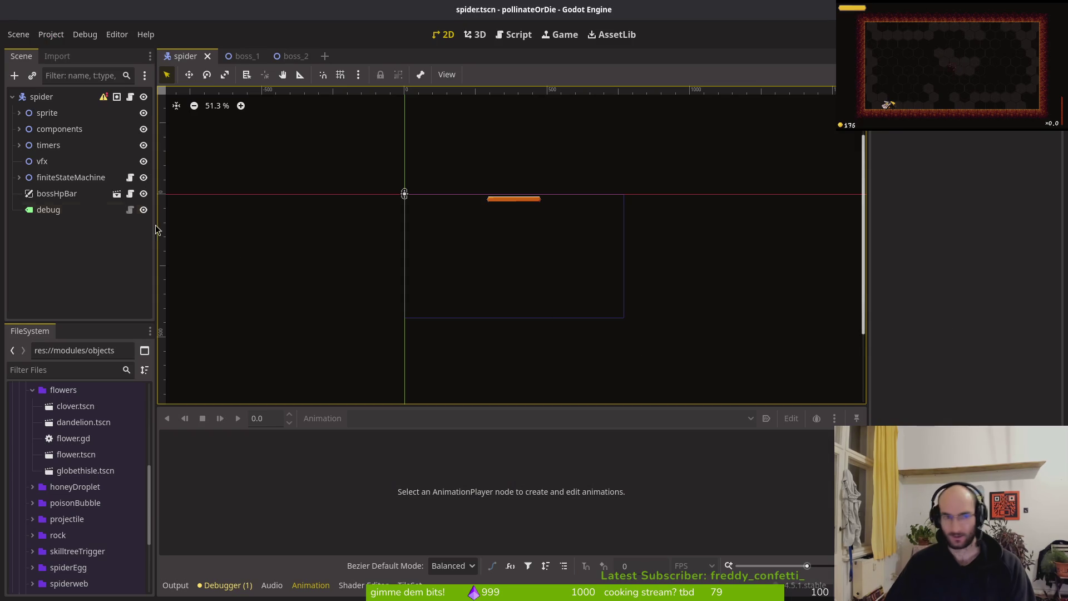
pyautogui.click(289, 56)
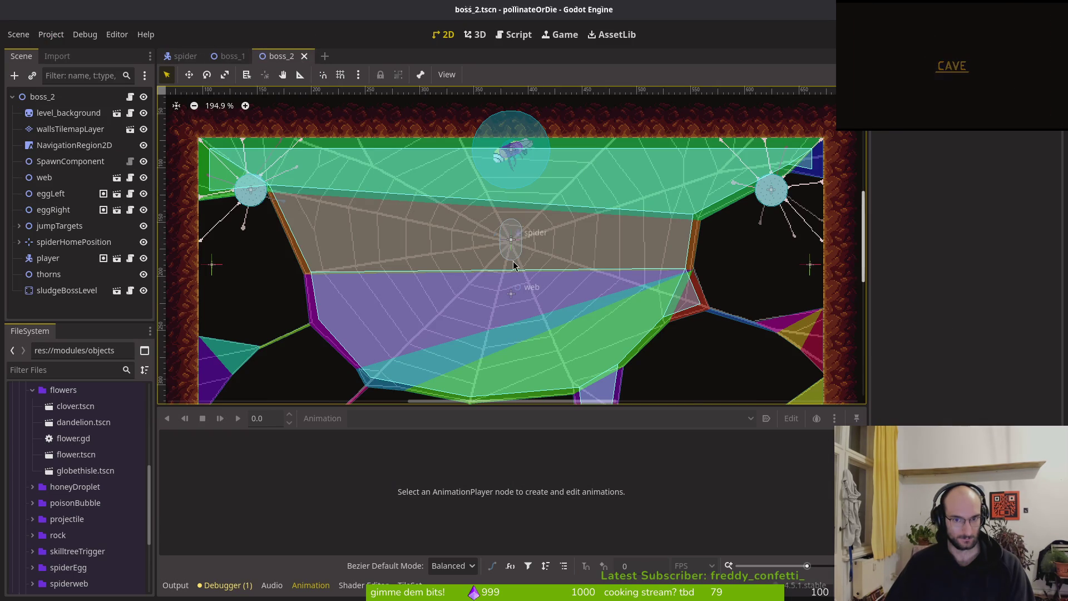
pyautogui.middleClick(280, 66)
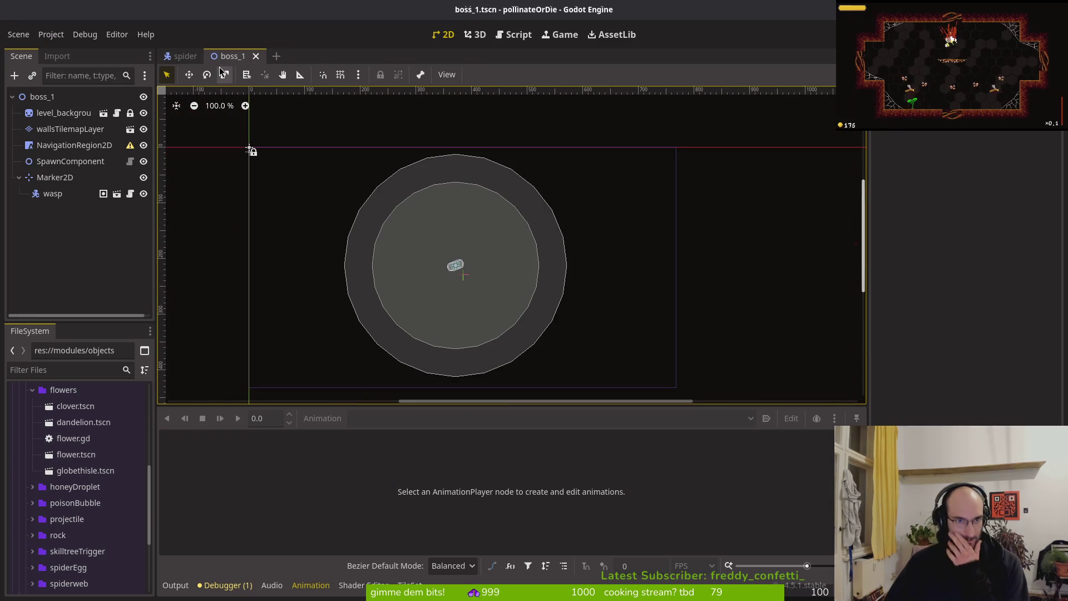
pyautogui.middleClick(236, 67)
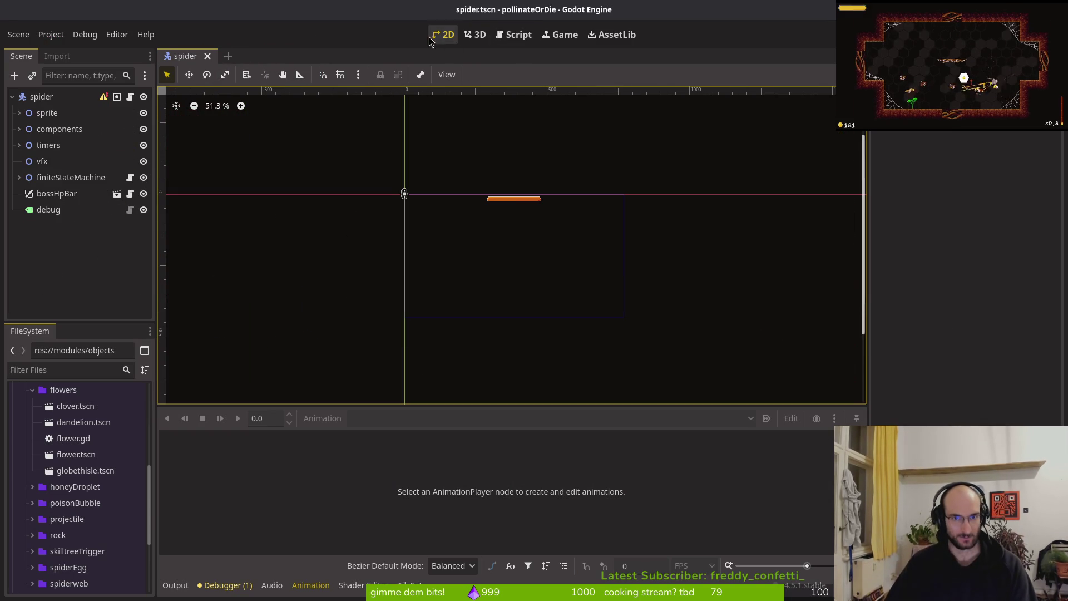
pyautogui.press('super+2')
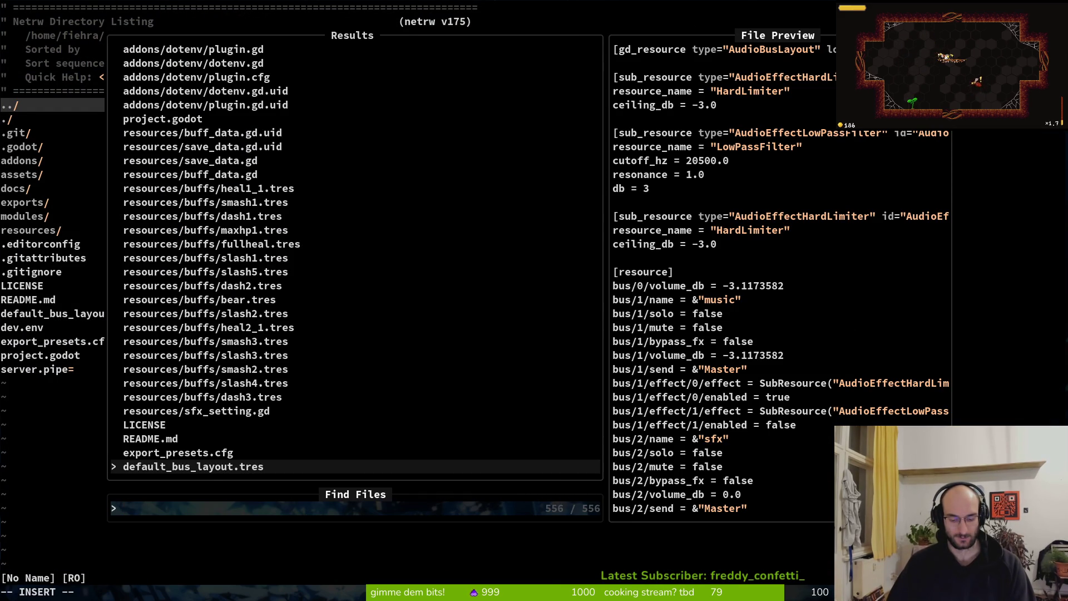
pyautogui.write('gamecont')
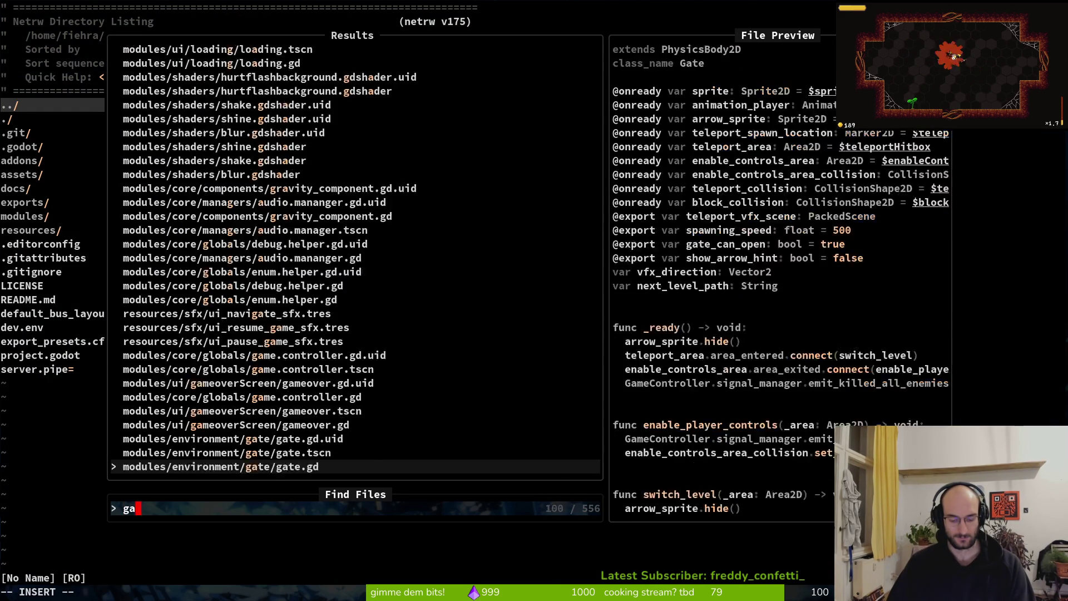